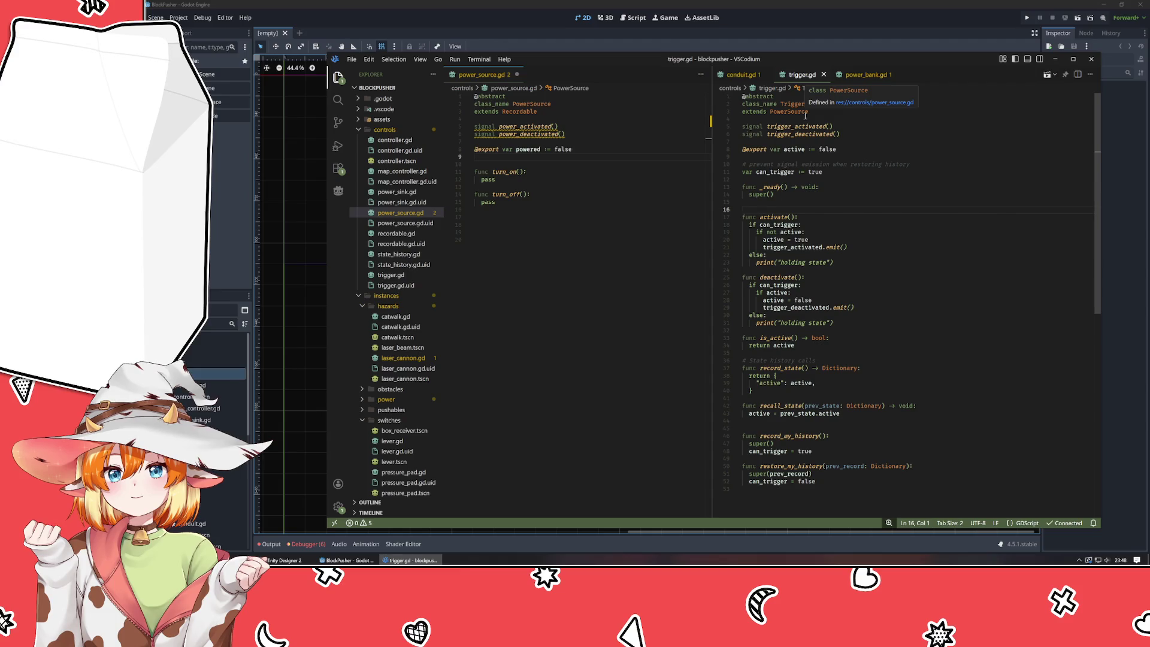
- In power_source.gd, rename turn_on to activate and turn_off to deactivate
left_click(614, 250)
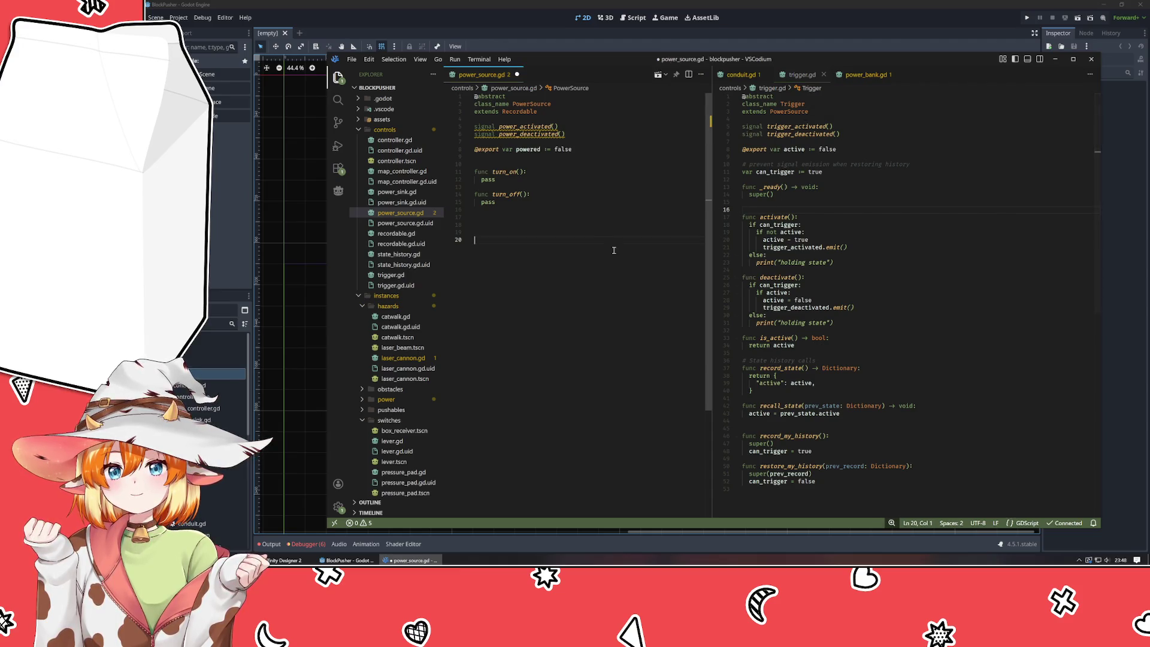
double_click(506, 171)
type("activate")
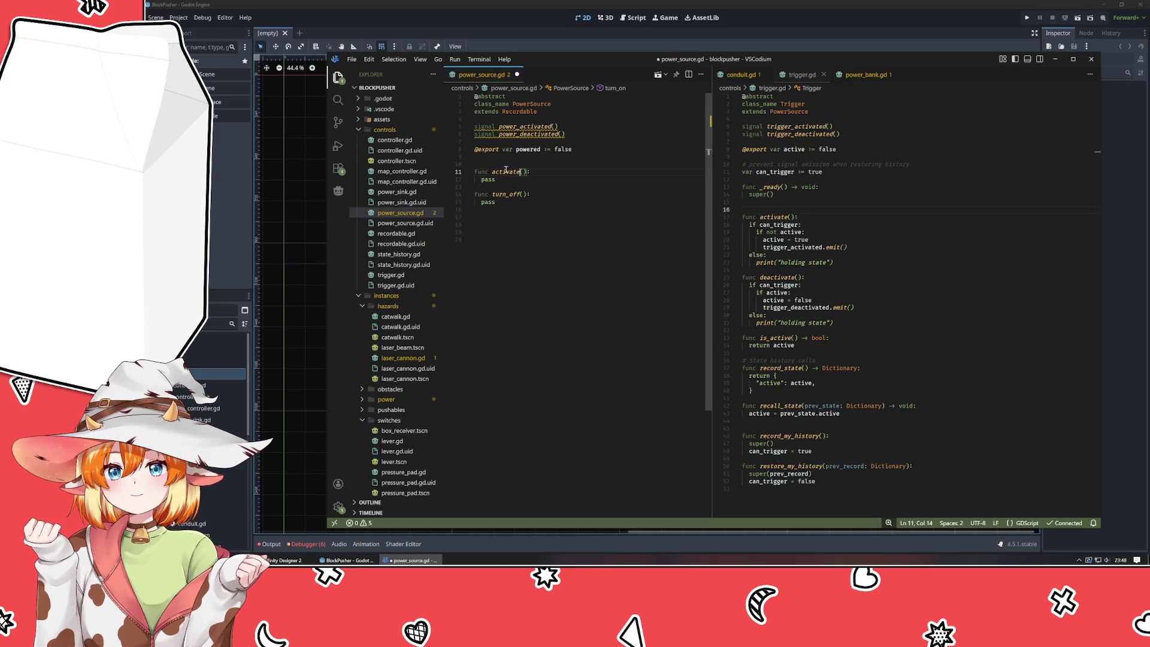
key("Down")
key("Down")
key("Down")
key("End")
key("ctrl+Left")
key("ctrl+shift+Left")
type("deactiva")
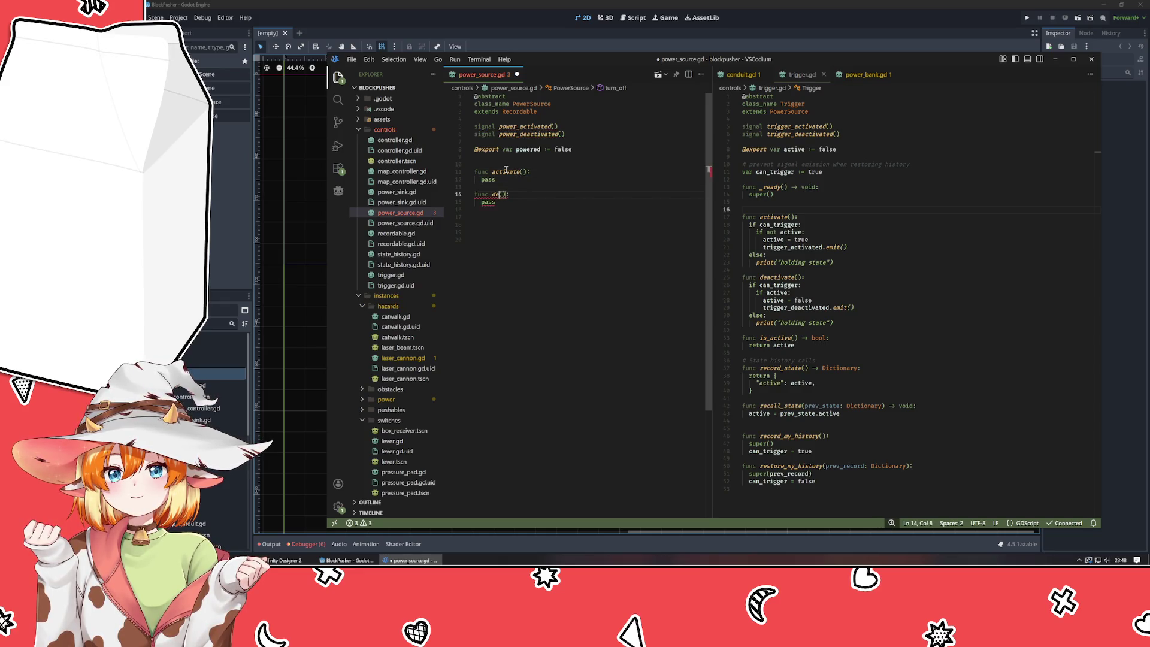
type("te")
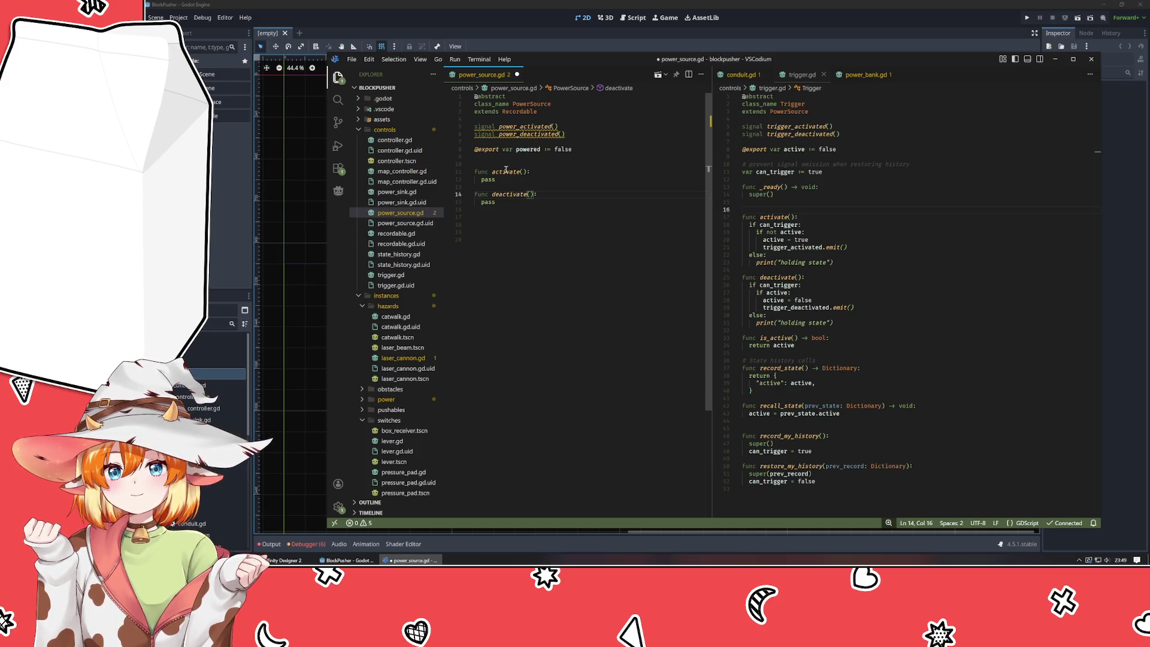
- Replace the pass bodies with power_activated.emit() and power_deactivated.emit()
key("Up")
key("Up")
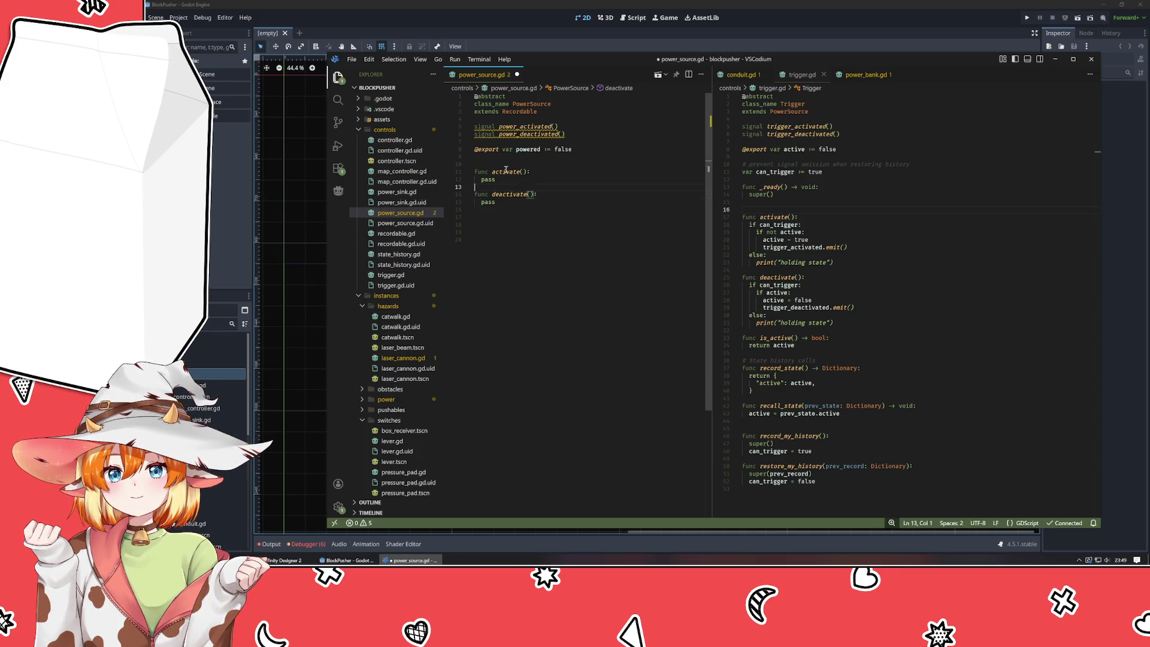
key("ctrl+shift+Left")
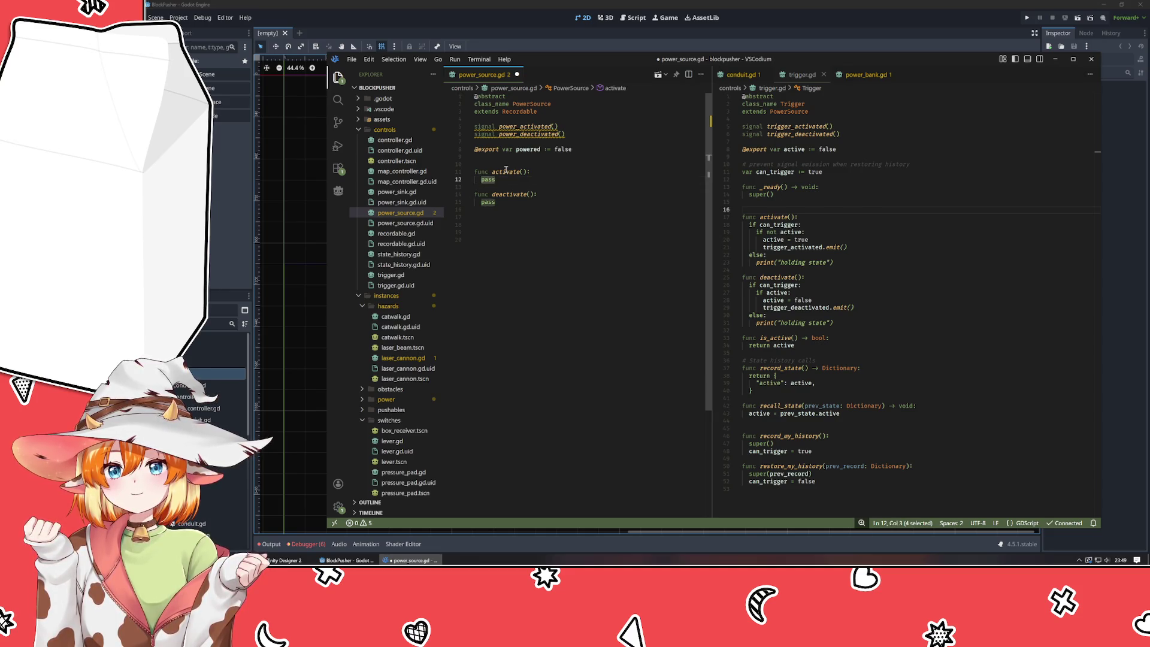
type("power_a")
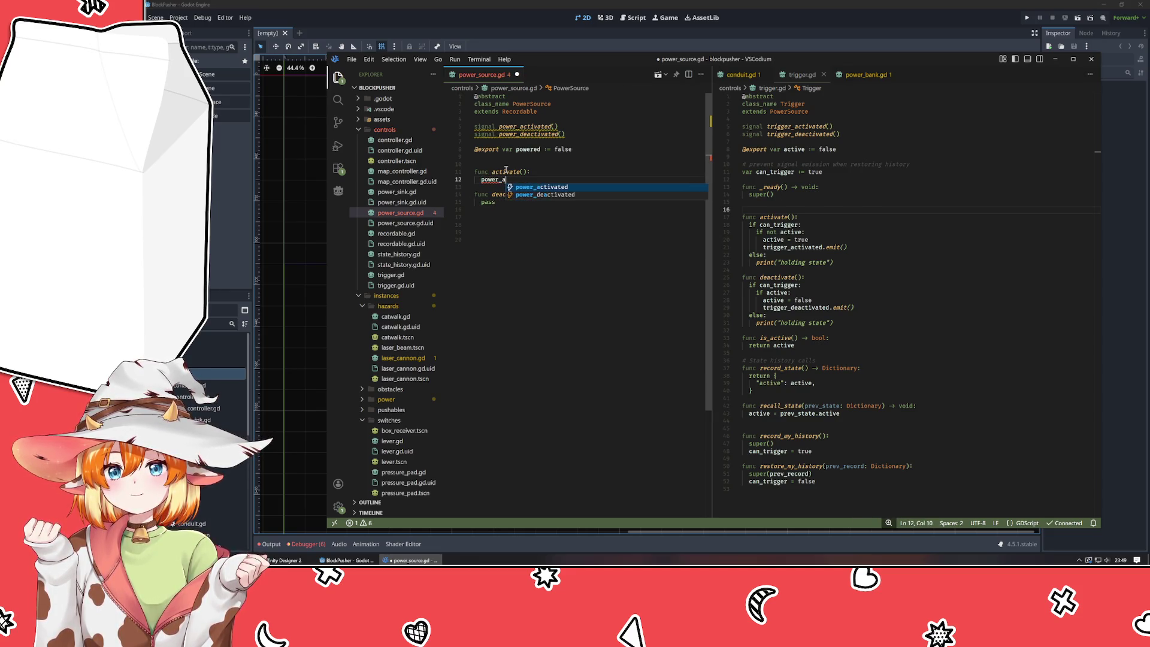
key("Tab")
type(".em")
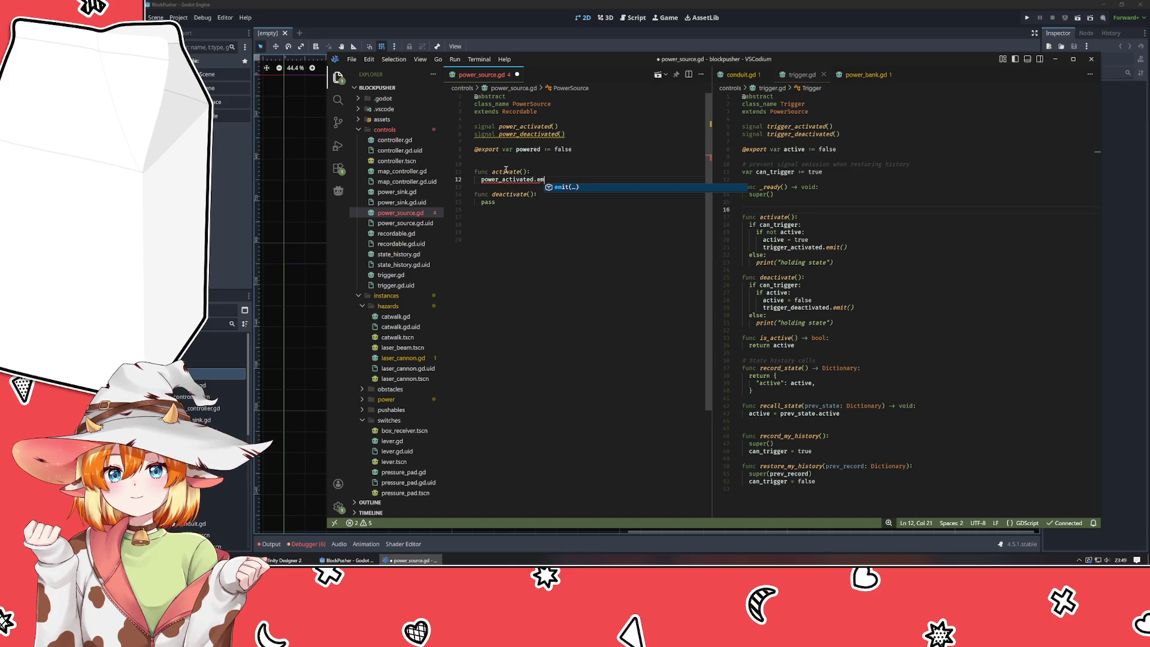
key("Tab")
key("Down")
key("Down")
key("Down")
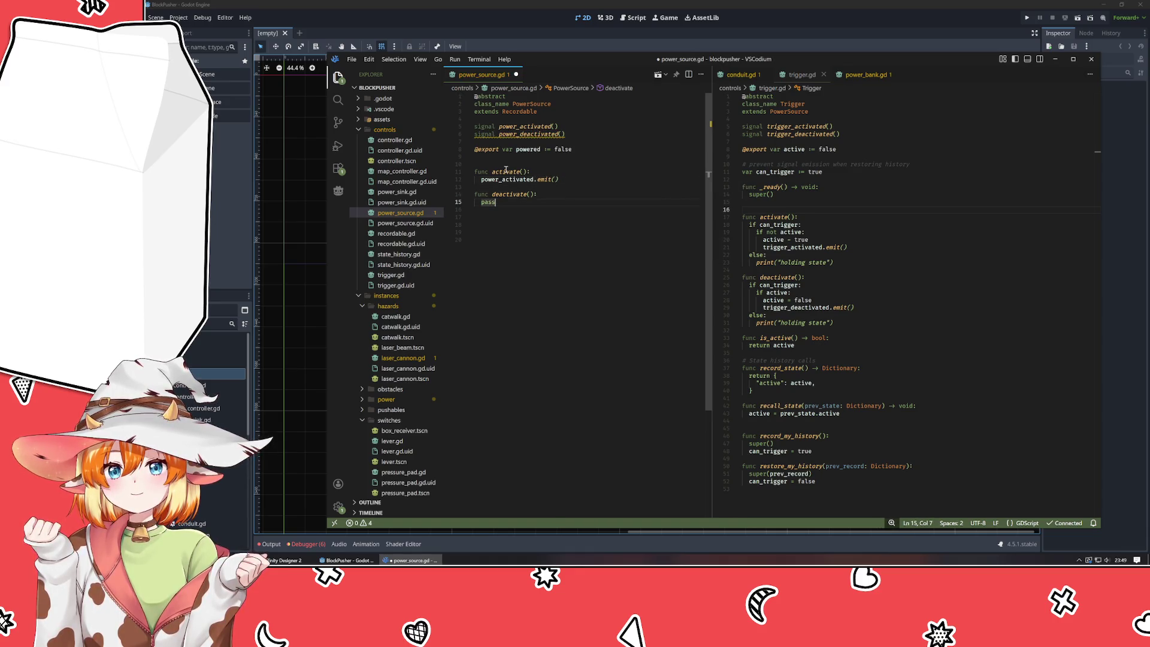
key("ctrl+BackSpace")
type("power_ac")
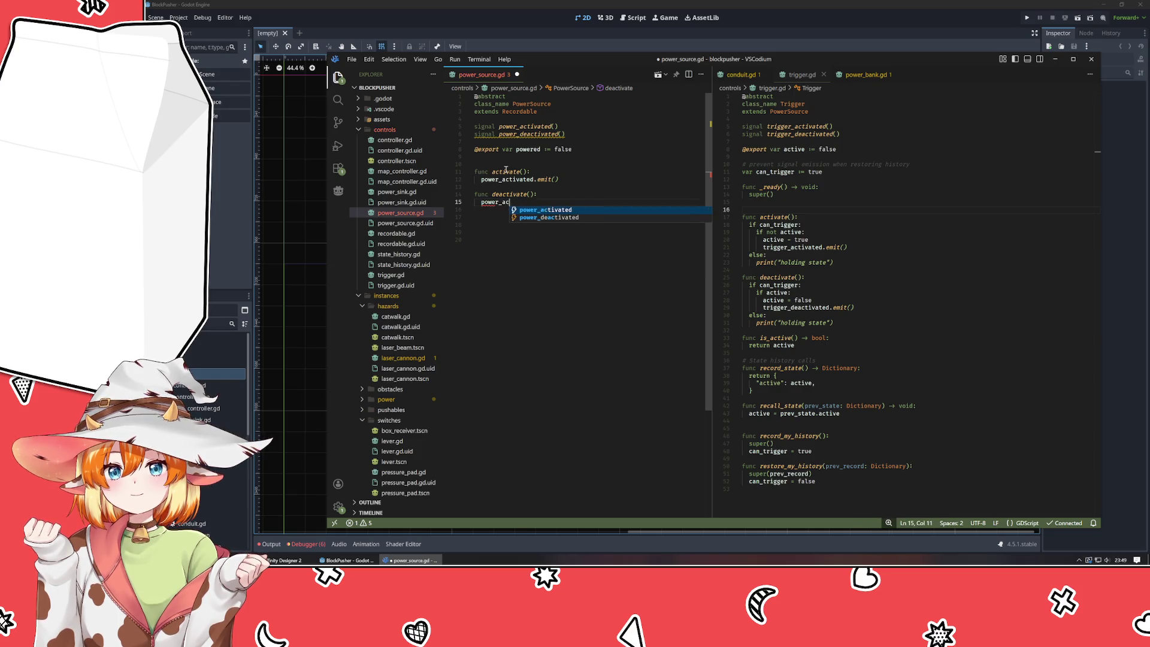
key("Tab")
type(".em")
key("Tab")
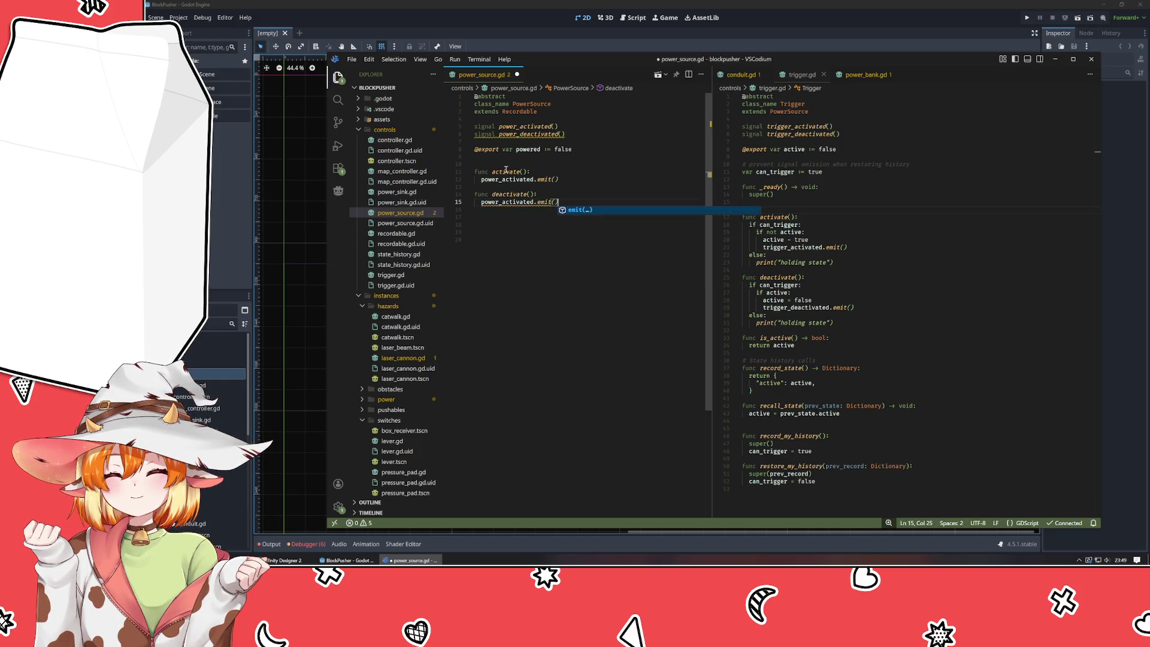
key("Home")
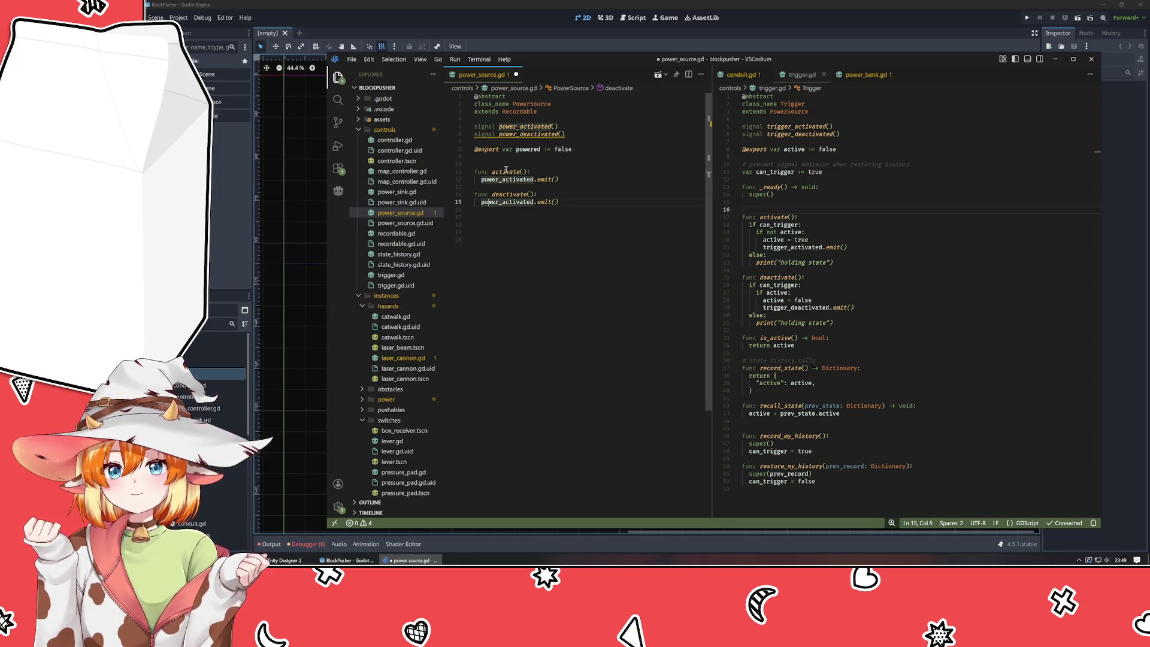
key("Right")
key("Right")
key("Right")
type("de")
- Delete the trailing blank lines and save power_source.gd
key("End")
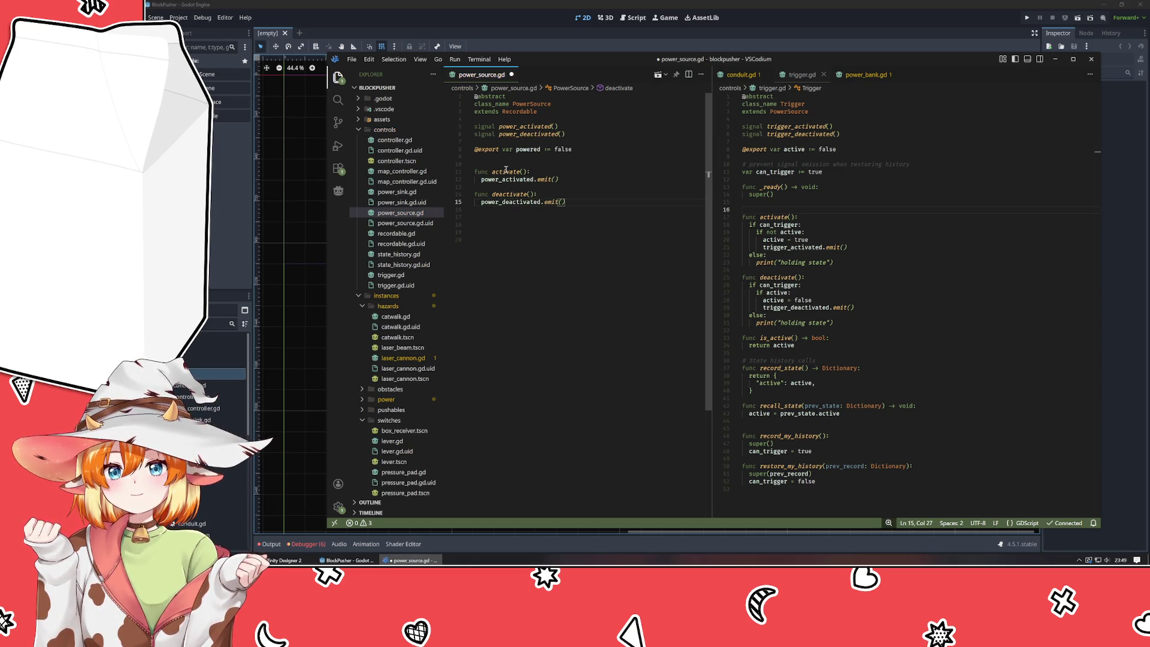
key("ctrl+End")
key("BackSpace")
key("BackSpace")
key("BackSpace")
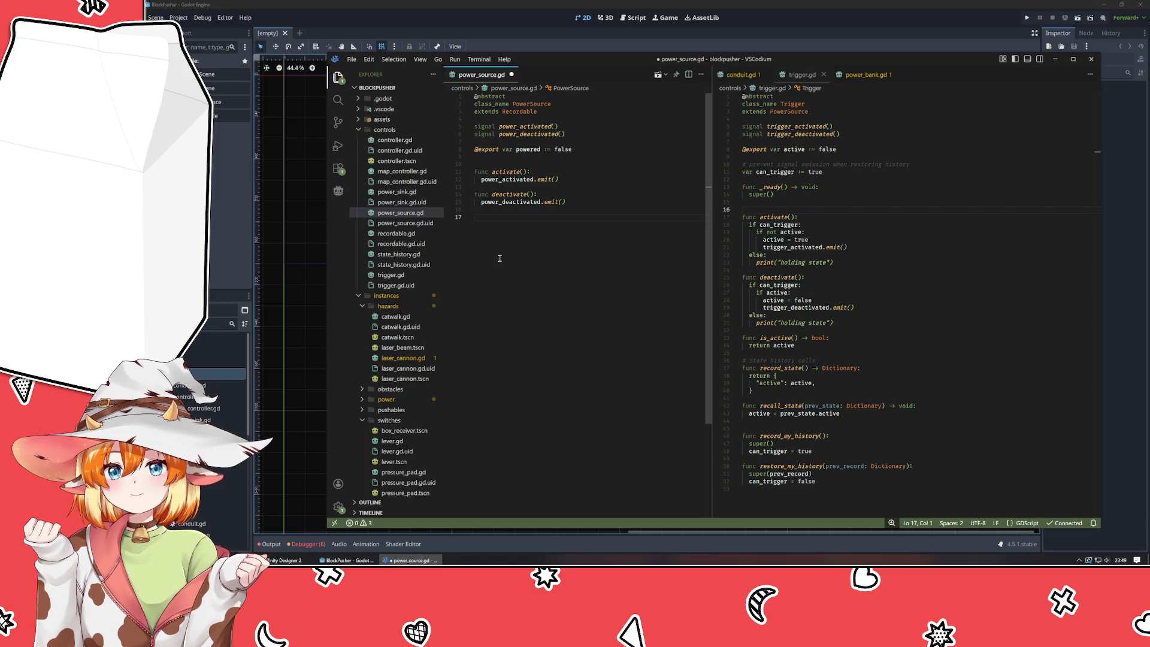
key("ctrl+s")
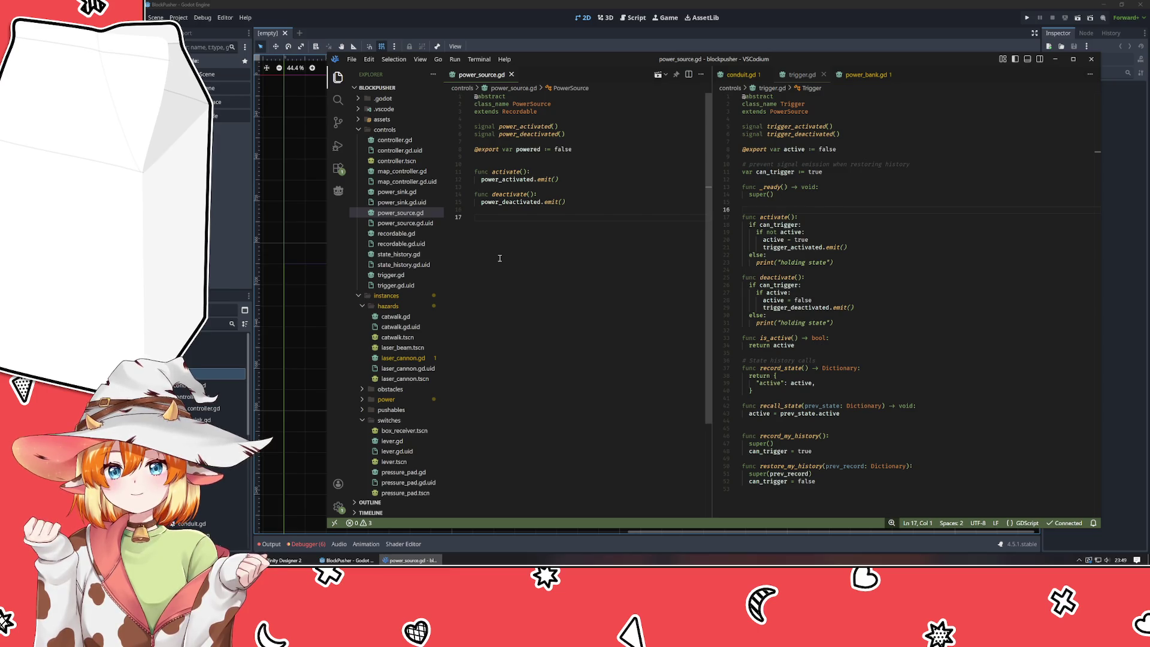
left_click(783, 239)
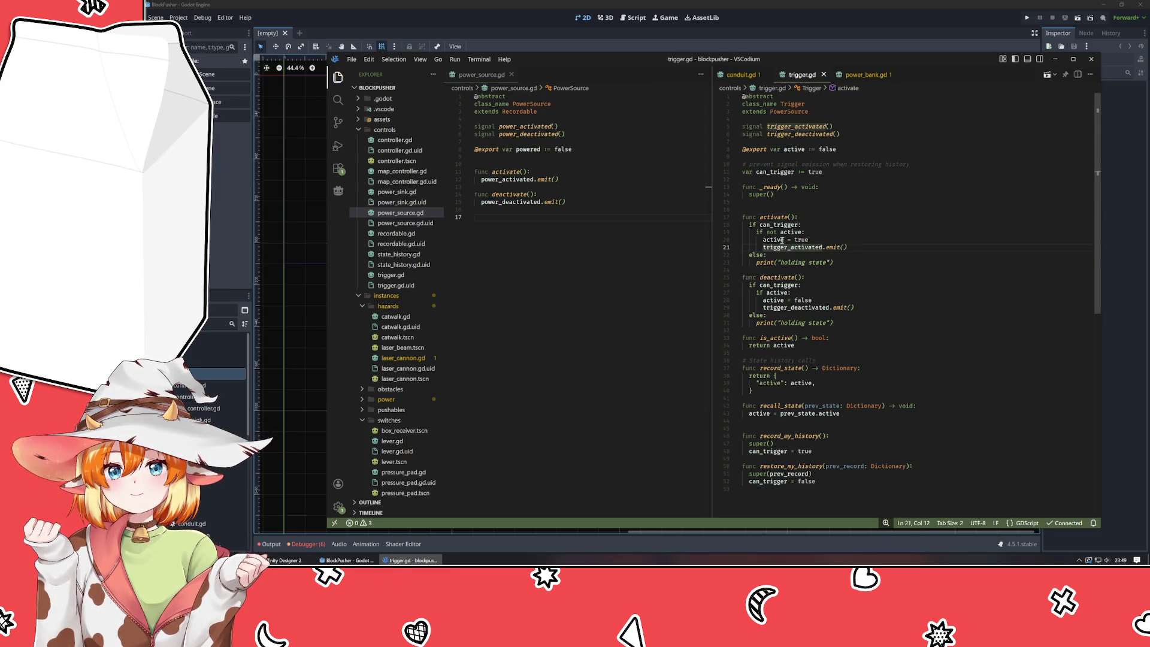
- Rename powered to active in power_source.gd and delete trigger.gd's own active export line
double_click(535, 149)
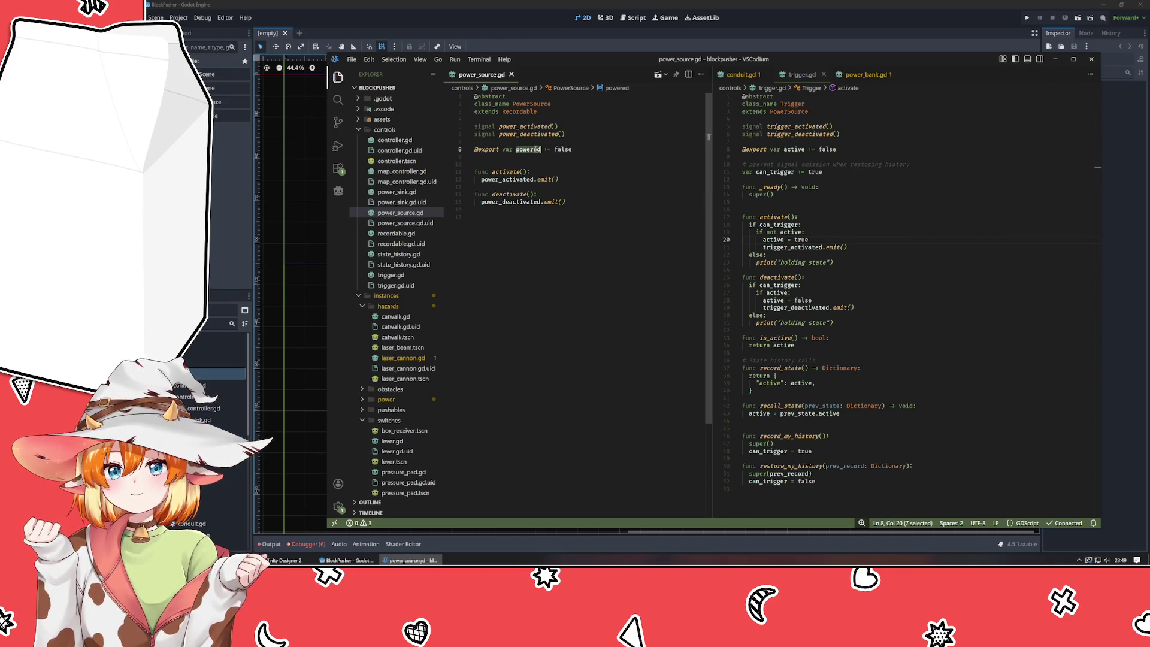
type("active")
left_click(859, 149)
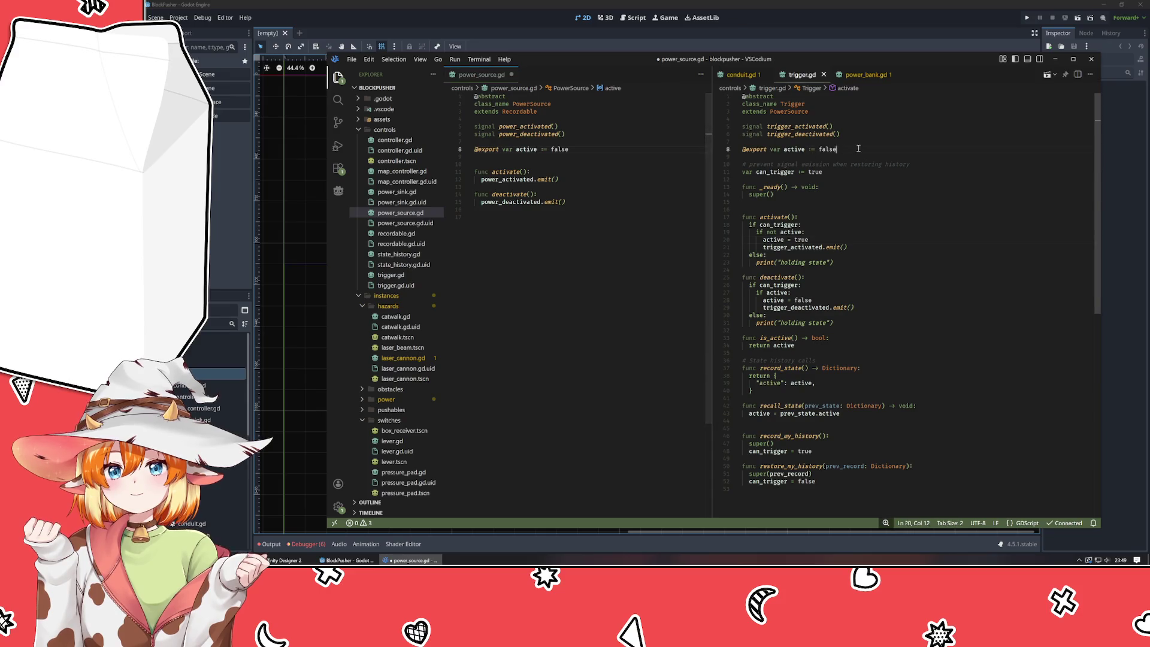
left_click_drag(859, 148, 860, 144)
key("BackSpace")
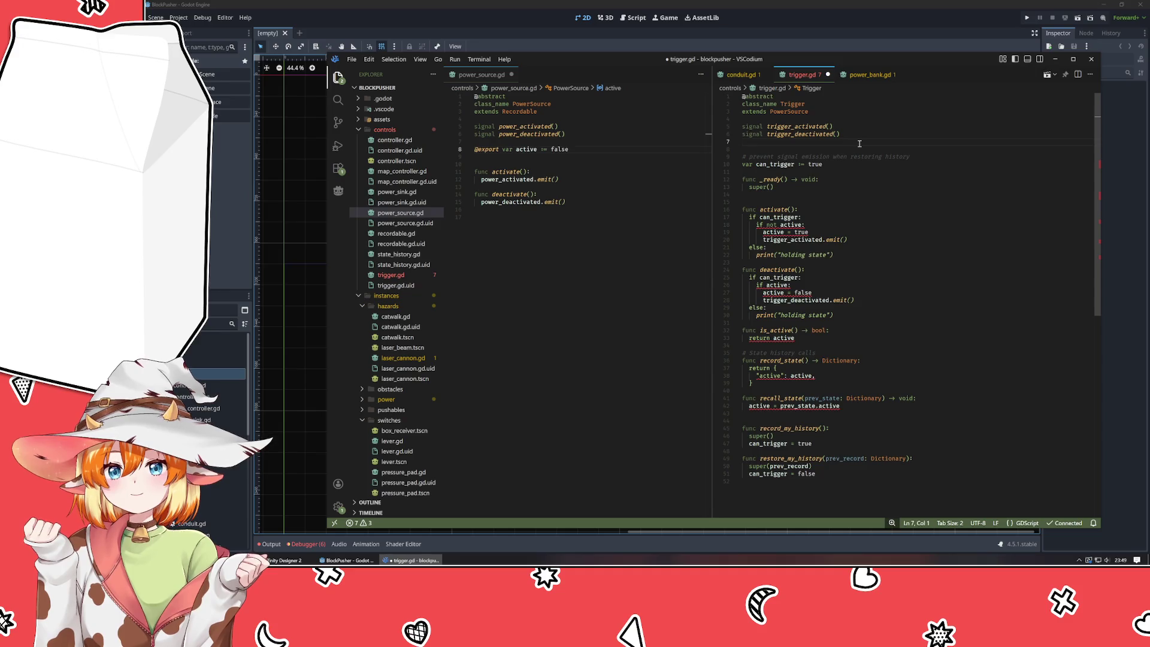
key("ctrl+s")
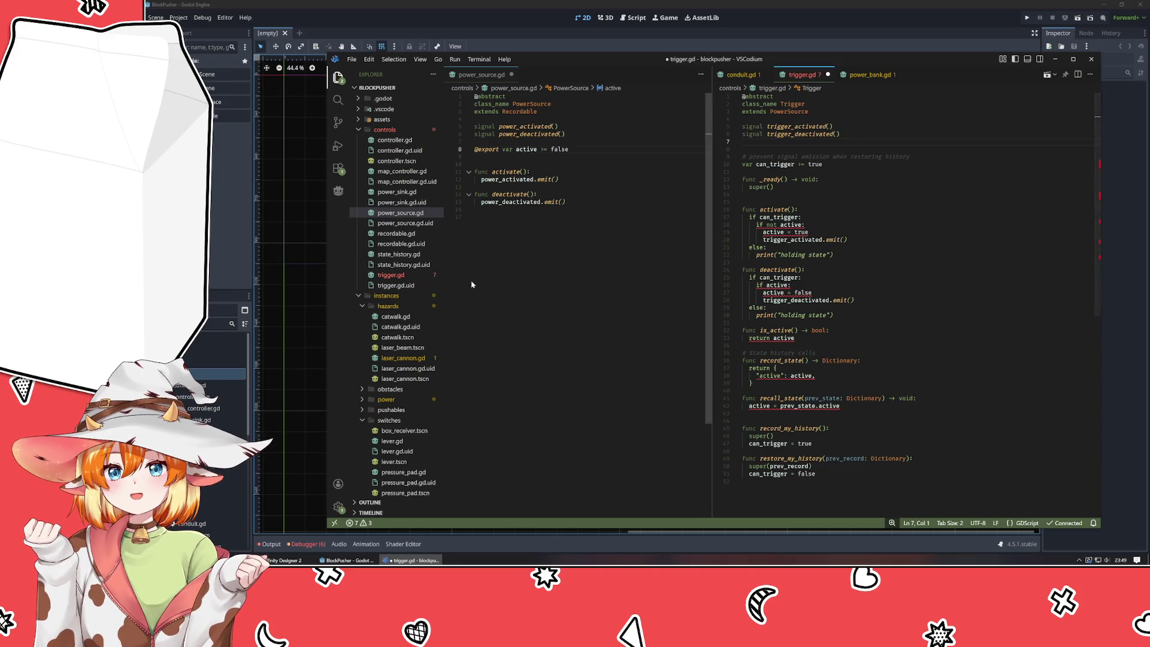
- Remove the leftover blank line in trigger.gd and save both scripts
left_click(523, 282)
key("ctrl+s")
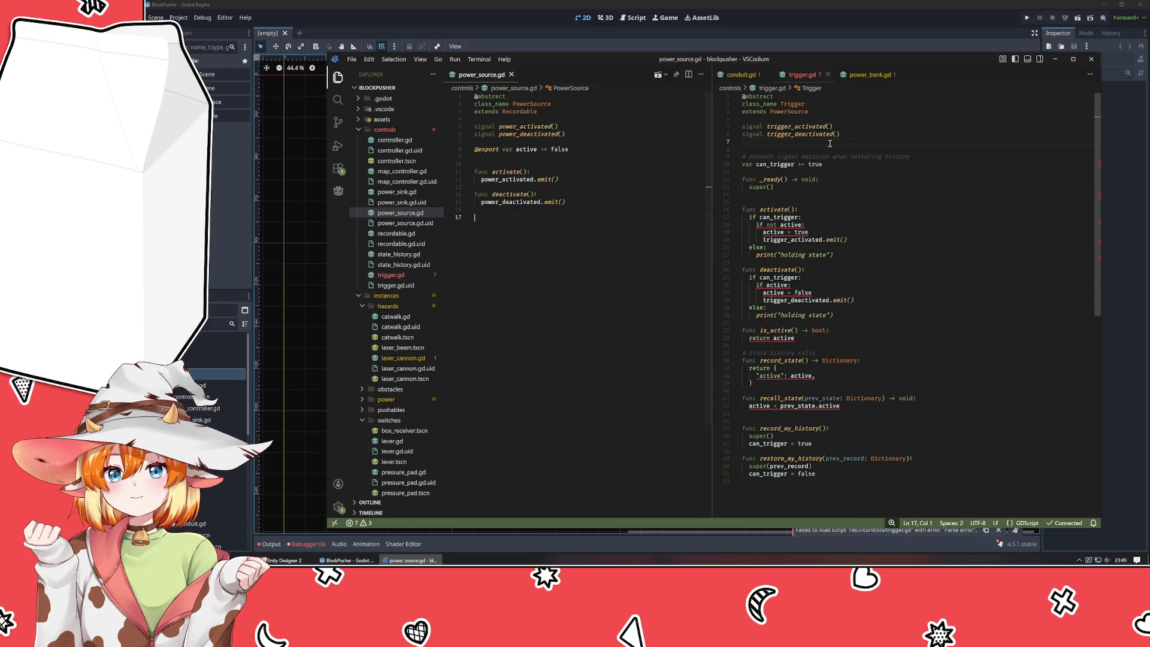
left_click(830, 143)
key("BackSpace")
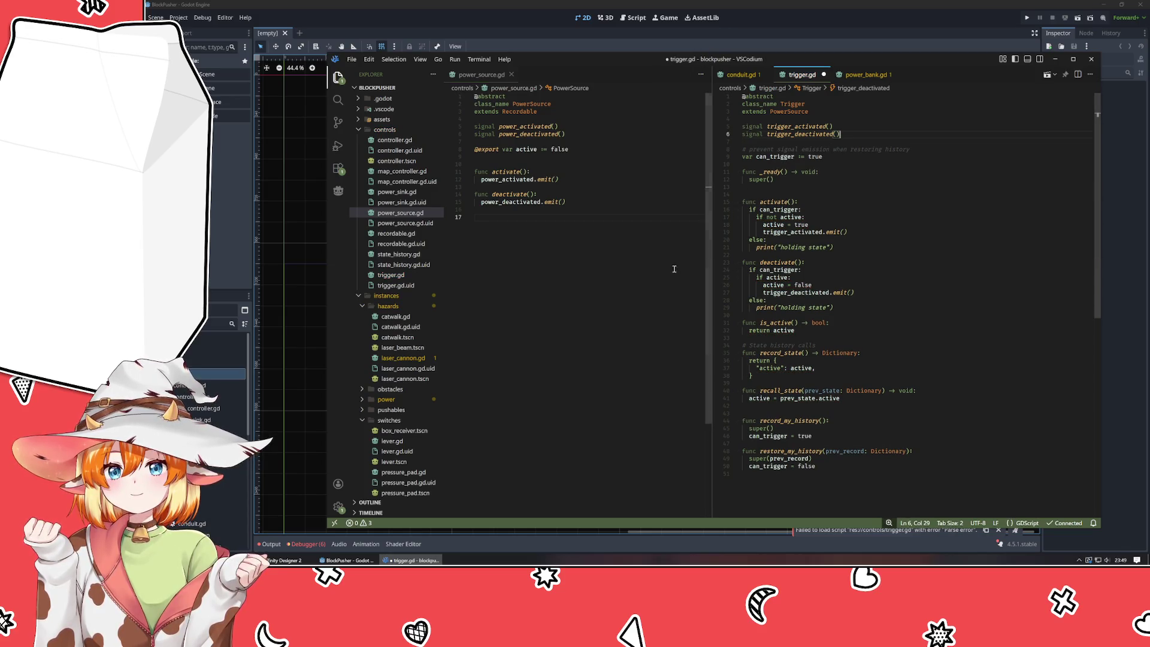
left_click(580, 264)
left_click(897, 191)
key("ctrl+s")
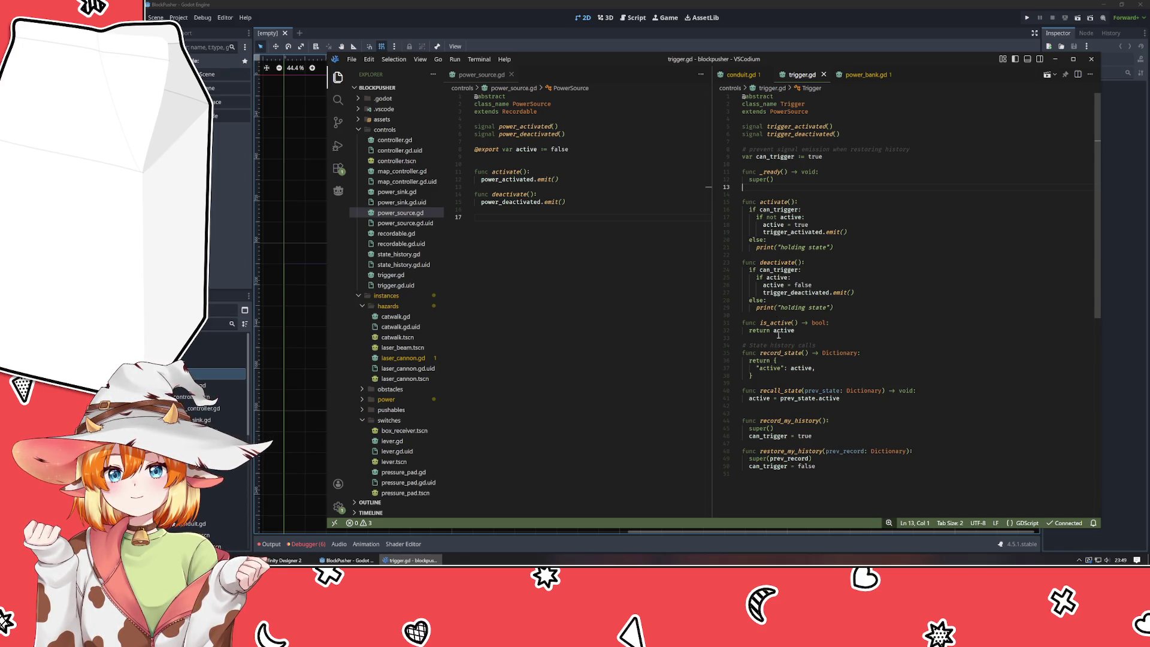
mouse_move(795, 332)
left_mouse_down()
mouse_move(773, 284)
mouse_move(724, 320)
left_mouse_up()
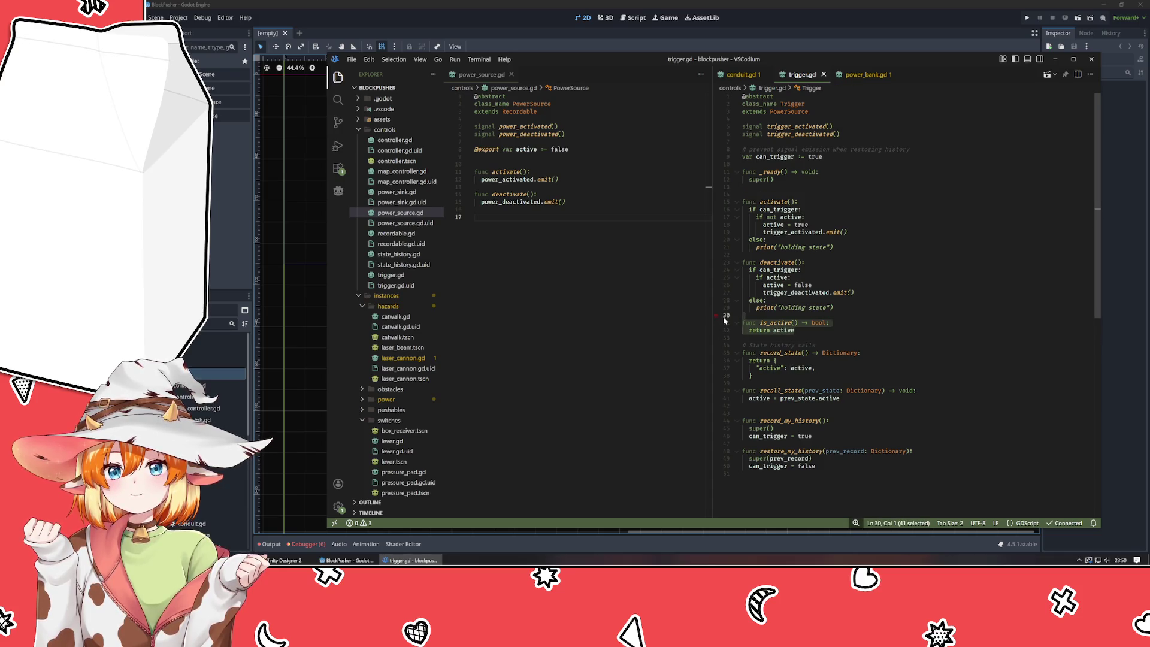
- Move is_active from trigger.gd to the end of power_source.gd, closing the gap and saving trigger.gd
key("ctrl+x")
left_click(588, 281)
key("ctrl+v")
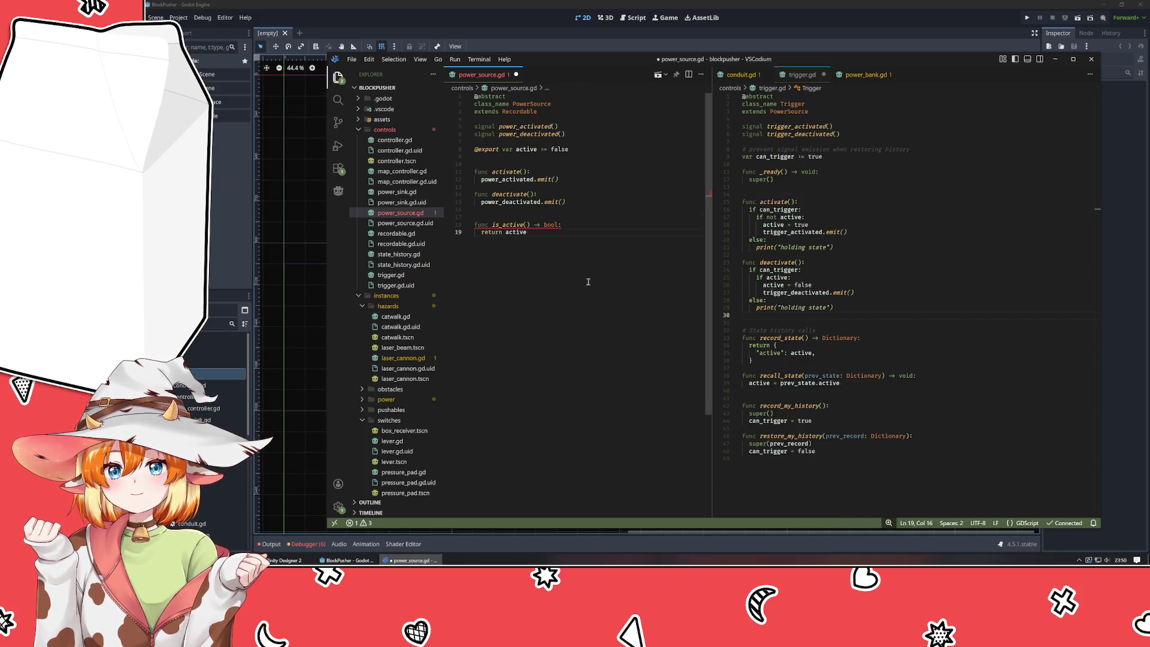
key("Return")
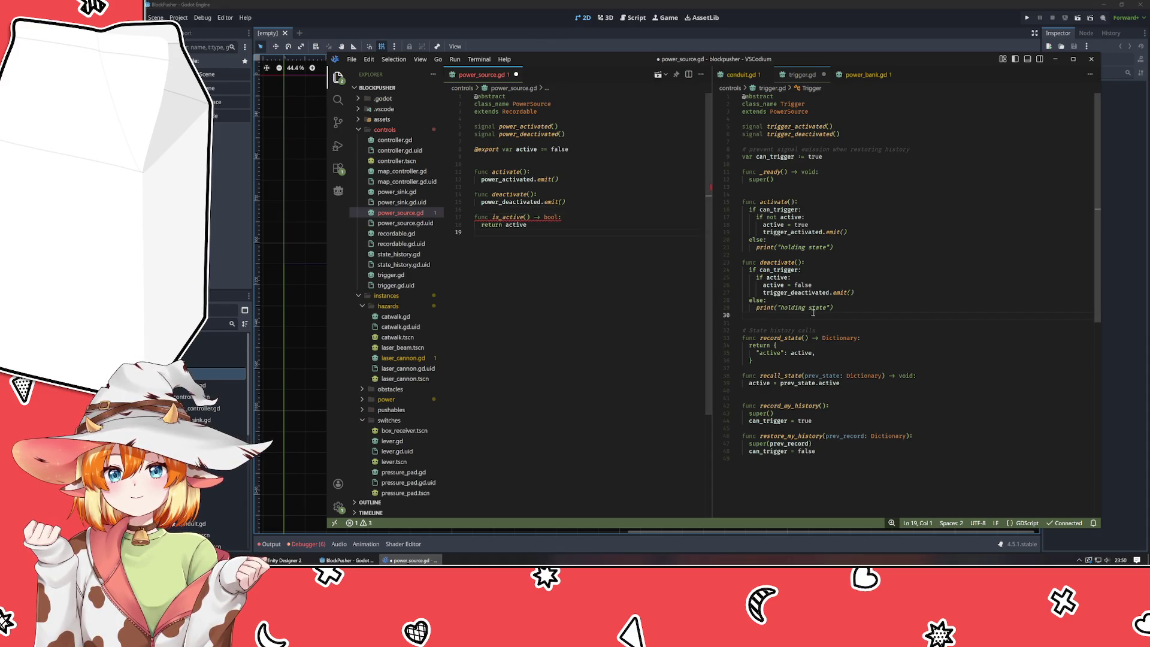
left_click(793, 324)
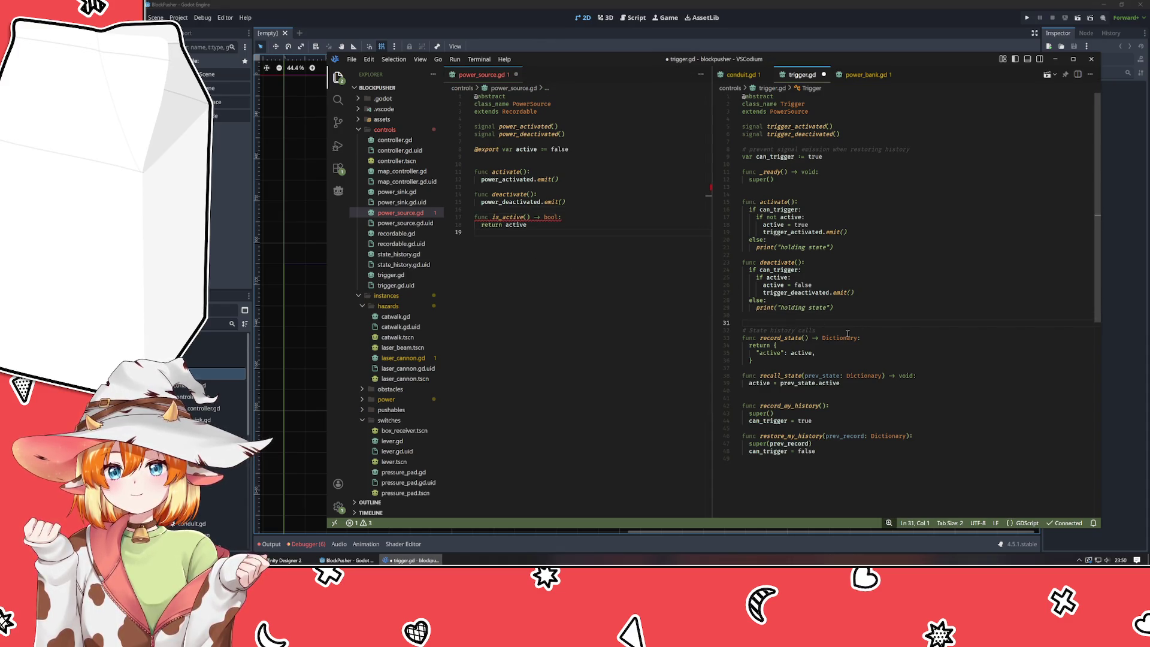
key("Down")
key("Return")
key("ctrl+s")
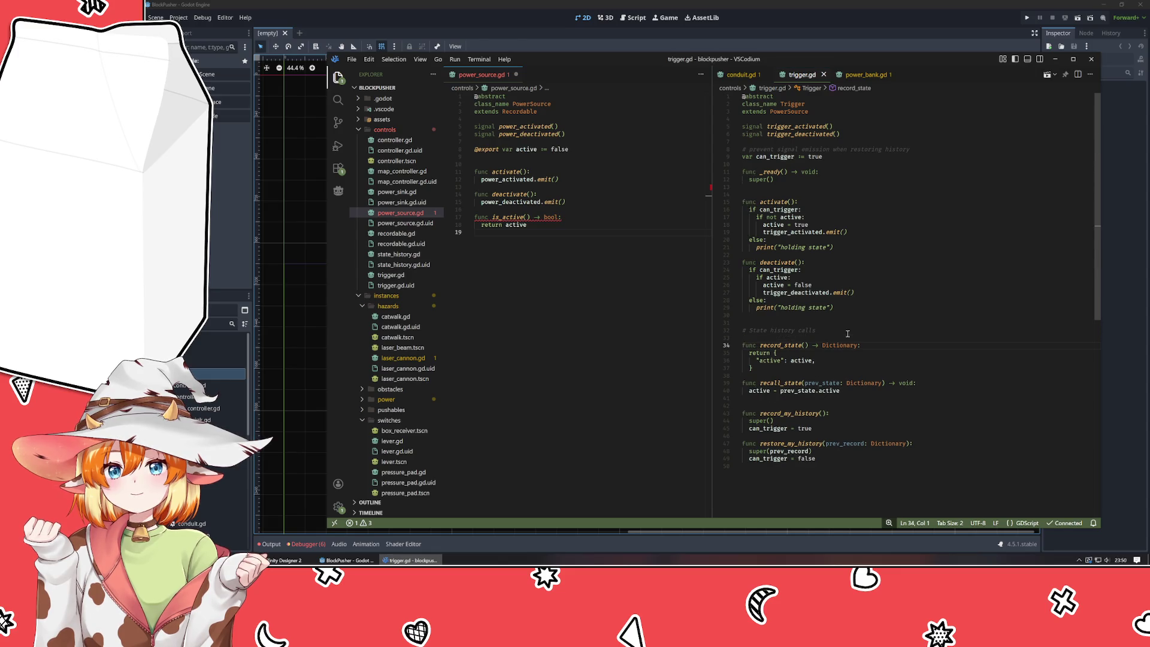
- Save power_source.gd and check the mixed tab-indentation warning on is_active
left_click(617, 358)
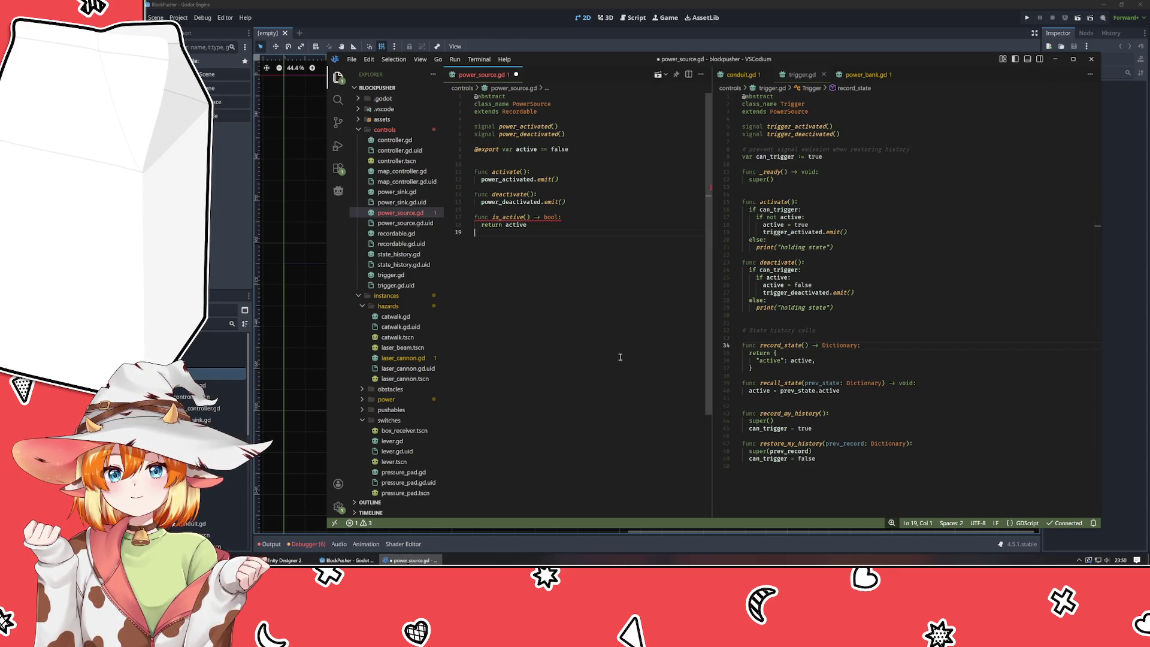
key("ctrl+s")
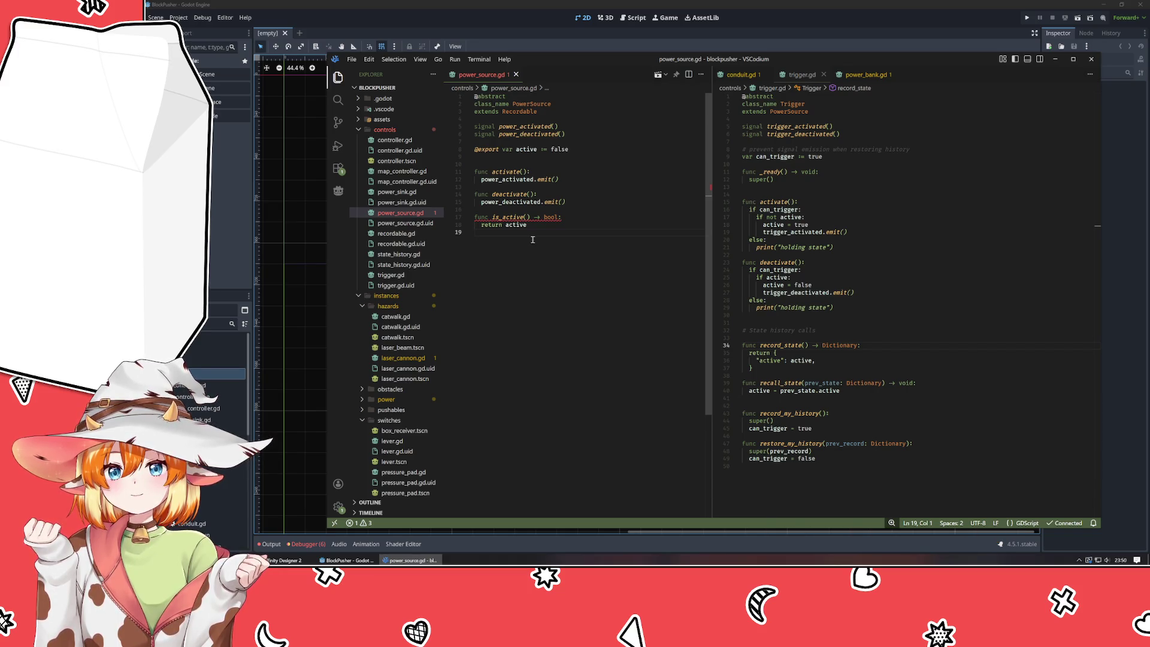
mouse_move(530, 218)
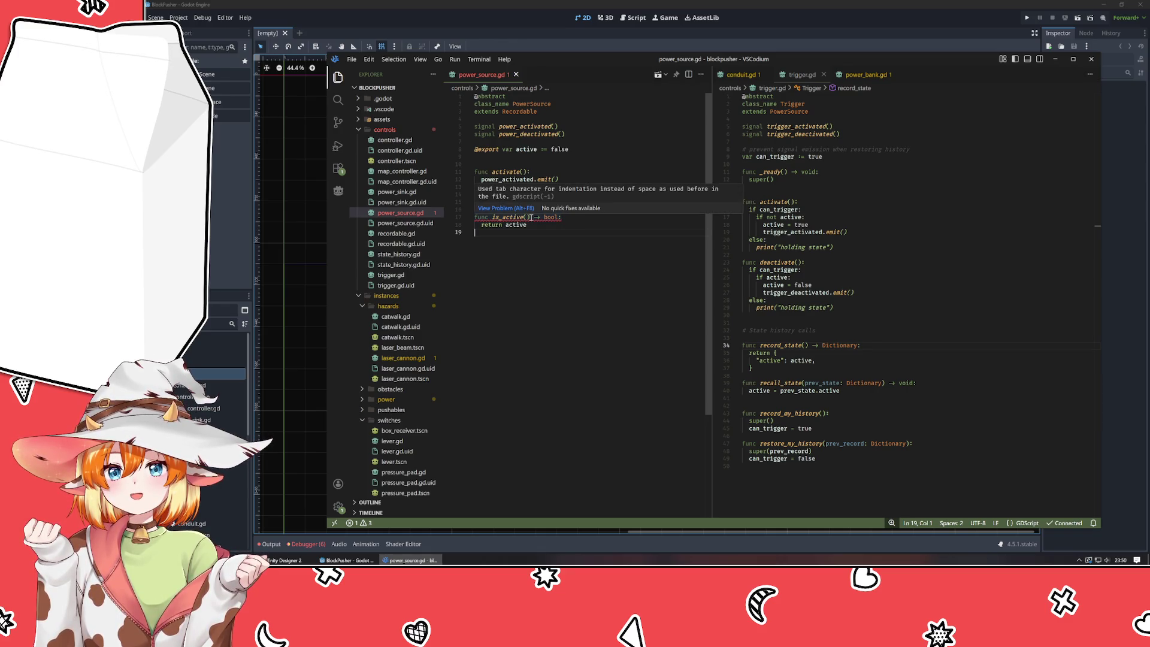
key("ctrl+shift+p")
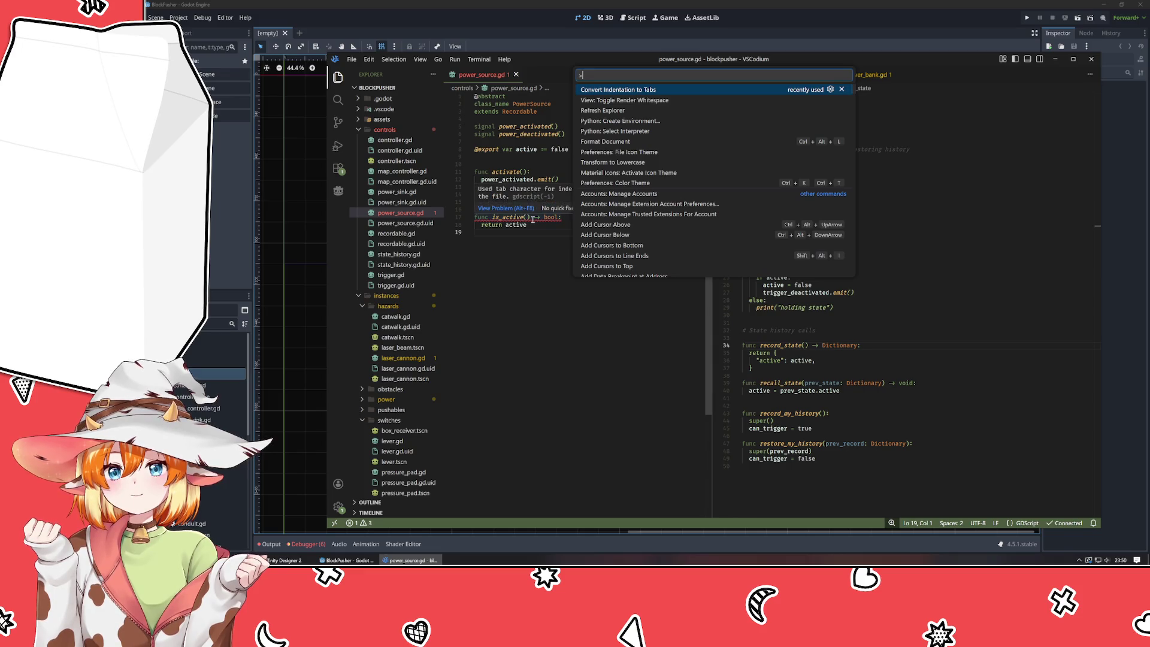
- Run Convert Indentation to Tabs on power_source.gd, then return to trigger.gd below _ready
key("Return")
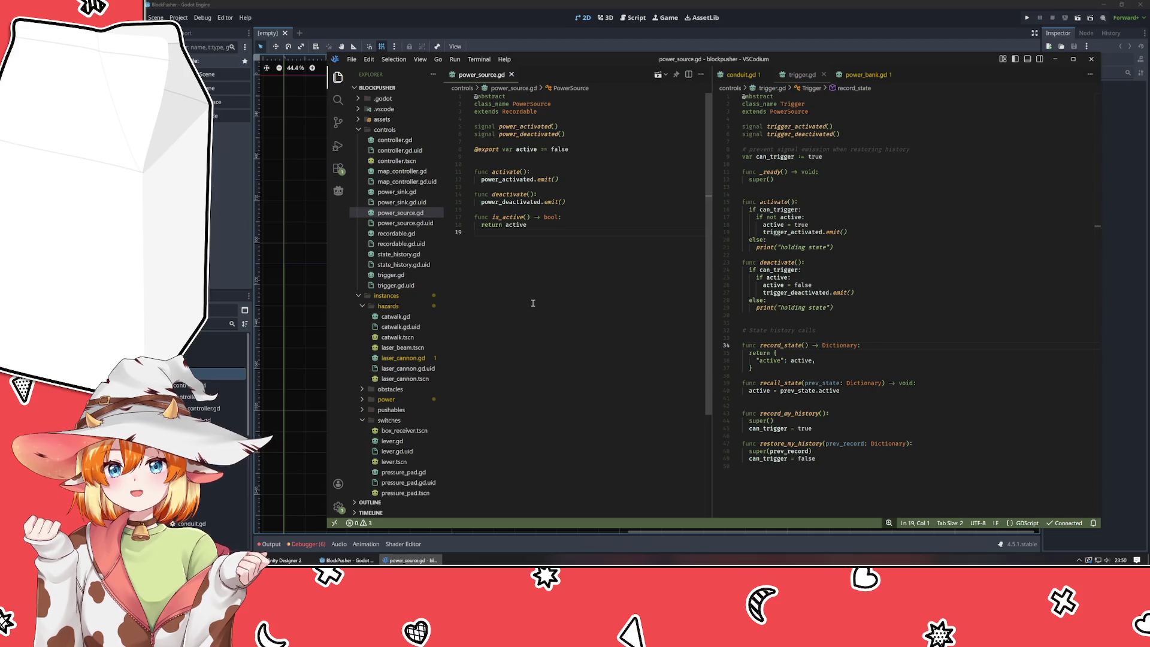
left_click(968, 324)
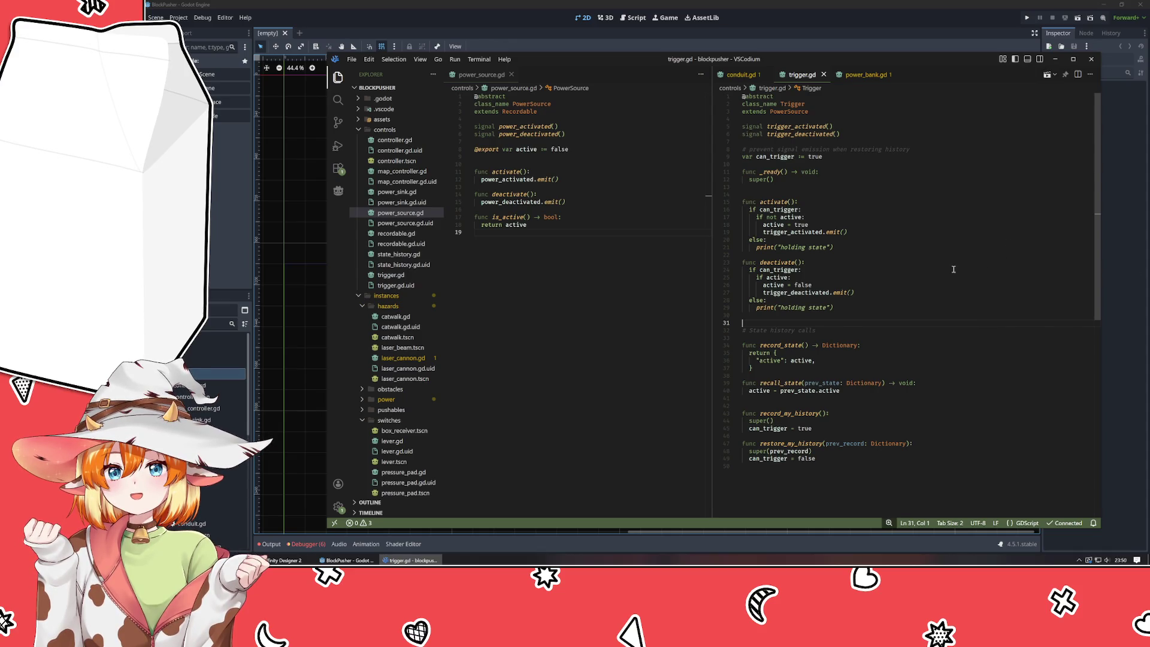
left_click(838, 193)
- Move the record_state and recall_state functions from trigger.gd to below is_active in power_source.gd
mouse_move(859, 398)
left_mouse_down()
mouse_move(695, 358)
mouse_move(692, 331)
left_mouse_up()
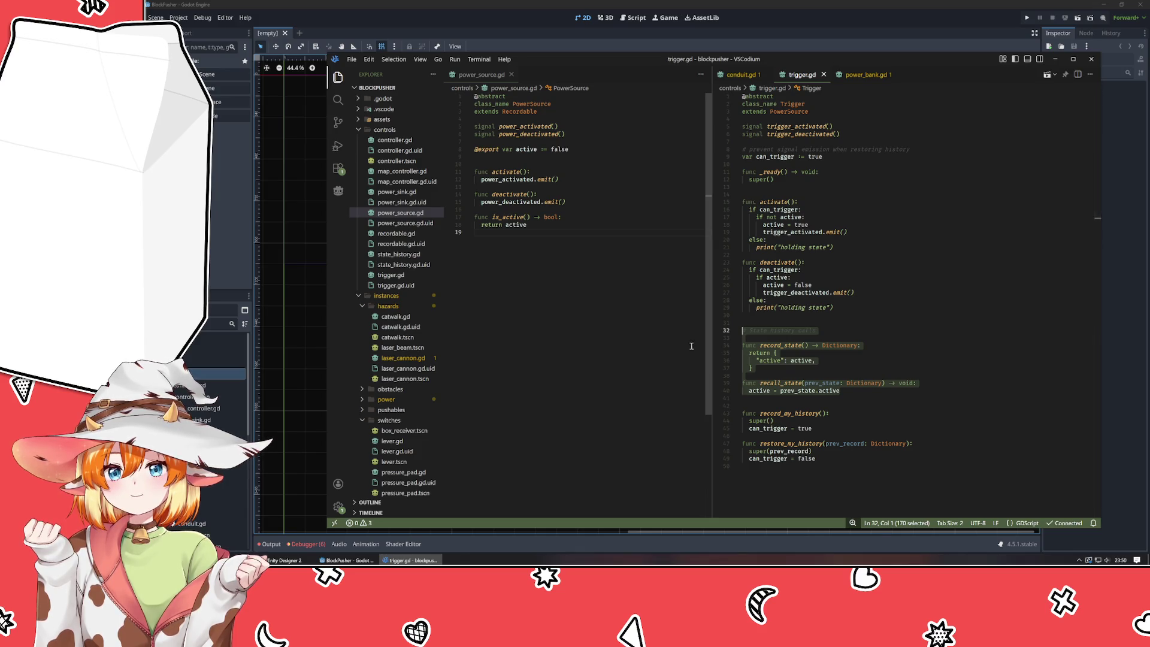
key("Delete")
left_click(546, 283)
key("Return")
key("Tab")
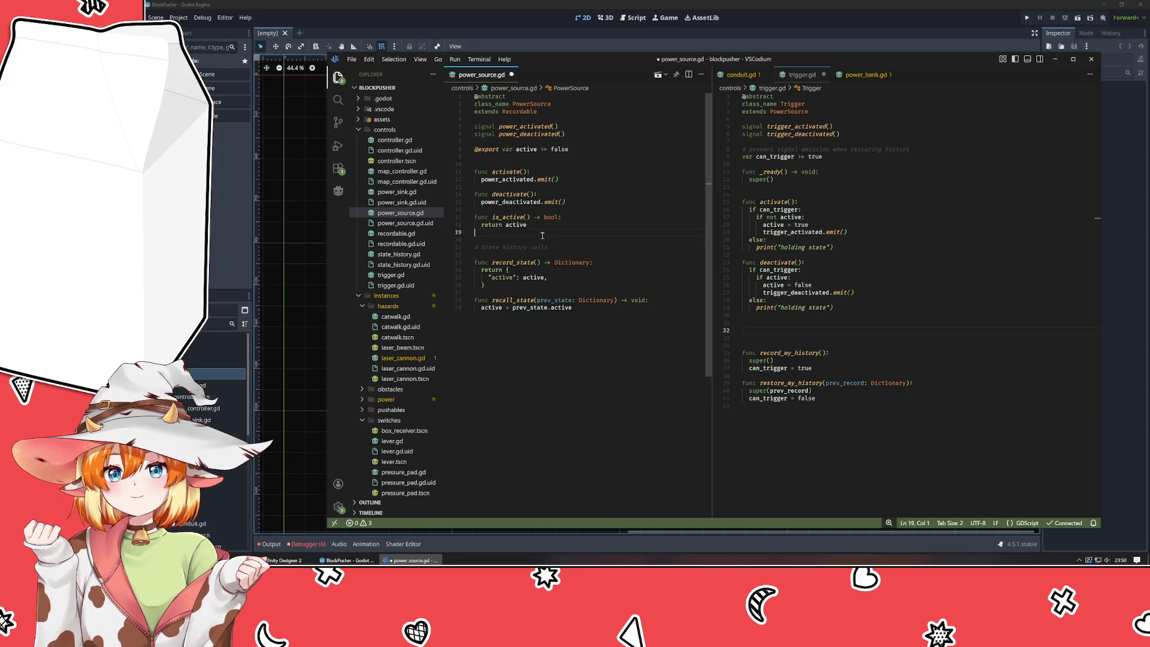
- Copy the 'State history calls' comment back into the gap in trigger.gd
left_click(554, 247)
key("shift+Home")
key("ctrl+c")
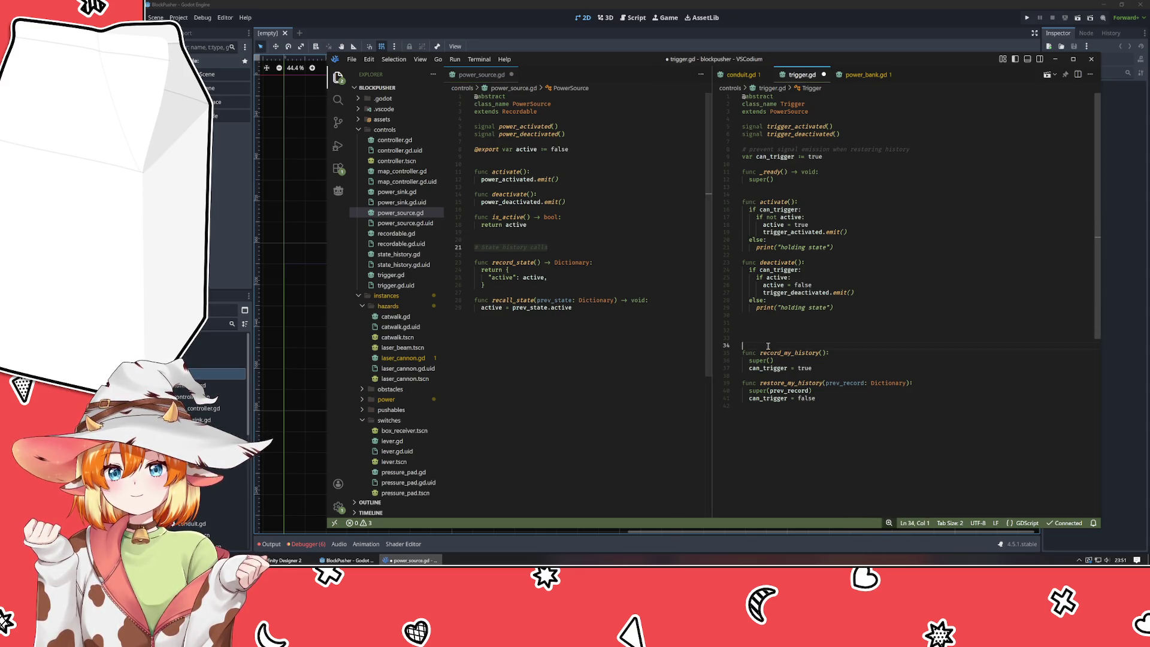
left_click(773, 338)
key("ctrl+v")
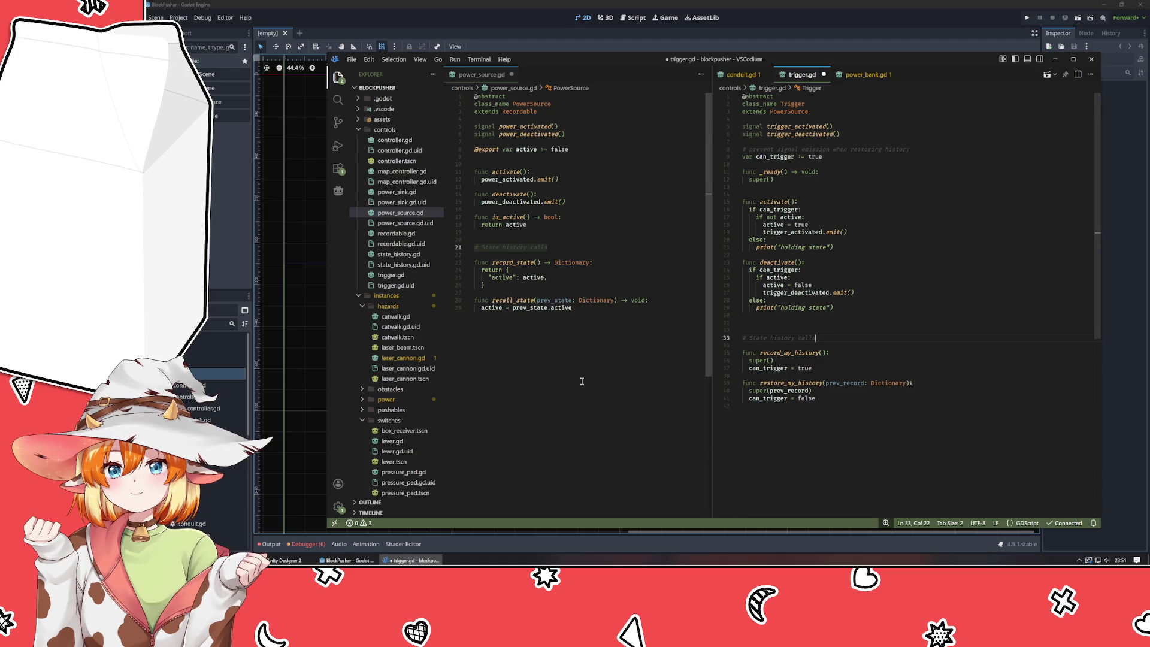
- Add a line after recall_state, review both scripts, and save all modified files
left_click(582, 381)
key("Return")
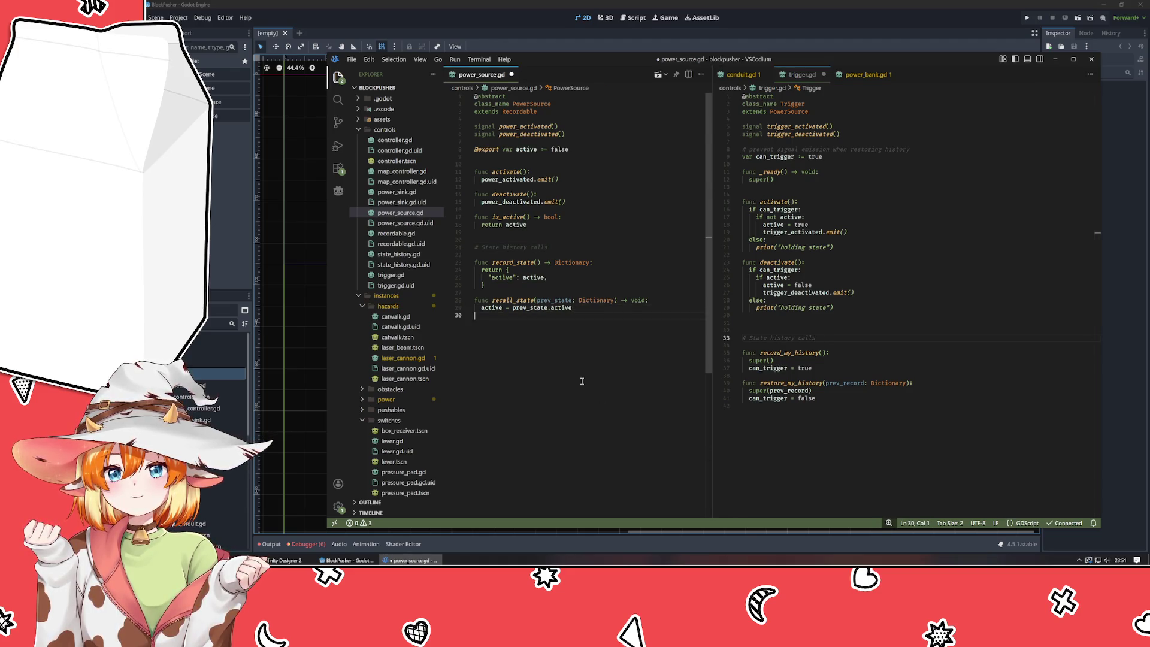
left_click(575, 242)
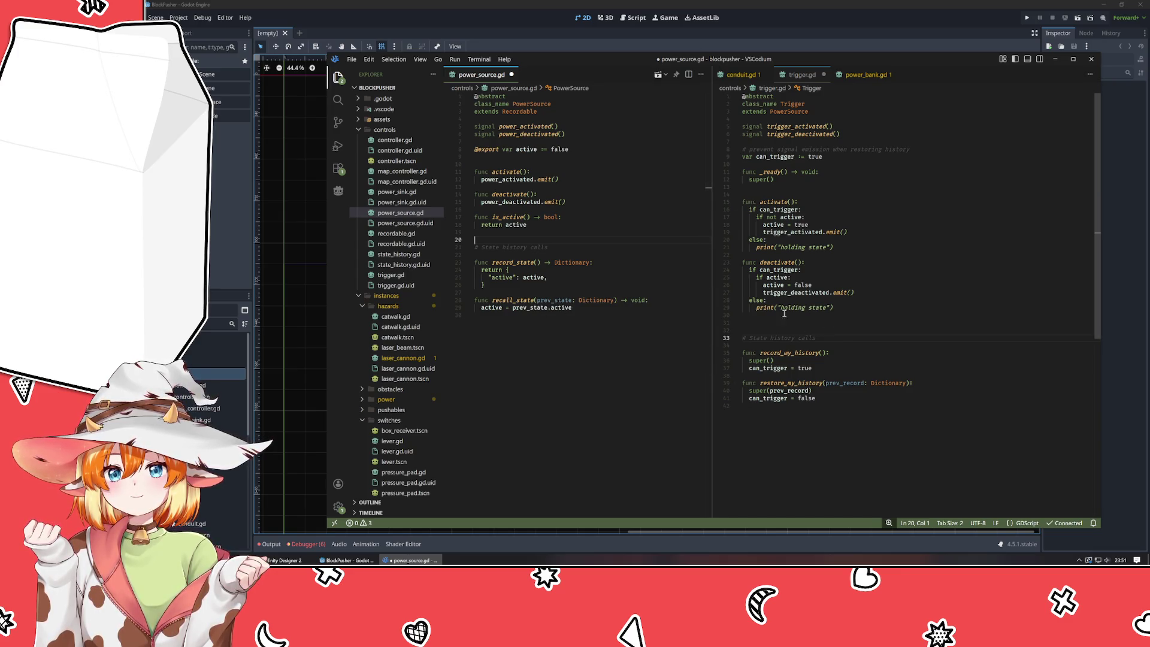
left_click(800, 330)
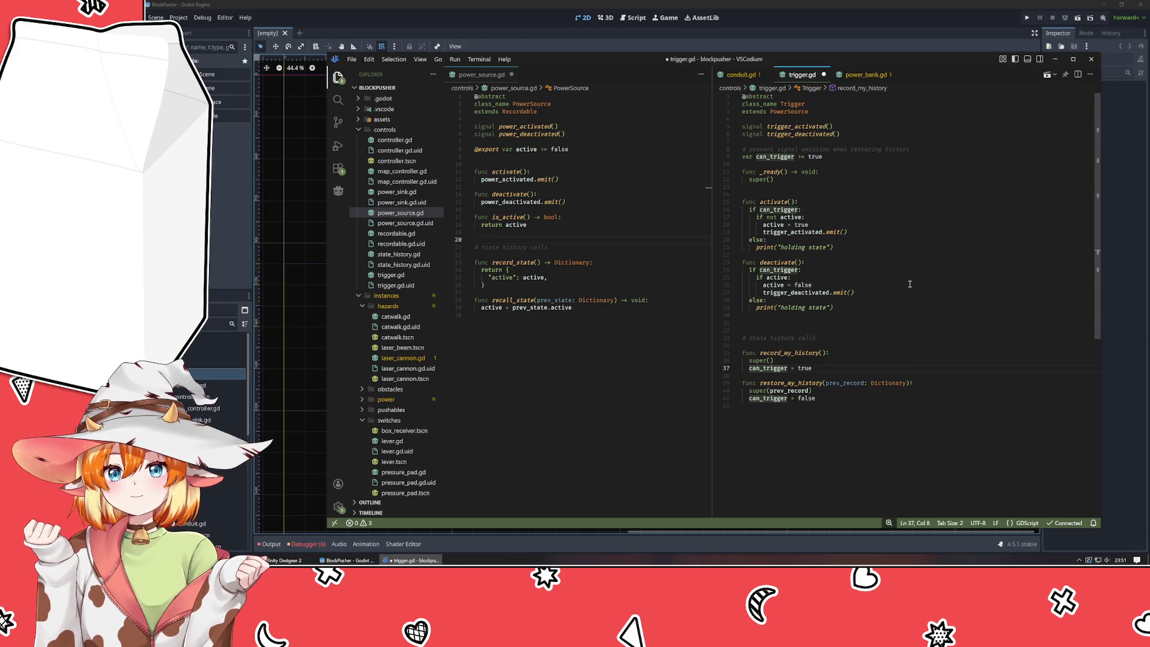
left_click(863, 256)
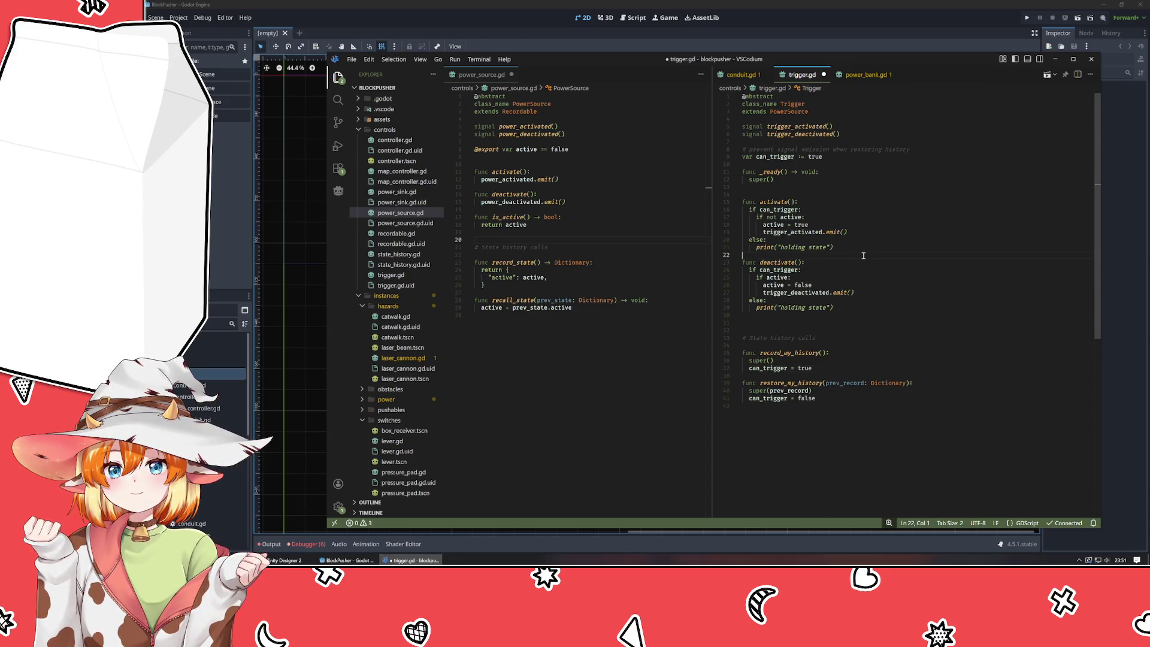
mouse_move(768, 372)
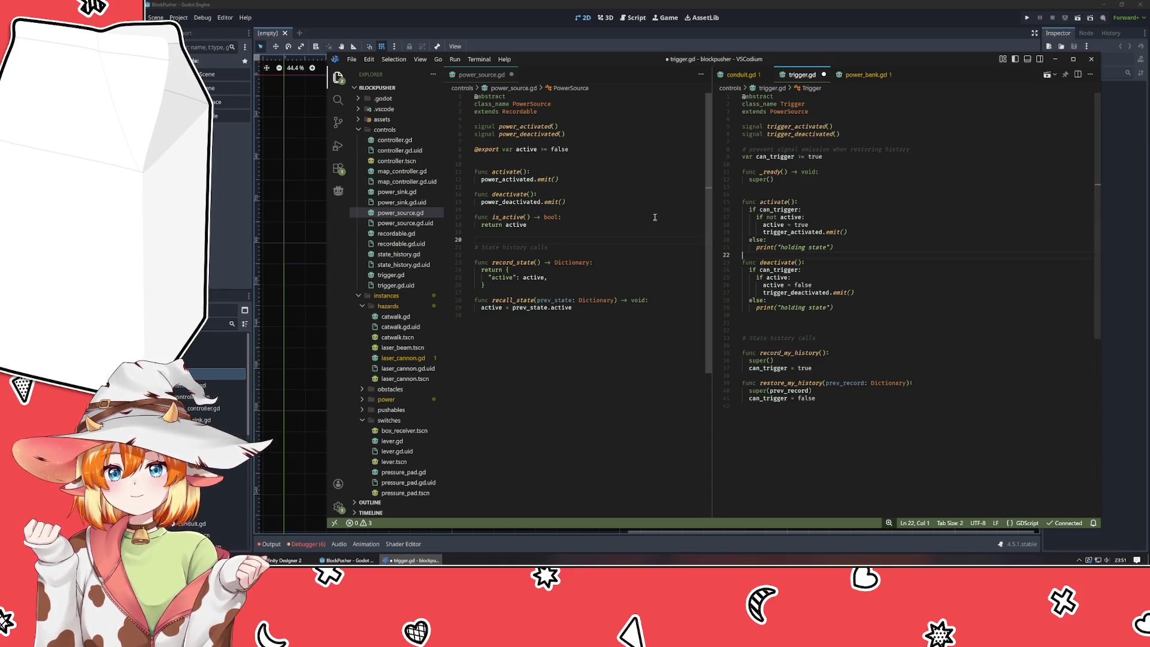
left_click(625, 243)
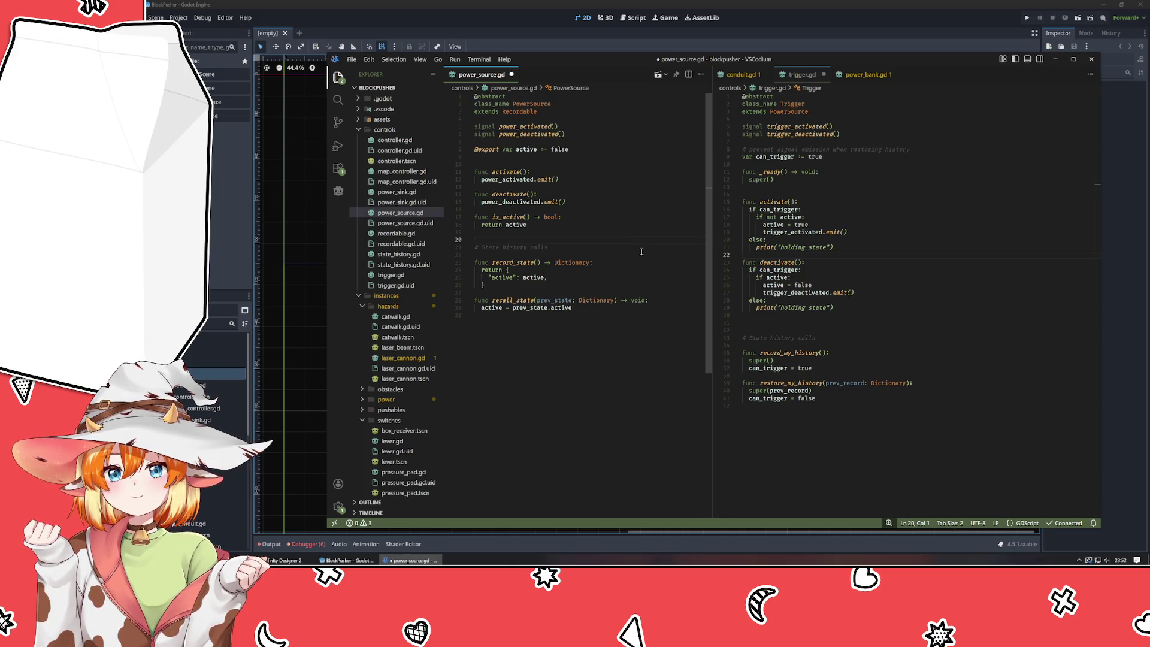
key("ctrl+s")
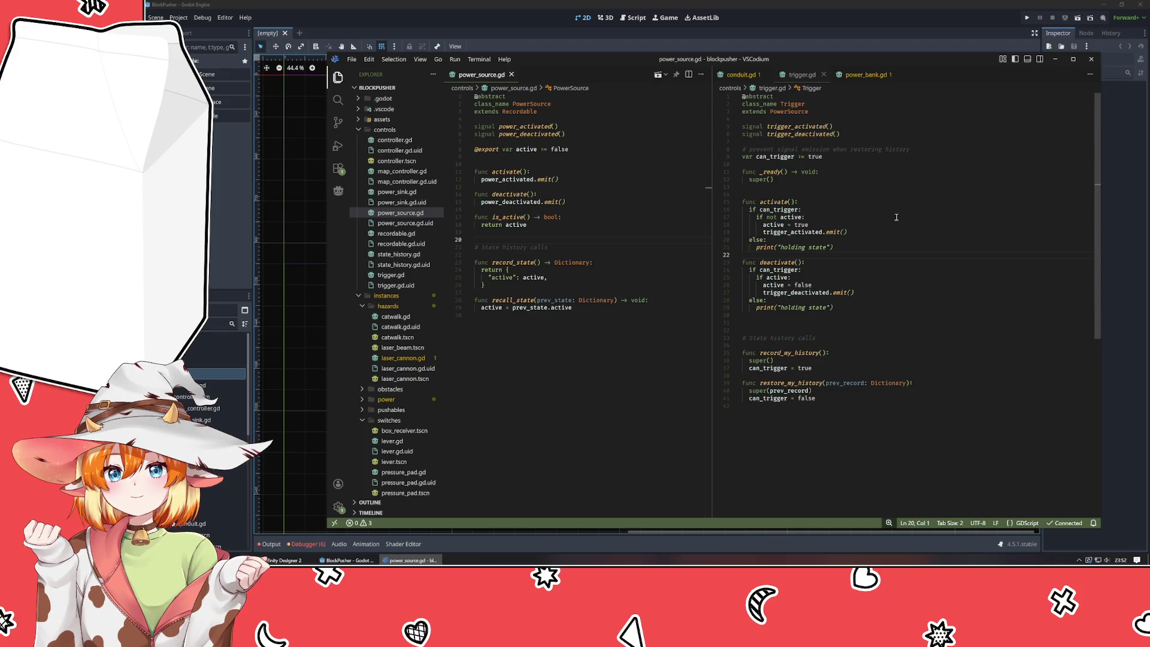
- Review the can_trigger check and activate/deactivate bodies in trigger.gd
left_click(793, 127)
left_click(768, 209)
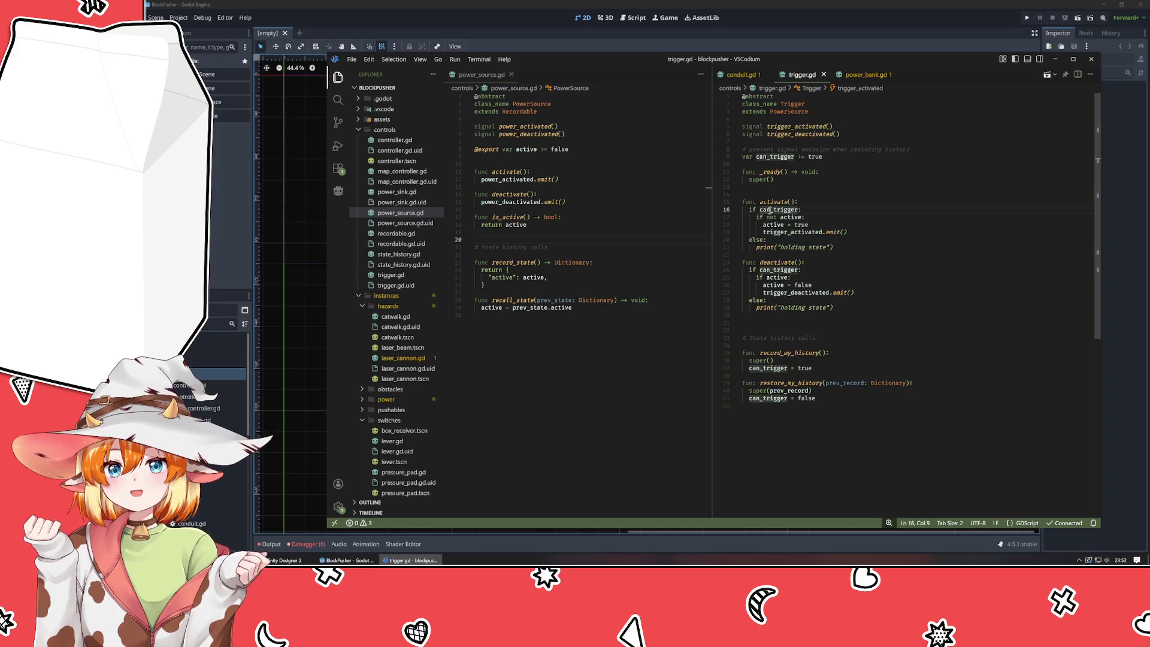
mouse_move(769, 210)
left_mouse_down()
mouse_move(836, 254)
mouse_move(829, 313)
left_mouse_up()
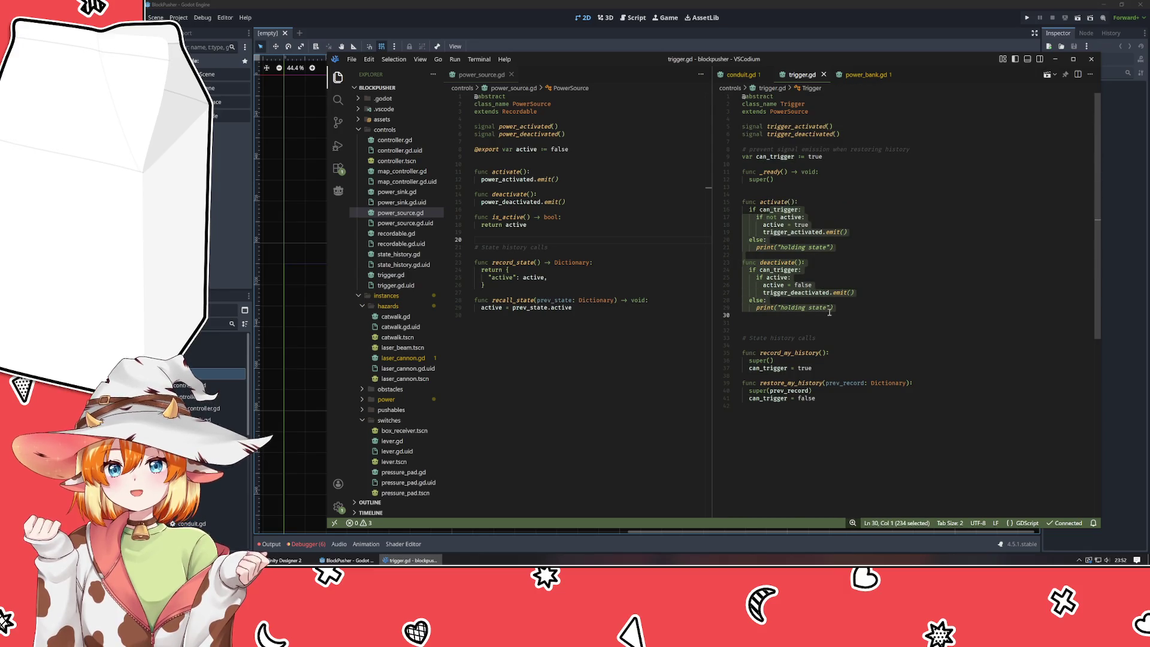
left_click(828, 325)
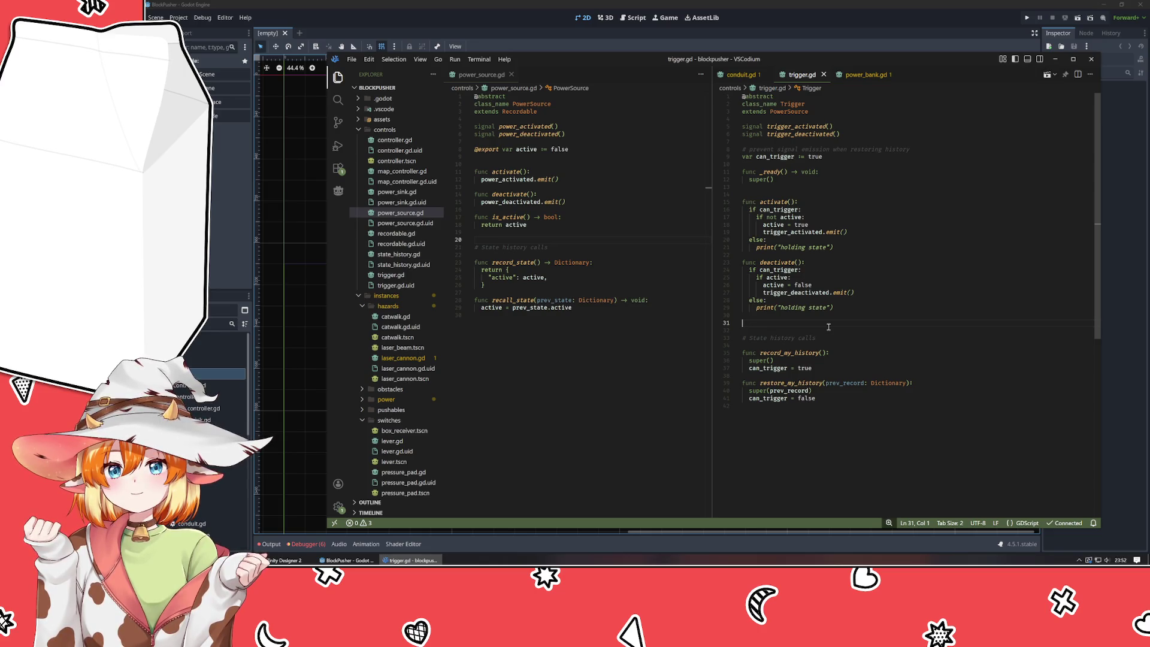
left_click(891, 438)
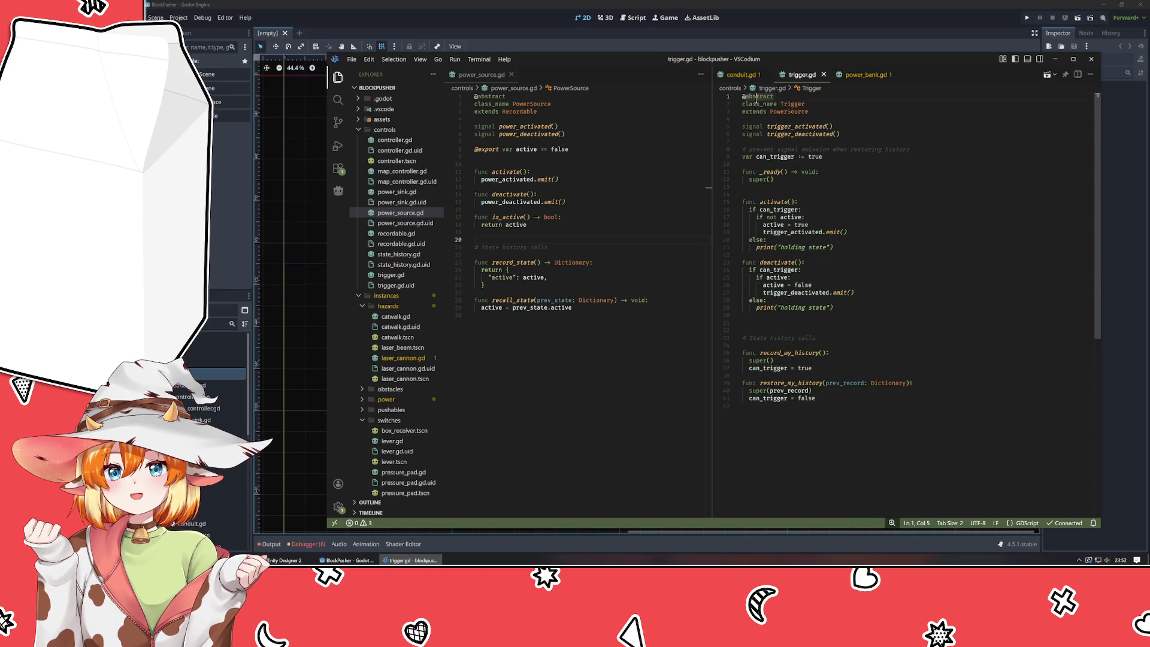
left_click(814, 128)
- Check the power_activated signal in power_source.gd, then bring up power_bank.gd
left_click(812, 134)
left_click(527, 128)
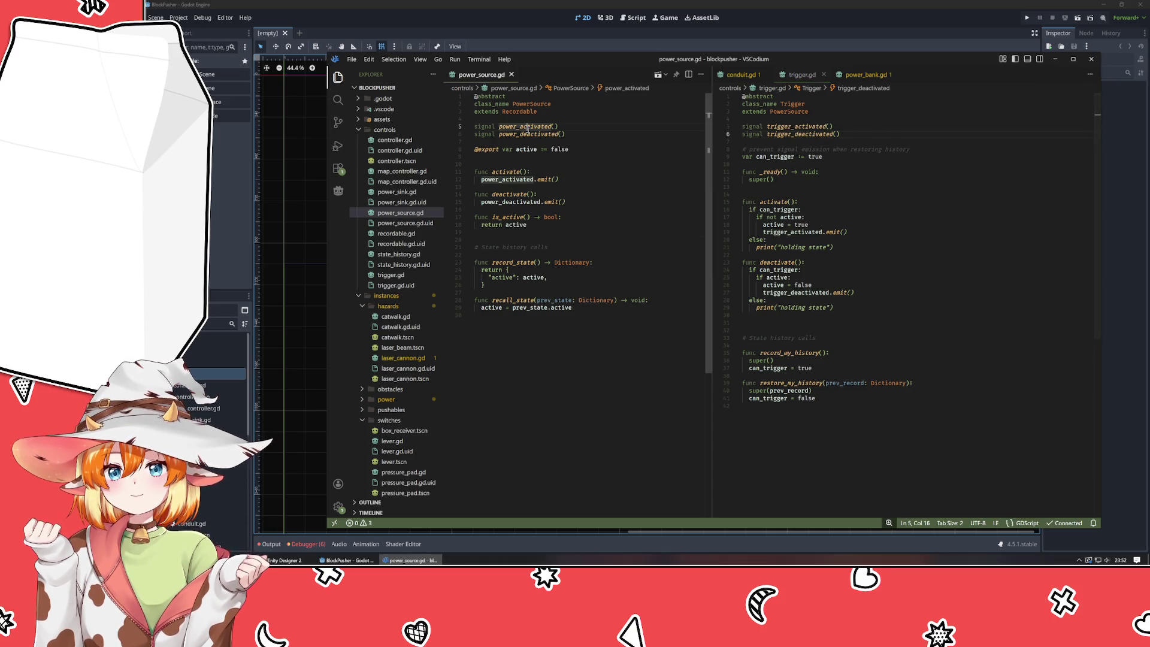
left_click(609, 157)
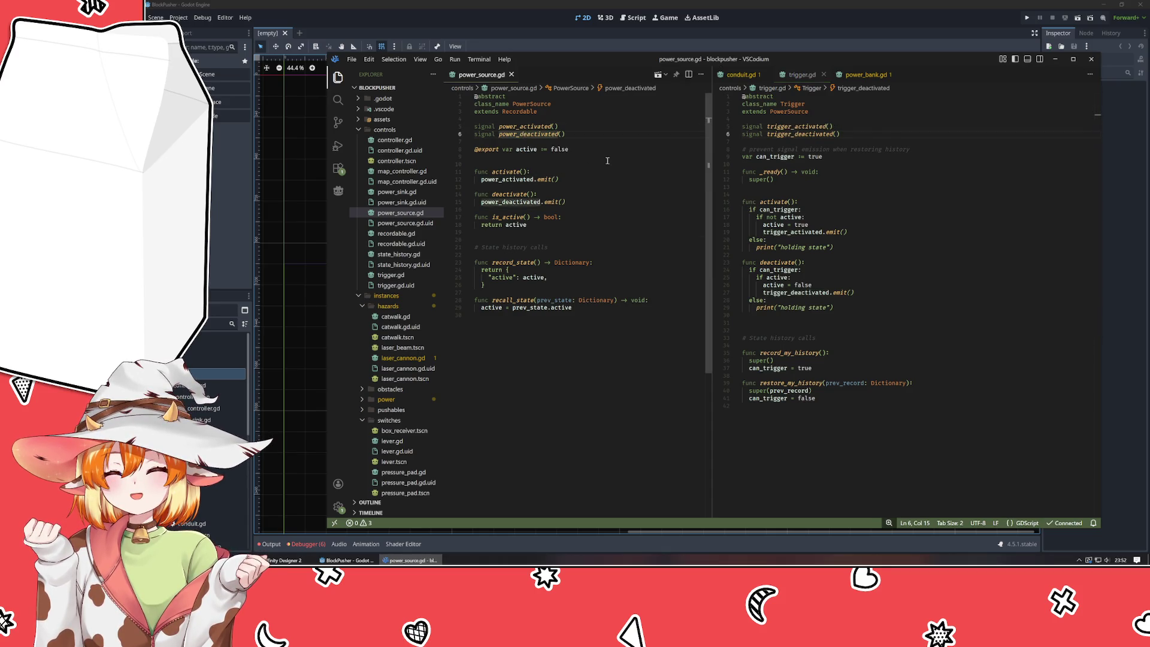
left_click(874, 189)
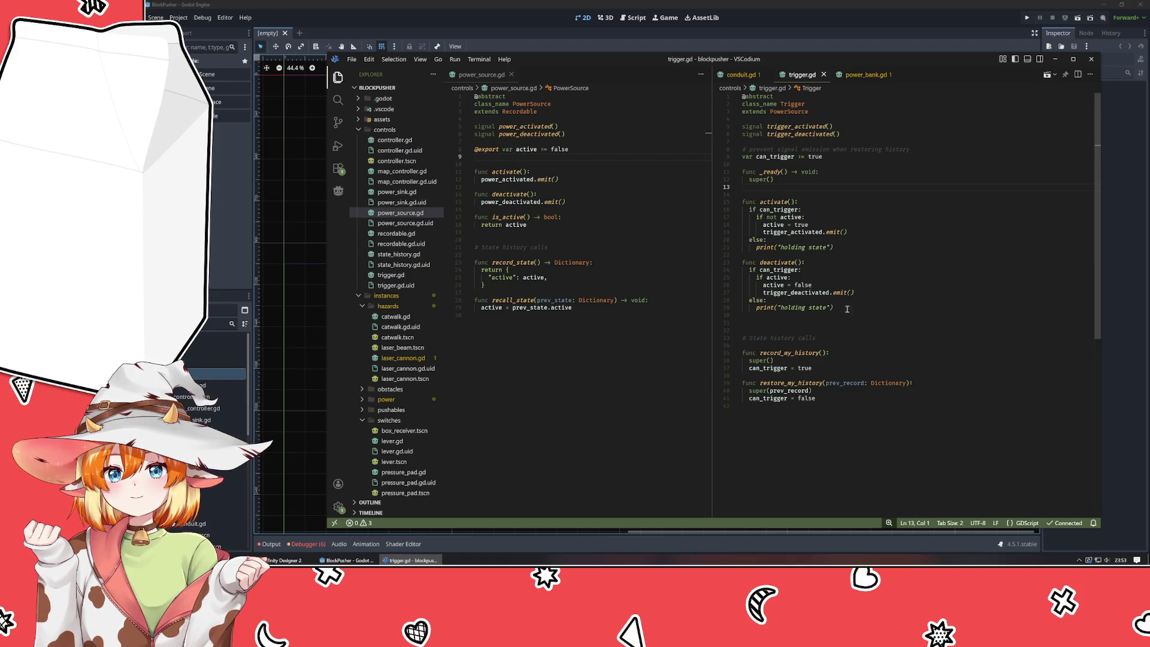
left_click(863, 75)
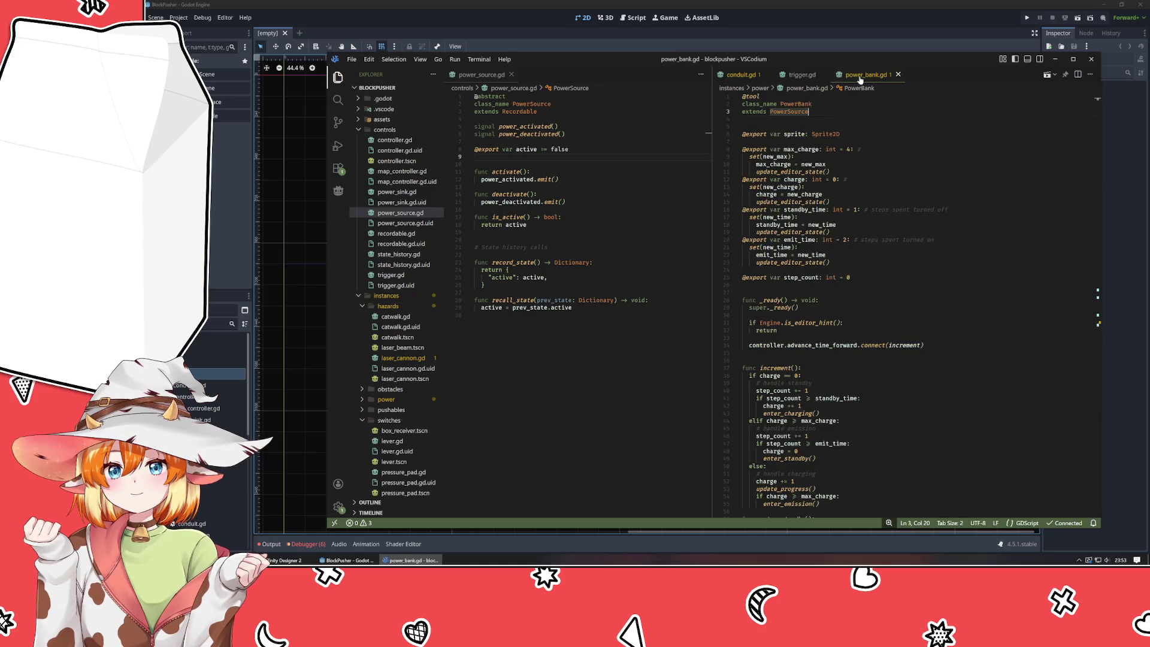
left_click(846, 123)
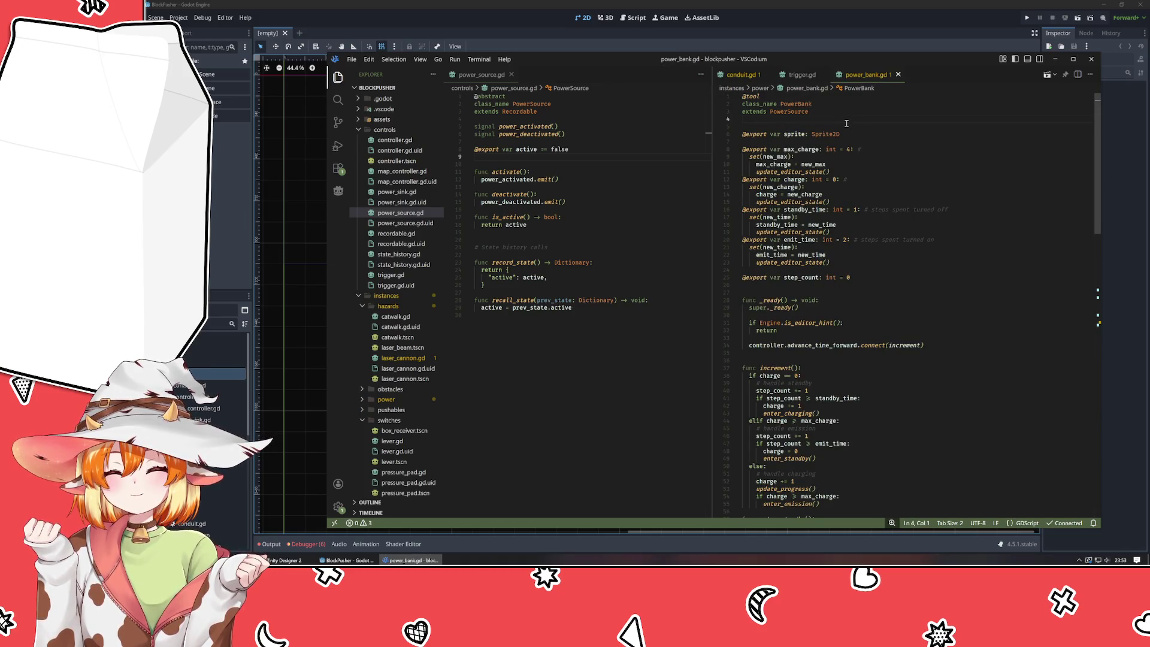
left_click(799, 75)
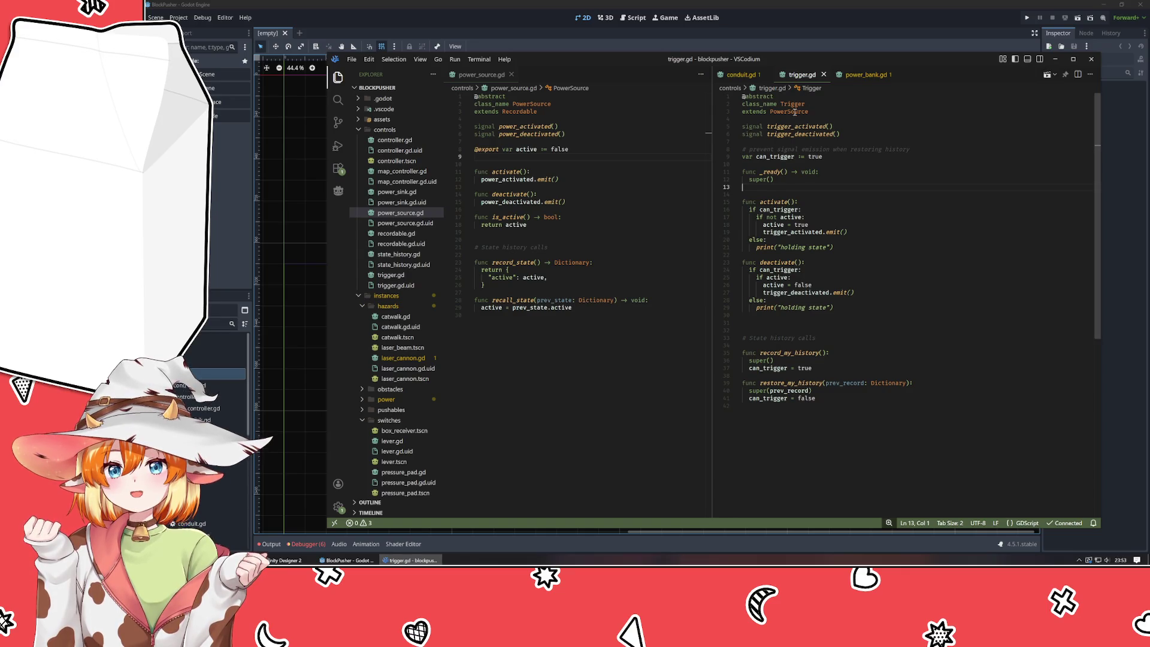
left_click(473, 232)
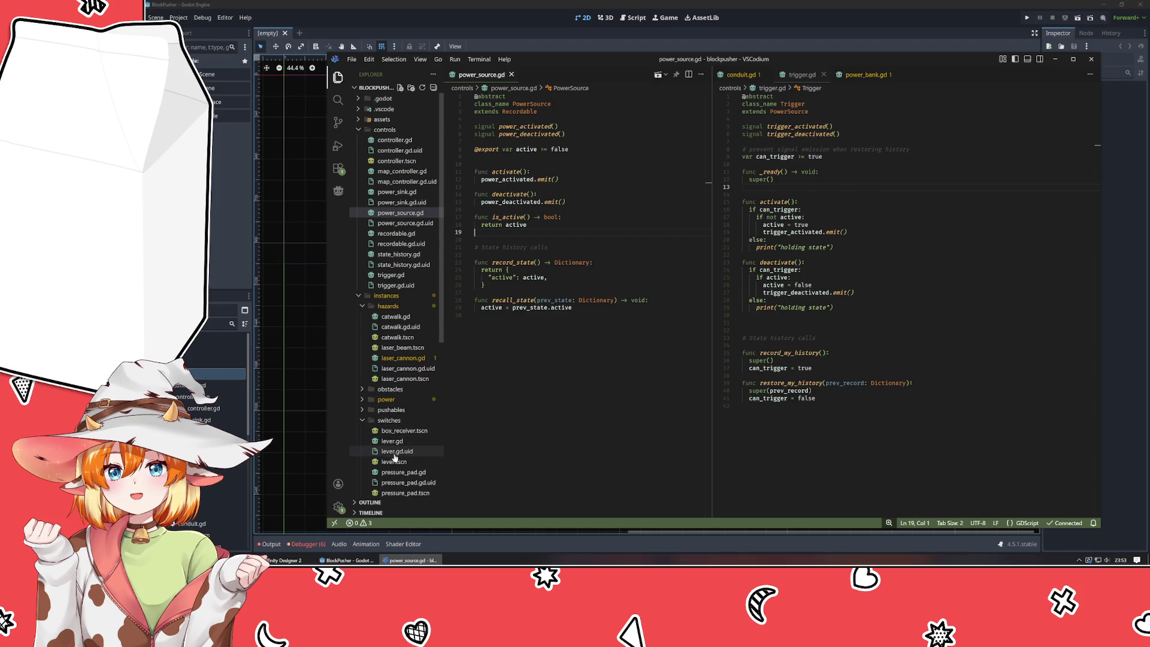
left_click(399, 472)
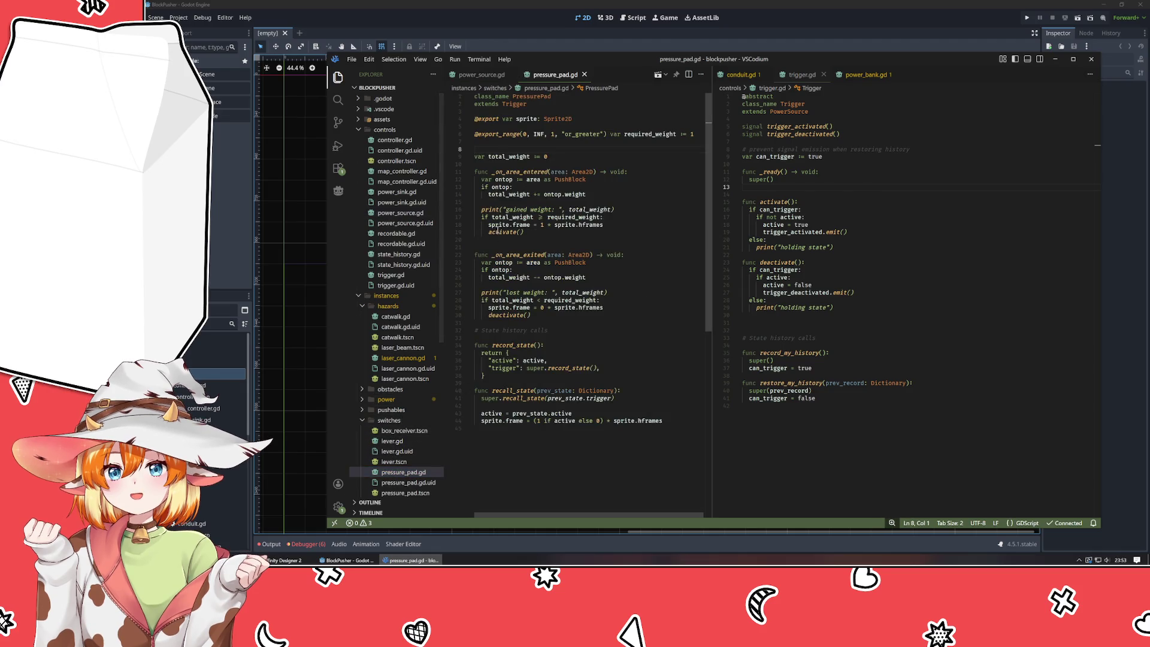
left_click(513, 233)
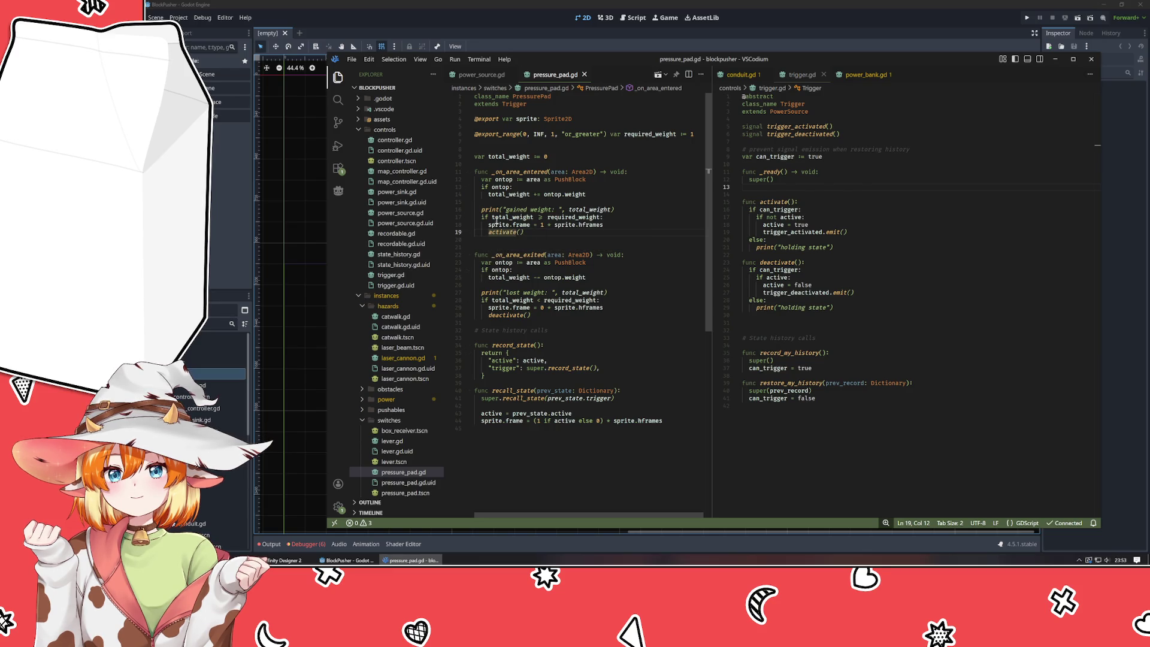
left_click(866, 74)
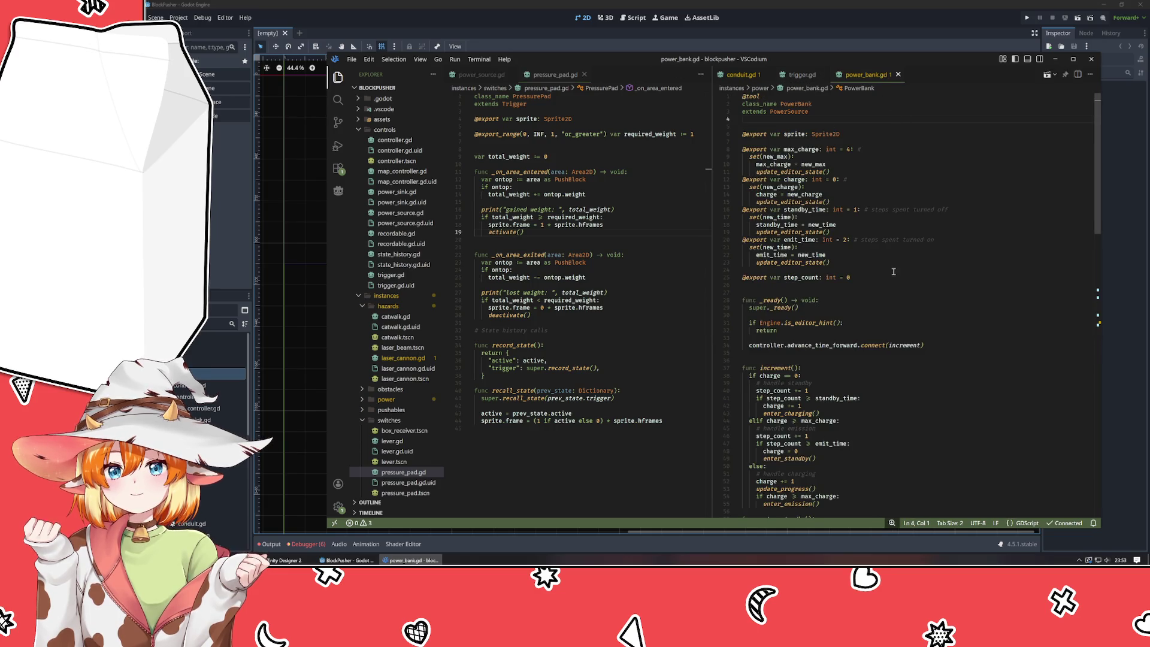
scroll(857, 260, "down", 5)
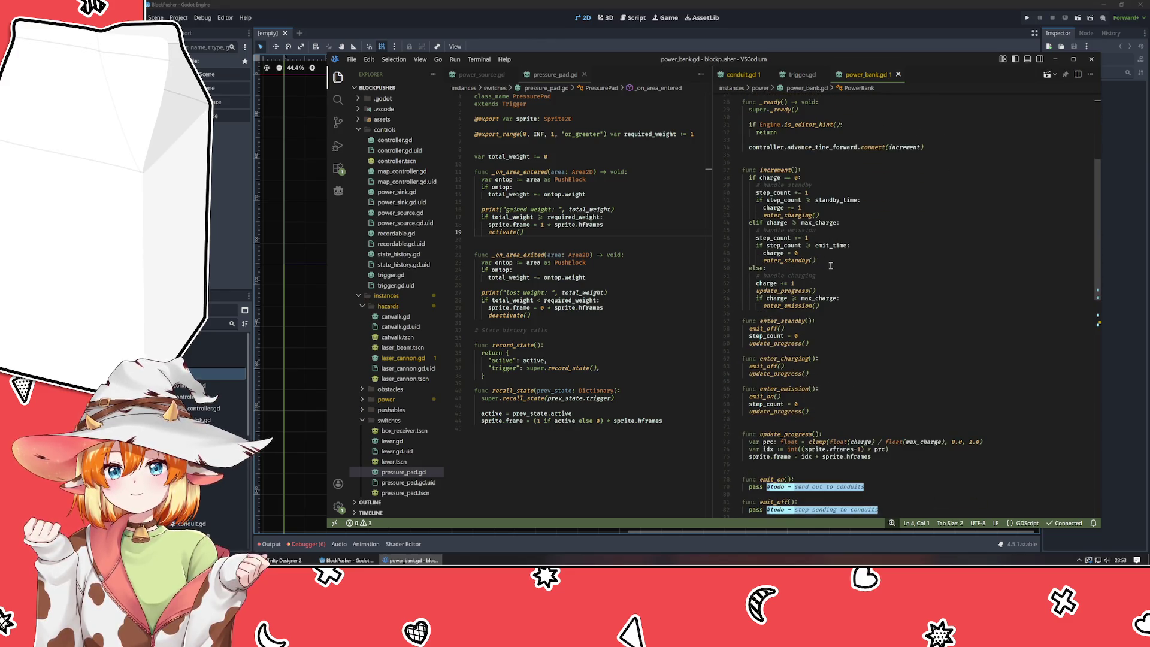
scroll(830, 267, "down", 3)
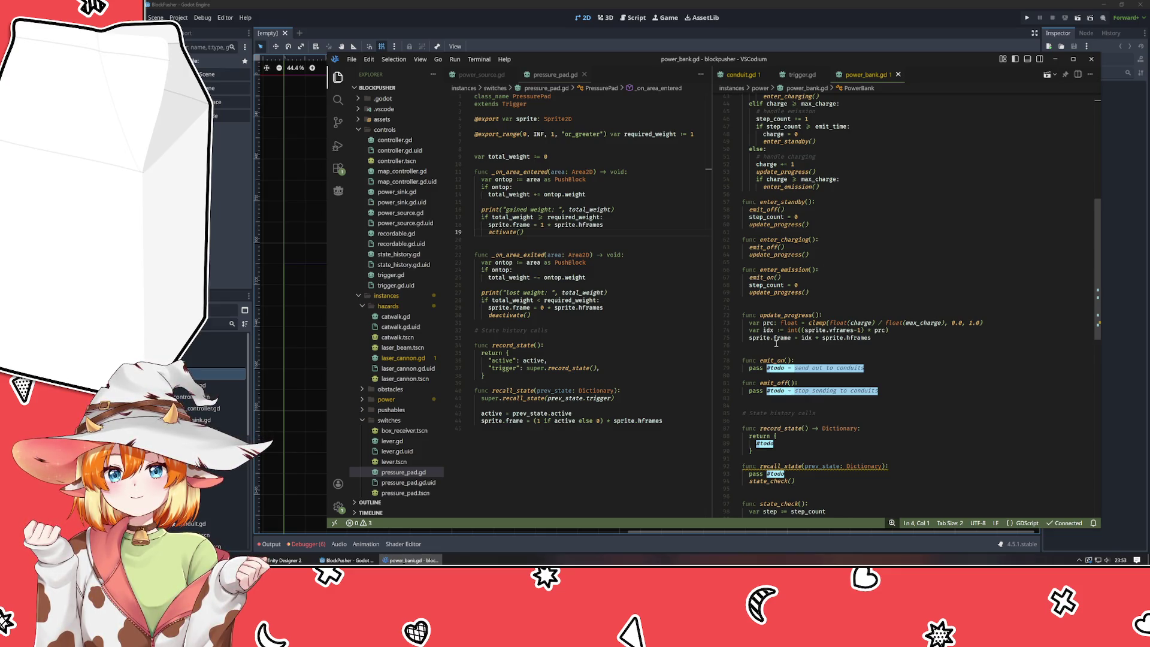
- Make enter_emission call activate() and delete the emit_on and emit_off functions
left_click(876, 368)
key("shift+Home")
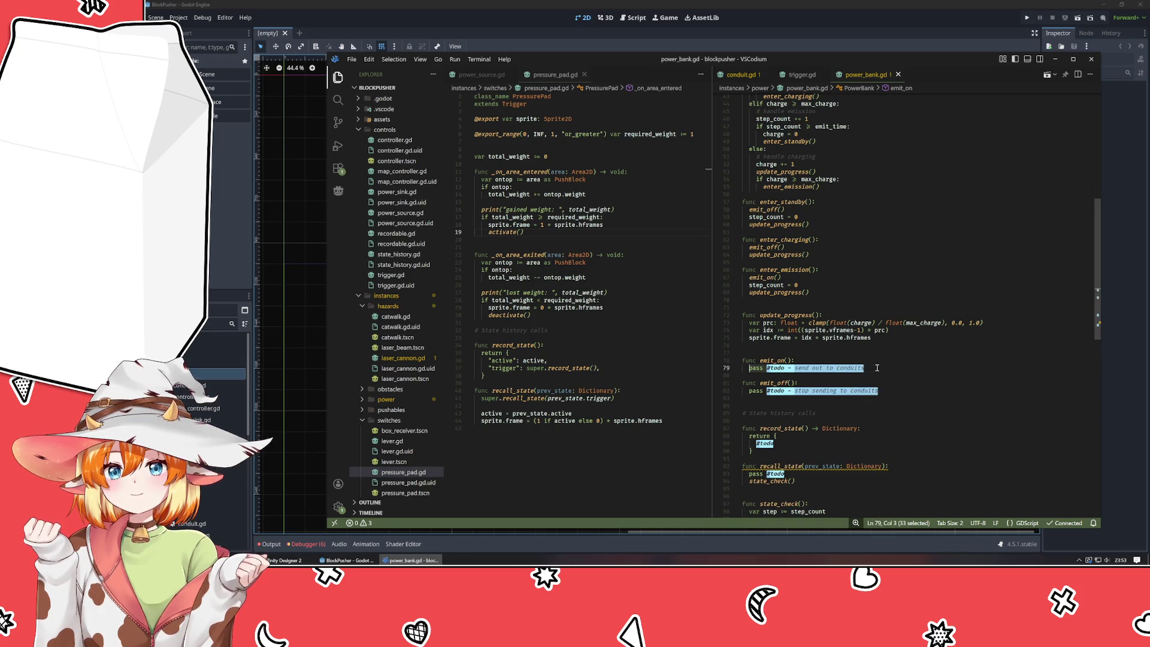
key("BackSpace")
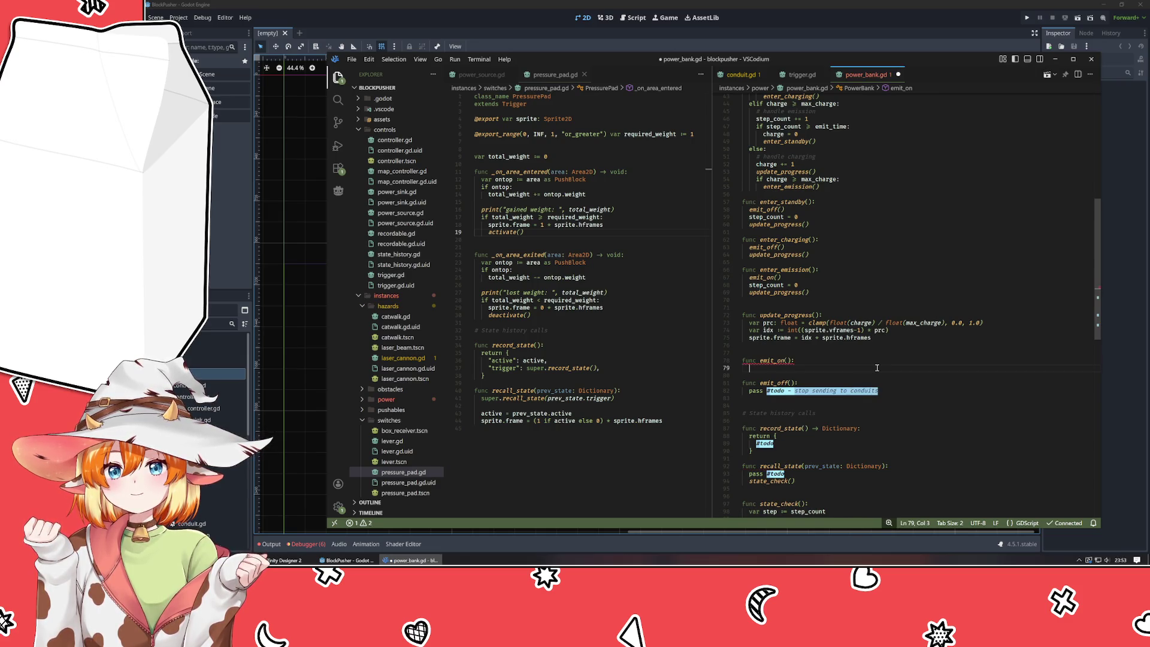
type("ac")
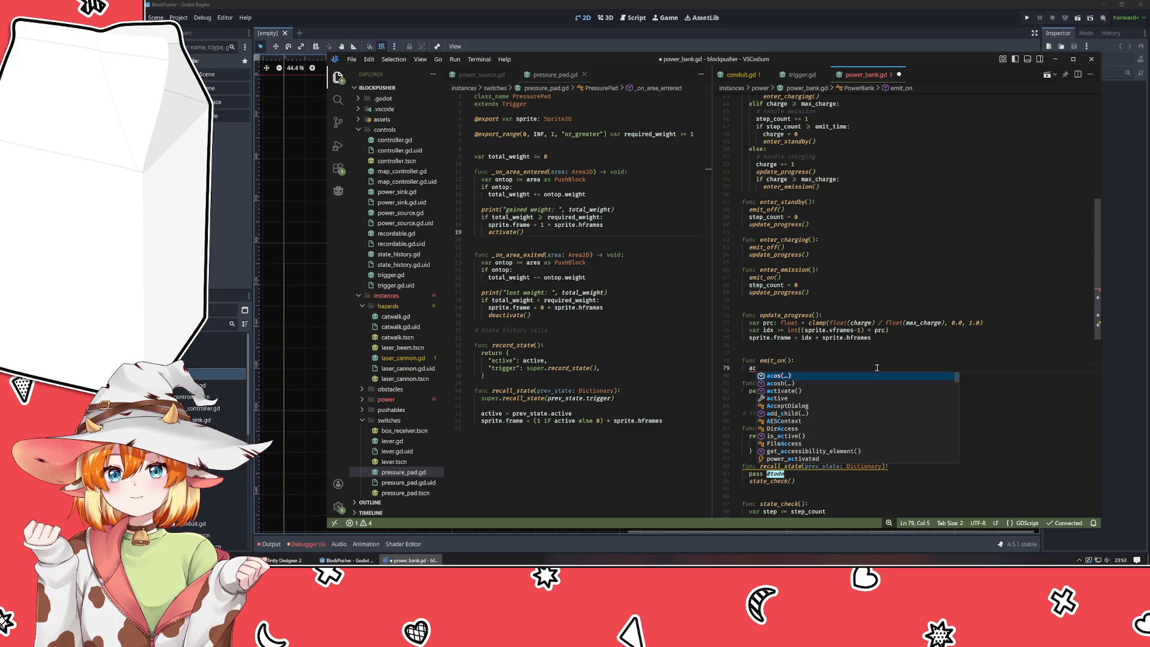
left_click(800, 278)
key("shift+Home")
type("ac")
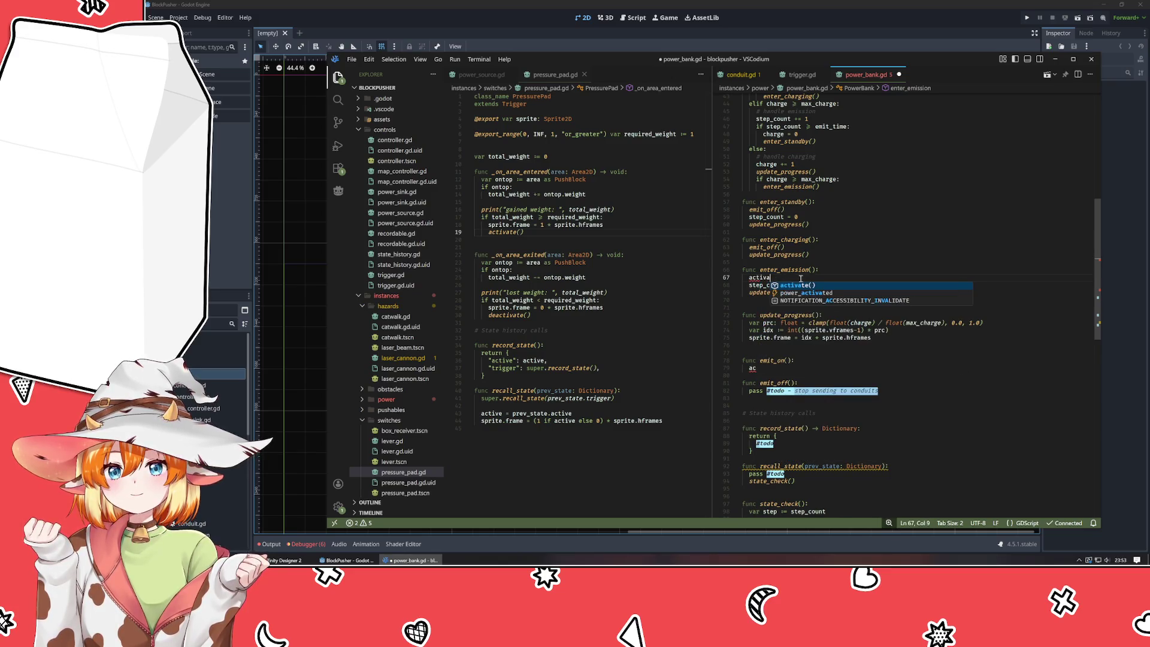
key("Return")
key("Escape")
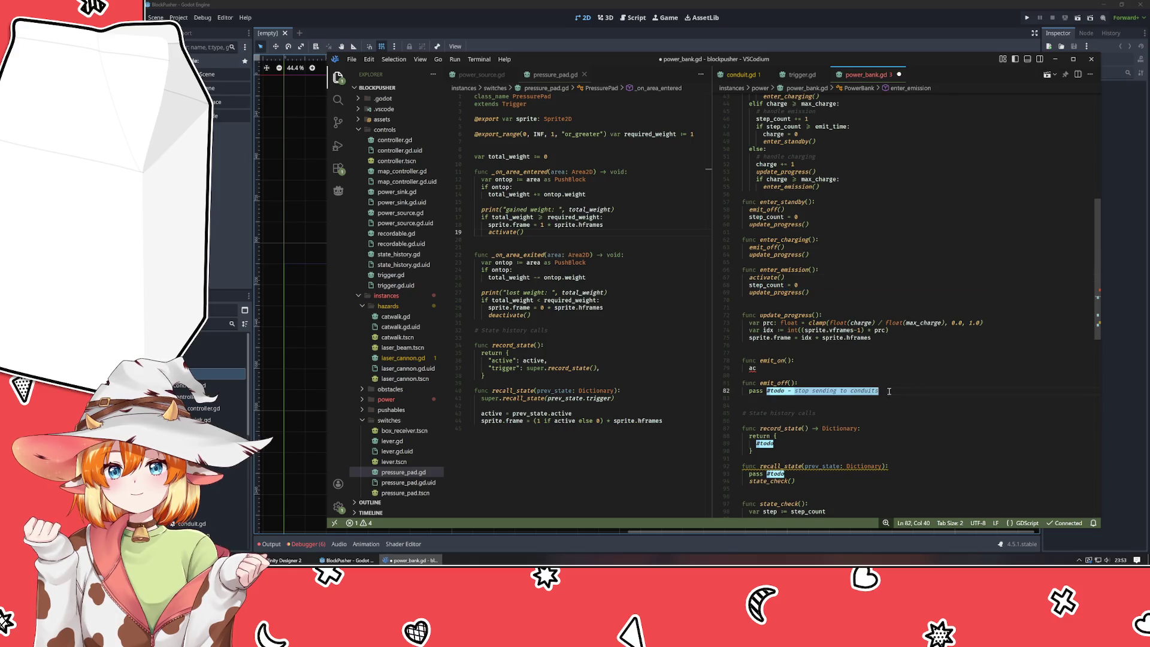
left_click_drag(880, 398, 876, 347)
key("BackSpace")
key("BackSpace")
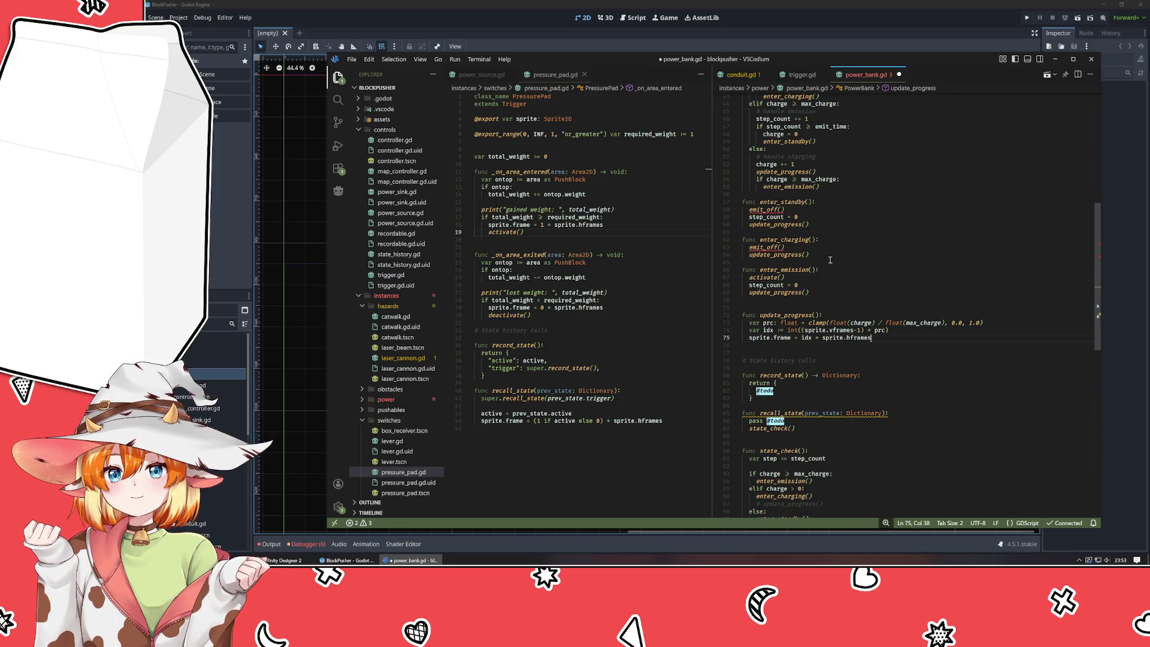
- Replace the emit_off calls in enter_charging and enter_standby with deactivate()
left_click(815, 247)
key("shift+Home")
type("de")
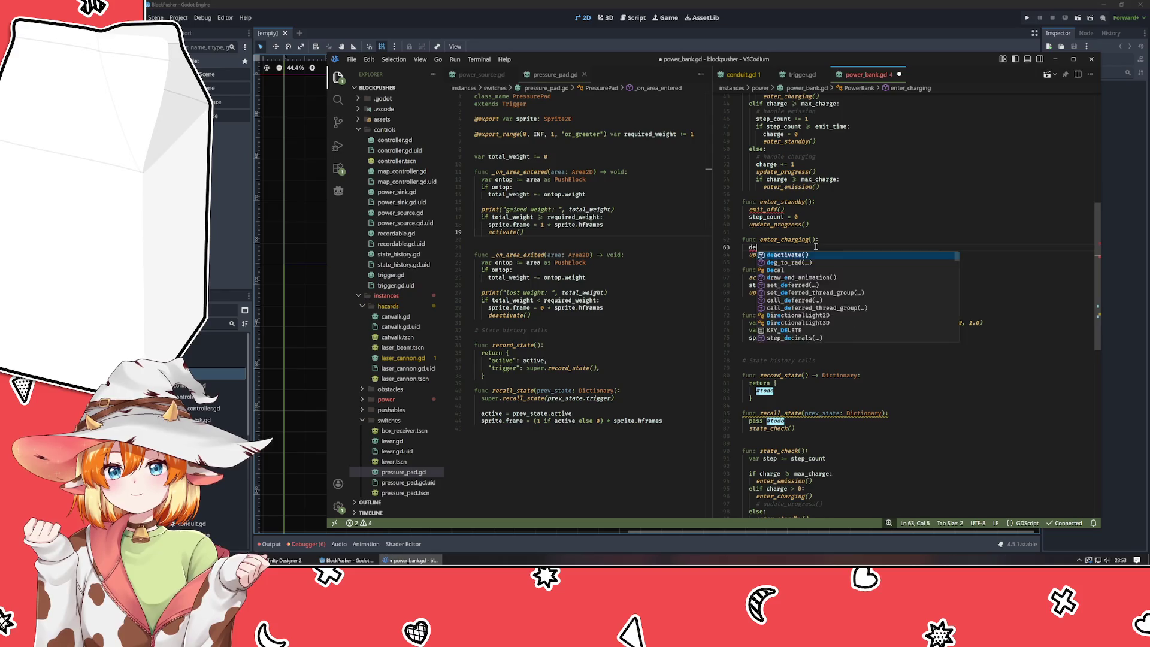
key("Return")
key("Up")
key("Up")
key("Up")
key("shift+Home")
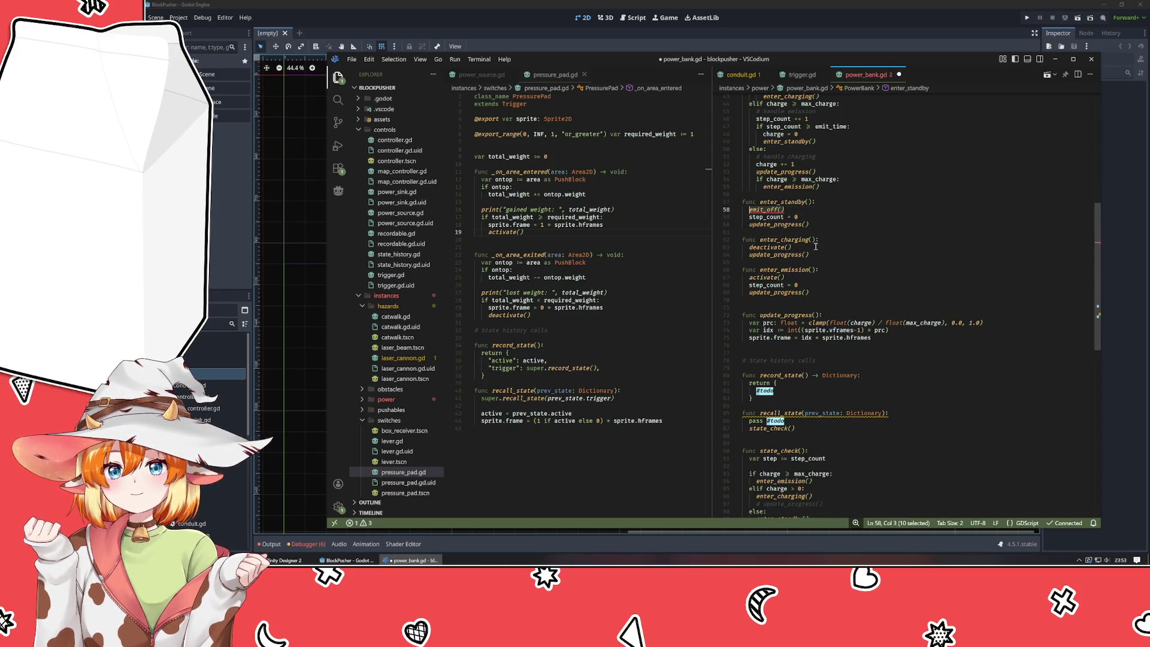
type("dea")
key("Return")
- Save power_bank.gd and scroll through it to check the changes
scroll(816, 246, "up", 3)
scroll(816, 246, "up", 10)
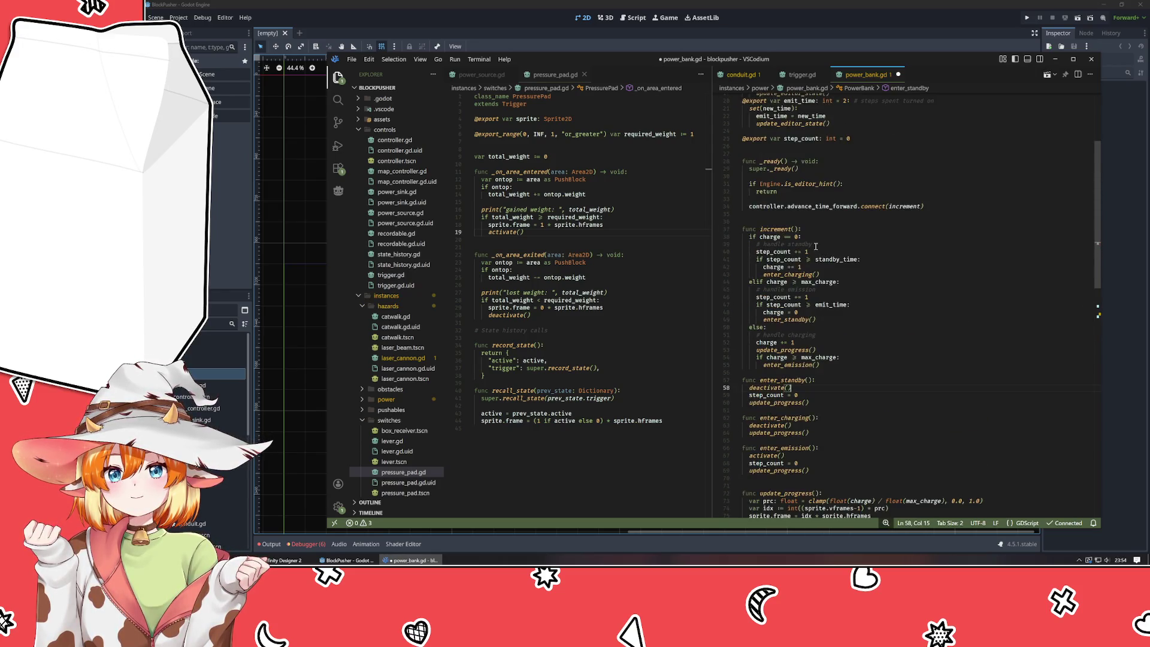
key("ctrl+s")
scroll(816, 246, "down", 13)
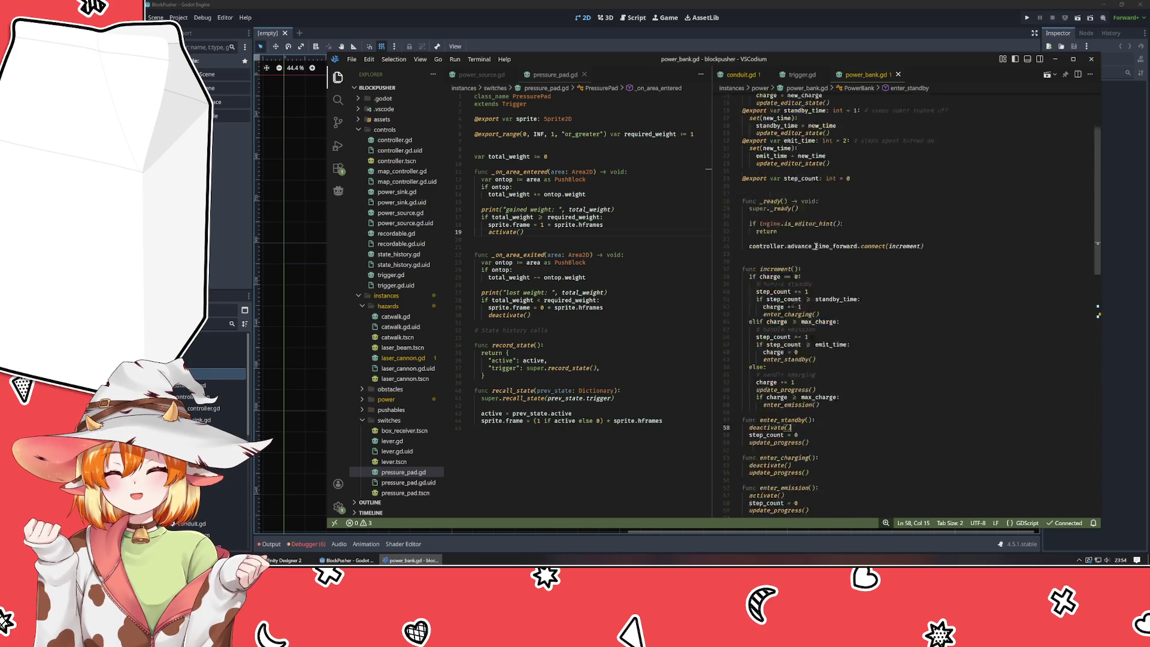
scroll(816, 246, "down", 4)
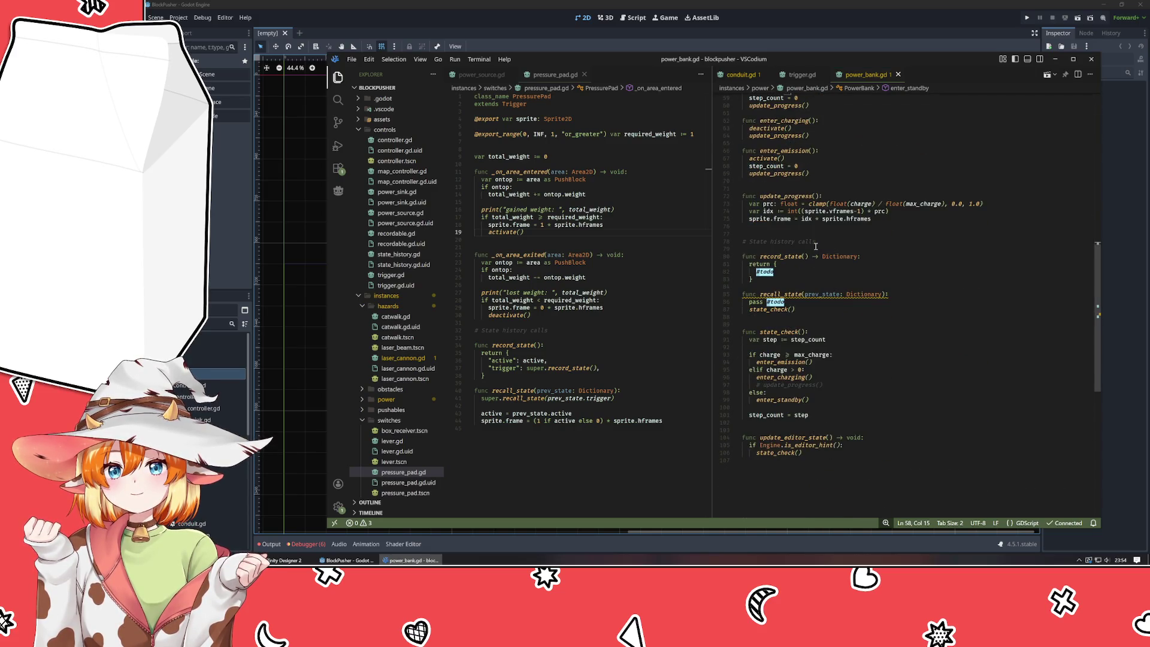
scroll(816, 262, "up", 6)
scroll(816, 262, "up", 8)
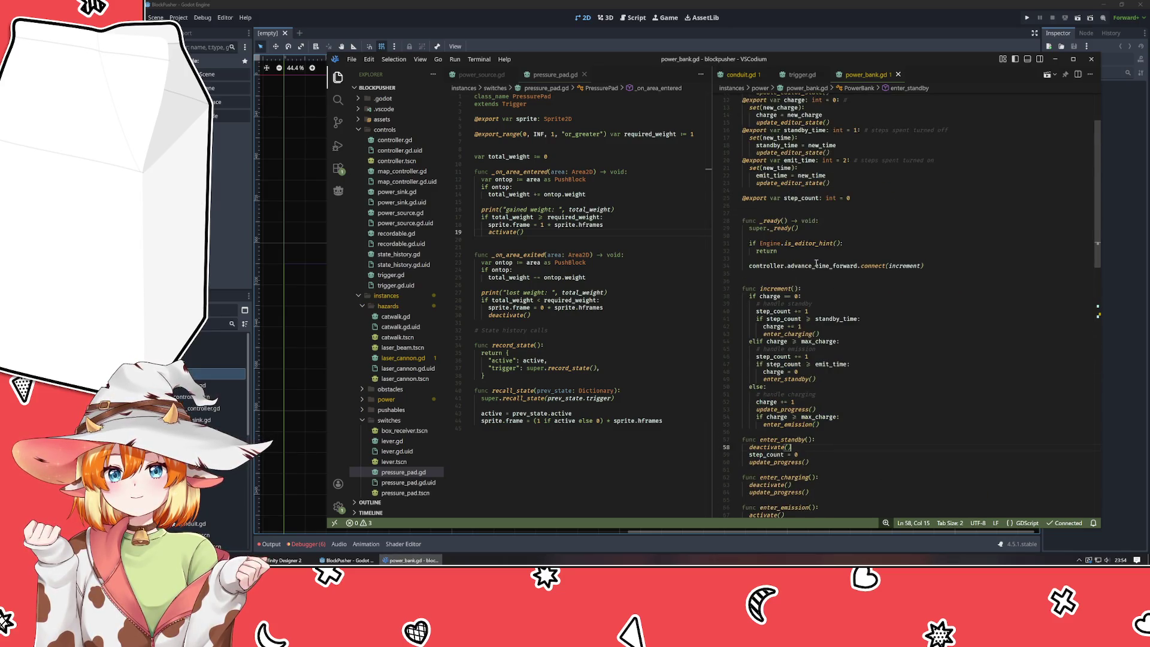
scroll(816, 264, "up", 3)
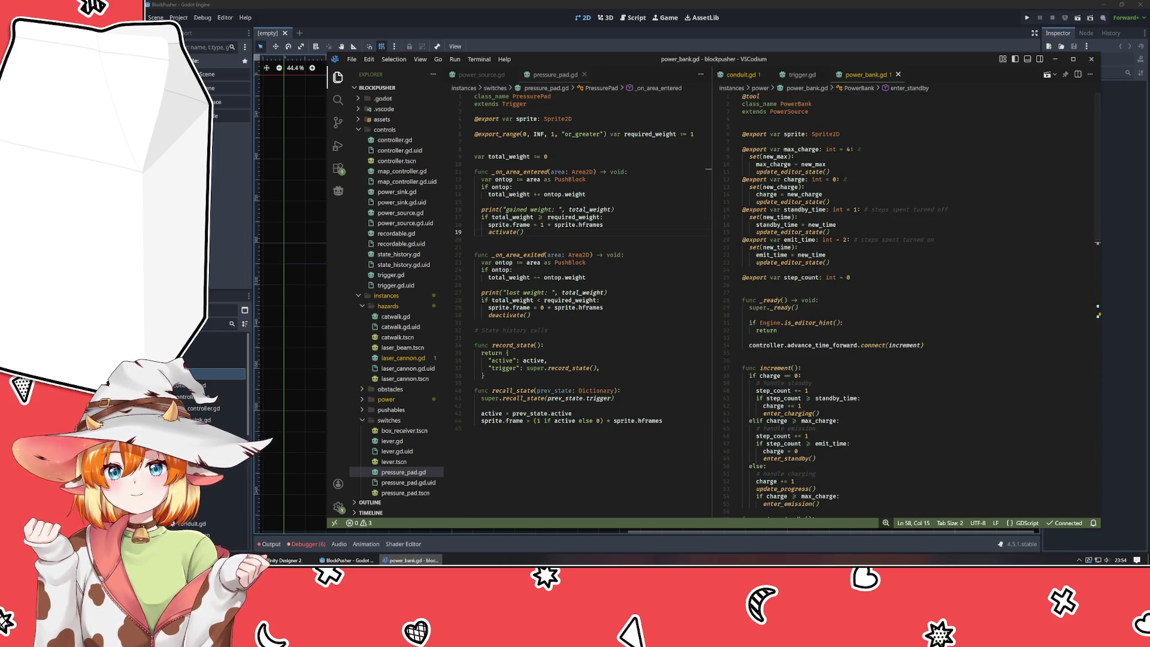
left_click(209, 231)
- Open map_0.tscn in Godot and inspect the conduit next to the power bank
scroll(213, 416, "down", 3)
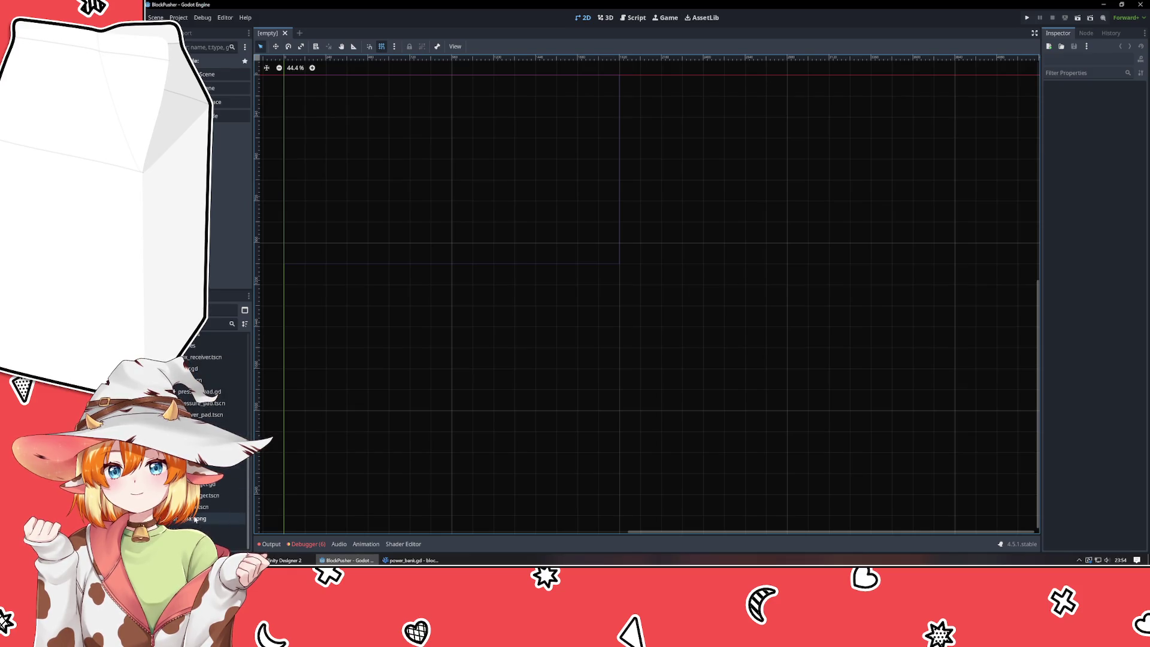
left_click(215, 419)
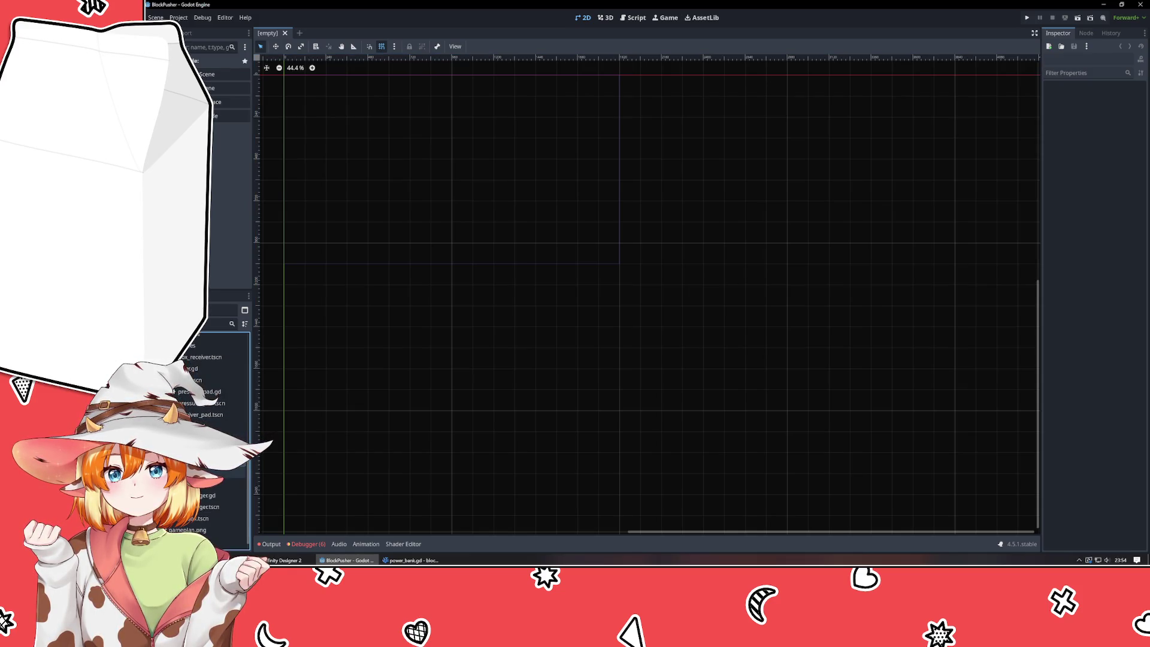
double_click(228, 472)
scroll(635, 353, "down", 3)
scroll(634, 345, "up", 3)
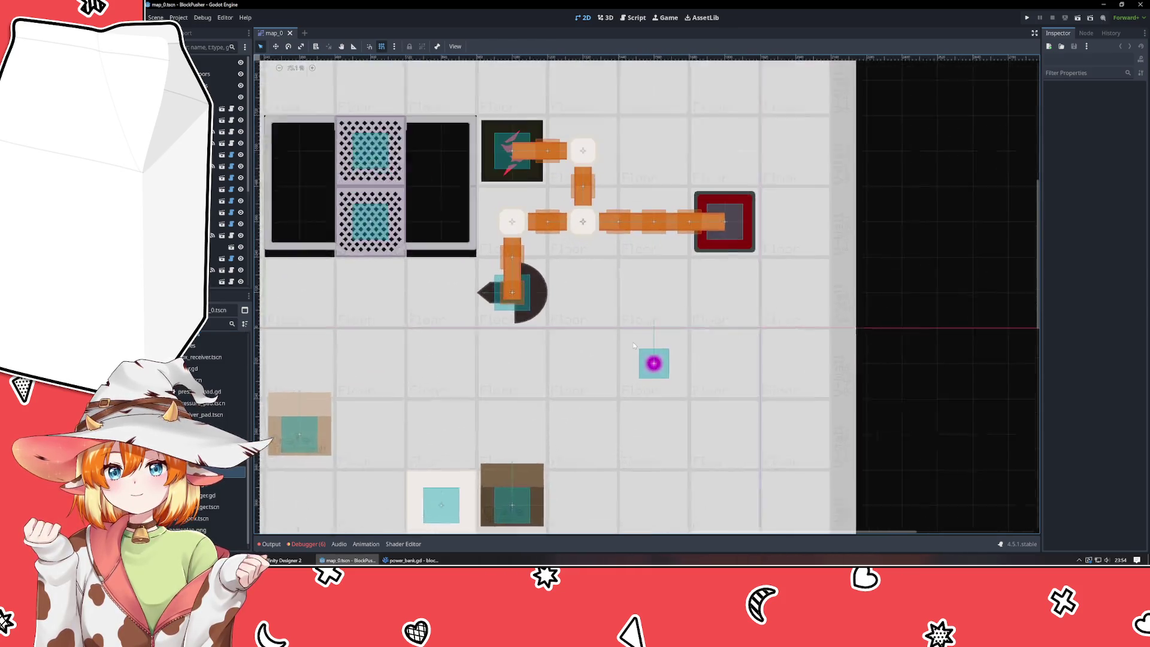
scroll(634, 346, "up", 1)
left_click(916, 256)
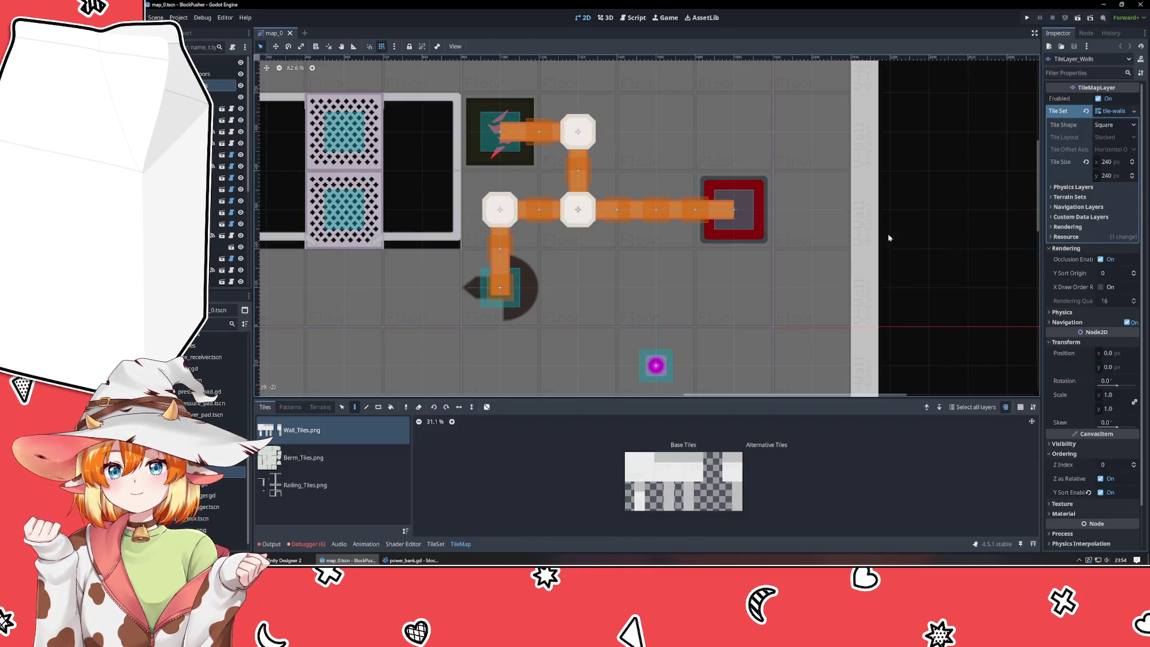
left_click_drag(789, 210, 788, 314)
left_click(788, 313)
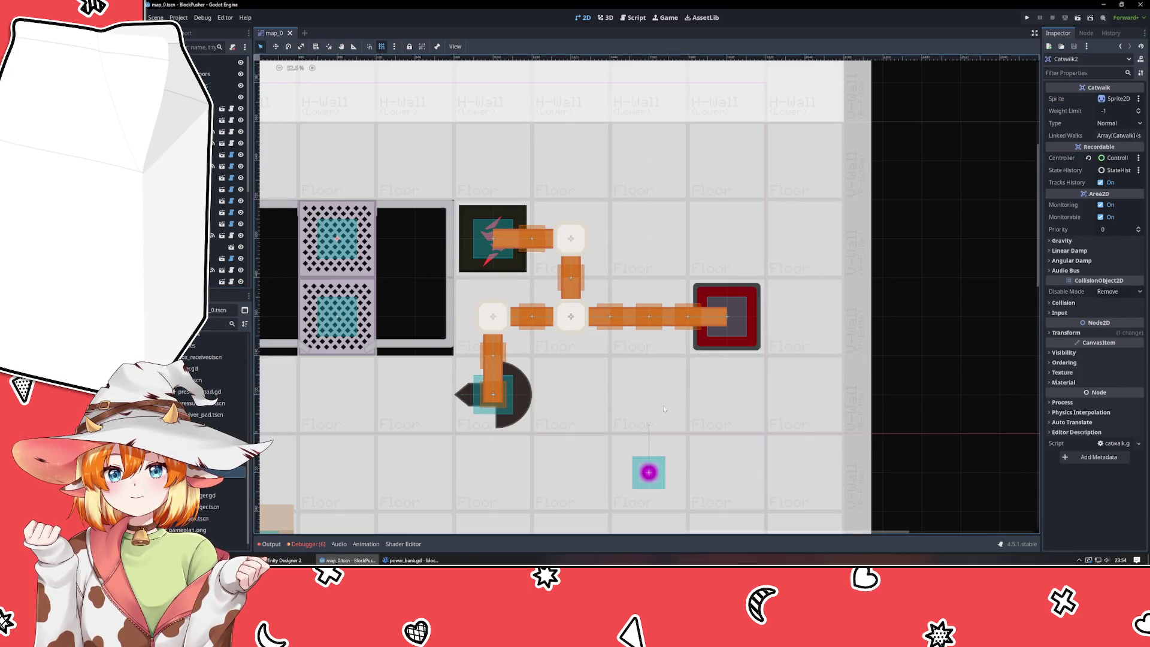
left_click(510, 242)
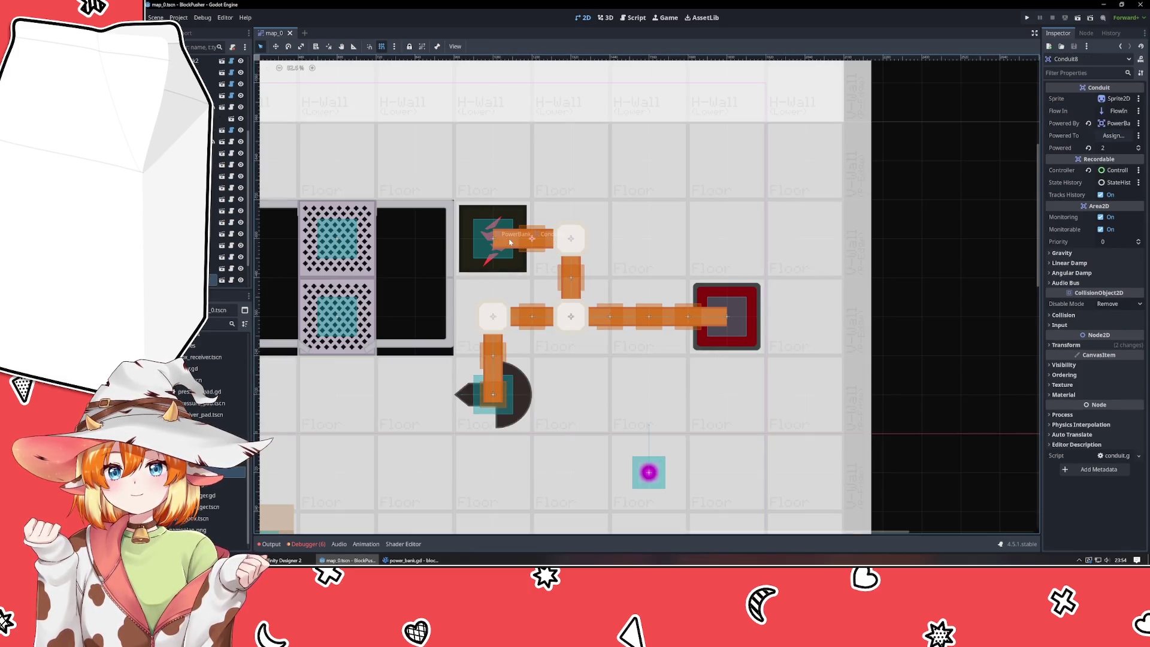
left_click(426, 557)
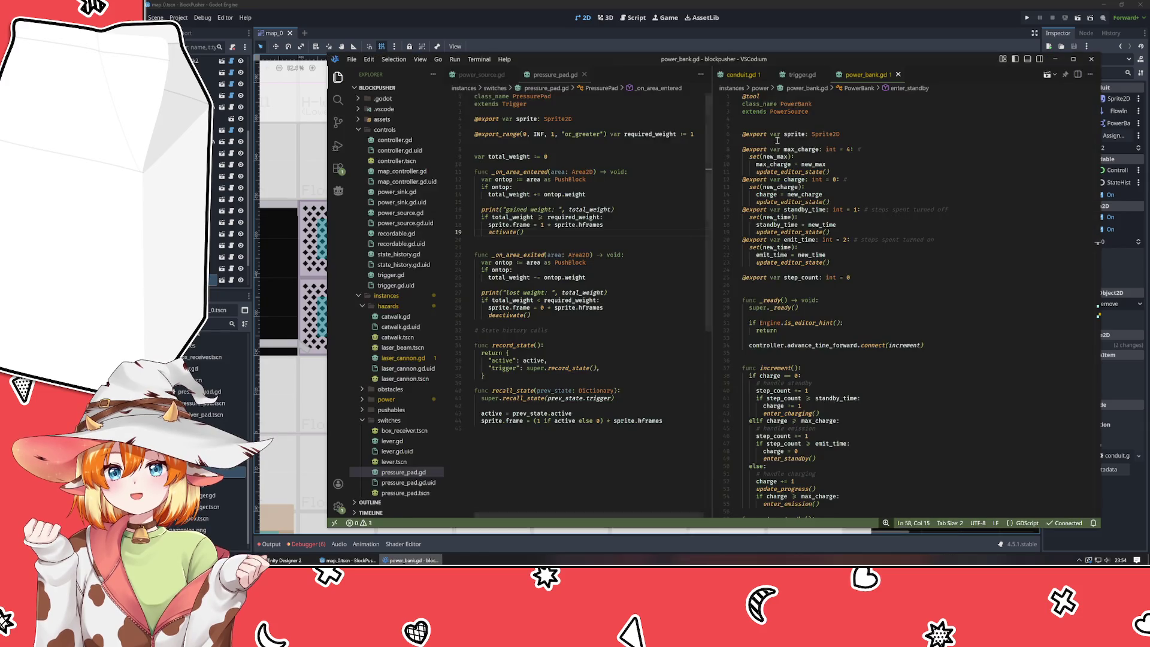
- In conduit.gd, type powered_by as PowerSource and remove its fixme comment
left_click(741, 75)
double_click(836, 142)
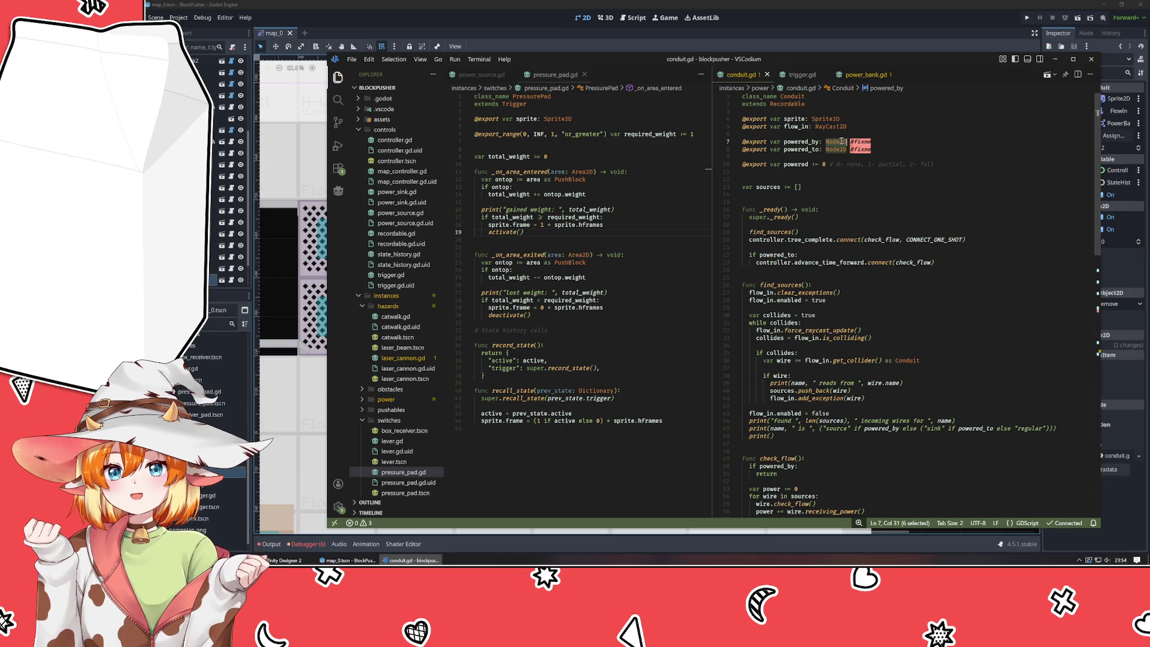
type("PowerSource")
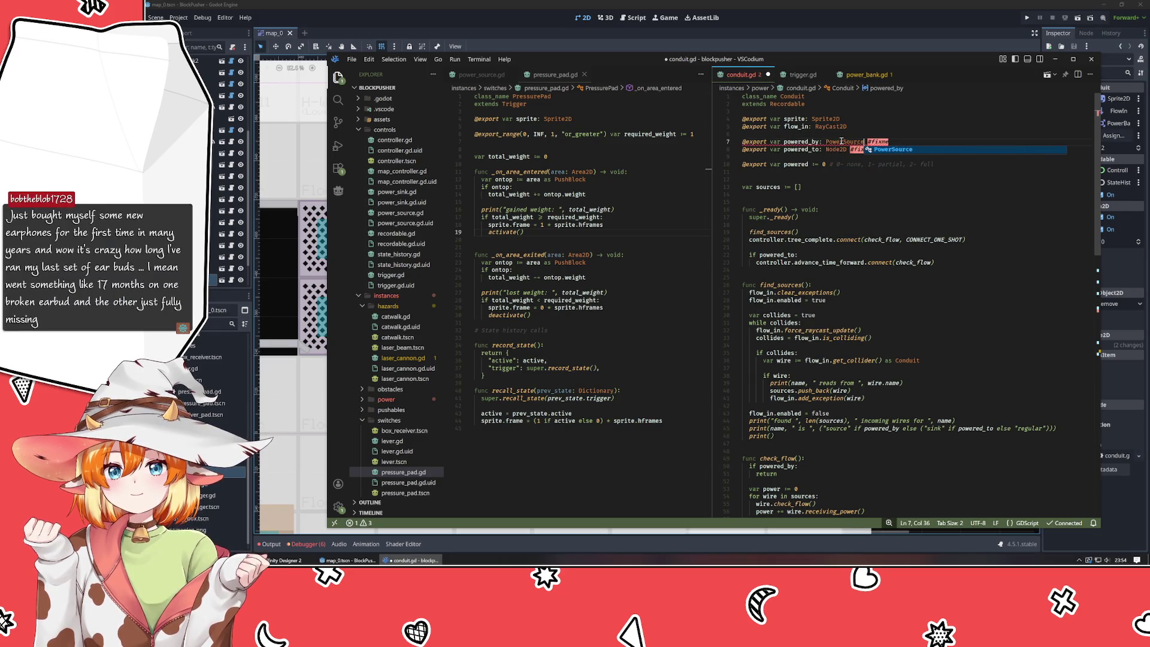
key("Return")
key("Down")
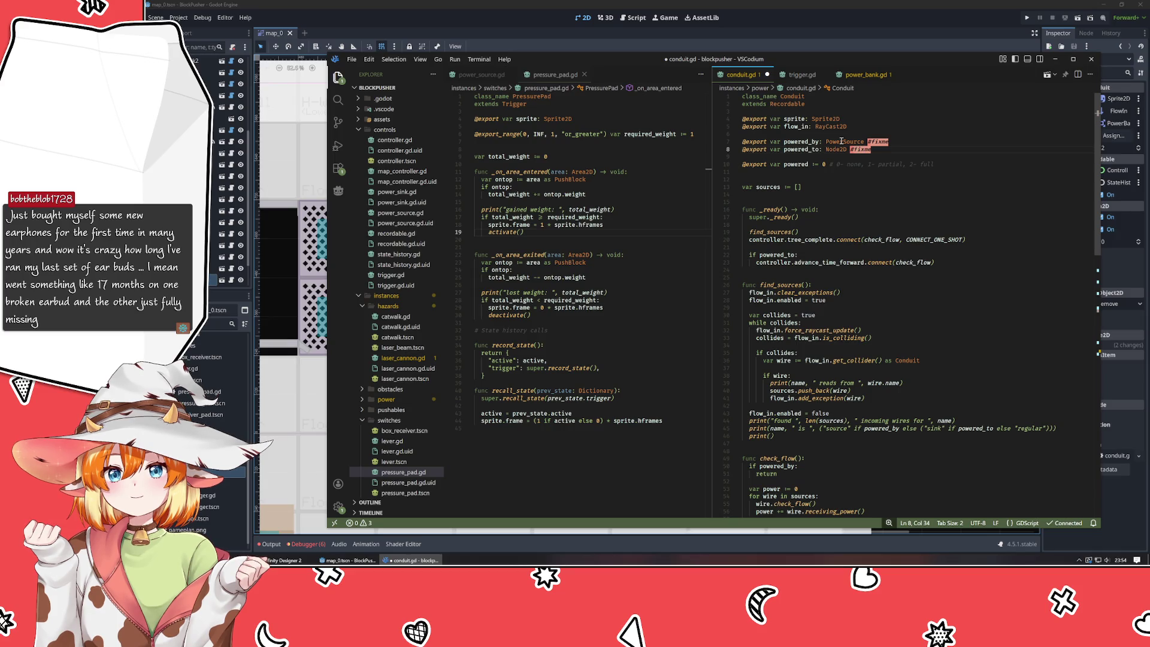
key("BackSpace")
key("BackSpace")
key("BackSpace")
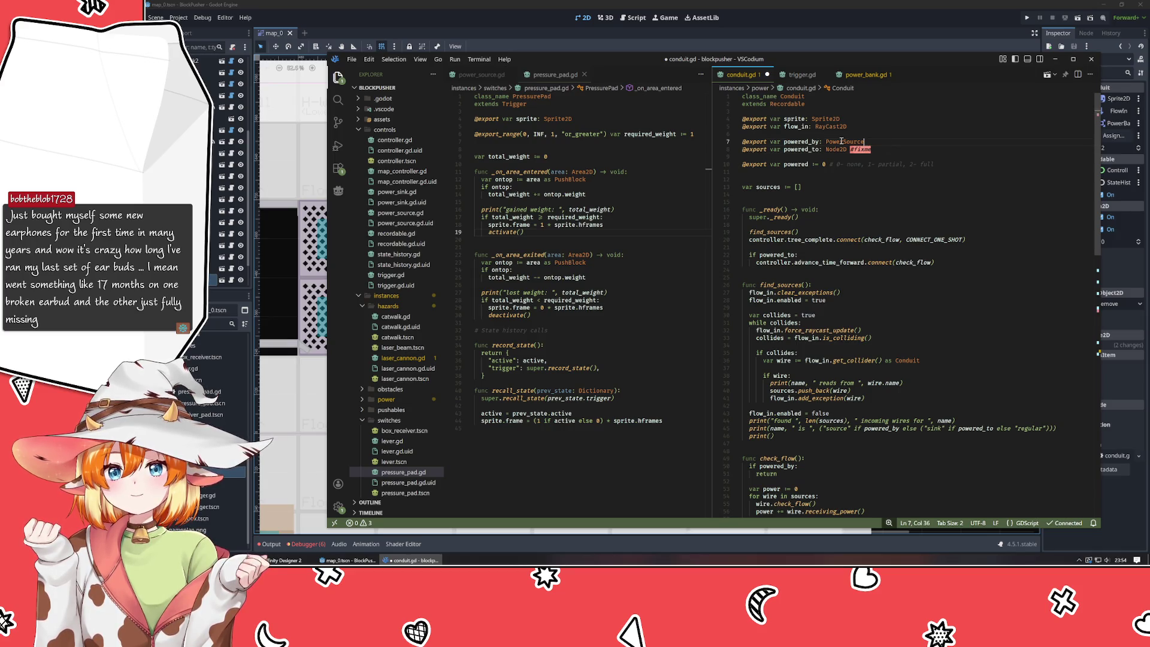
- Type powered_to as PowerSink in place of Node2D #fixme and save conduit.gd
key("BackSpace")
key("BackSpace")
key("BackSpace")
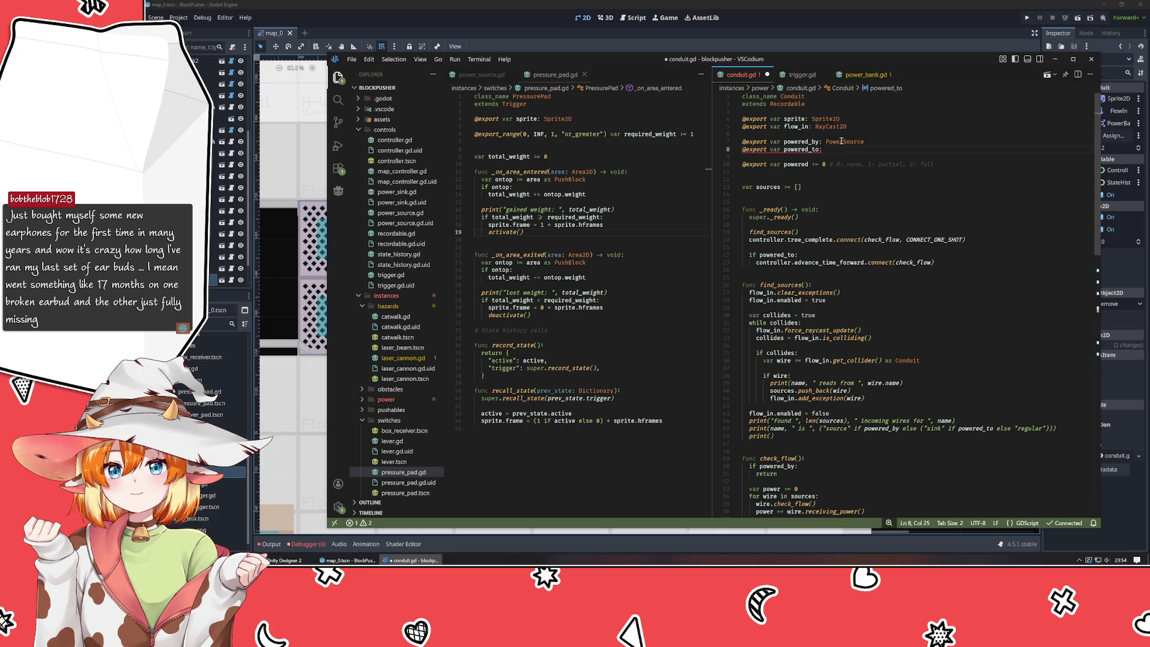
type("PowerSi")
key("Return")
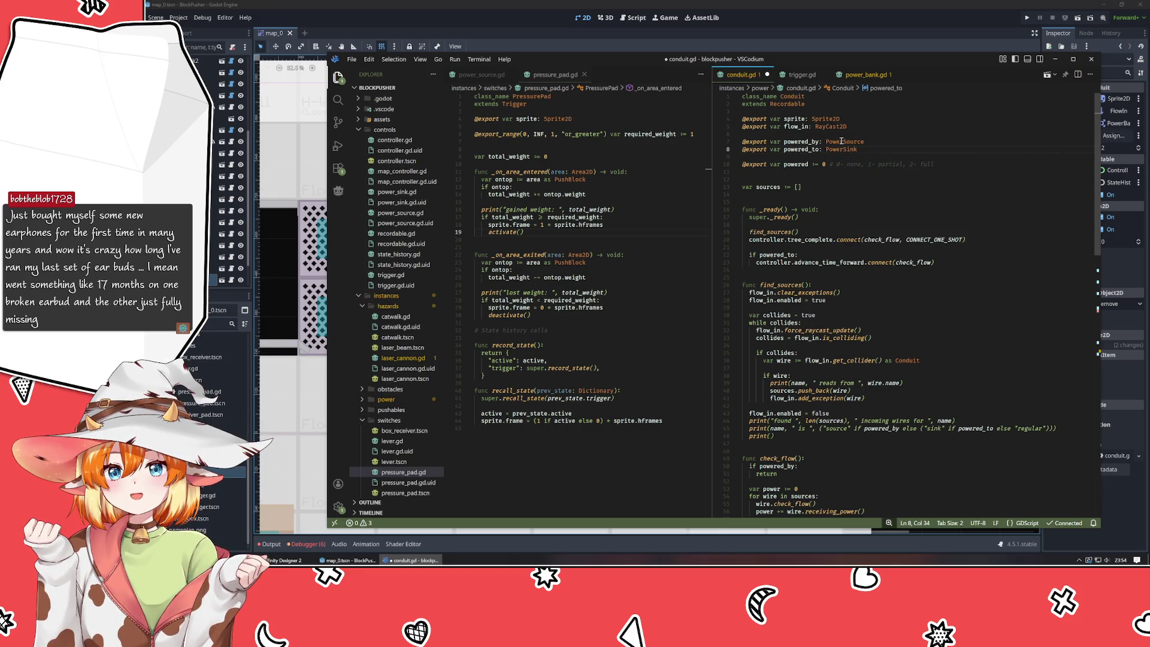
key("ctrl+s")
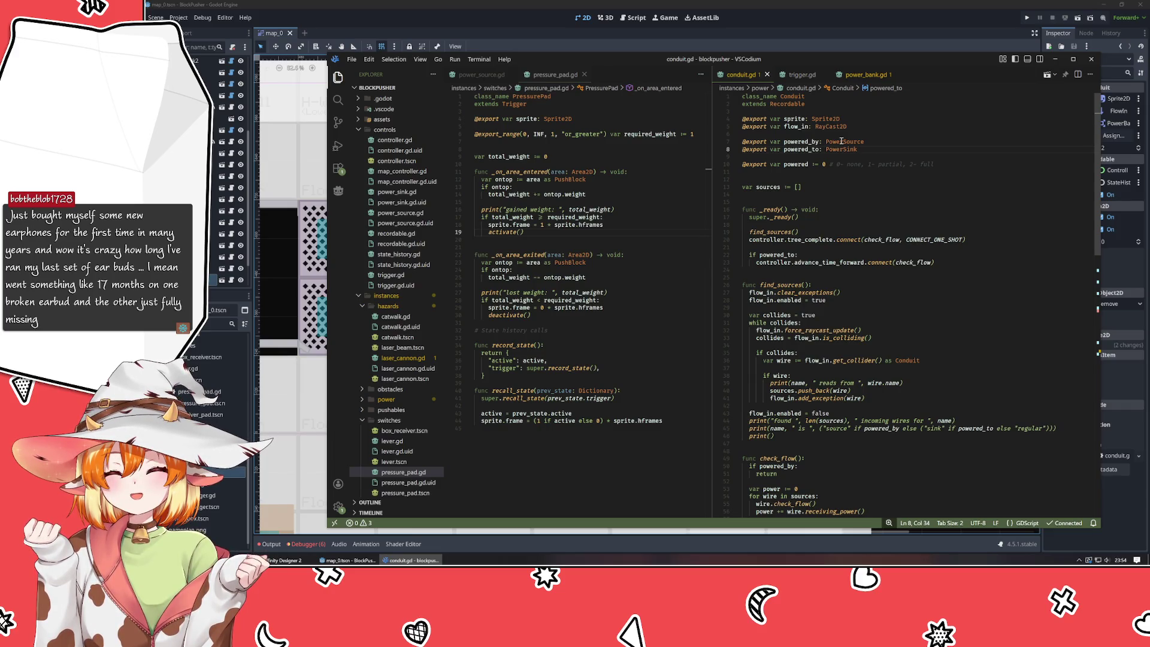
left_click(872, 179)
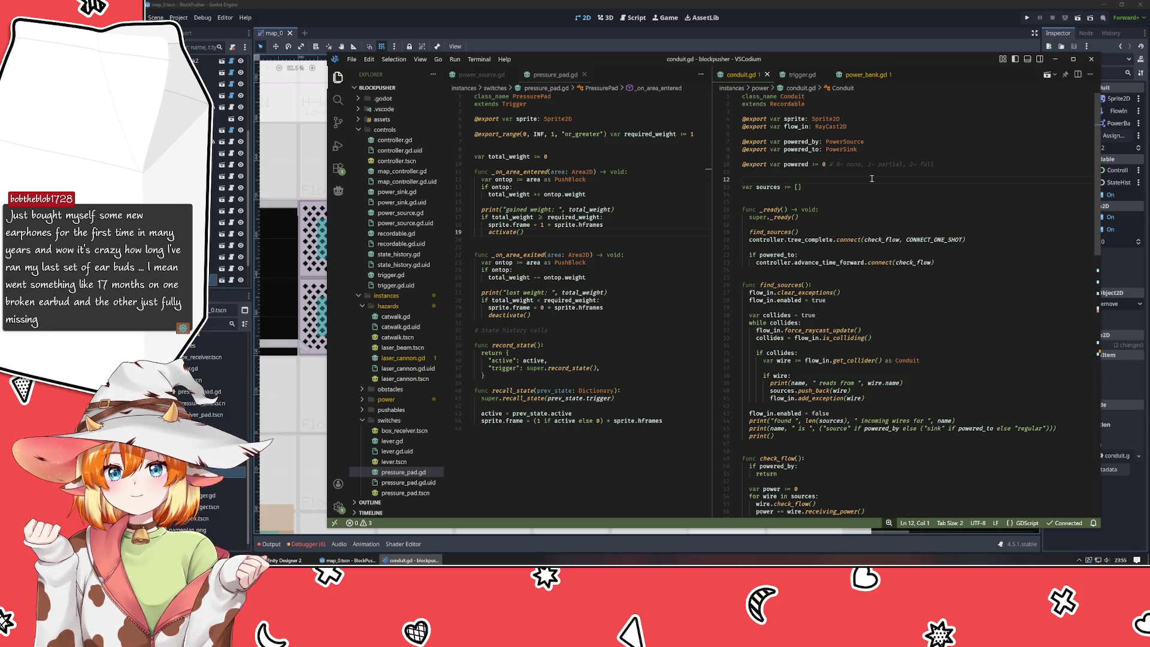
left_click(808, 22)
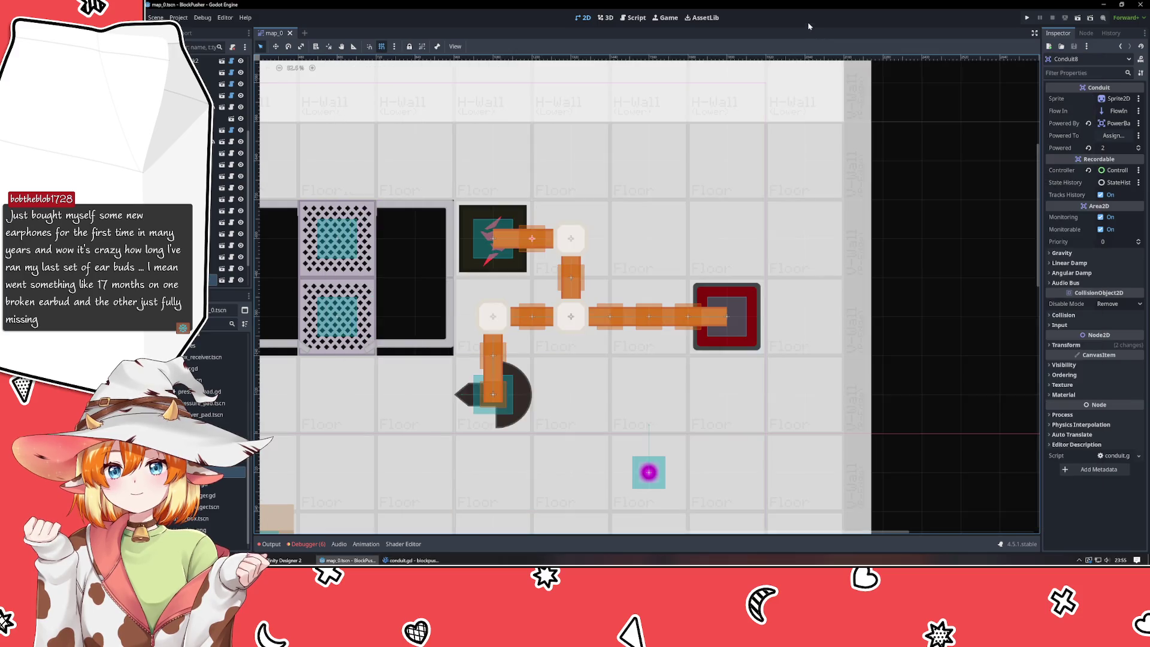
- Make PowerBank Conduit8's power source, save map_0, and open the conduit scene in its own tab
left_click(545, 254)
left_click(532, 240)
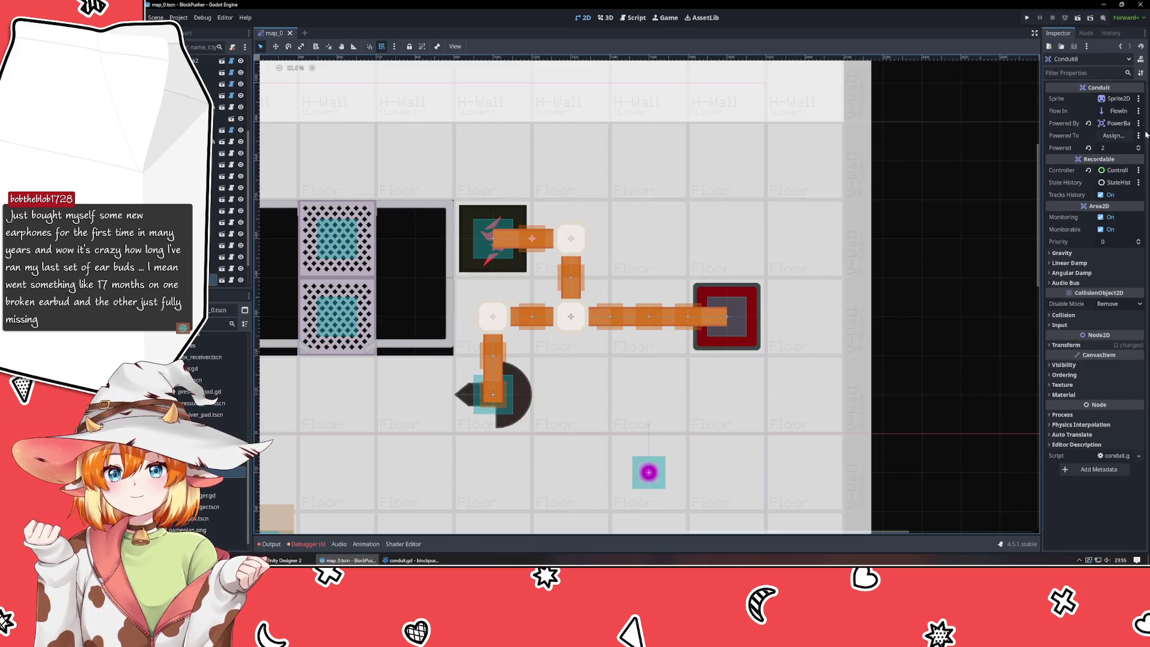
left_click(1115, 124)
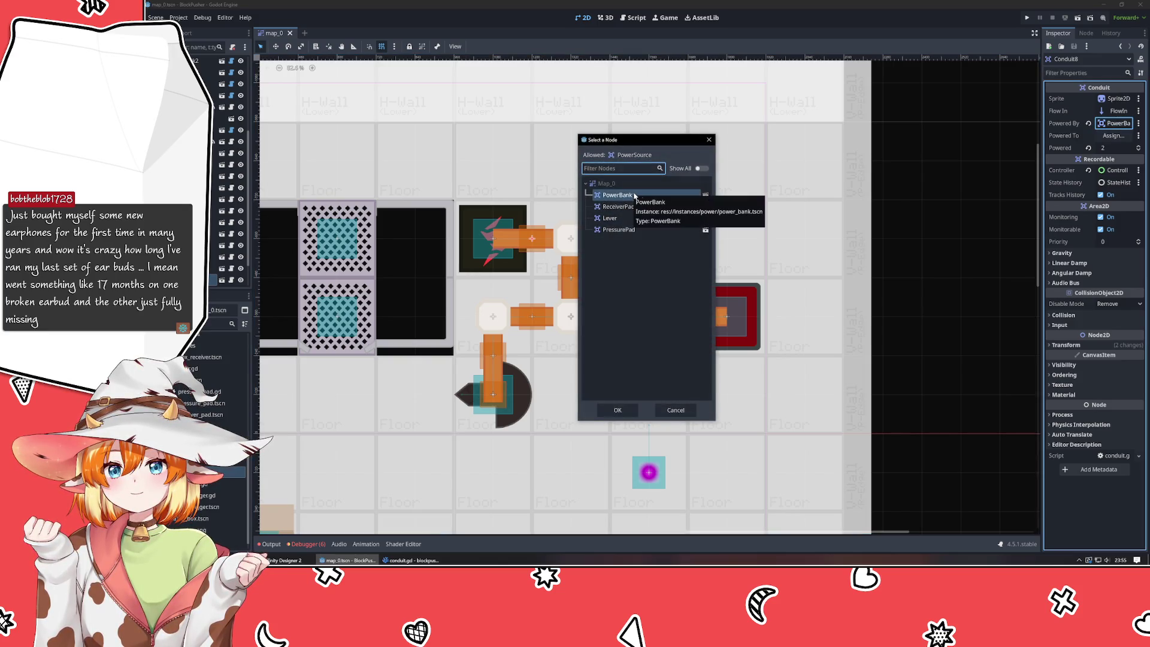
double_click(648, 197)
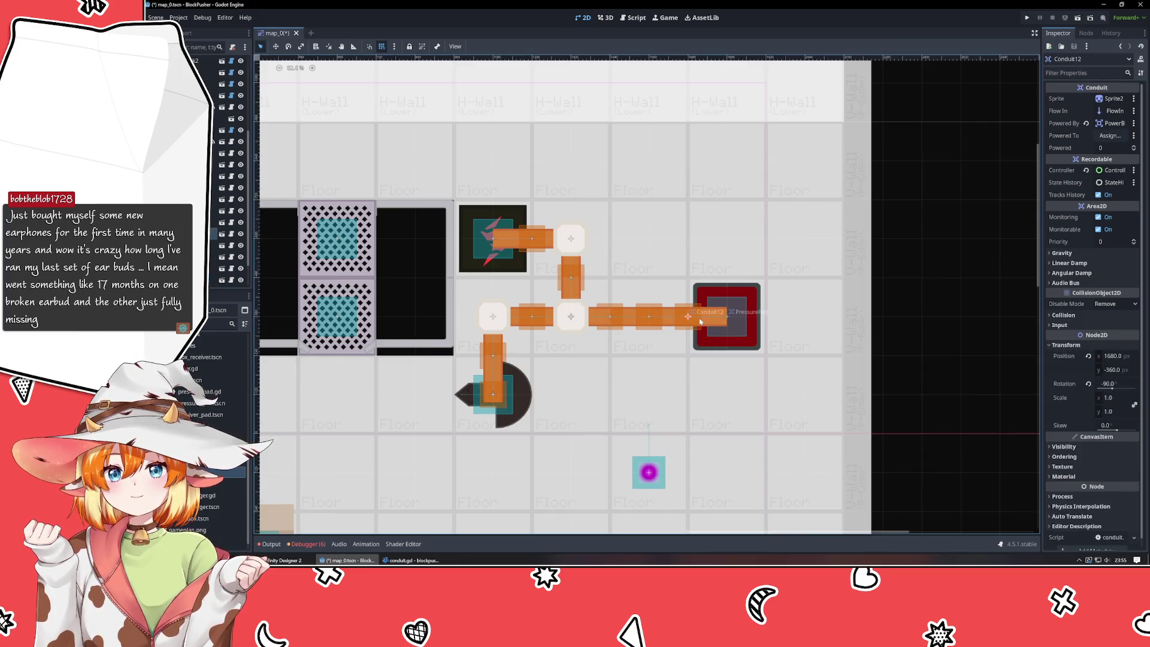
left_click(1109, 124)
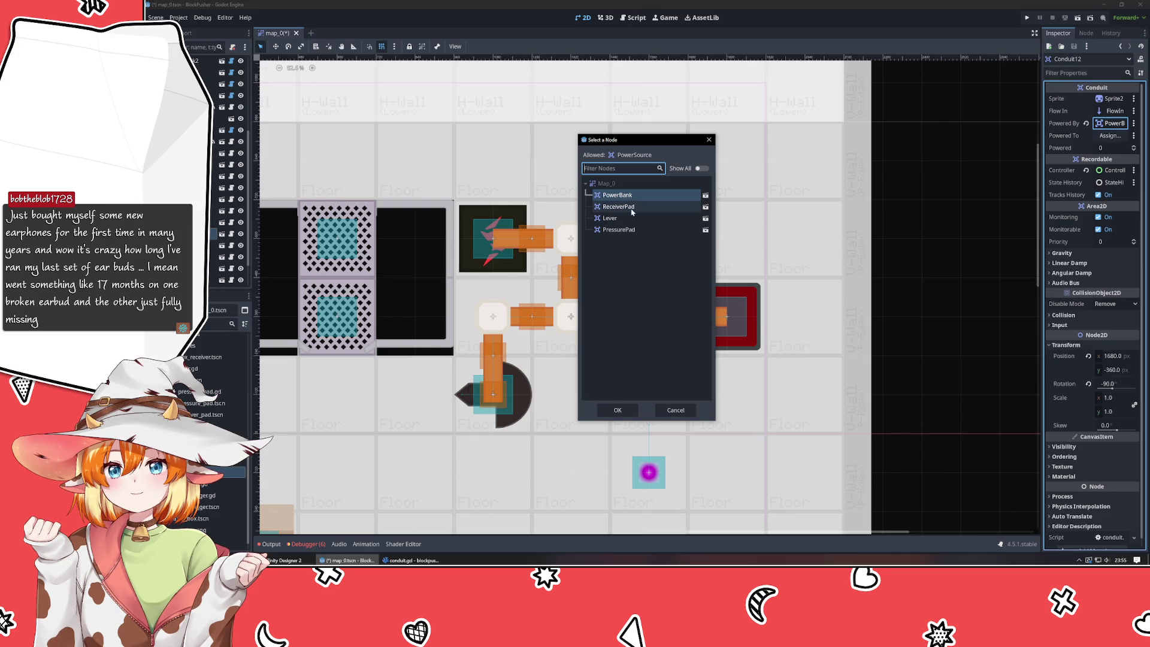
left_click(708, 140)
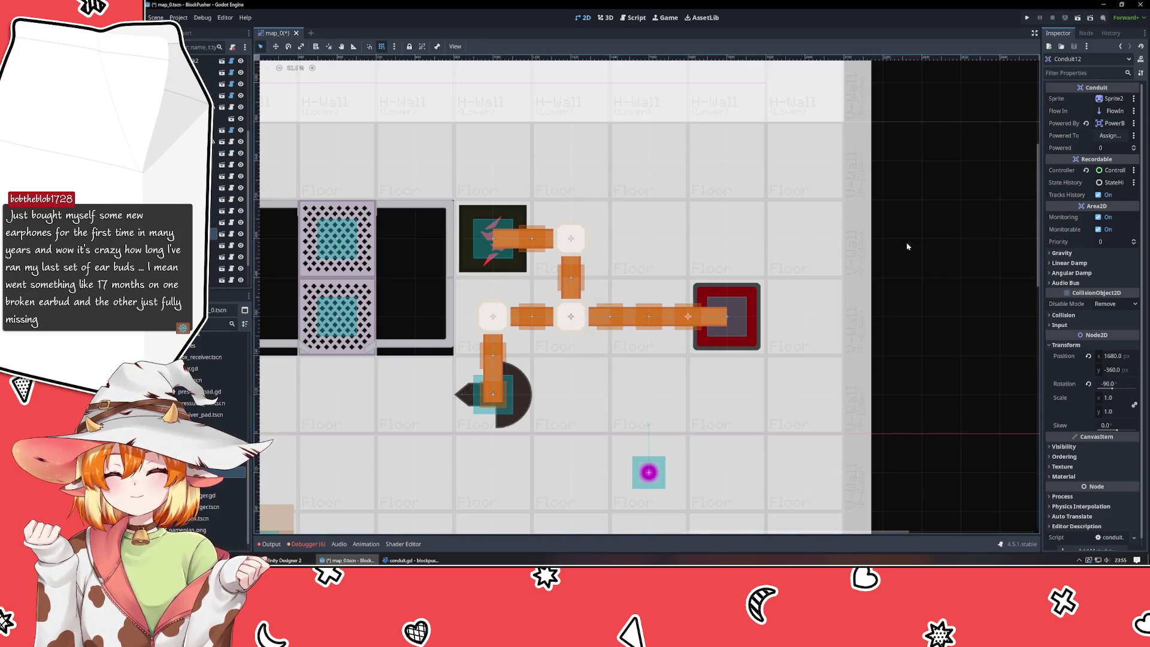
left_click(928, 258)
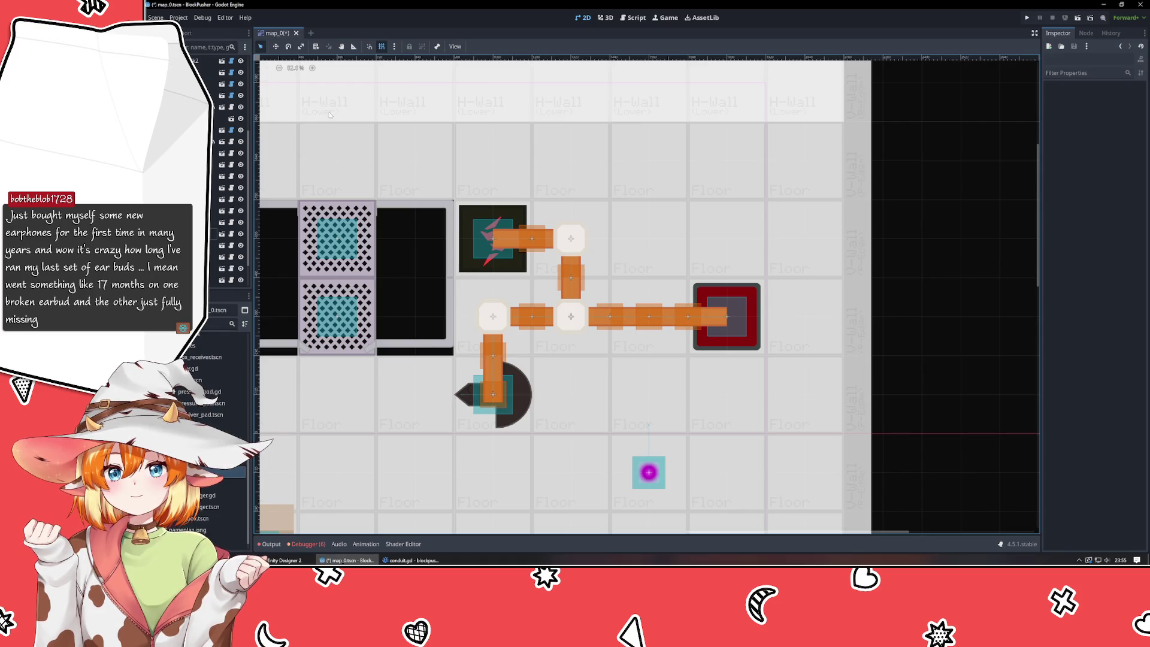
key("ctrl+s")
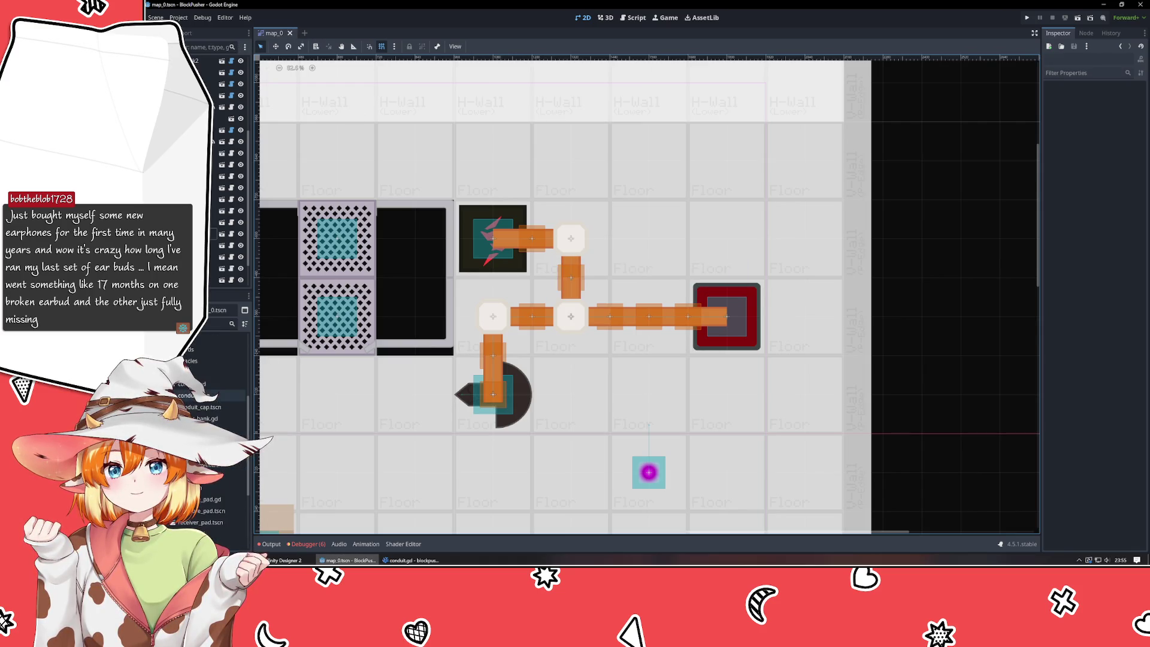
key("alt+Tab")
key("alt+Tab")
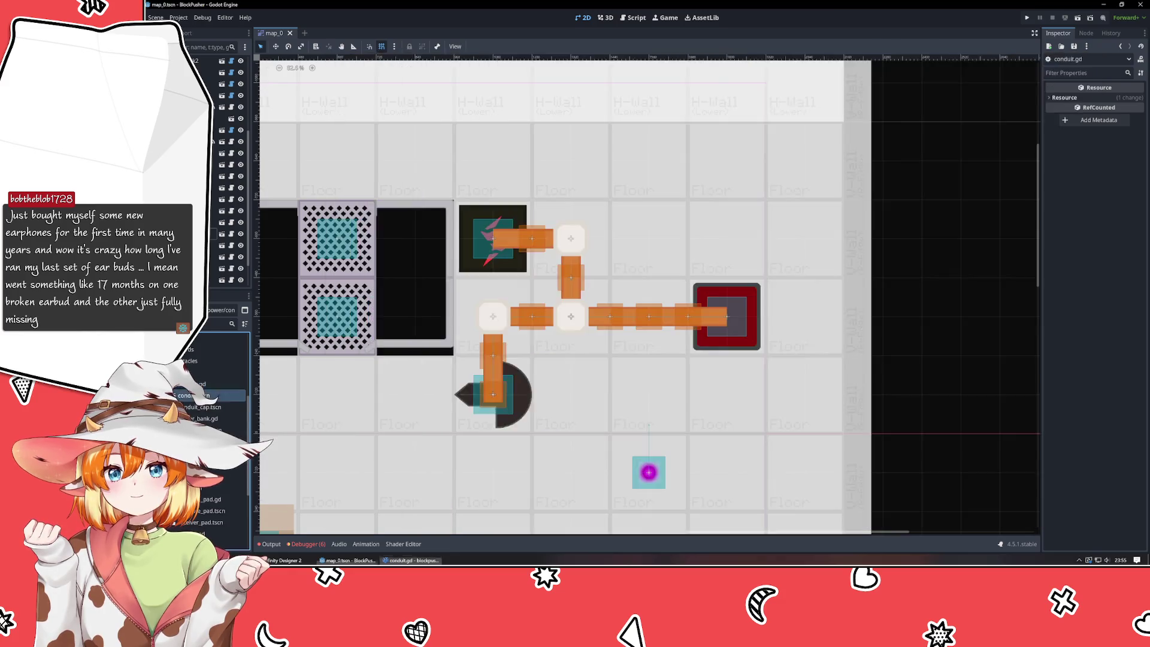
double_click(198, 396)
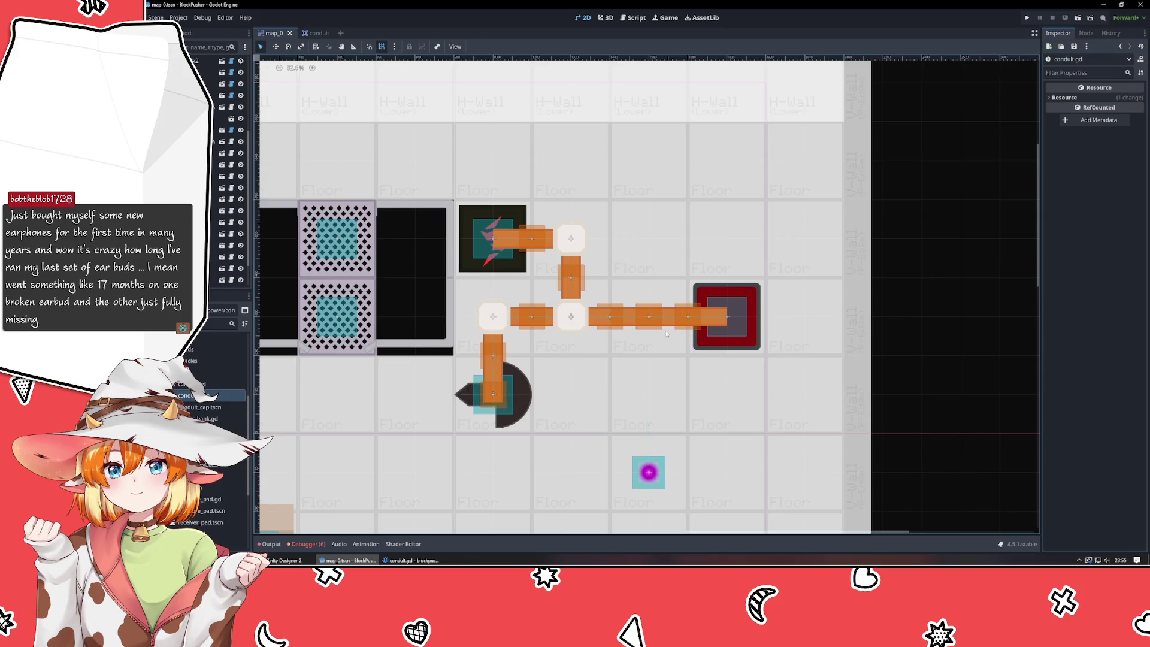
- Set Conduit12's Powered By to PressurePad, save map_0, and launch a test run
left_click(657, 322)
left_click(688, 316)
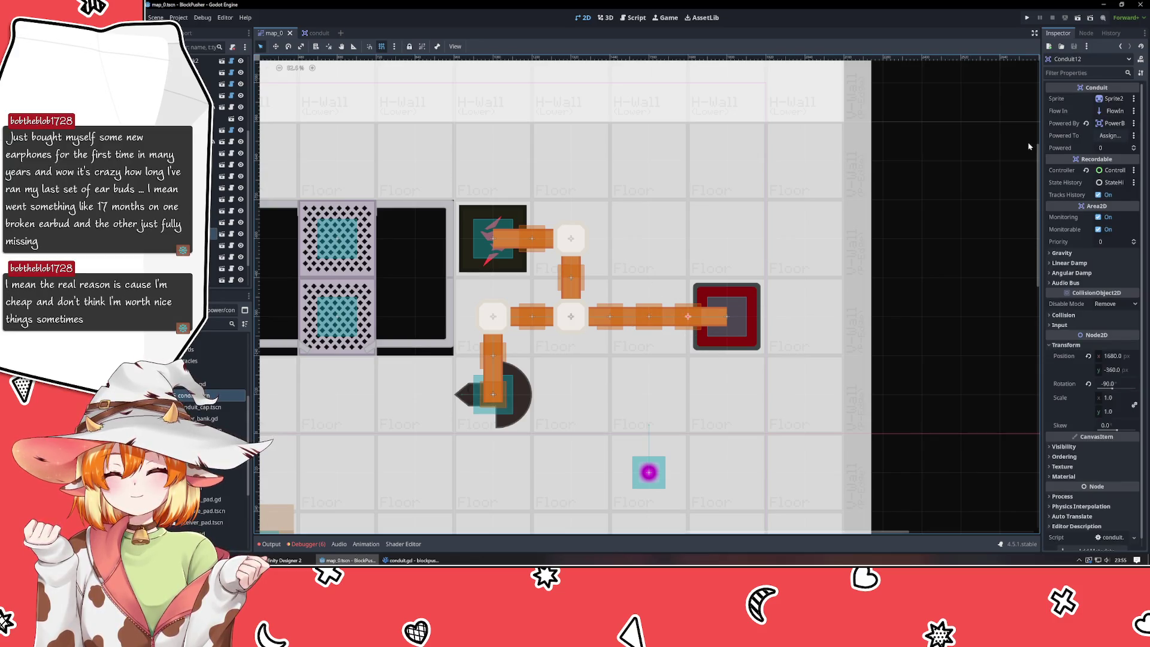
left_click(1106, 127)
double_click(629, 231)
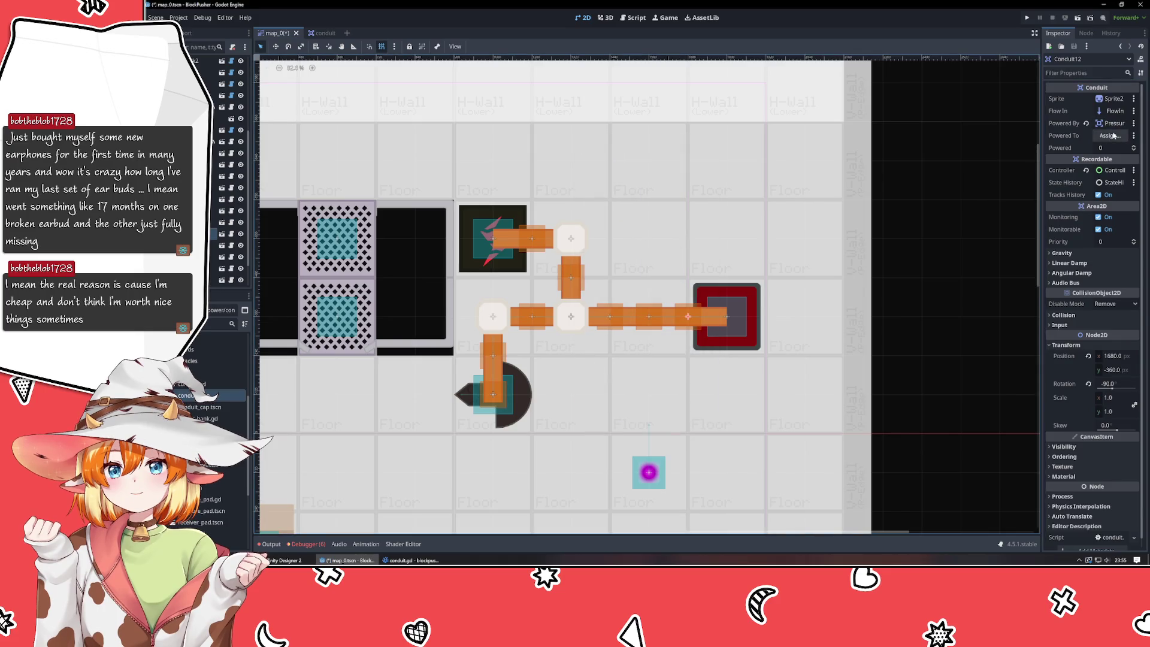
left_click(493, 395)
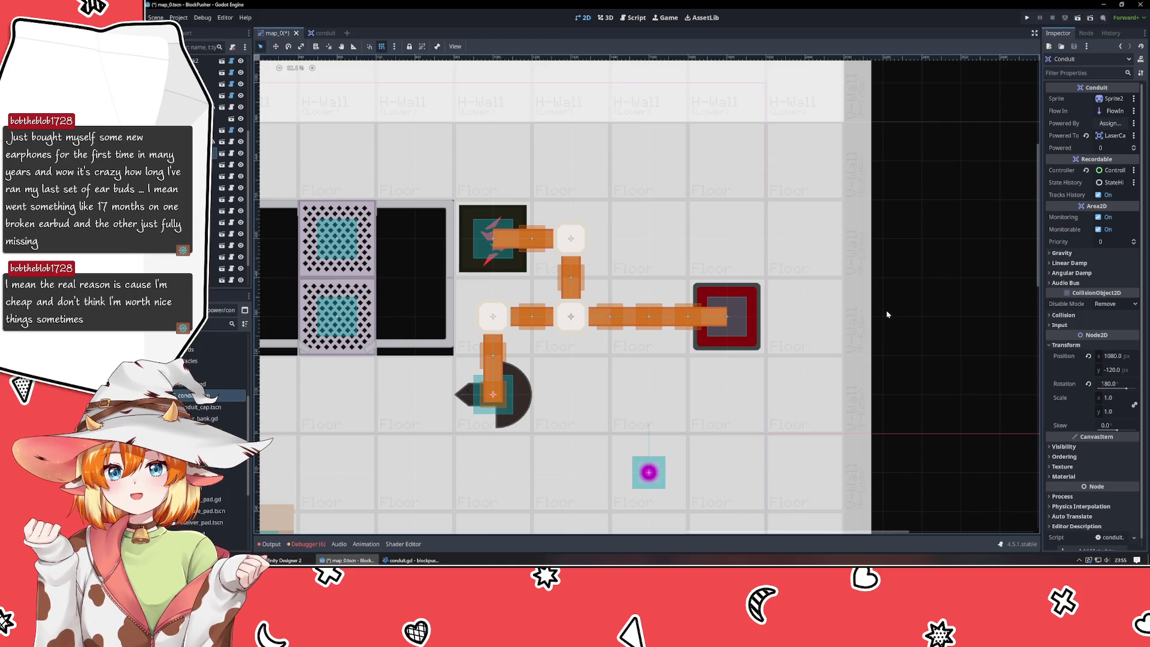
key("ctrl+s")
left_click(1026, 18)
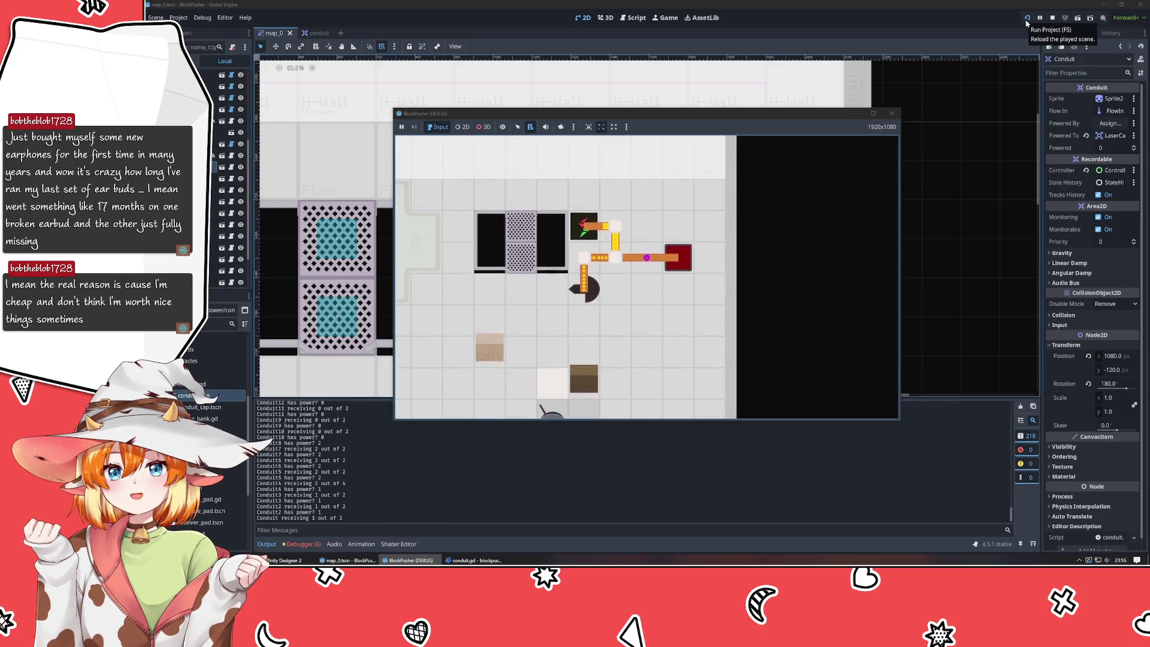
- Move the player down in the test run, stop the game, and return to conduit.gd in VSCodium
key("Down")
key("Down")
key("Down")
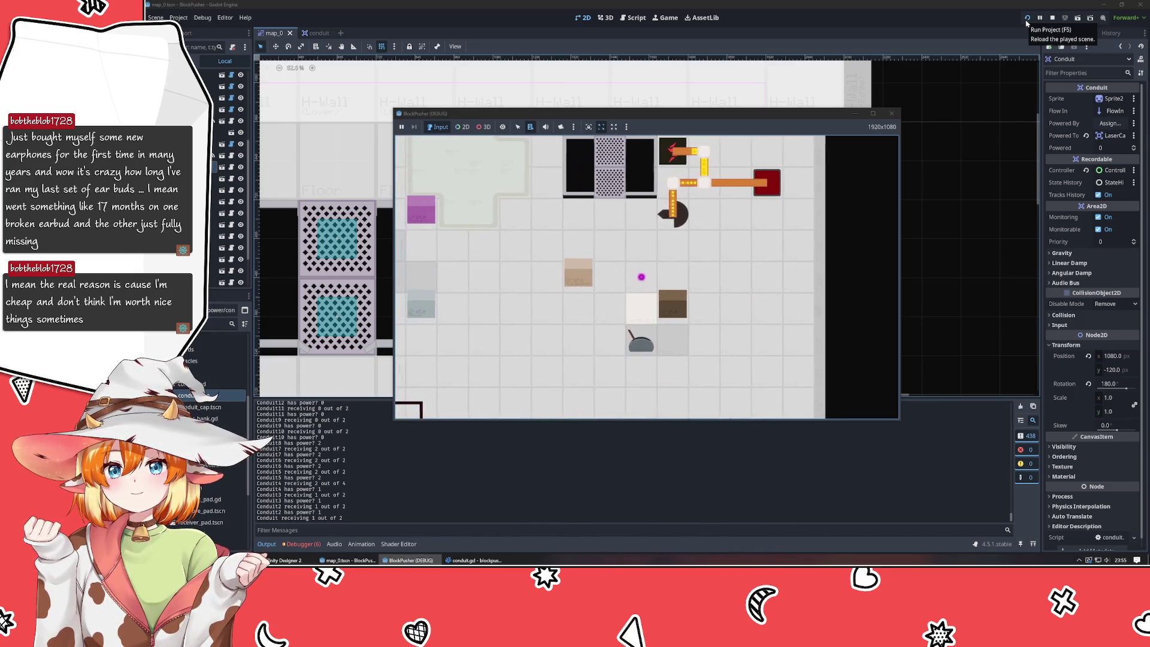
left_click(892, 114)
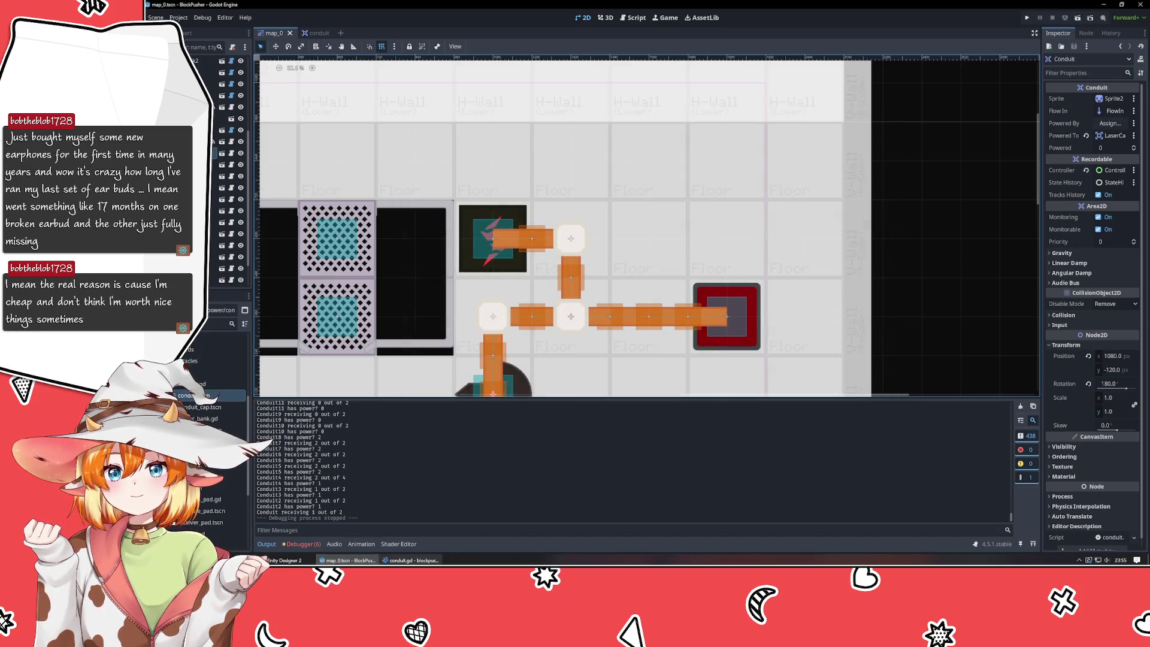
left_click(426, 560)
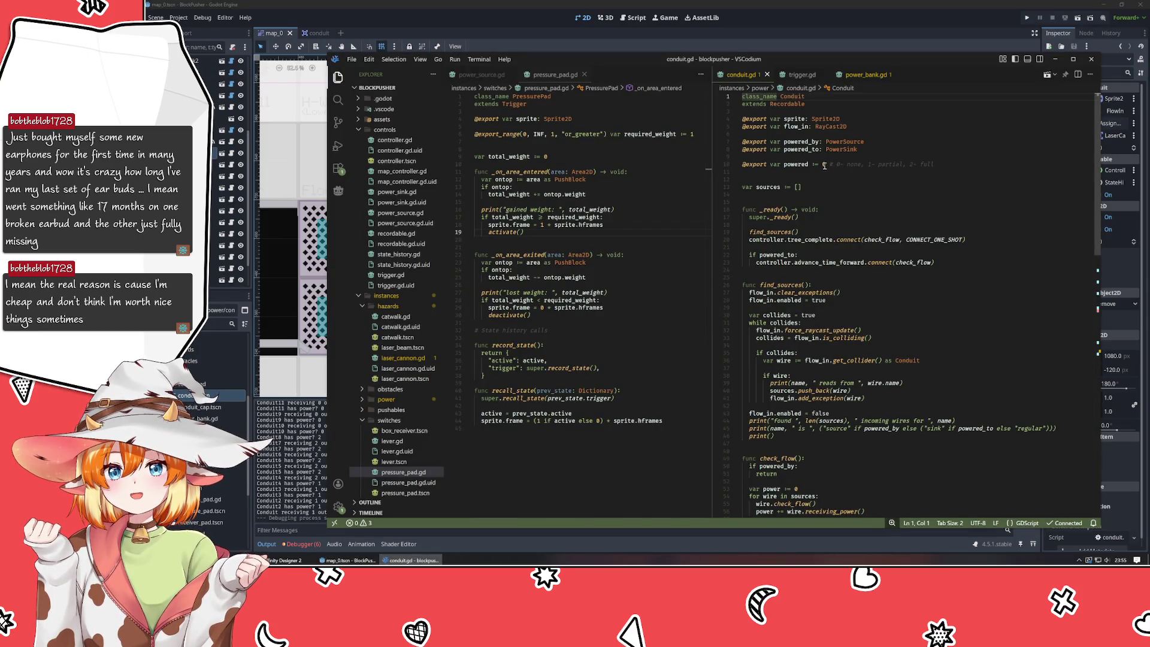
left_click(823, 164)
left_click(777, 164)
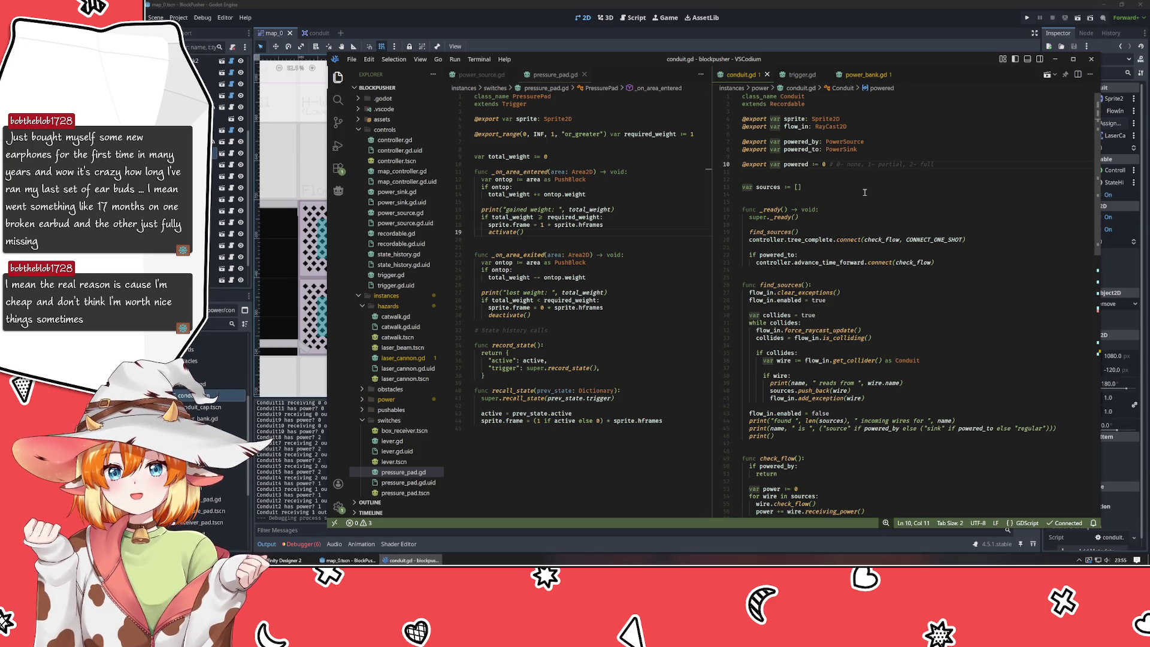
key("Home")
key("ctrl+shift+Right")
key("BackSpace")
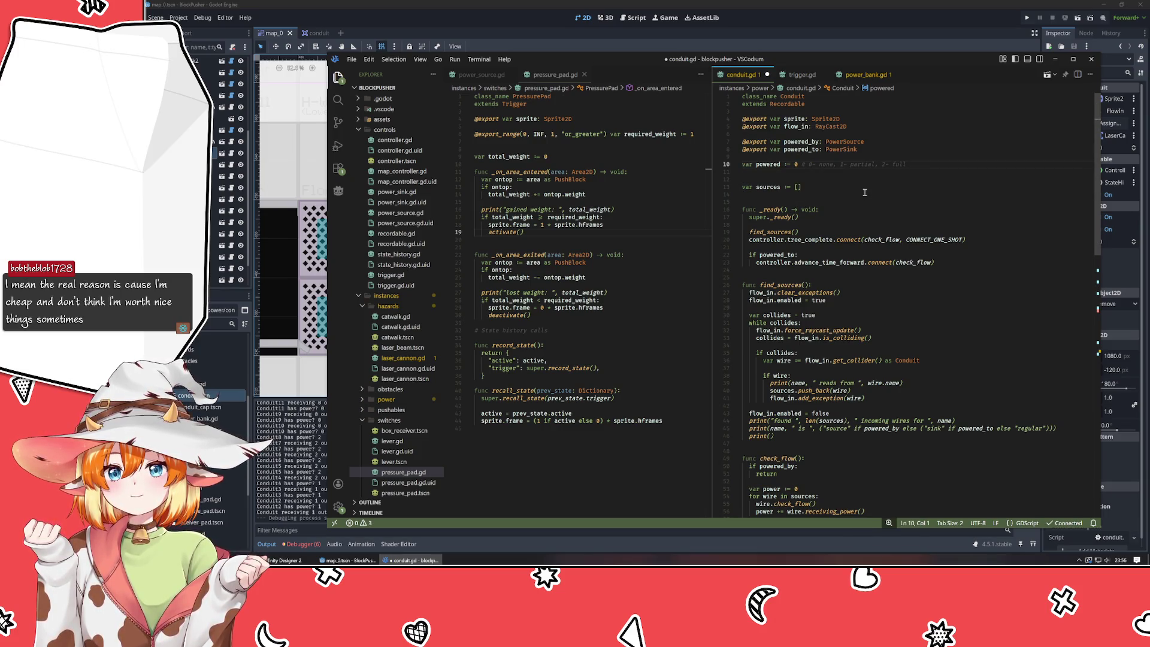
key("Return")
key("ctrl+Right")
key("ctrl+Right")
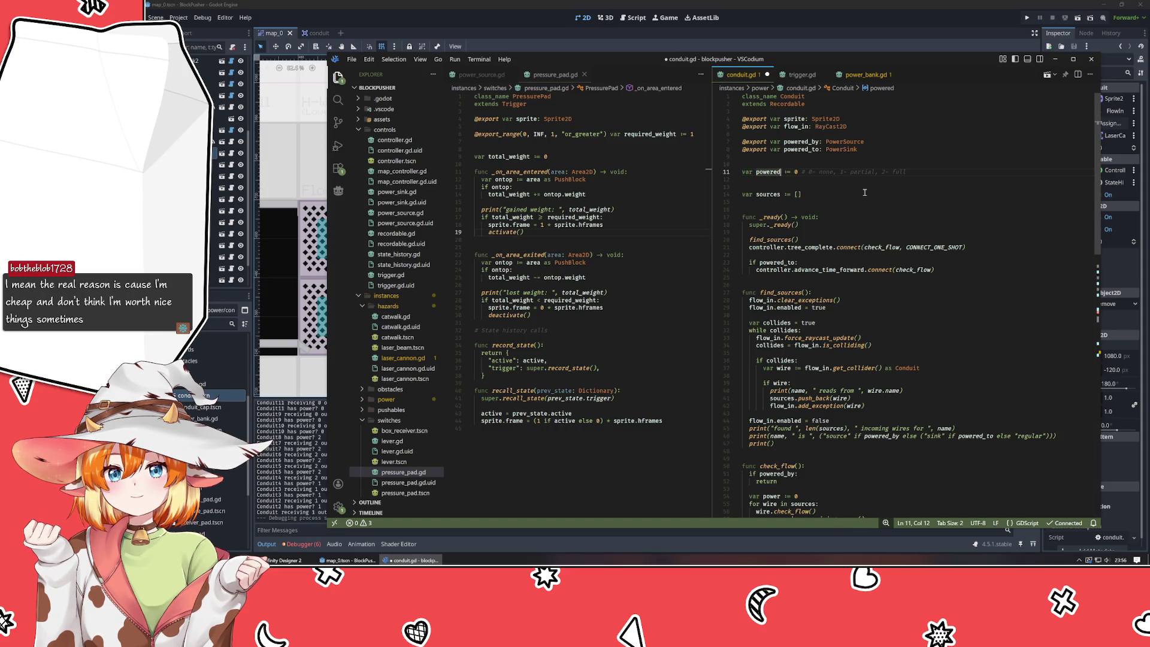
key("End")
key("Delete")
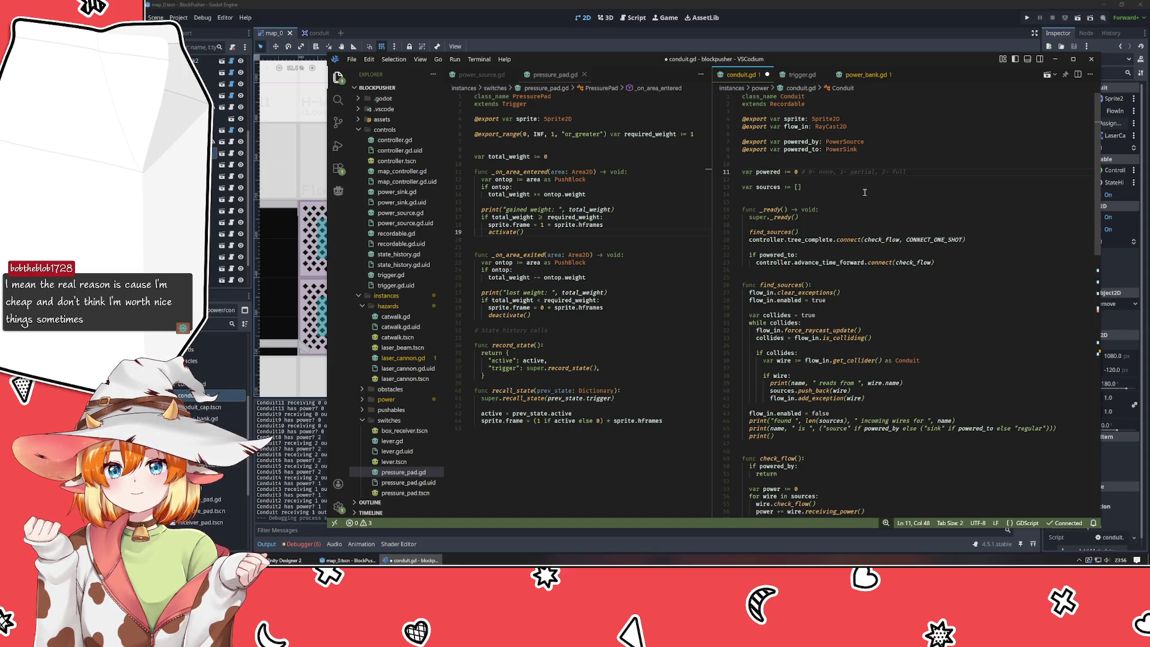
key("Delete")
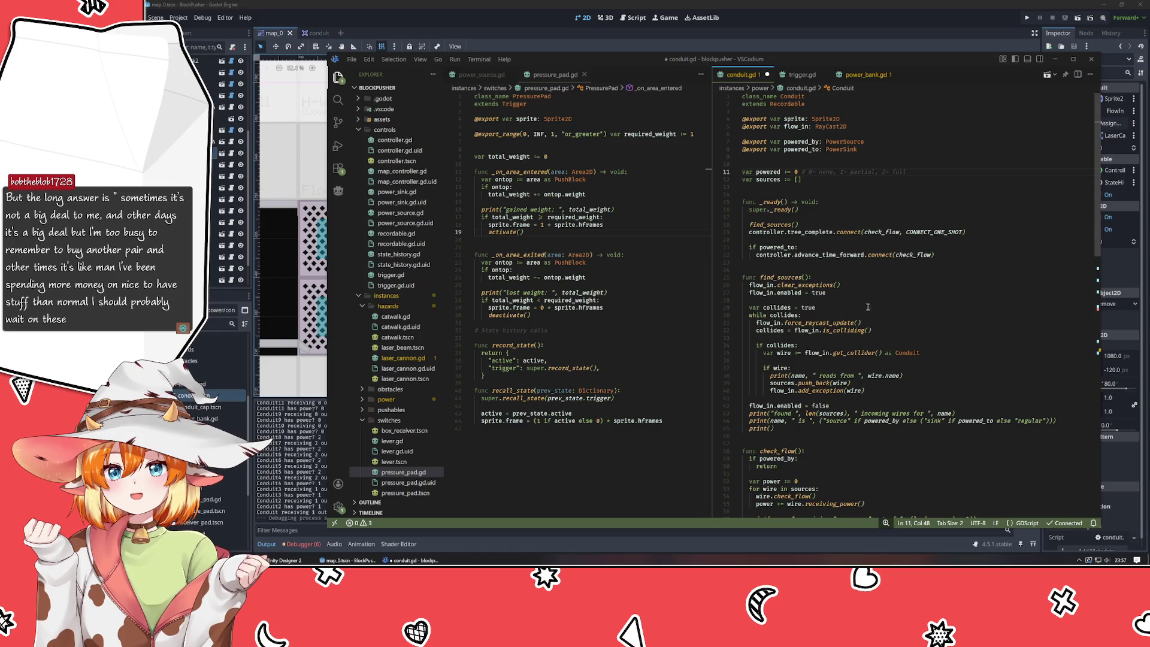
left_click(898, 322)
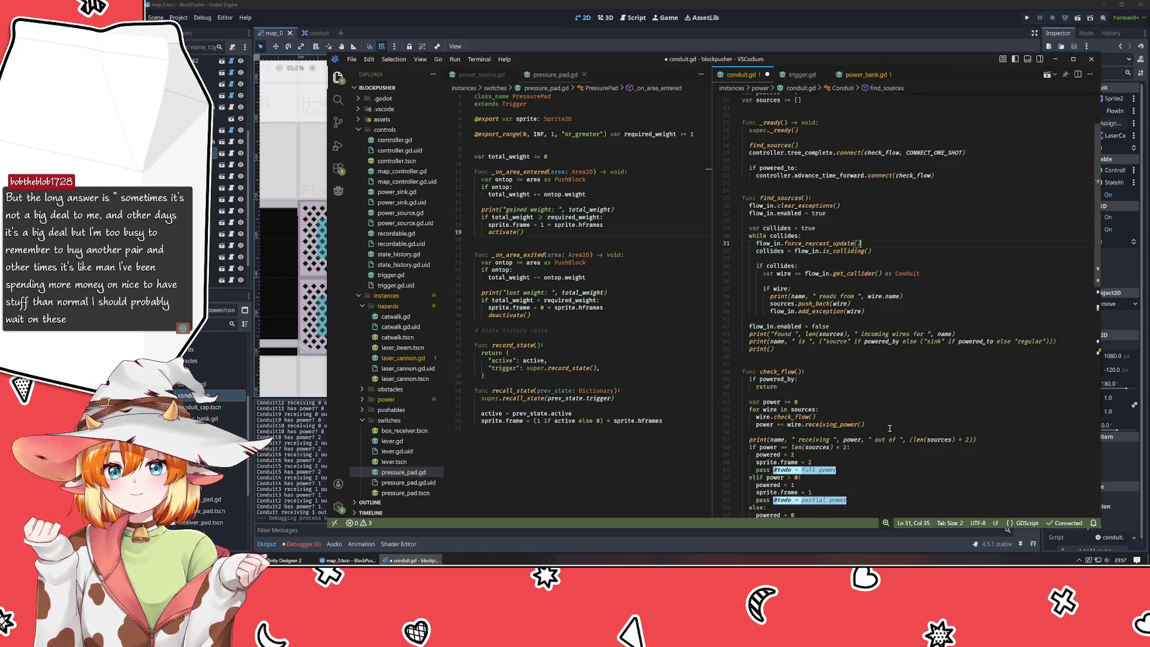
left_click(823, 465)
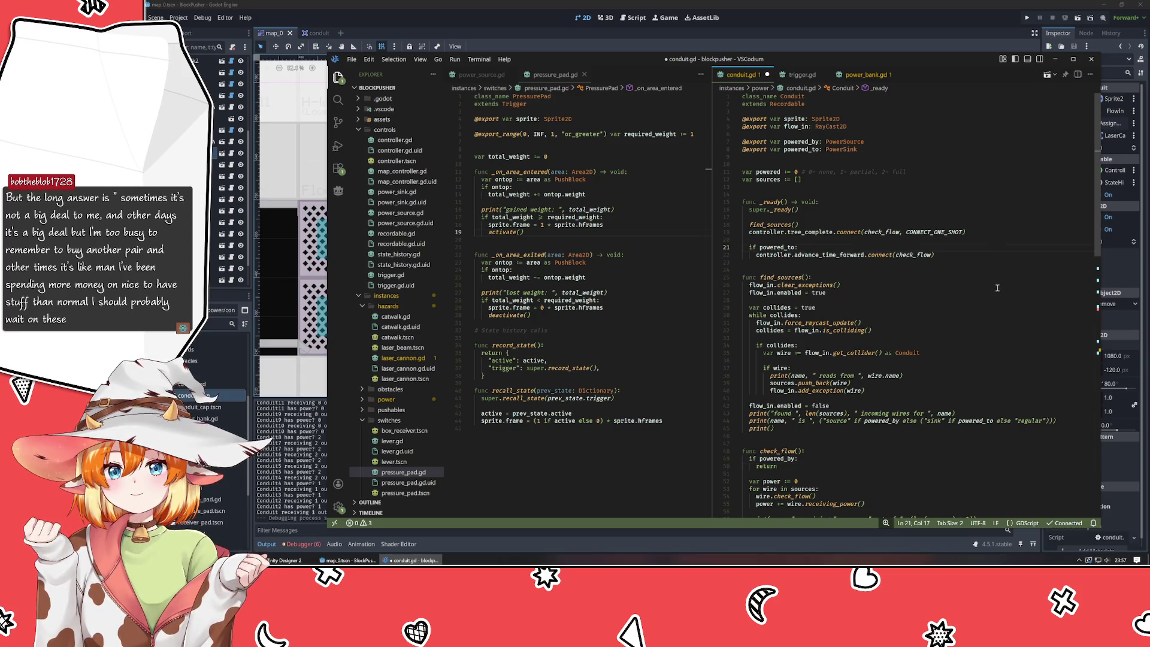
left_click(977, 269)
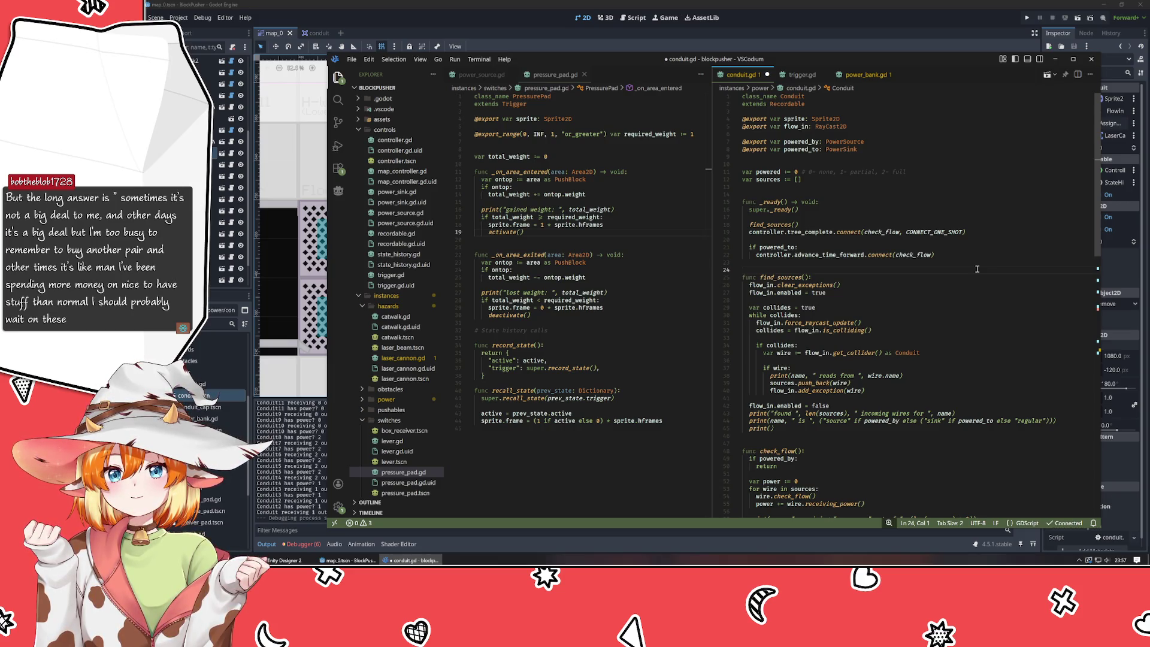
- Add an 'if powered_by:' check in _ready connecting powered_by.power_activated to power_on
left_click(980, 262)
key("ctrl+shift+Return")
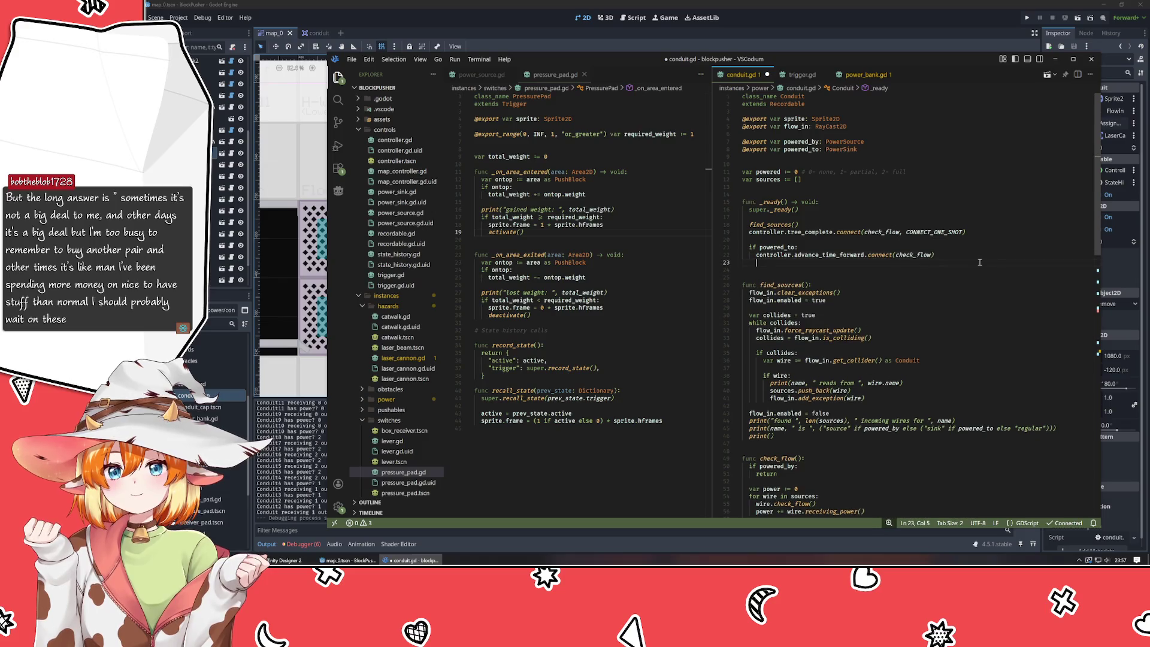
key("Return")
type("if powe")
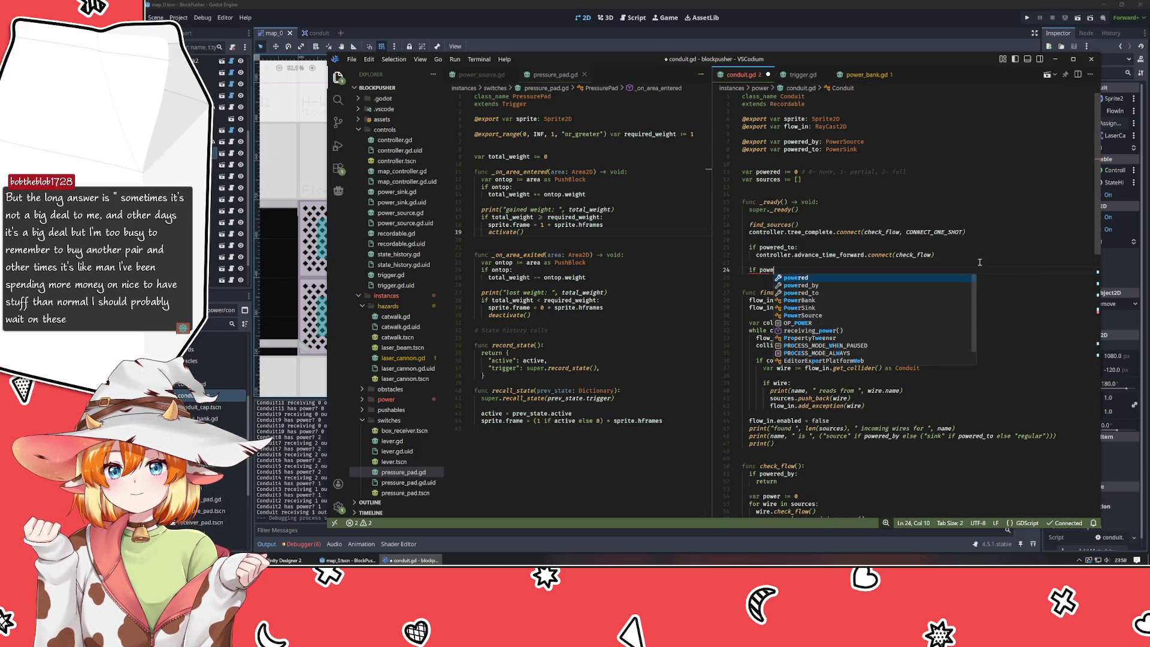
type("red_by")
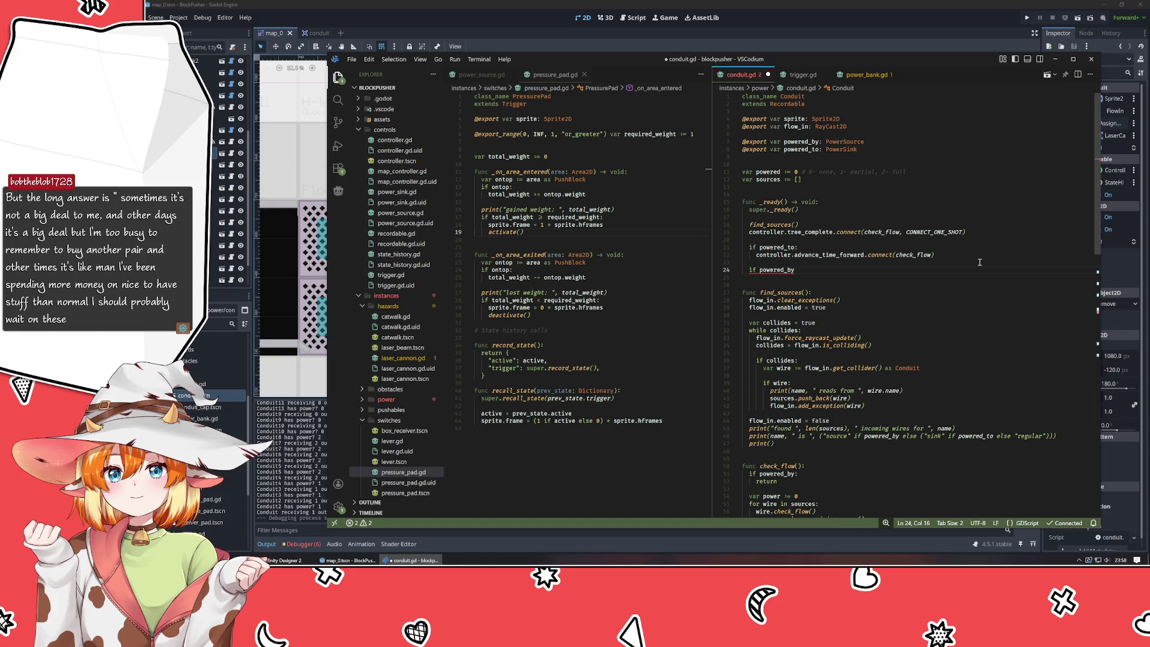
type(":")
key("Return")
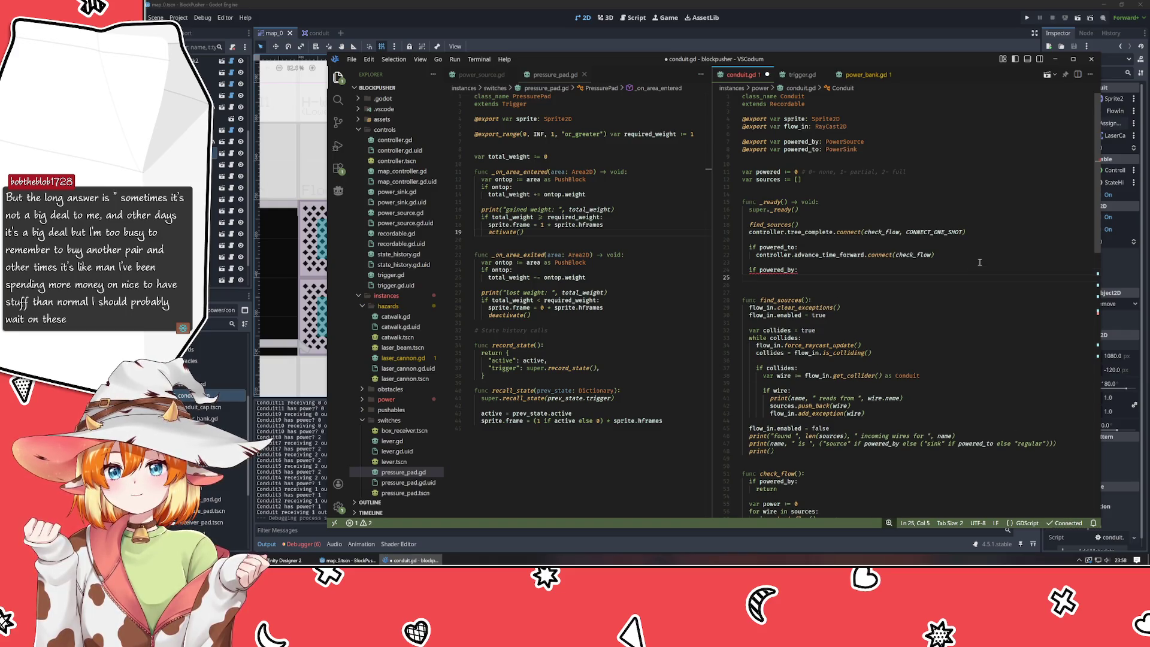
type("power")
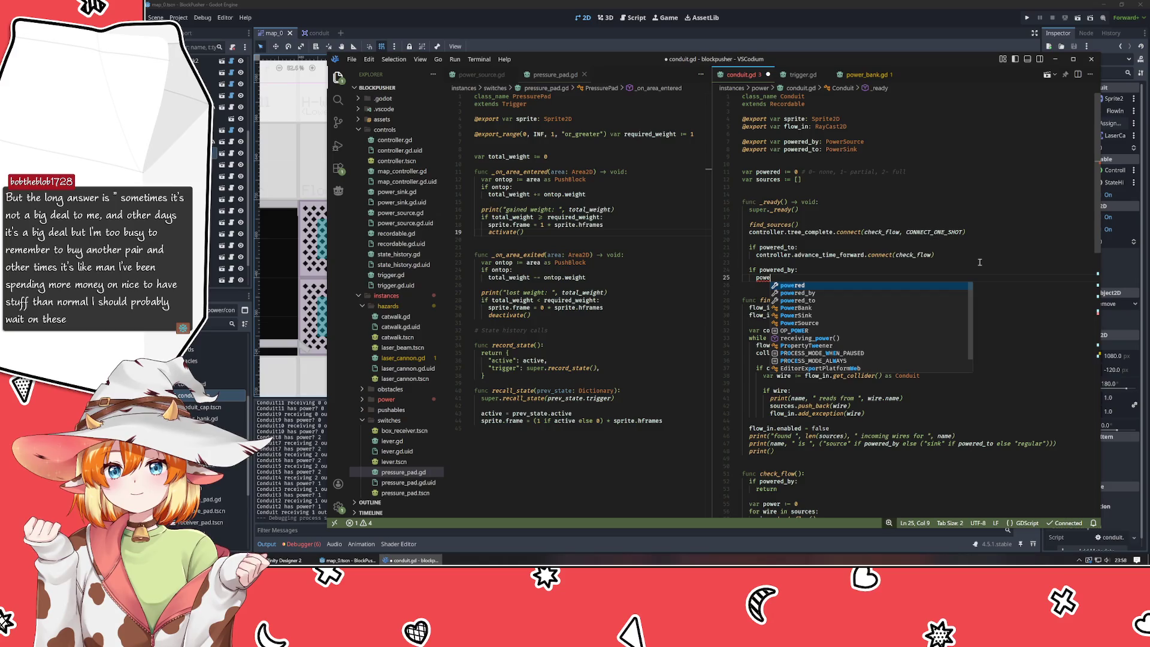
key("Tab")
type(".power")
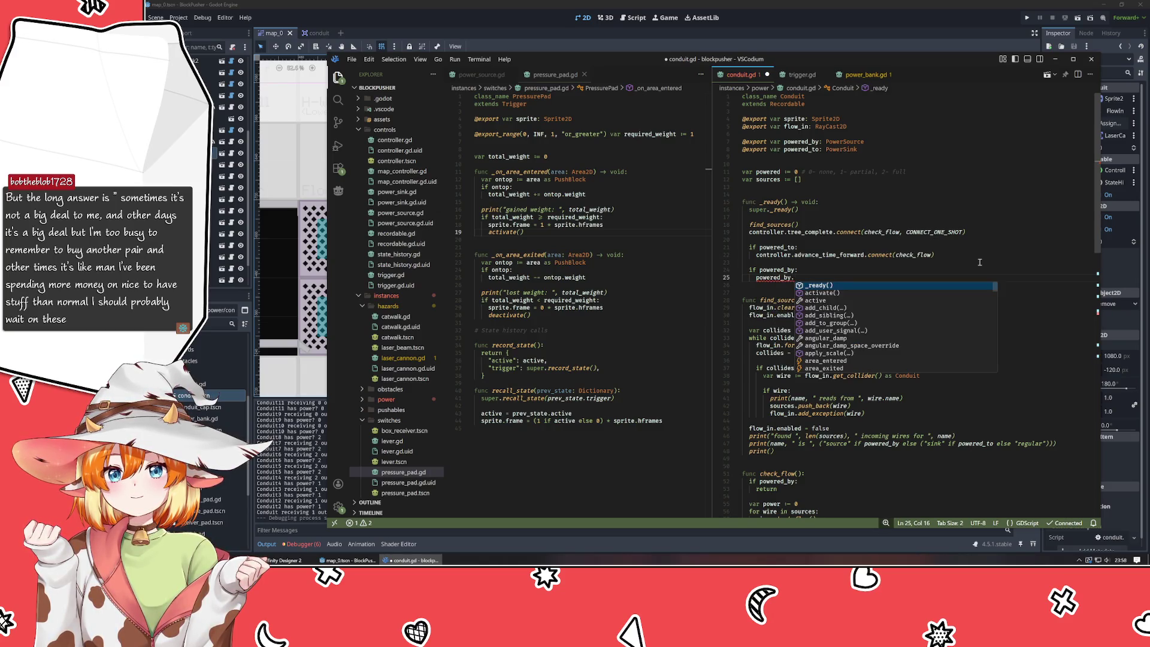
key("Tab")
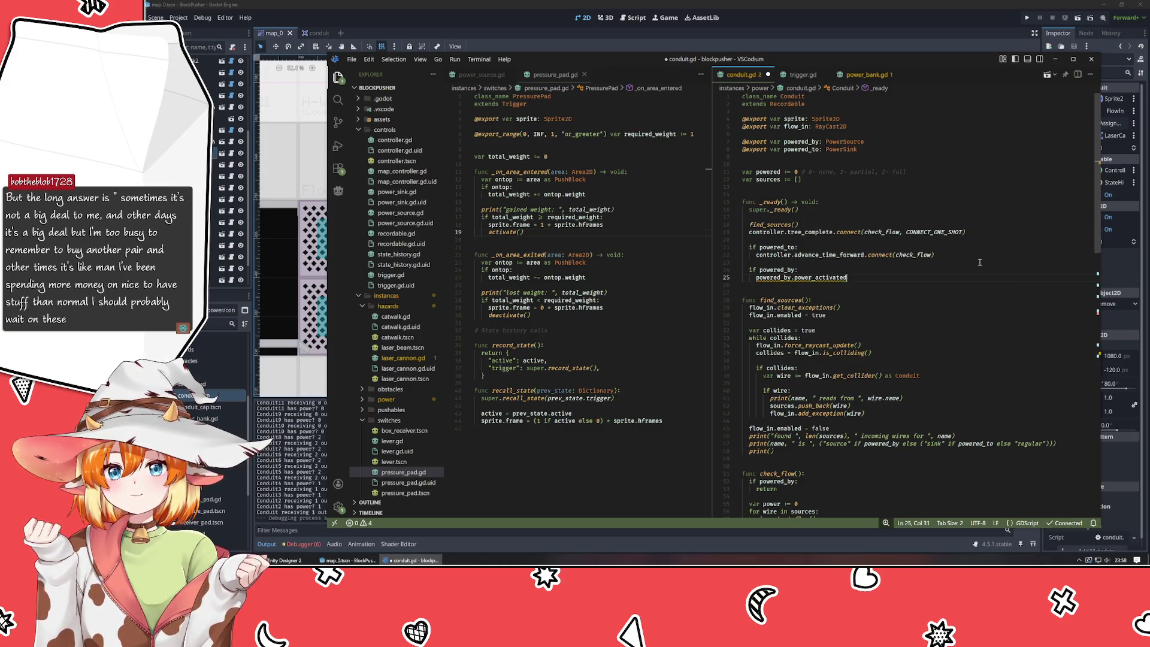
type(".connect()")
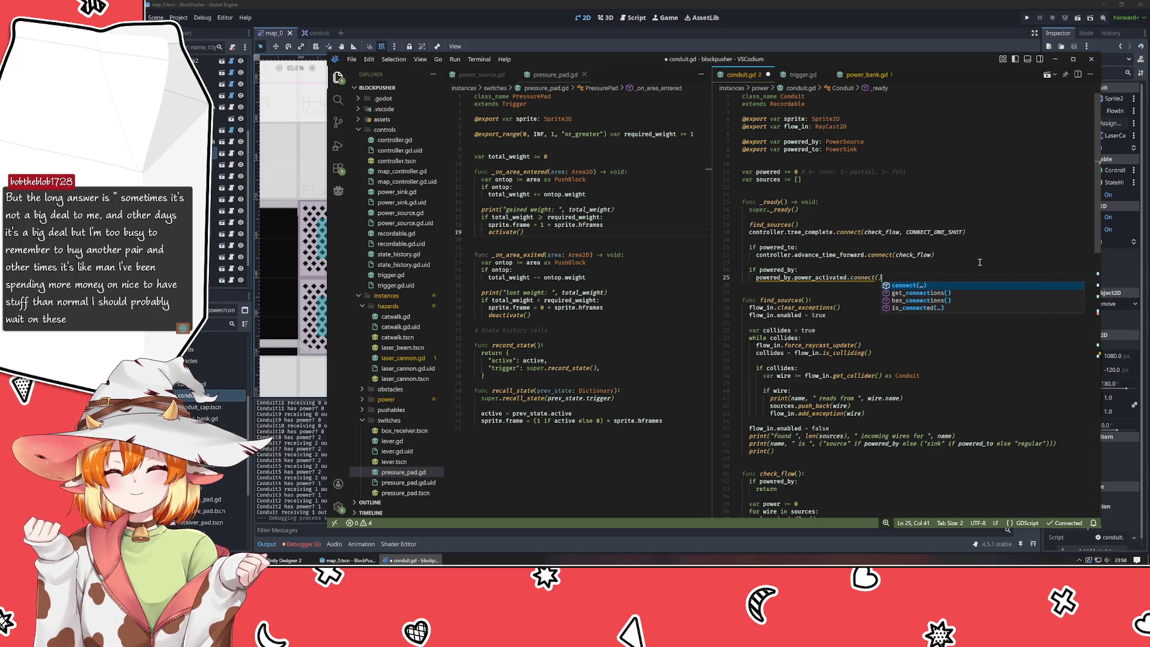
key("Left")
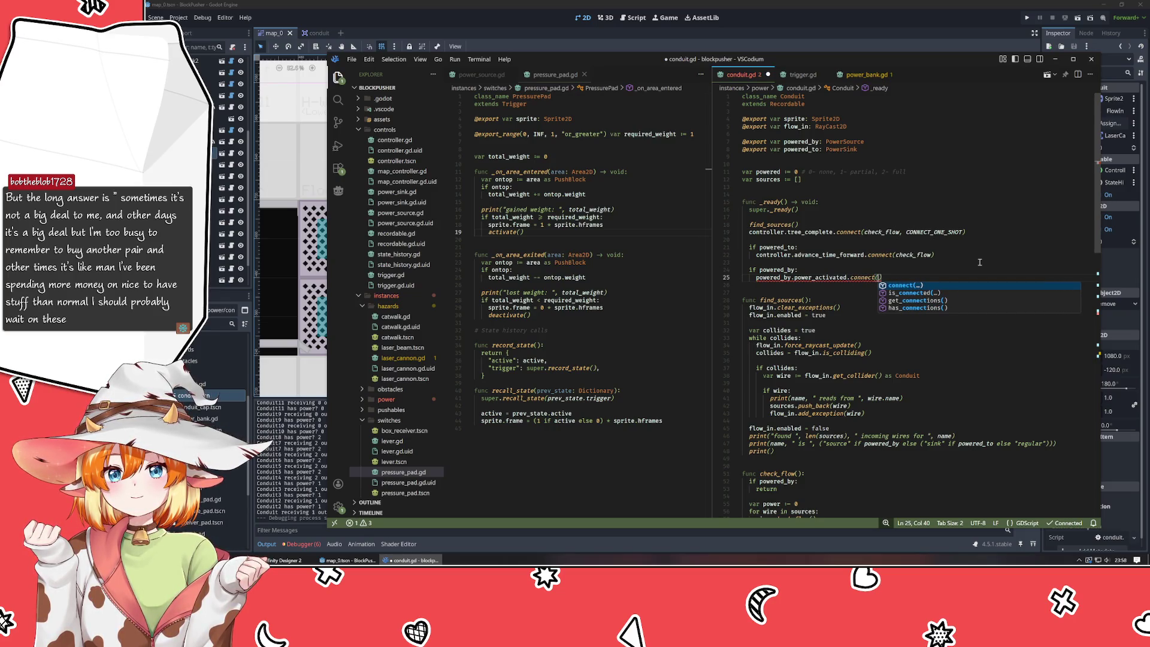
type("power_on")
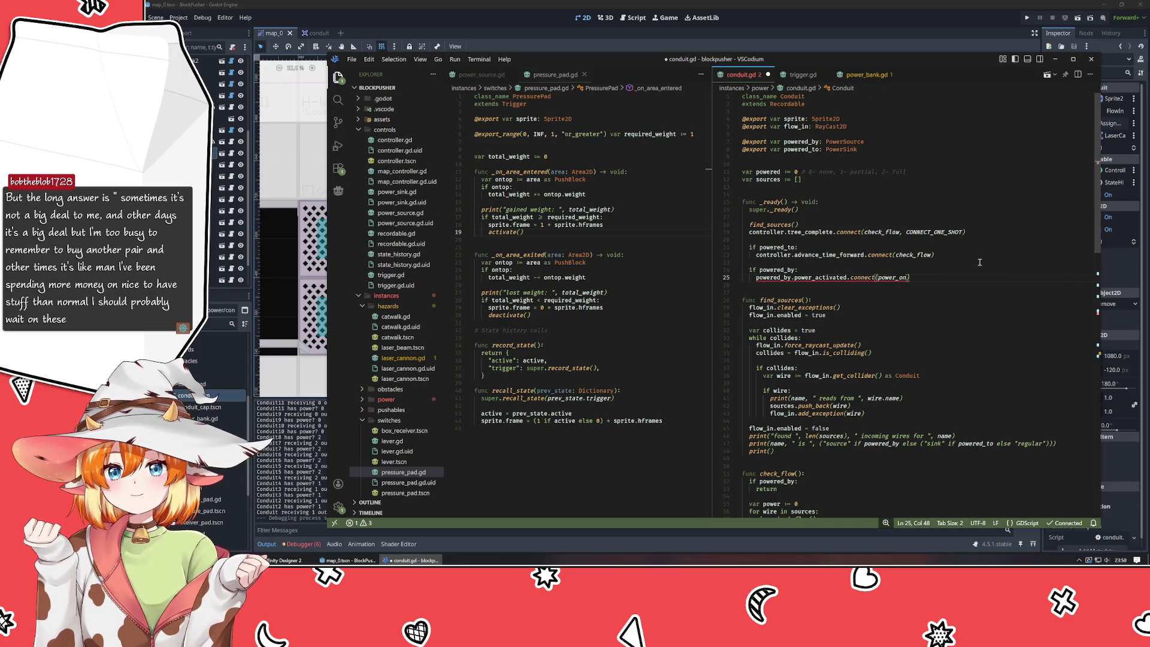
- Duplicate that line and change it to powered_by.power_deactivated.connect(power_off)
key("Return")
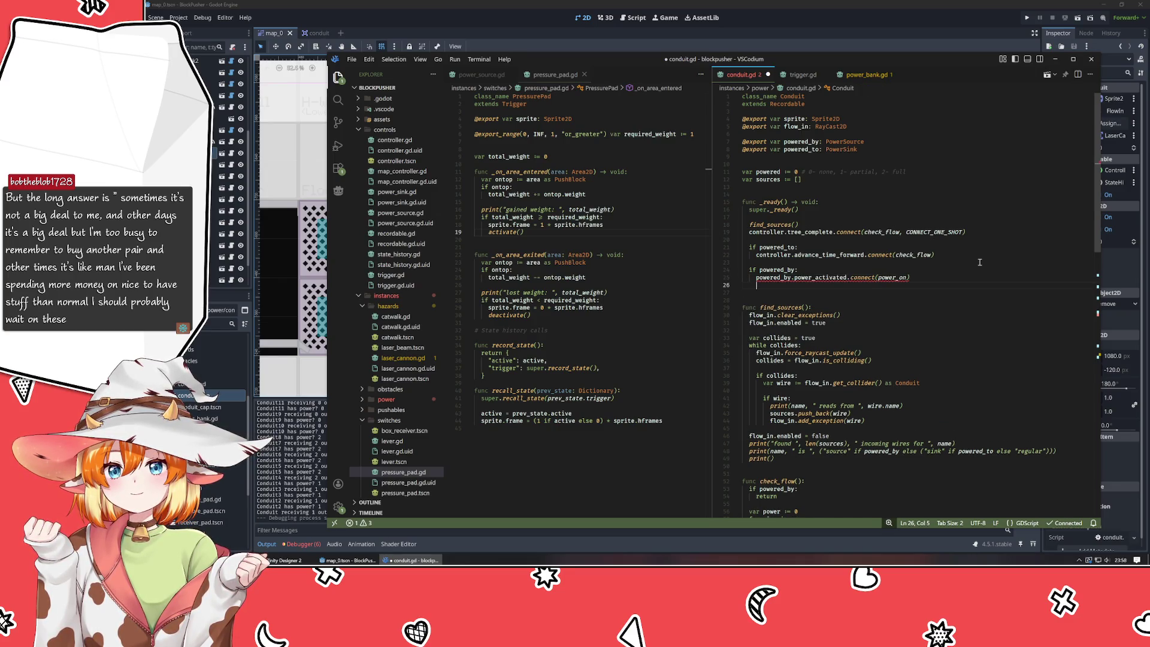
key("BackSpace")
key("shift+alt+Down")
key("BackSpace")
key("BackSpace")
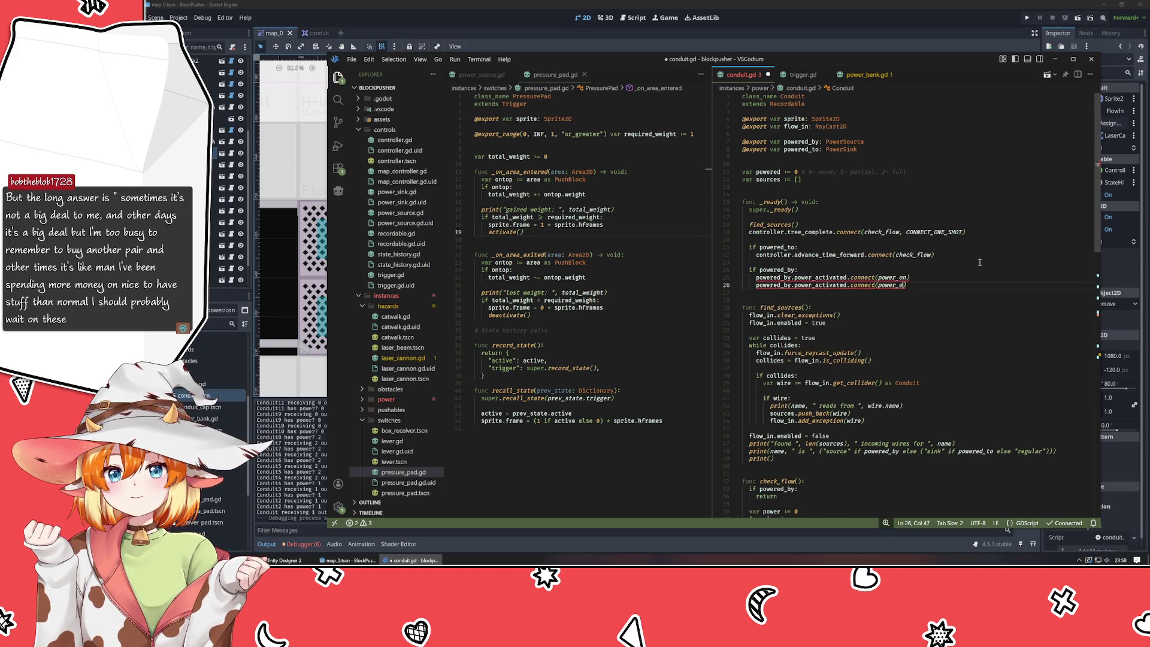
type("off")
key("ctrl+Left")
key("ctrl+Left")
key("Left")
key("Left")
key("Left")
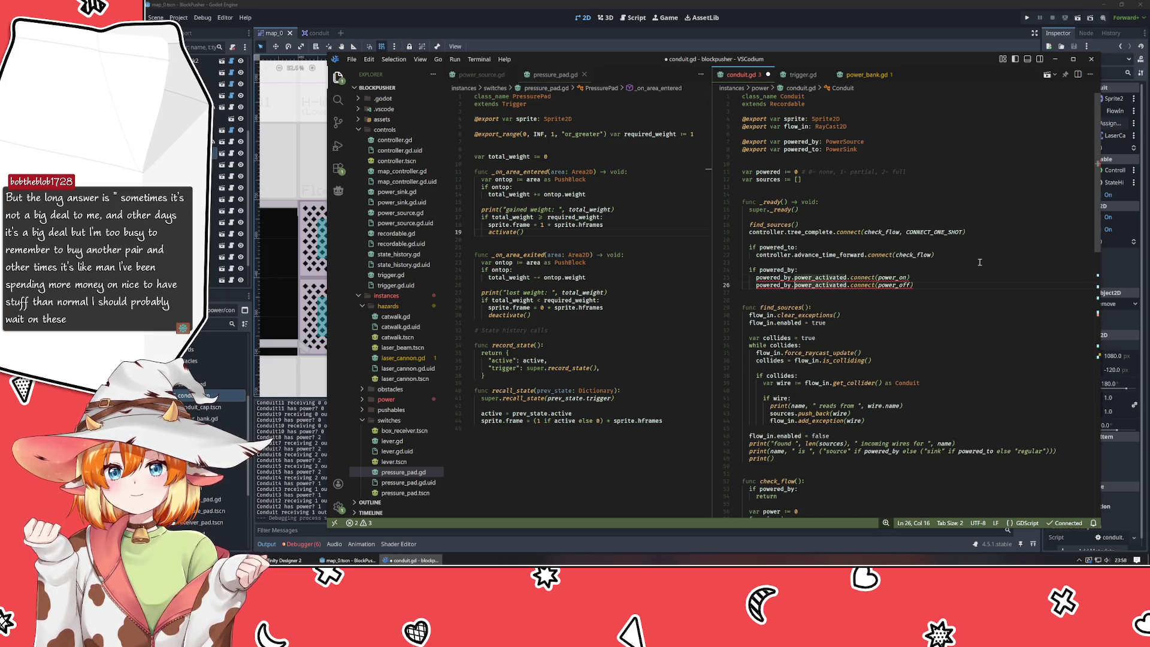
key("Right")
key("Right")
key("Right")
type("de")
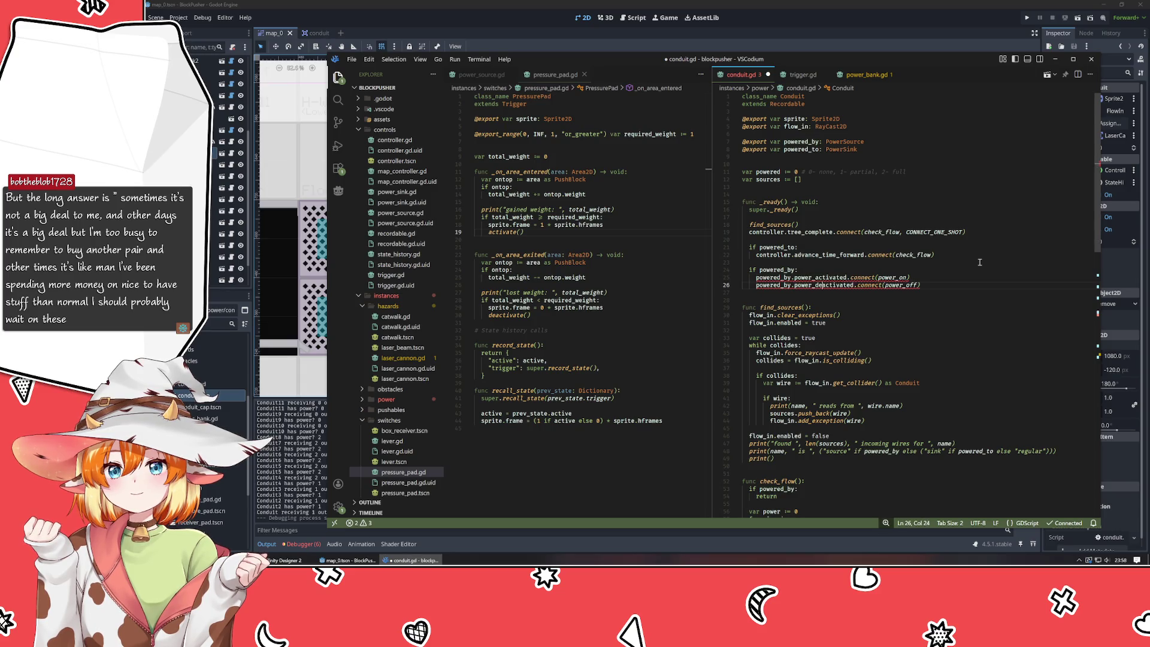
key("Down")
key("Down")
scroll(924, 304, "down", 4)
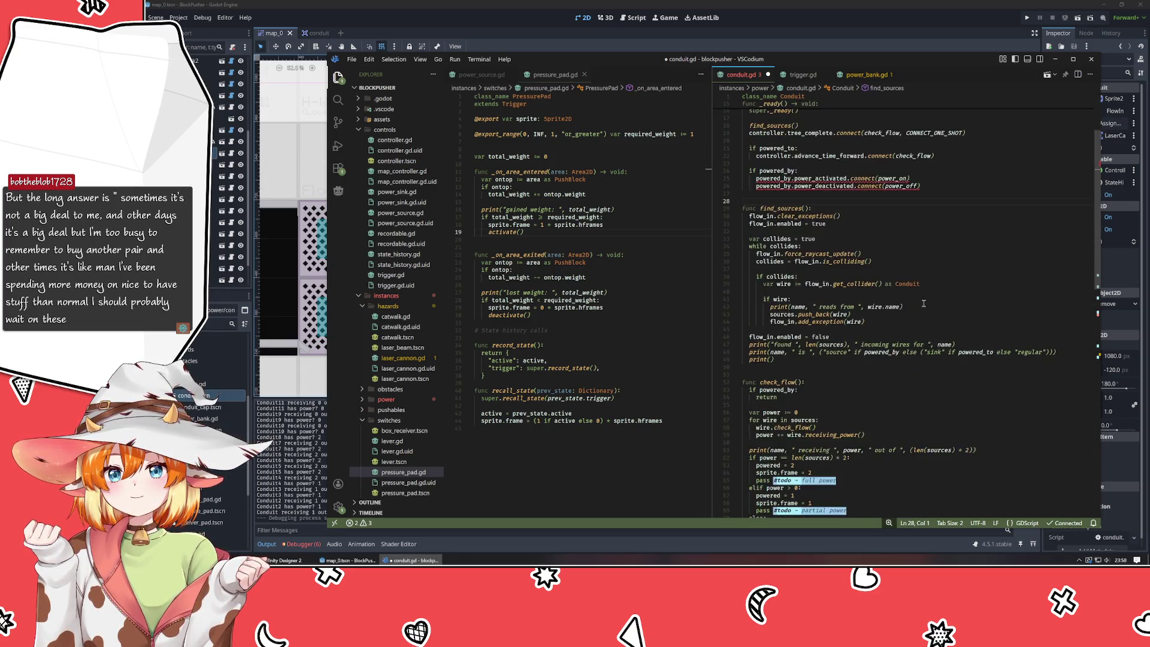
- Add func power_on(): with powered = 2 above check_flow, fixing the stray brace
scroll(917, 303, "down", 3)
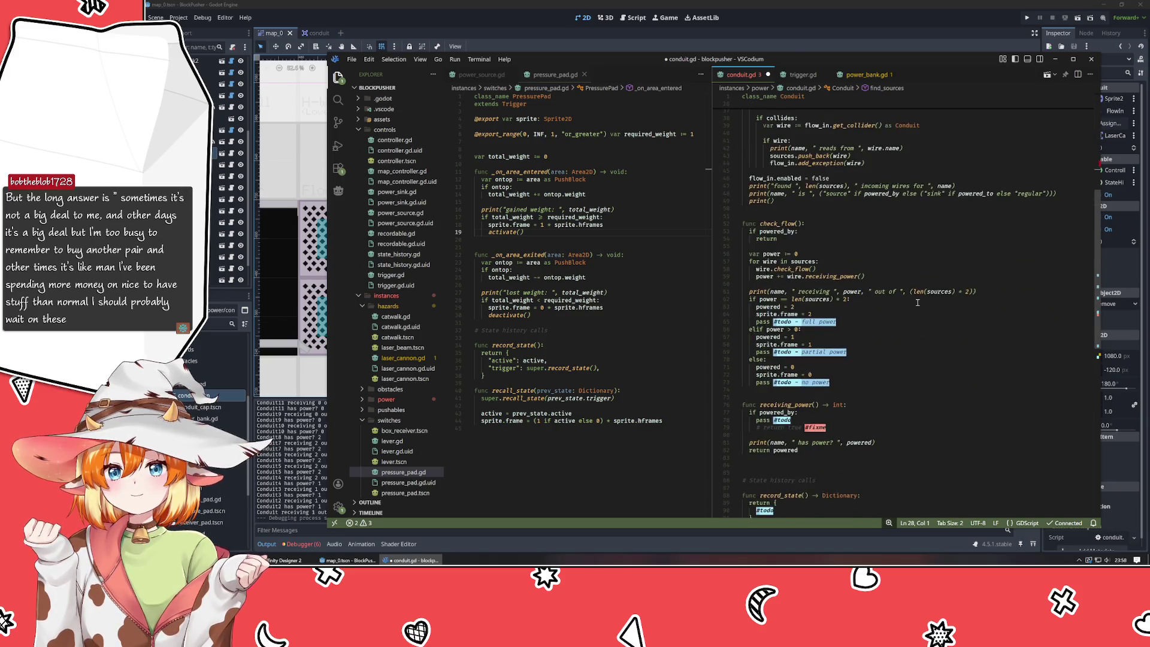
scroll(919, 332, "up", 3)
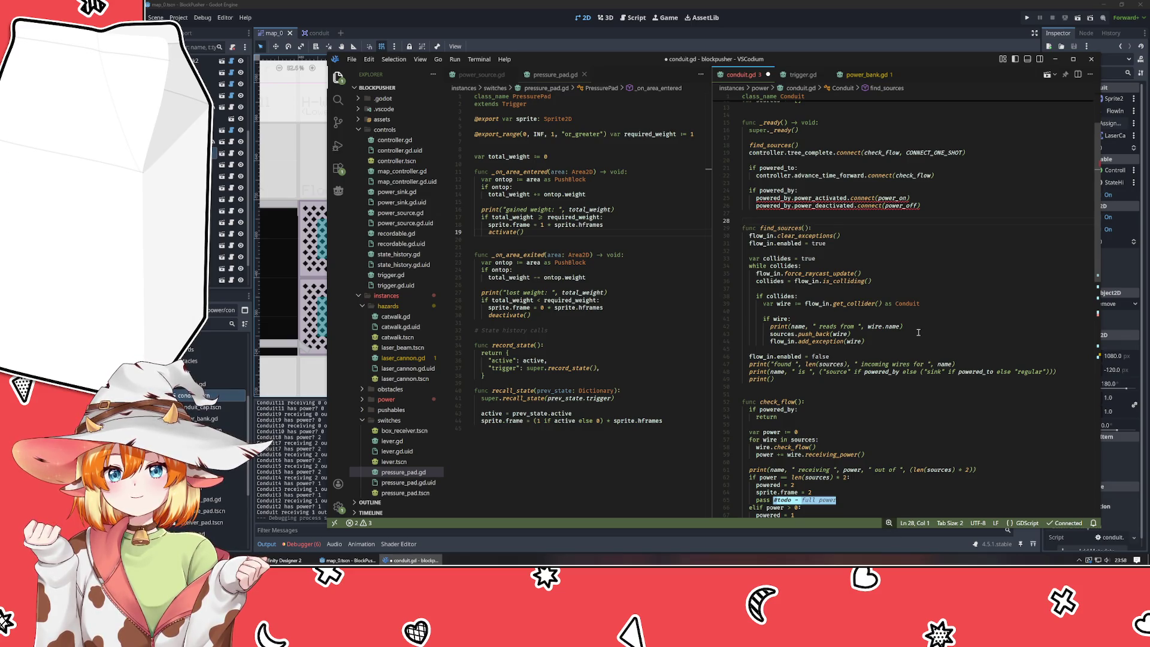
left_click(806, 388)
key("Return")
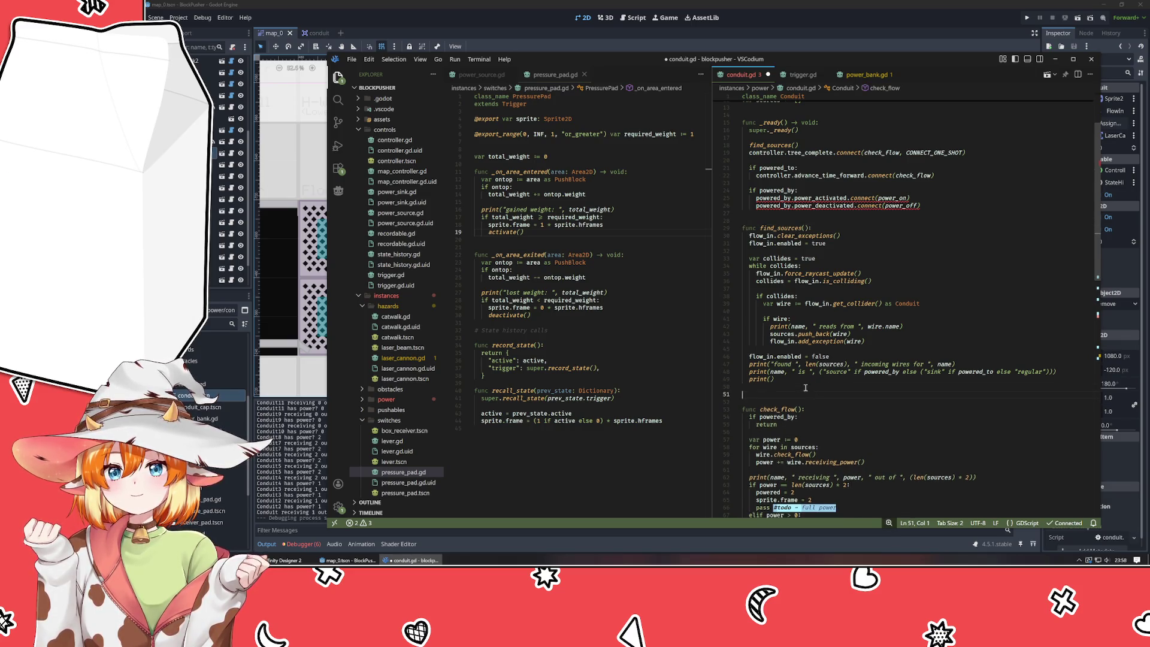
type("func power_o")
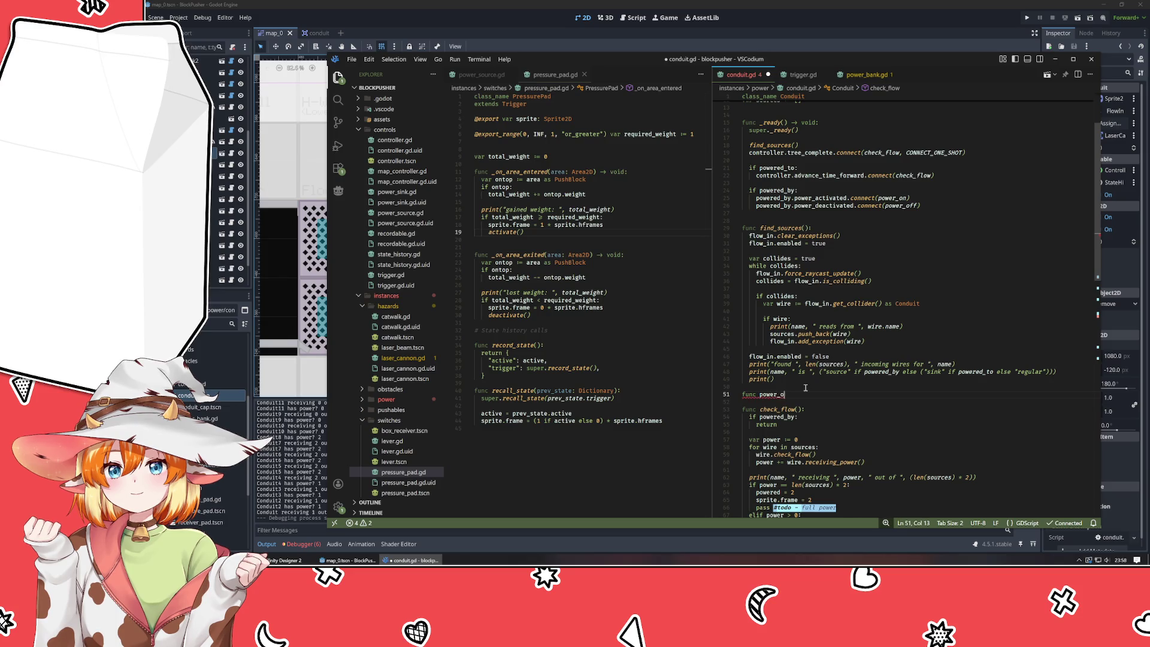
type("n() {")
key("Return")
type("powere")
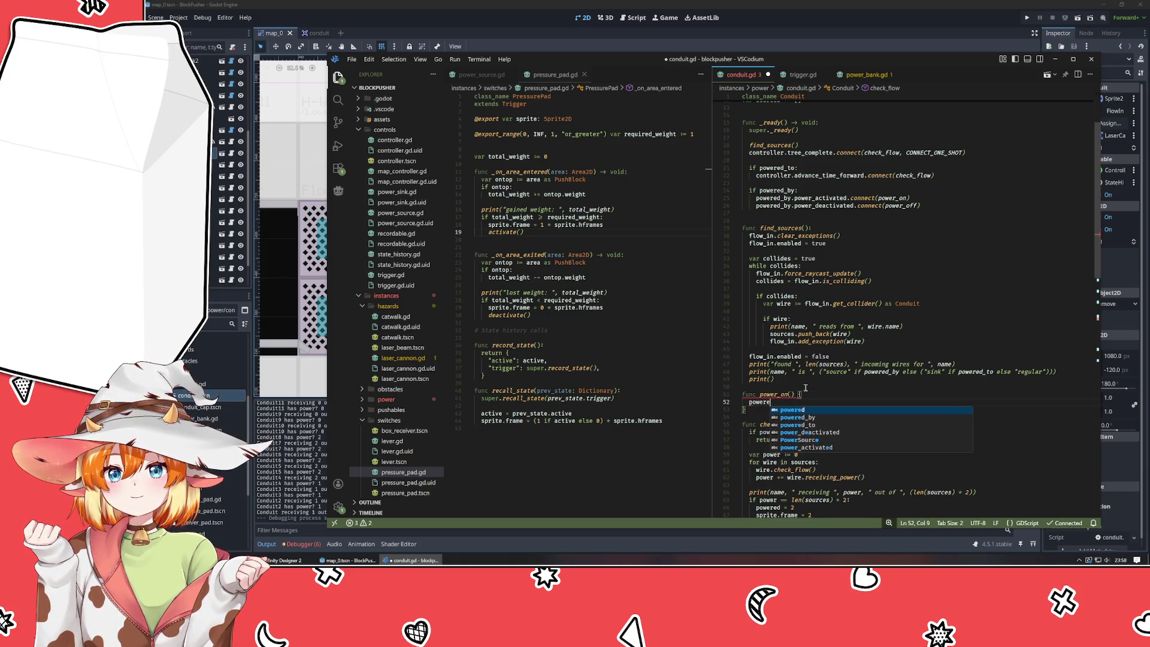
type("d = 2")
key("Down")
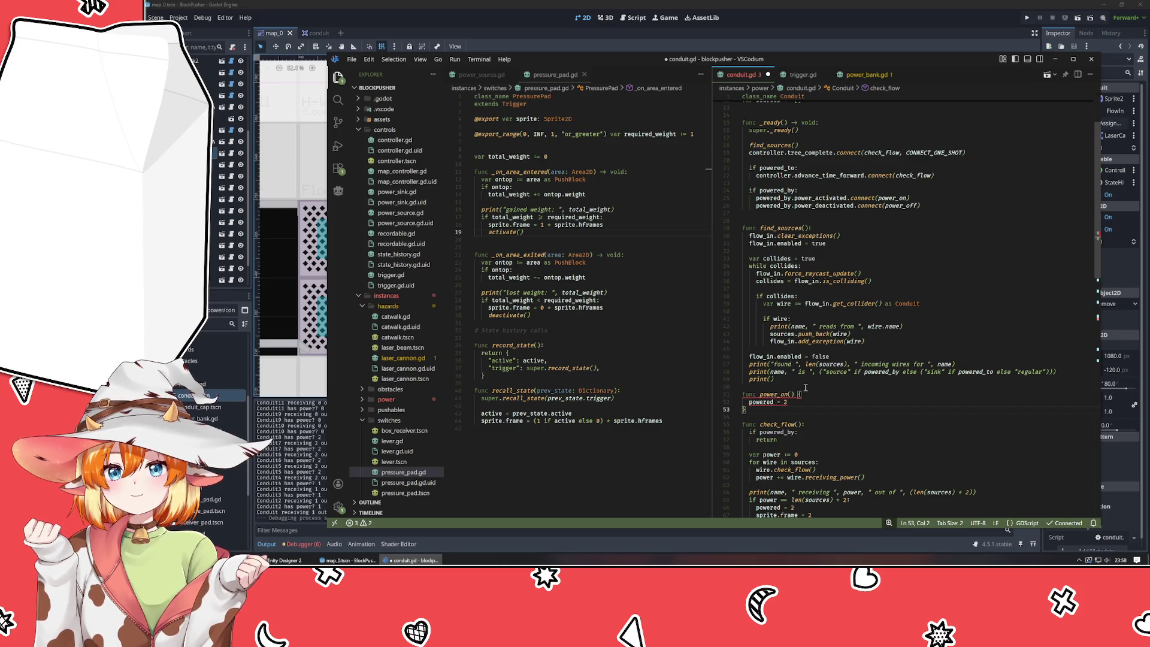
key("BackSpace")
key("BackSpace")
key("BackSpace")
key("BackSpace")
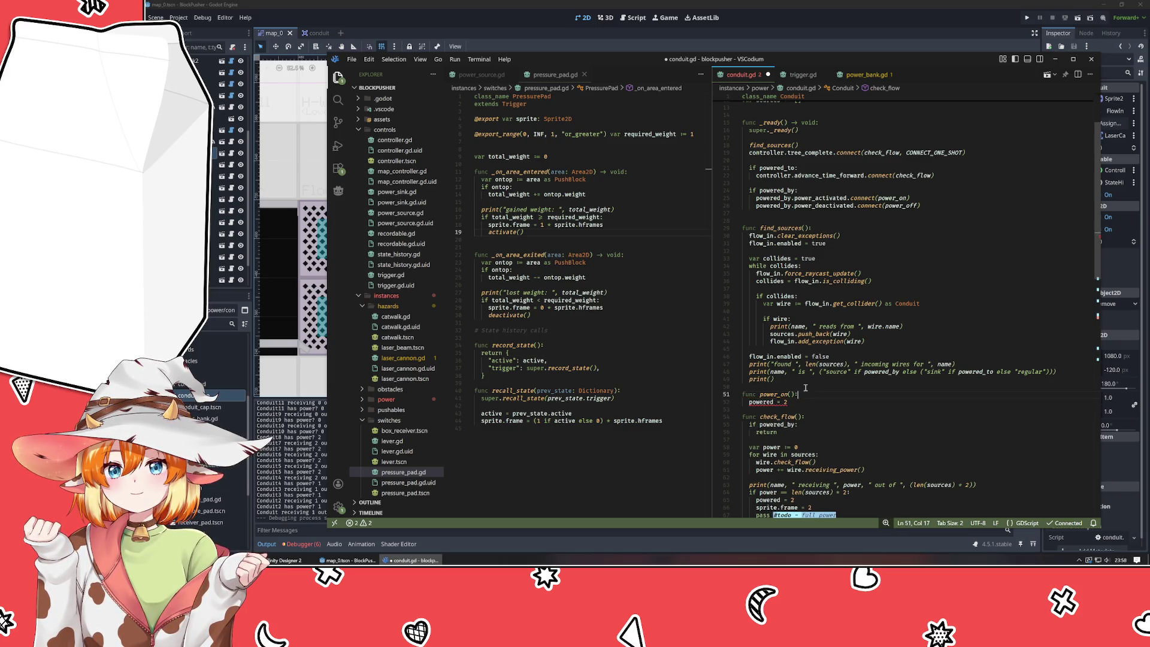
type(":")
key("Down")
key("Return")
key("Return")
key("Return")
key("Up")
key("Up")
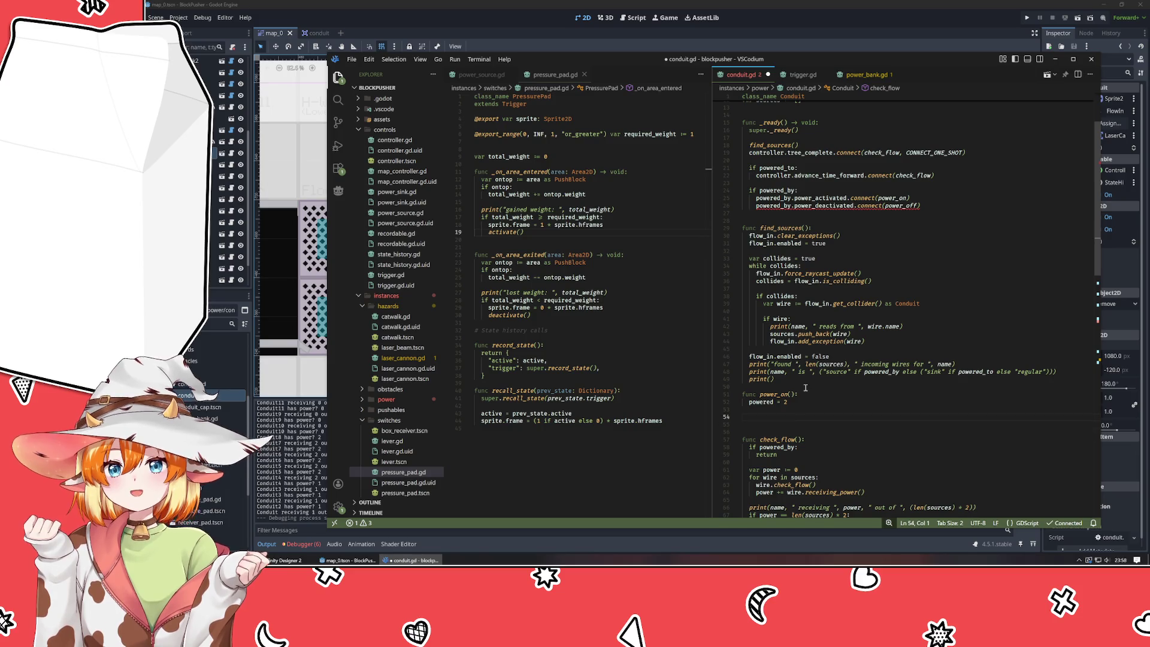
- Add func power_off(): setting powered = 0 below power_on
type("func power_")
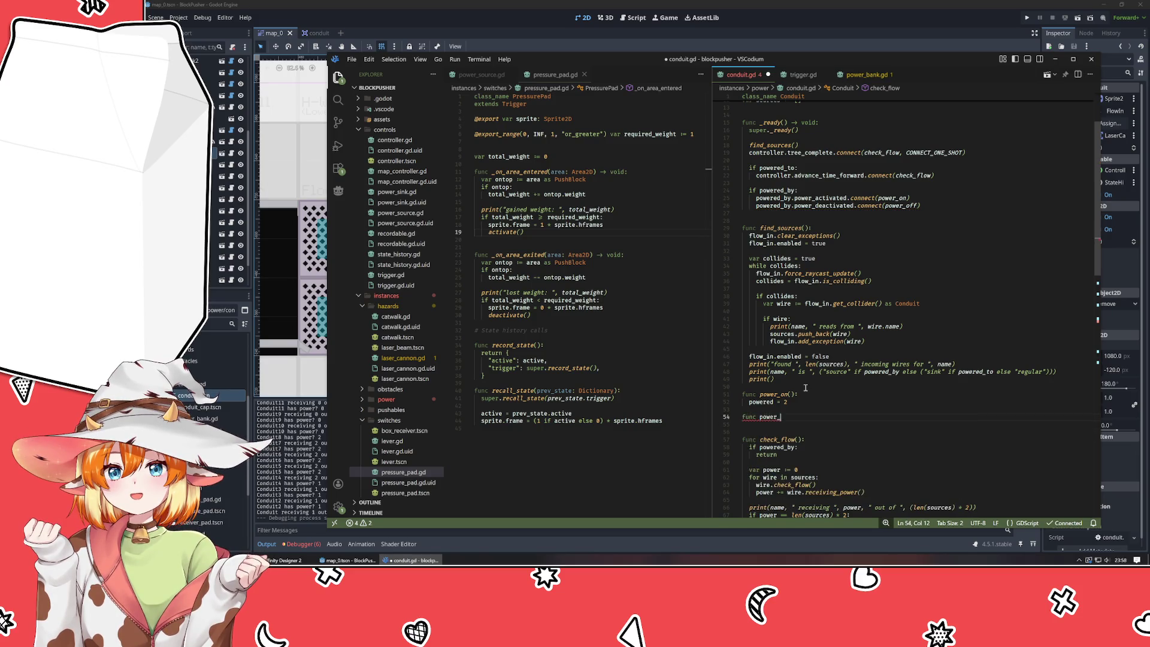
type("off()P")
type(":")
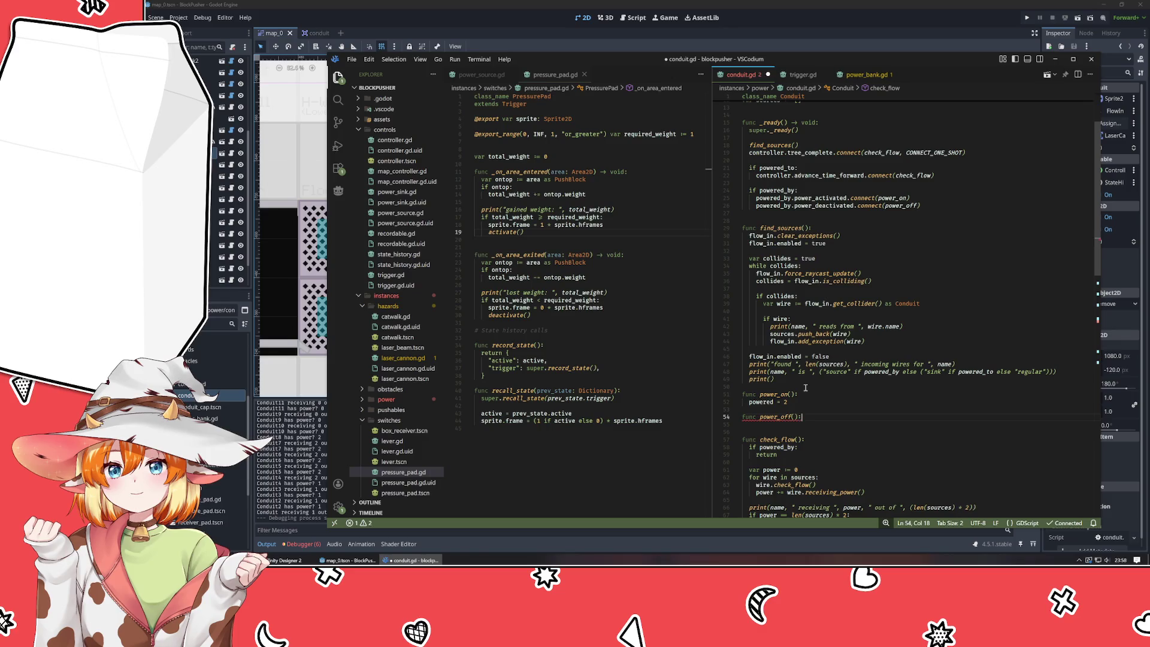
key("Return")
type("powered = 0")
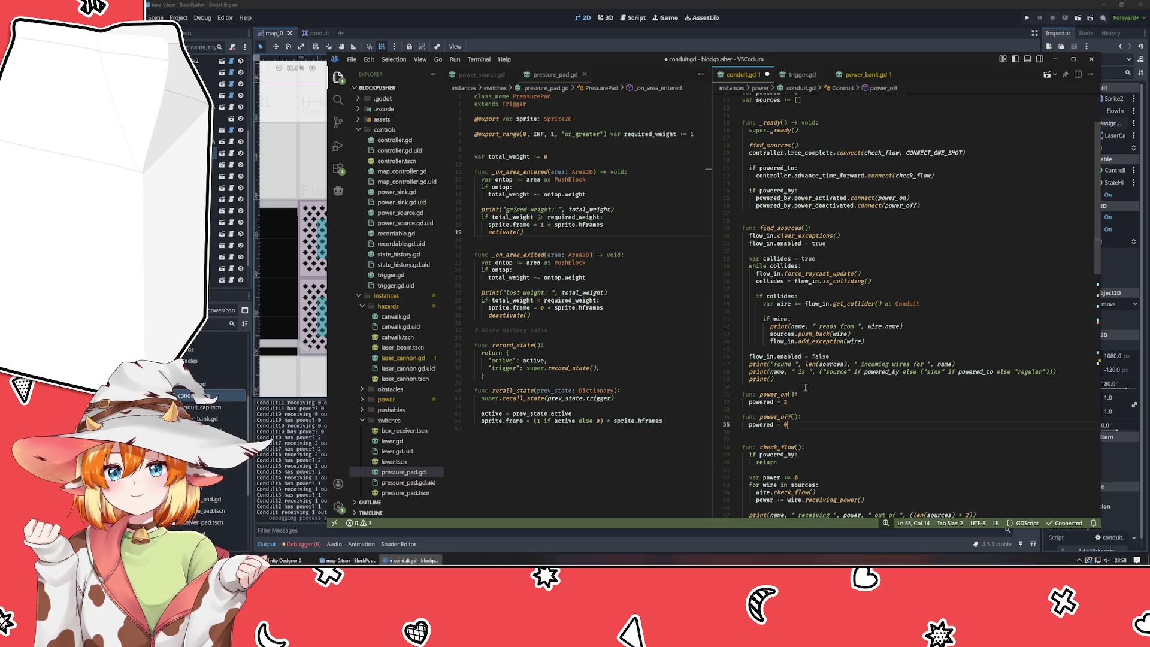
left_click(806, 388)
key("Return")
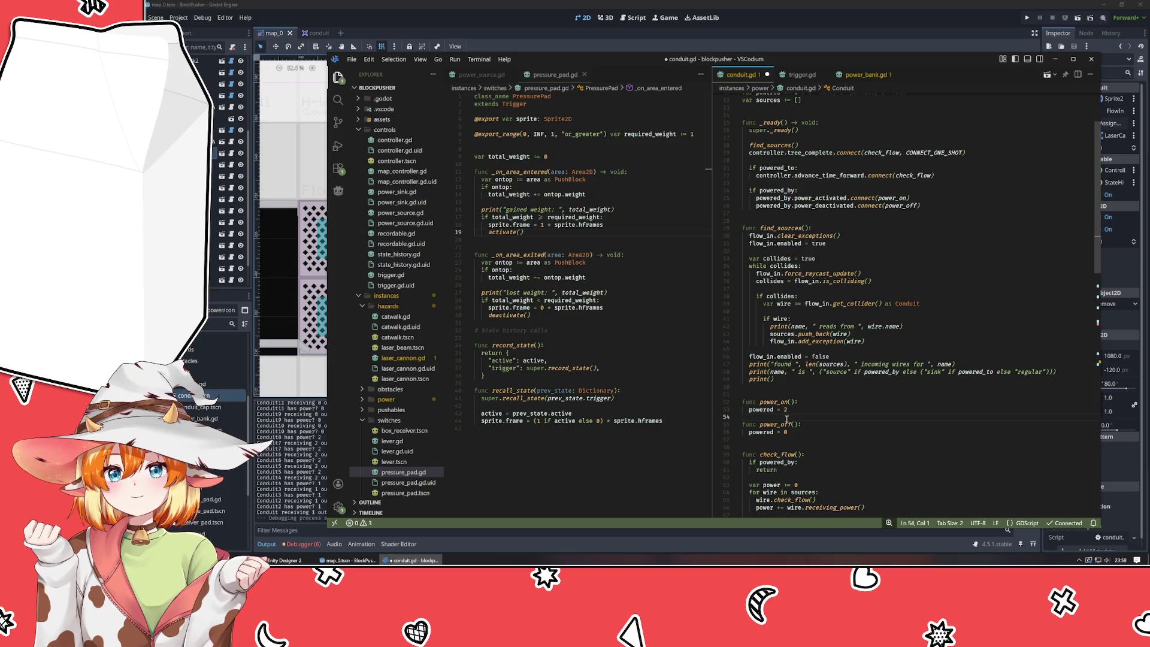
- Save conduit.gd and delete the powered_by check with its #todo and #fixme lines from receiving_power
key("ctrl+s")
scroll(787, 418, "up", 3)
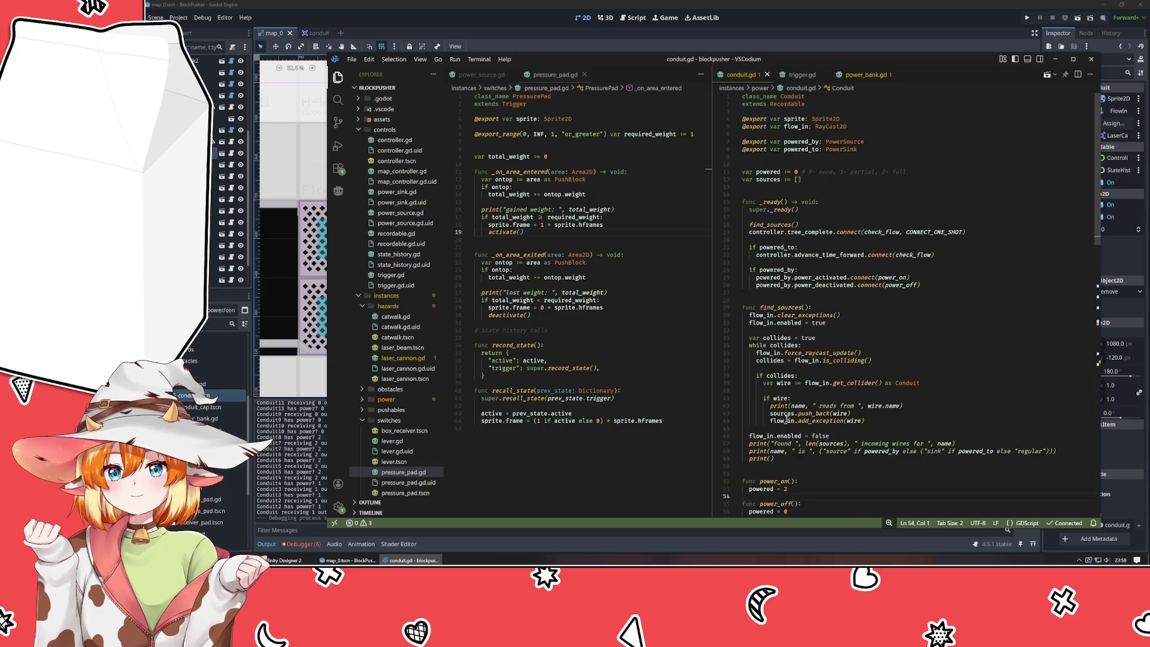
scroll(787, 417, "down", 12)
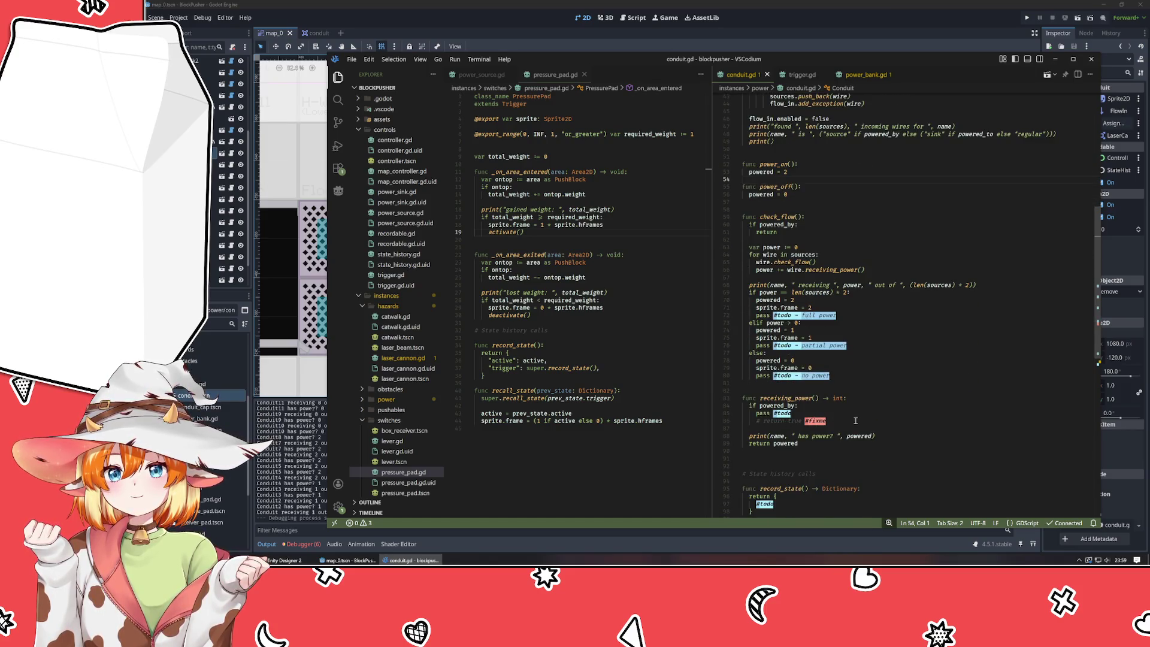
left_click(855, 420)
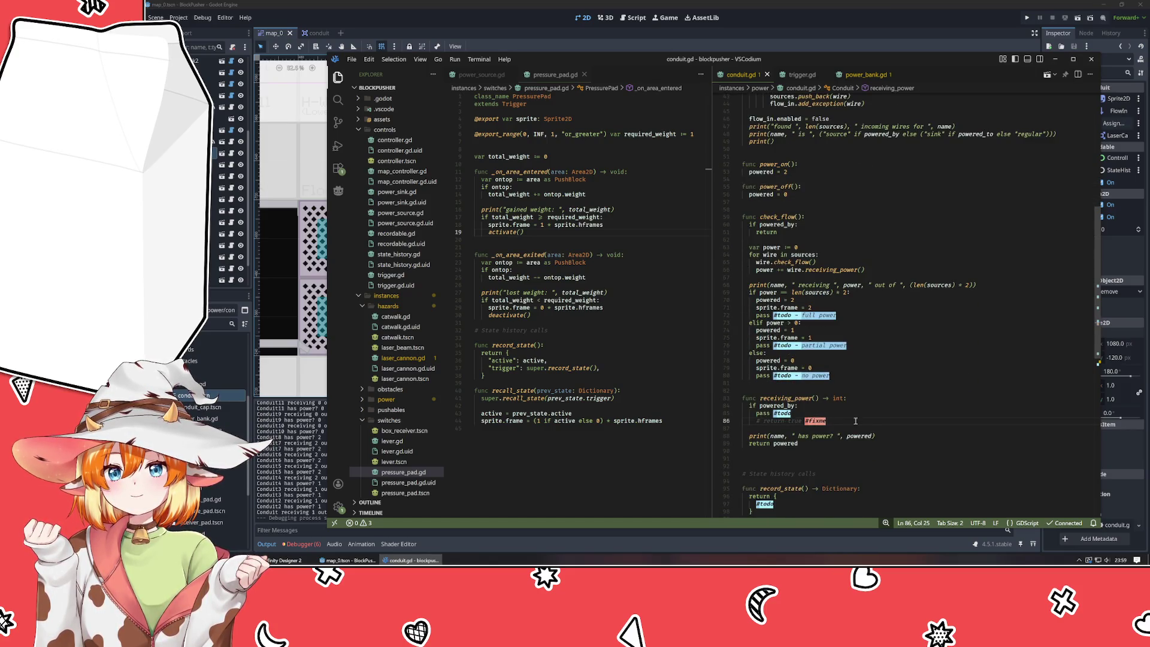
left_click_drag(790, 430, 850, 398)
key("BackSpace")
scroll(863, 383, "up", 3)
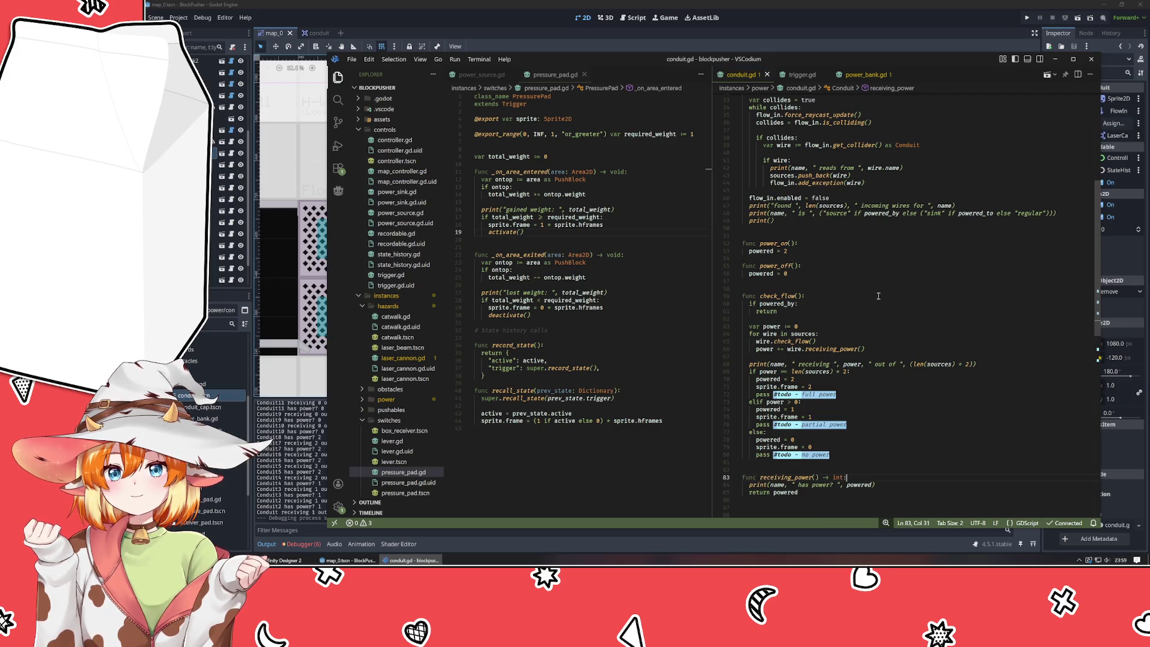
left_click(968, 27)
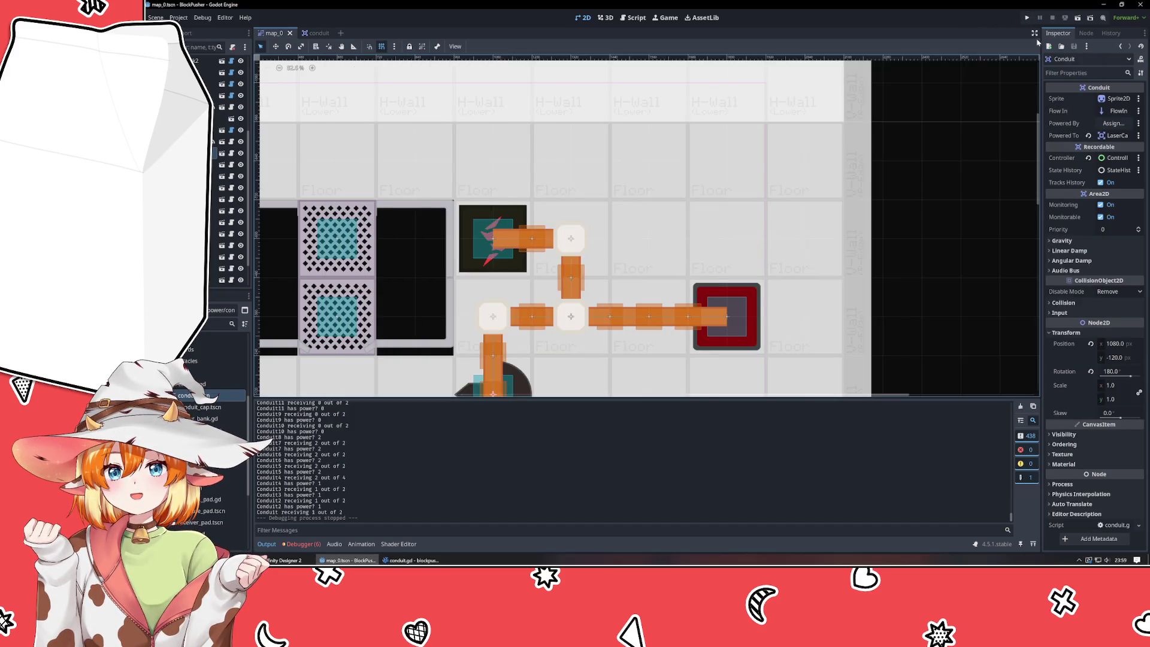
- Test-run the project, stop it, inspect the Conduit node, then return to conduit.gd
left_click(1027, 19)
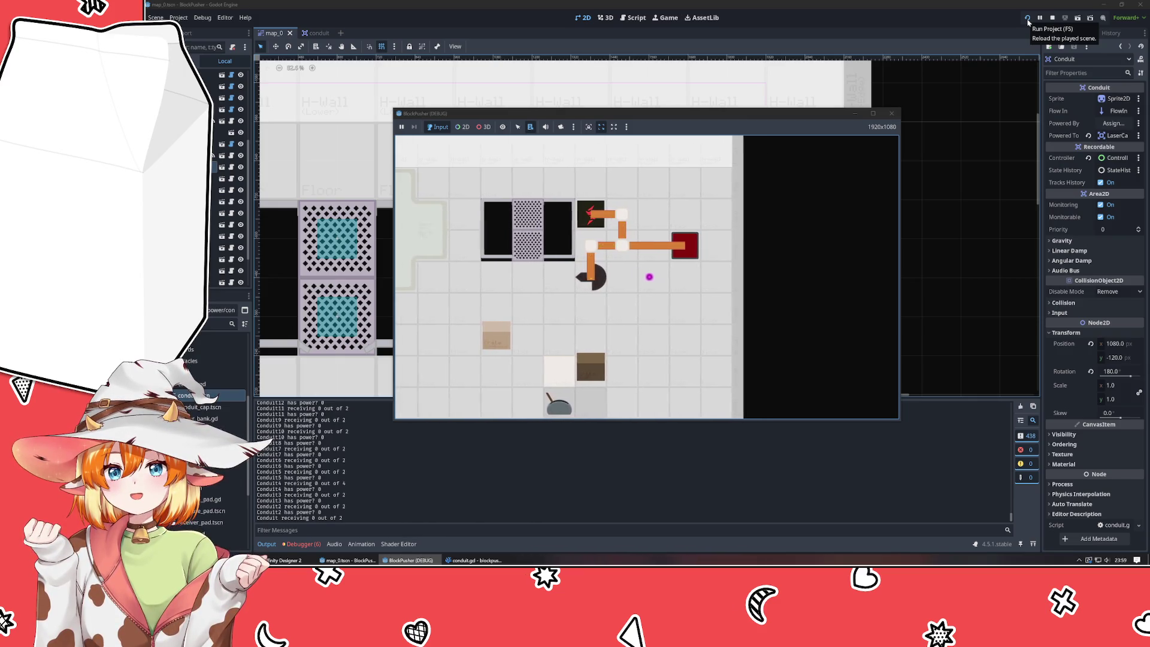
left_click(1053, 18)
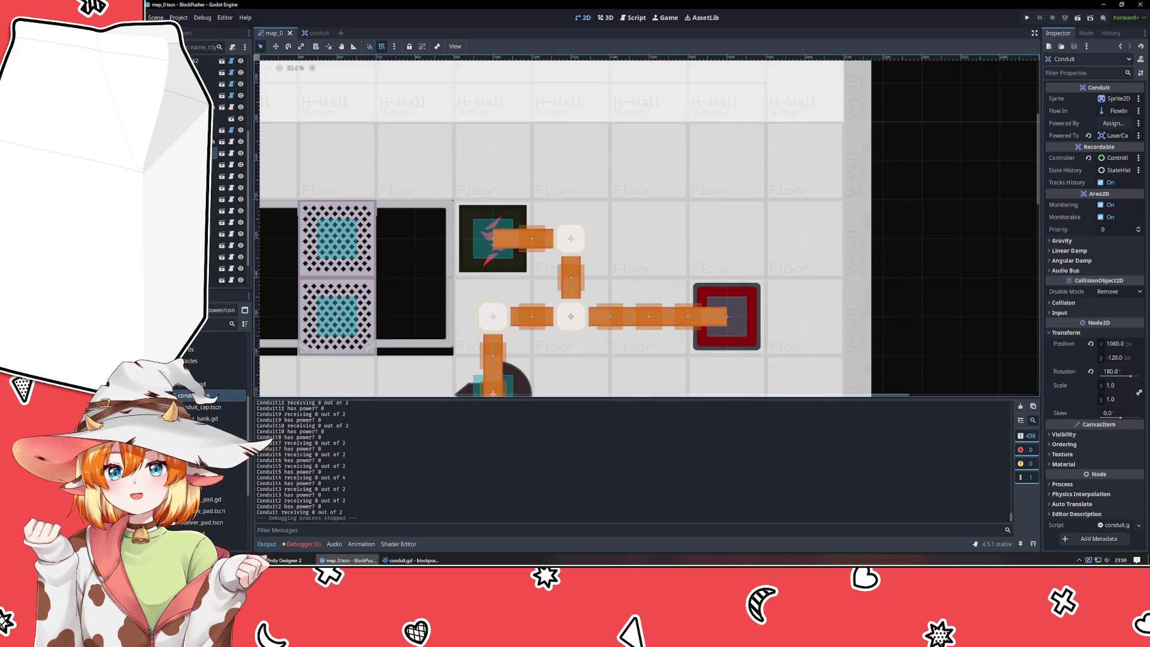
left_click(203, 164)
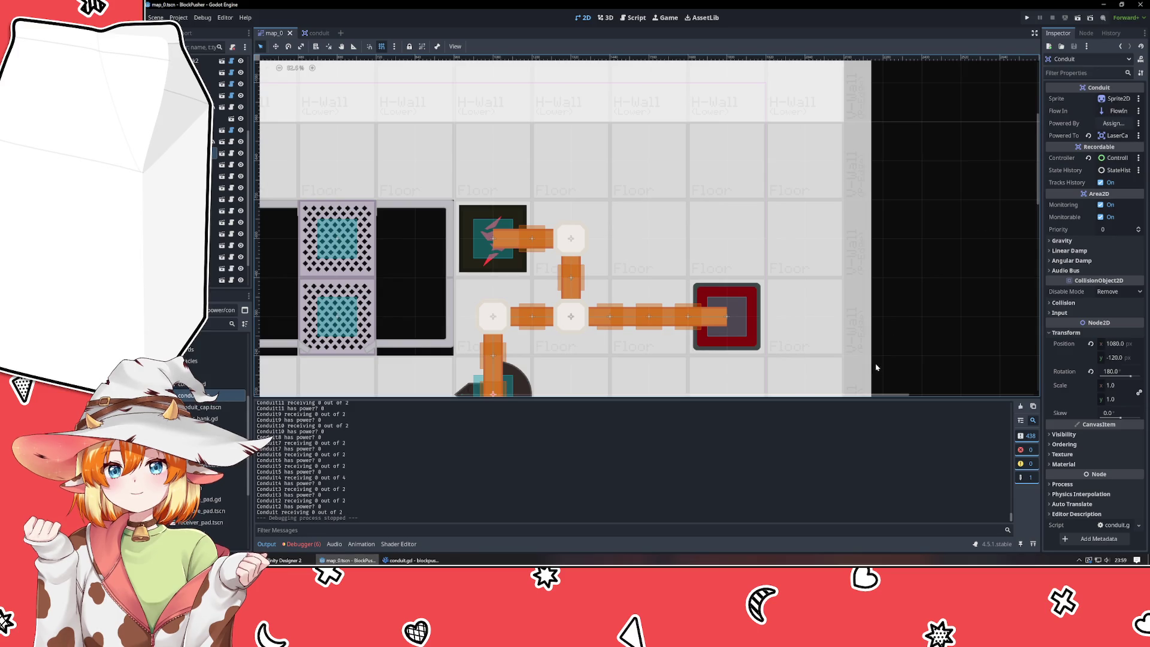
left_click(412, 560)
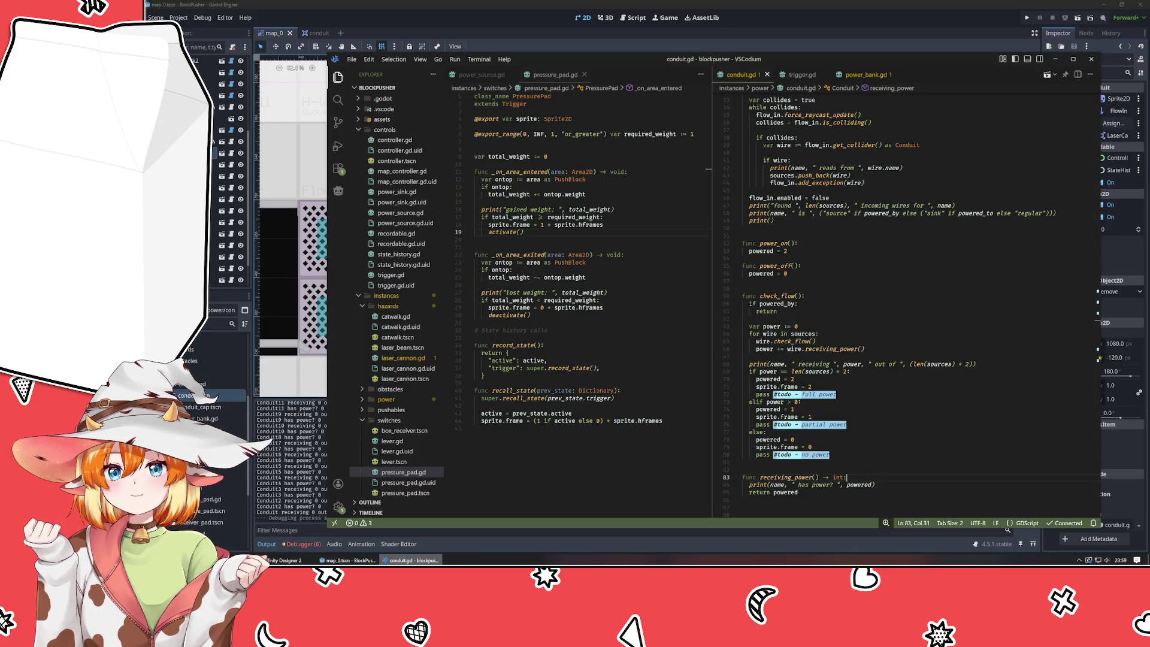
- Review conduit.gd from the powered variable's uses down to check_flow, then go back to Godot
left_click(929, 251)
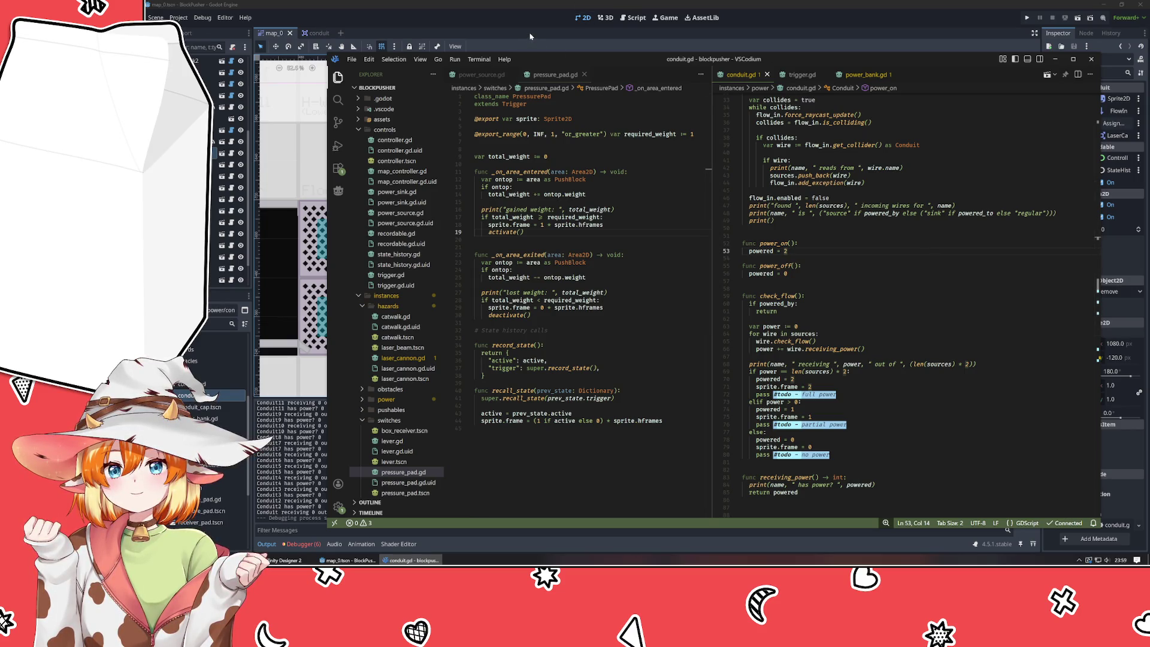
scroll(861, 176, "up", 10)
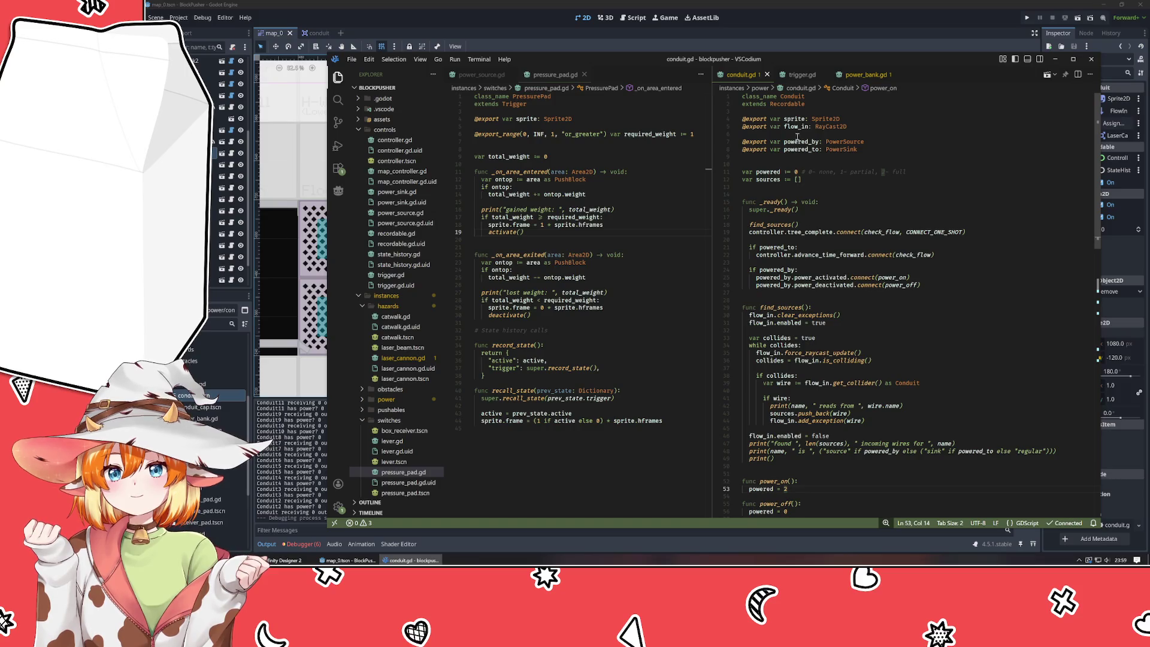
left_click(770, 172)
scroll(821, 254, "down", 8)
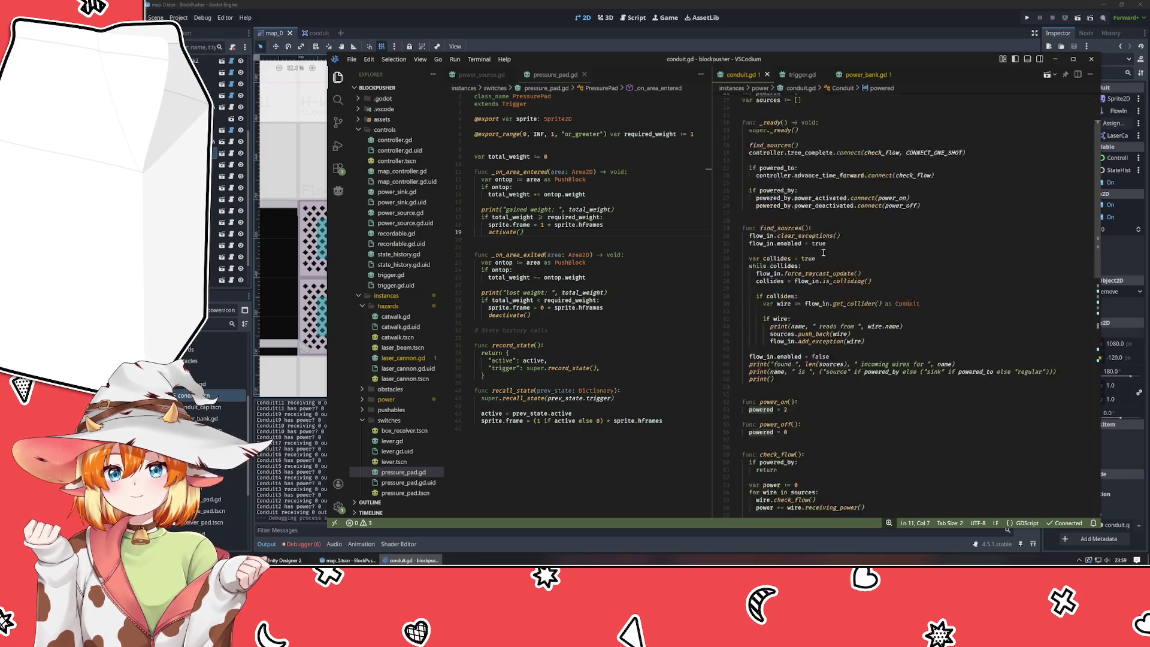
left_click(847, 357)
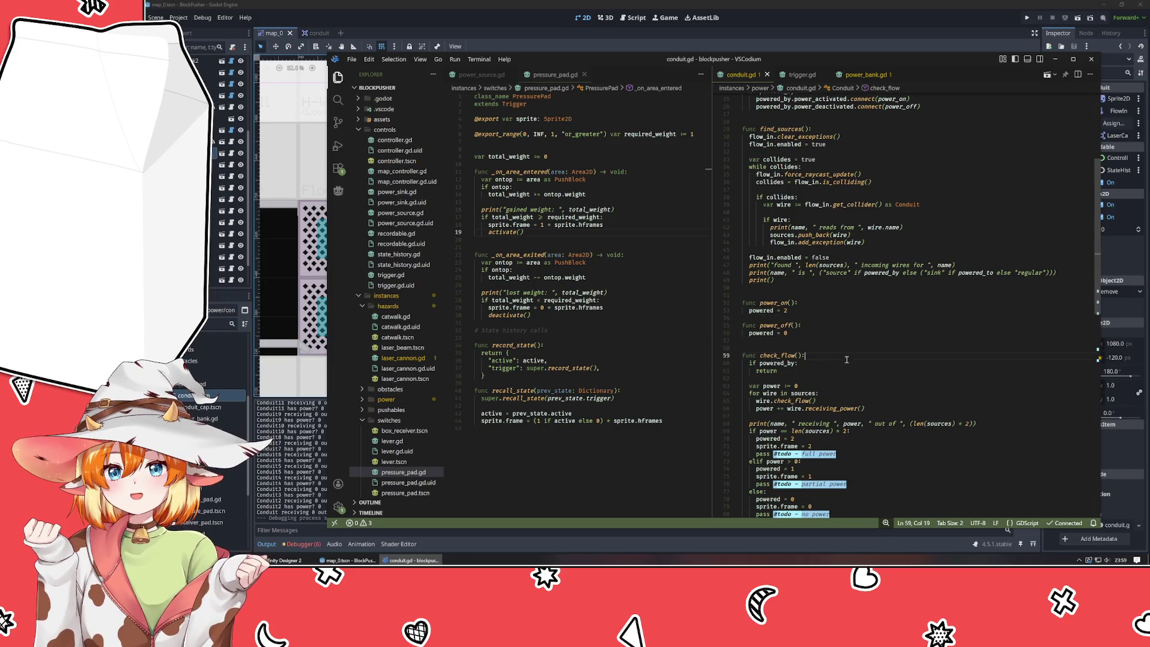
left_click(925, 13)
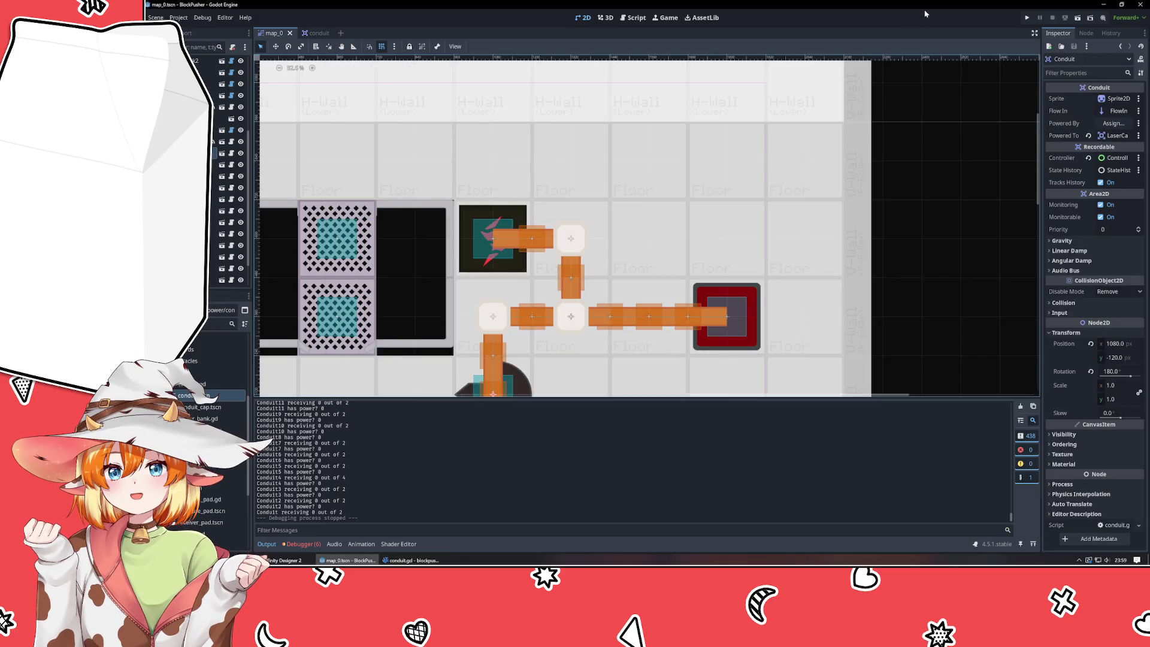
- Run the game and scroll the Output log, marking the 'Conduit7 receiving 2 out of 2' line
left_click(1027, 17)
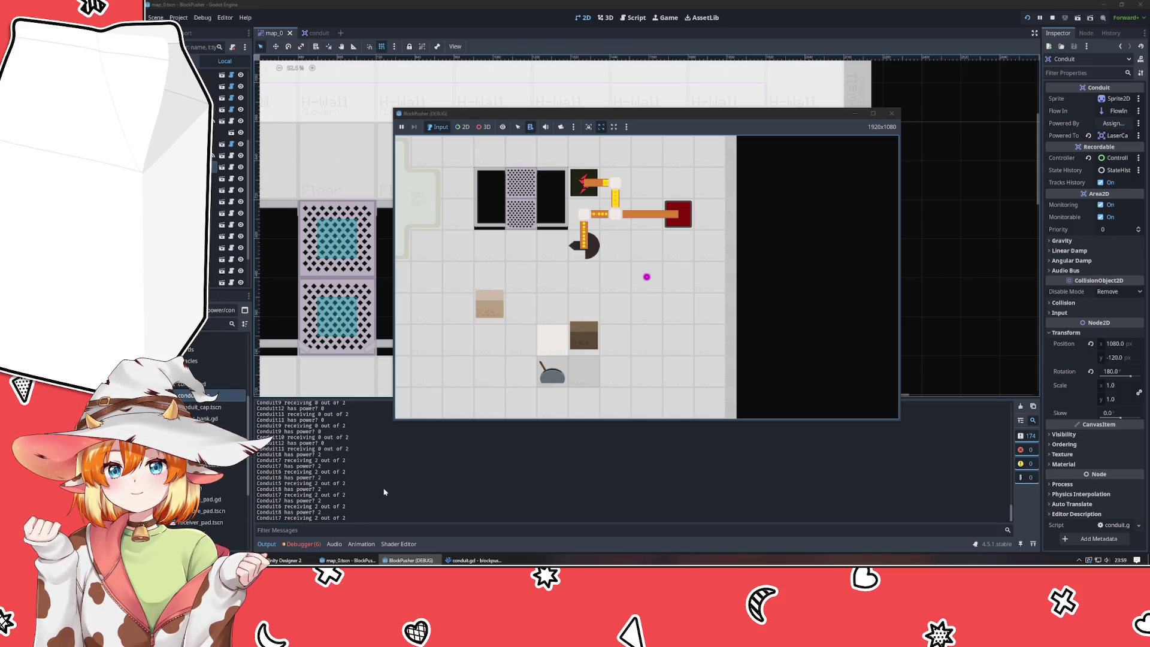
left_click(384, 492)
scroll(336, 474, "up", 5)
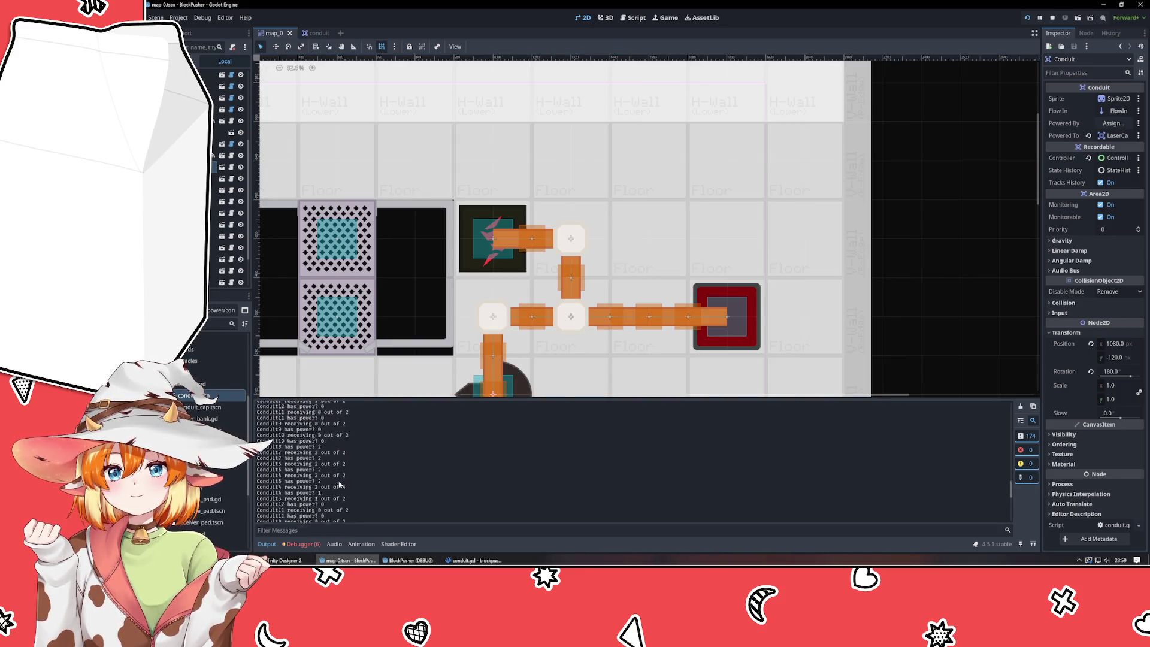
scroll(339, 484, "up", 5)
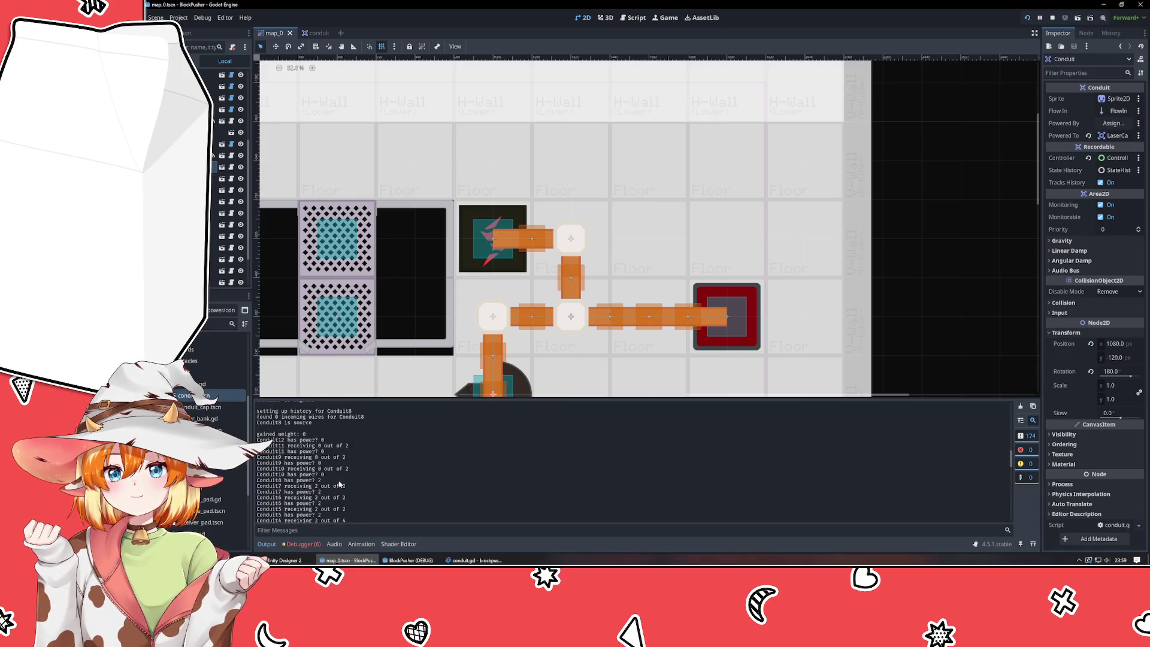
scroll(338, 484, "up", 3)
scroll(336, 484, "down", 2)
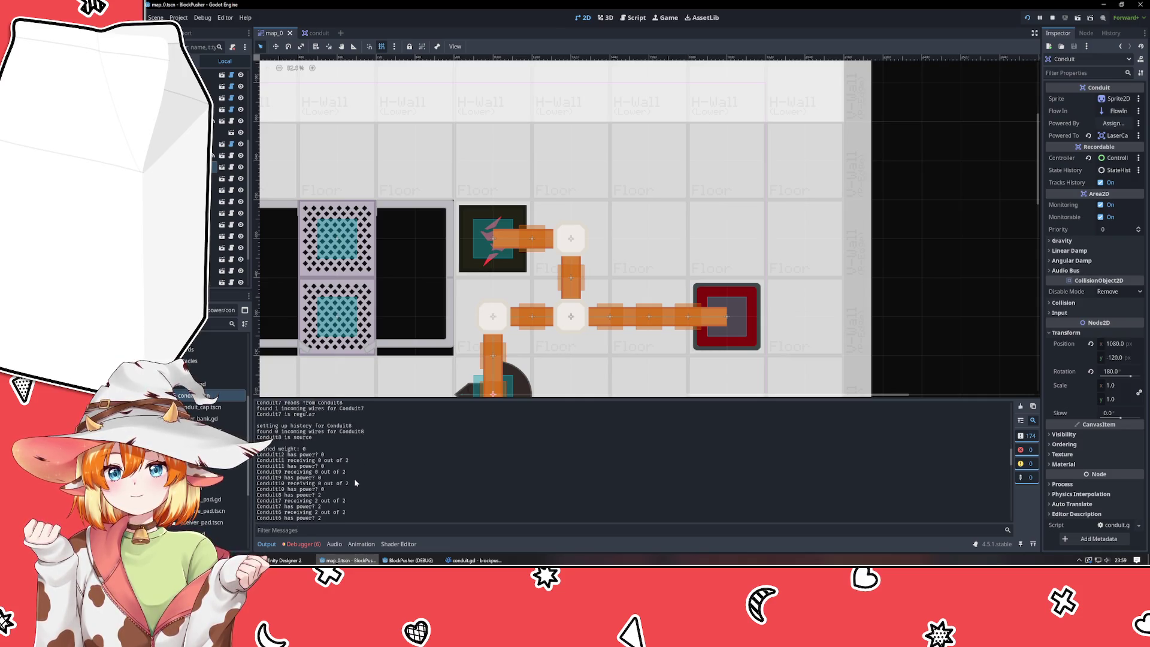
left_click_drag(273, 501, 377, 503)
scroll(366, 483, "down", 3)
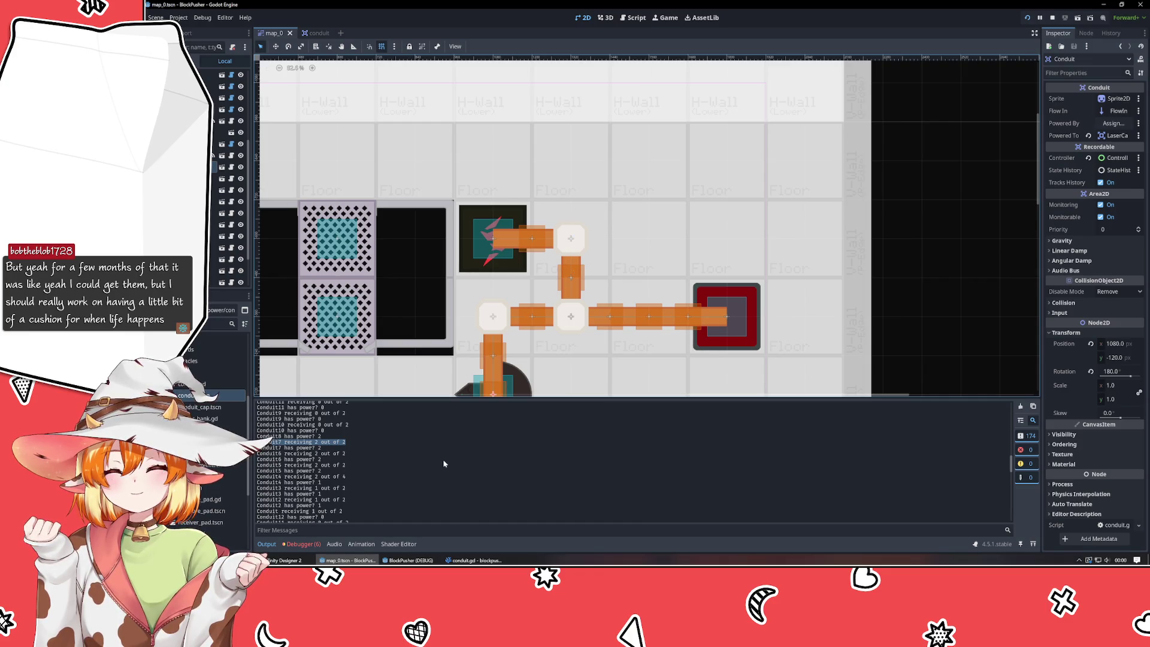
scroll(444, 463, "up", 5)
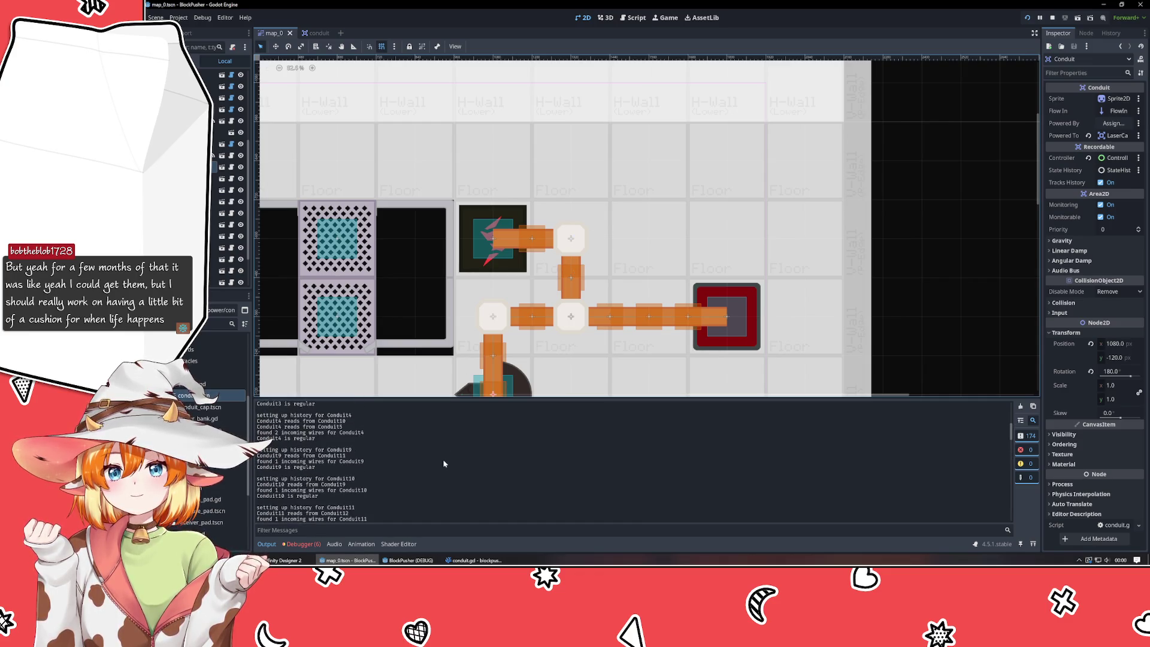
scroll(443, 464, "up", 5)
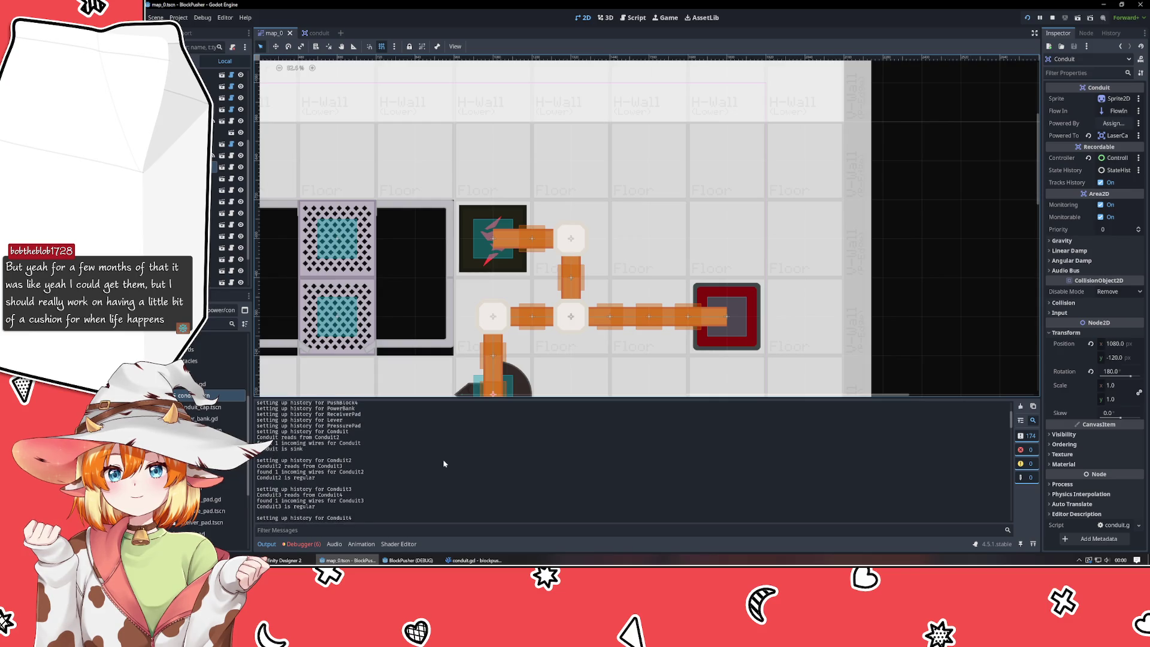
scroll(443, 464, "down", 3)
scroll(444, 464, "down", 2)
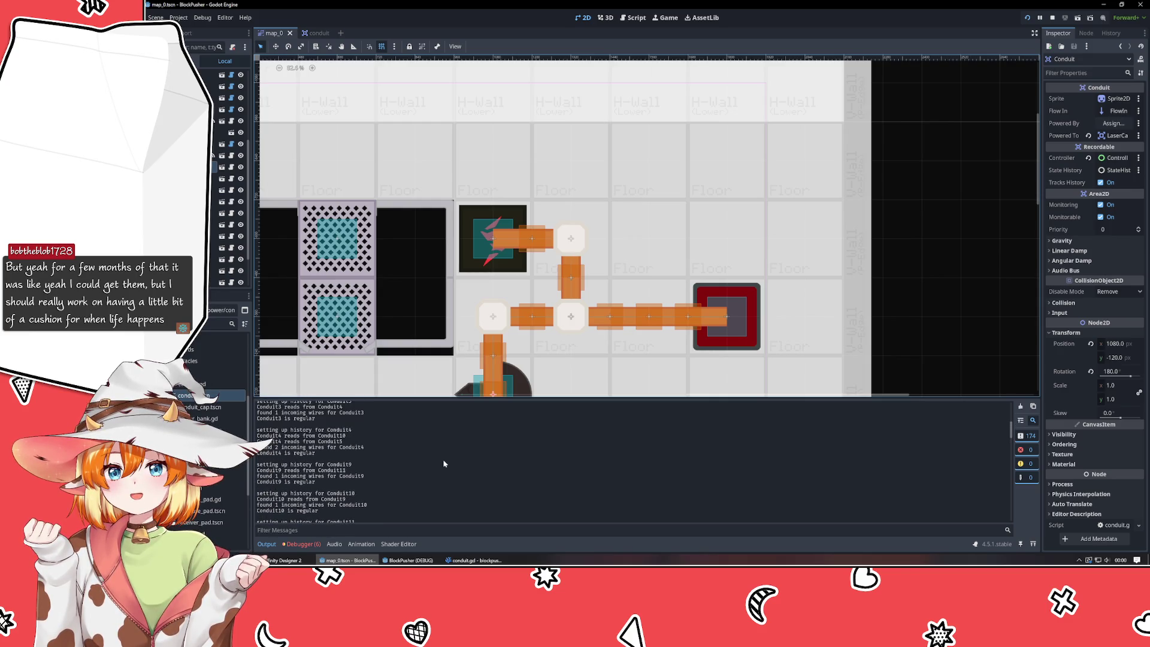
scroll(444, 459, "down", 5)
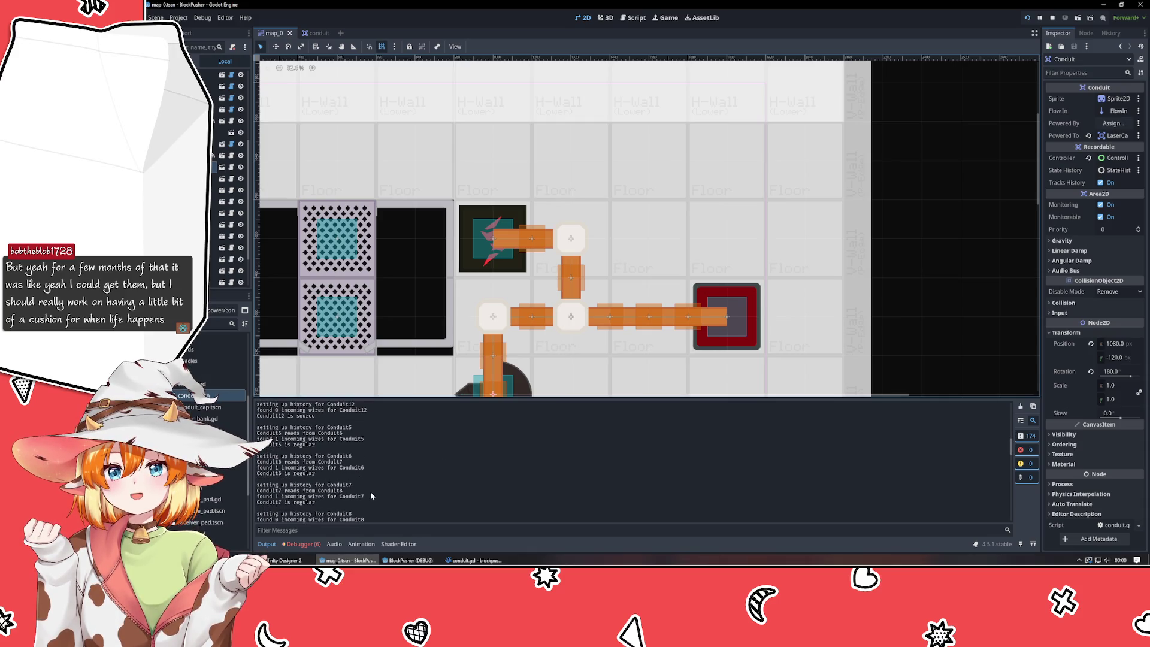
- Select Conduit8 on the map and mark its 'has power? 2' lines in the Output log
left_click(533, 240)
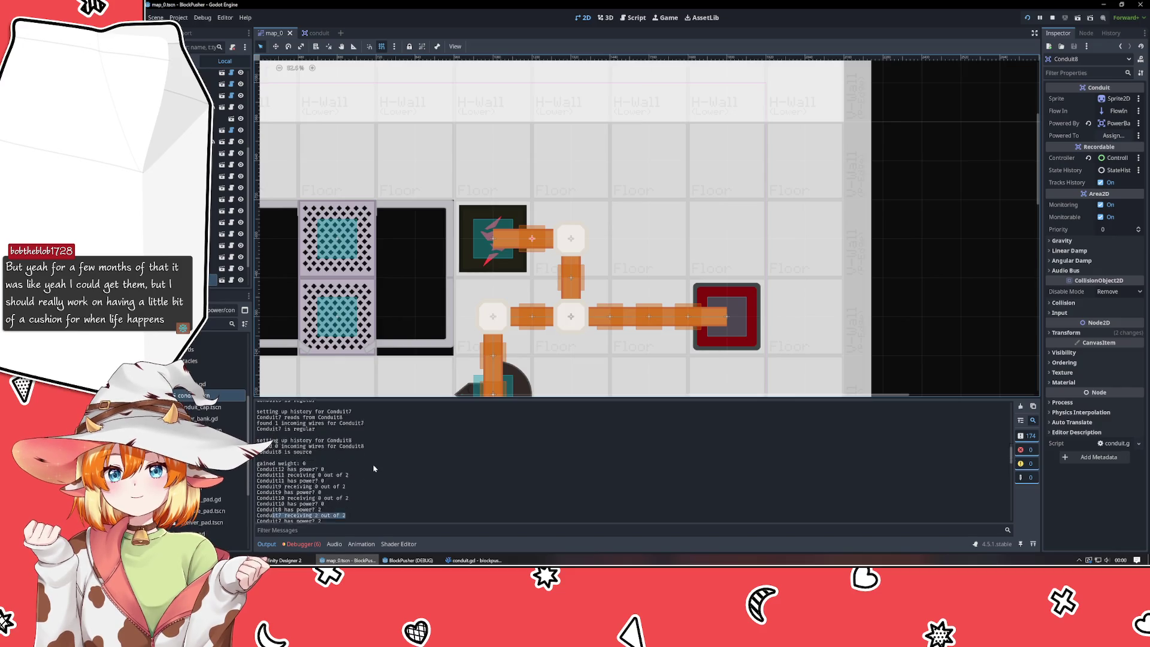
scroll(374, 468, "down", 2)
scroll(299, 463, "down", 2)
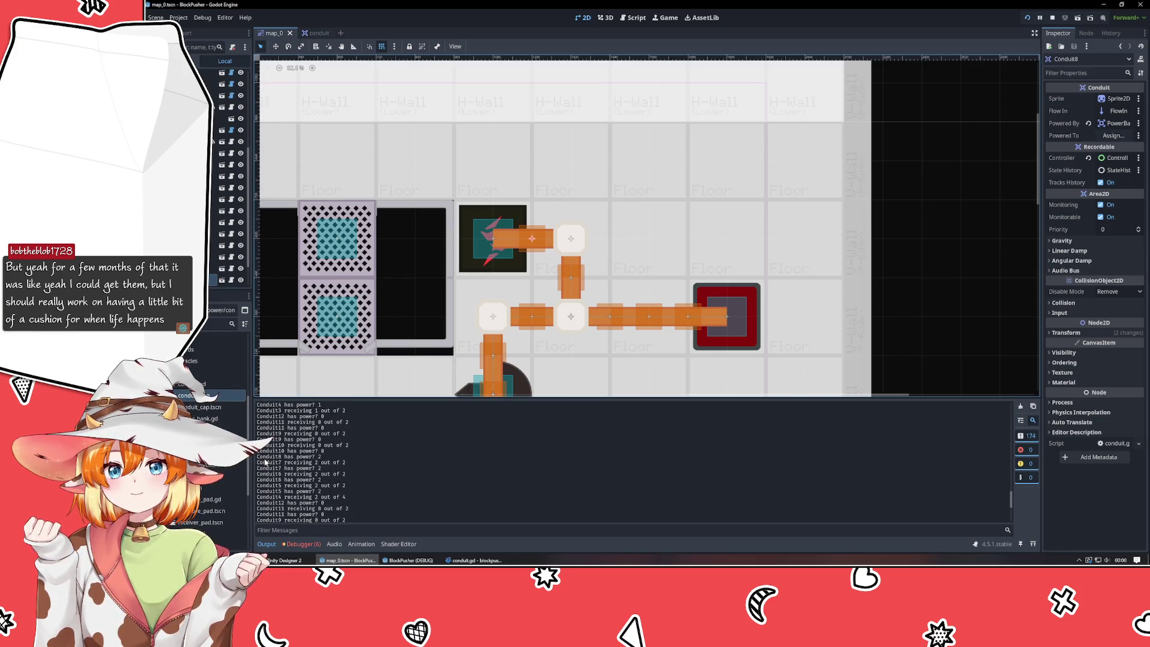
left_click_drag(258, 457, 339, 458)
scroll(328, 462, "up", 3)
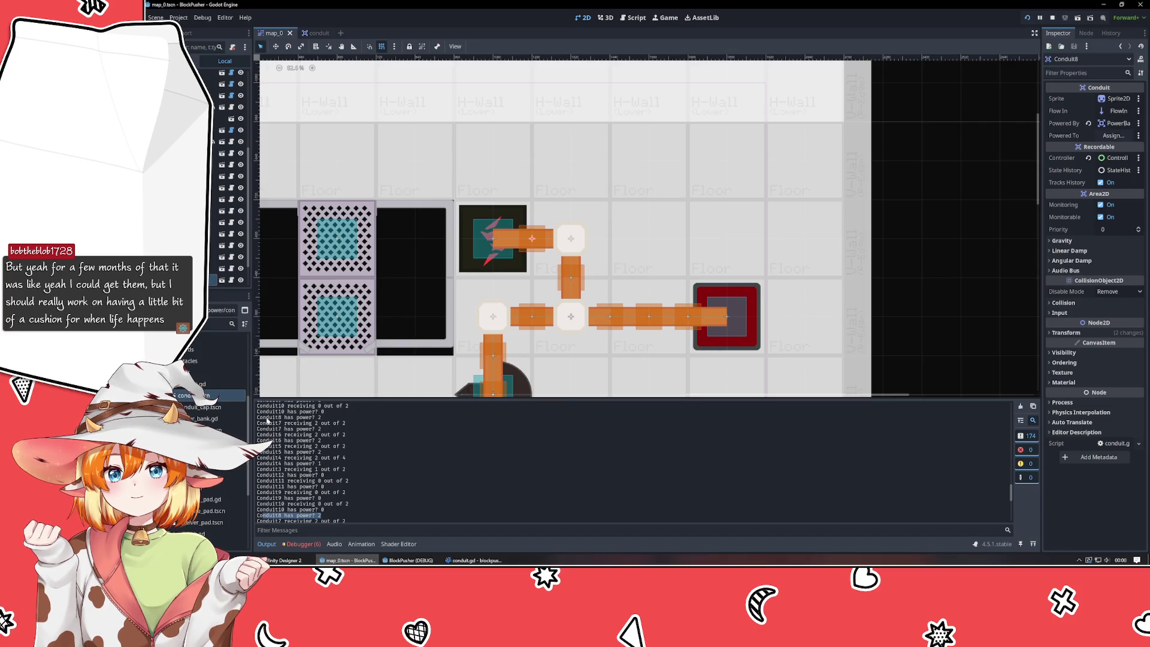
scroll(268, 423, "up", 1)
scroll(271, 429, "up", 3)
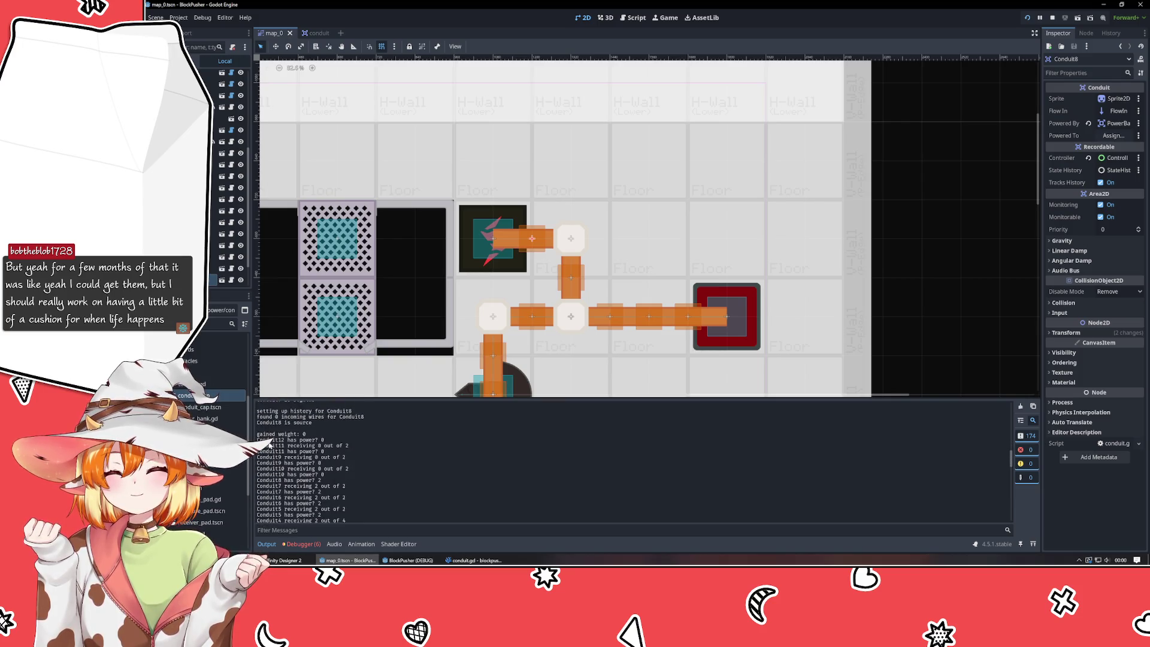
left_click_drag(269, 480, 355, 483)
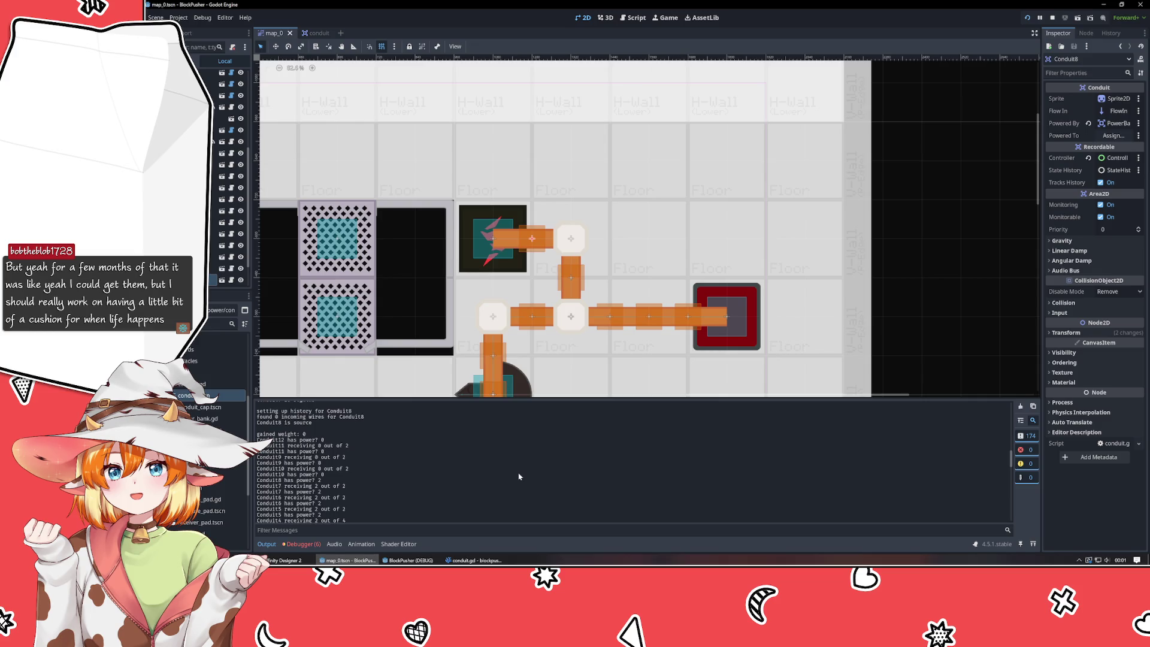
- Look over pressure_pad.gd in VSCodium, then relaunch the game in Godot
left_click(474, 561)
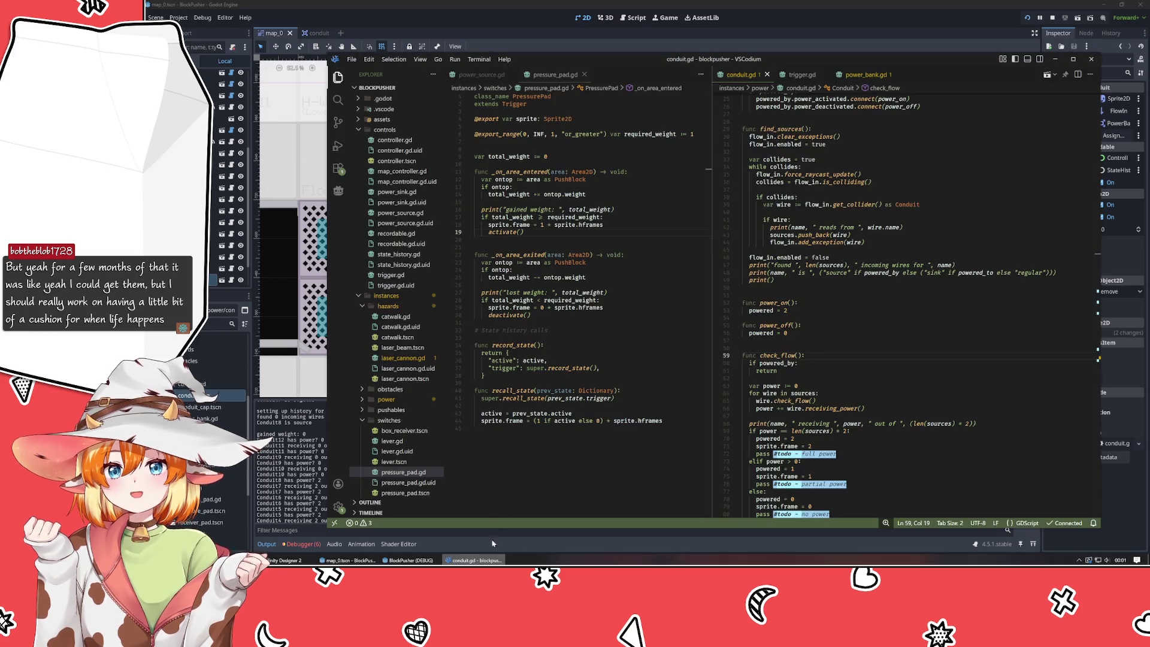
left_click(581, 336)
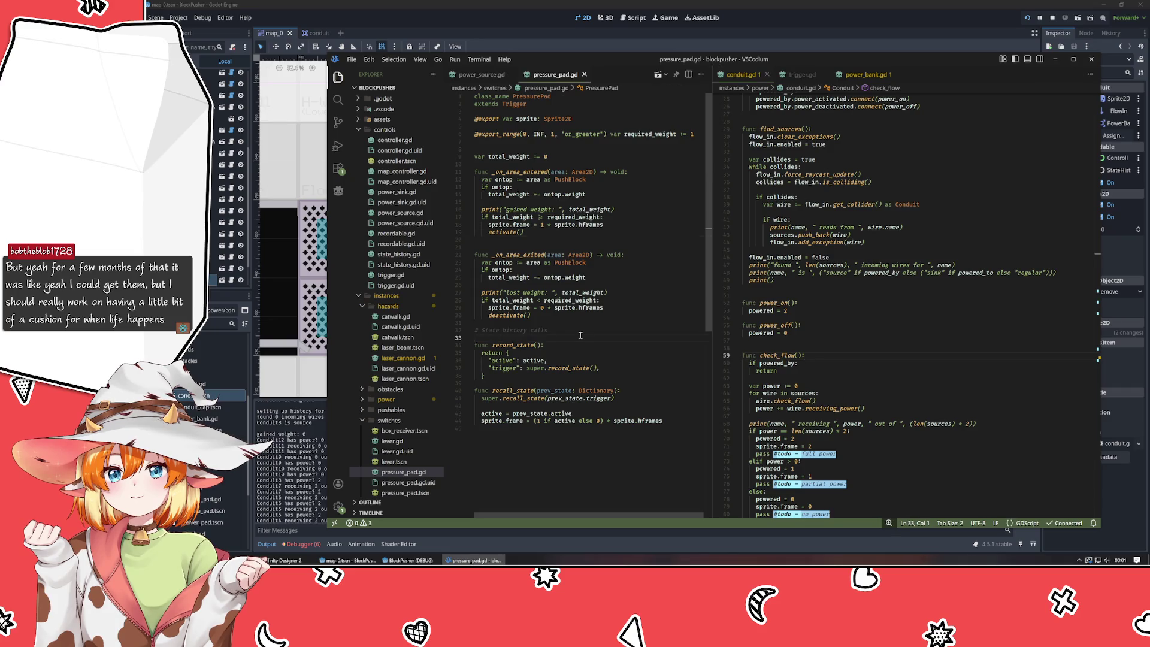
left_click(1027, 17)
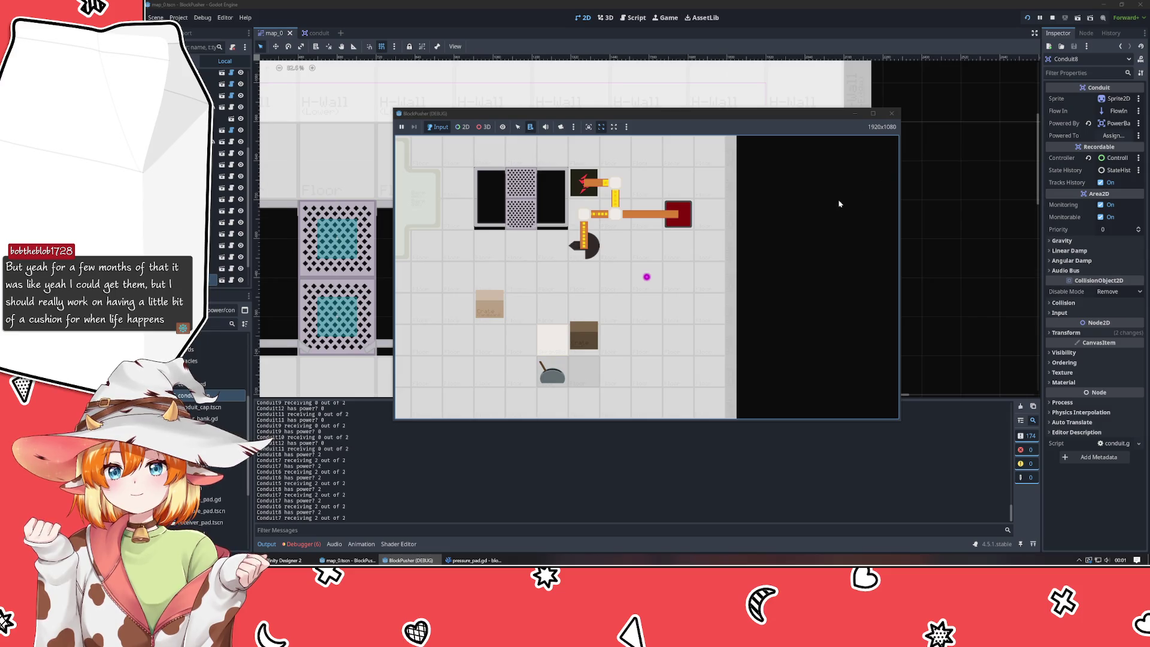
- Close the debug game, check the other conduits and the pressure pad, and select Conduit8
left_click(892, 114)
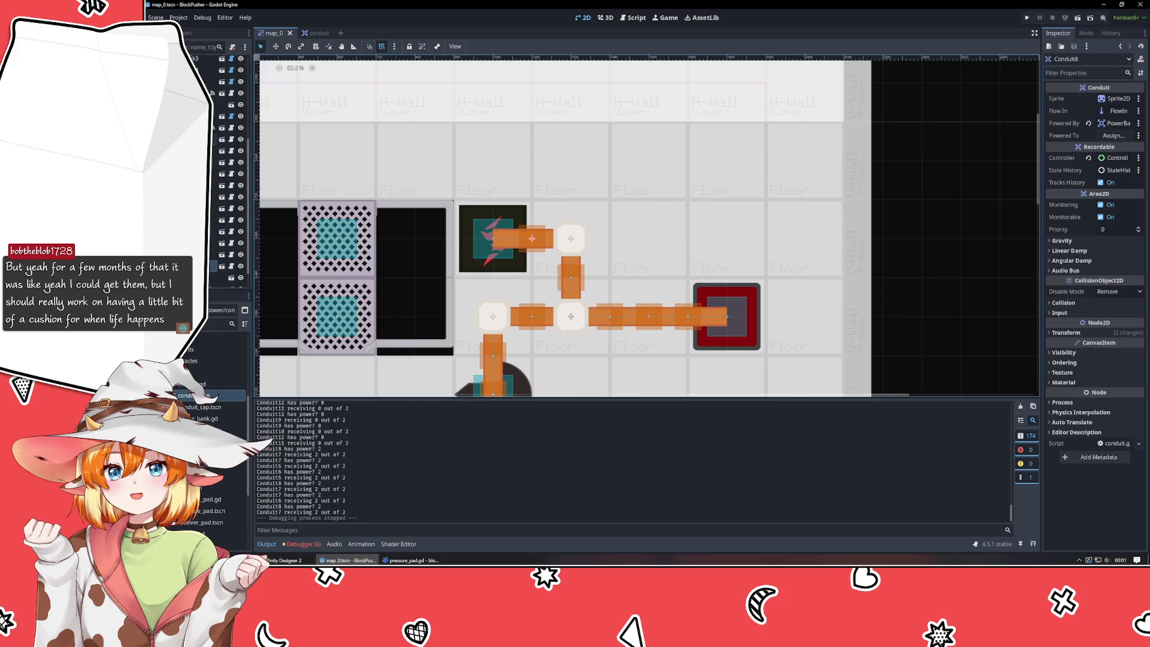
left_click(599, 226)
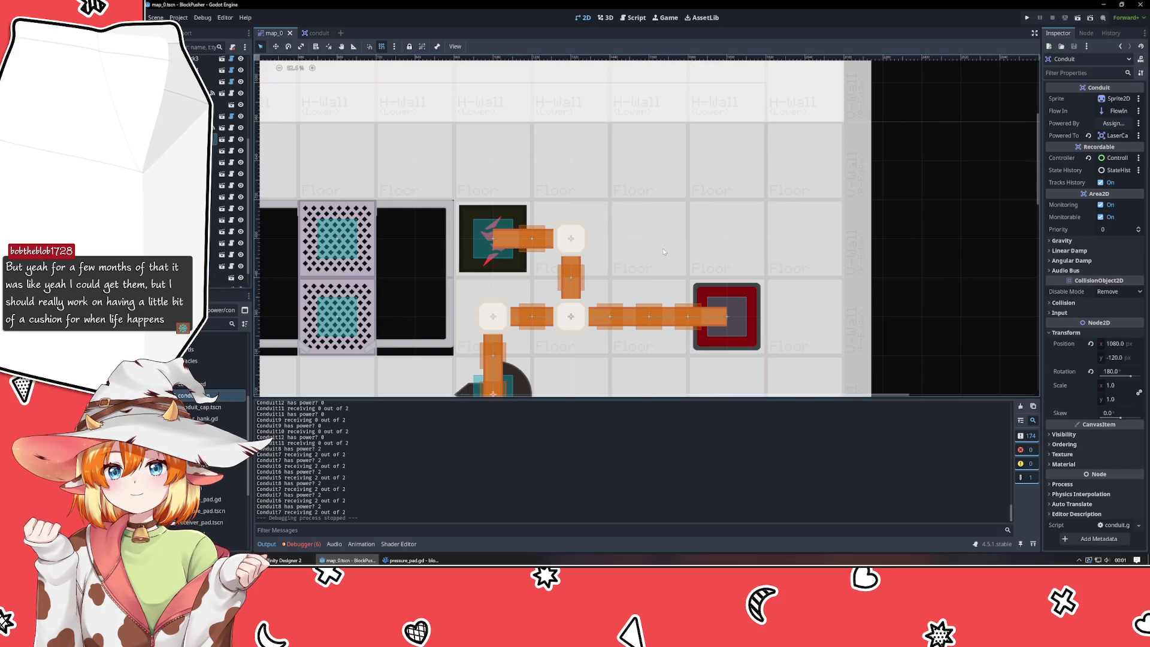
left_click(228, 240)
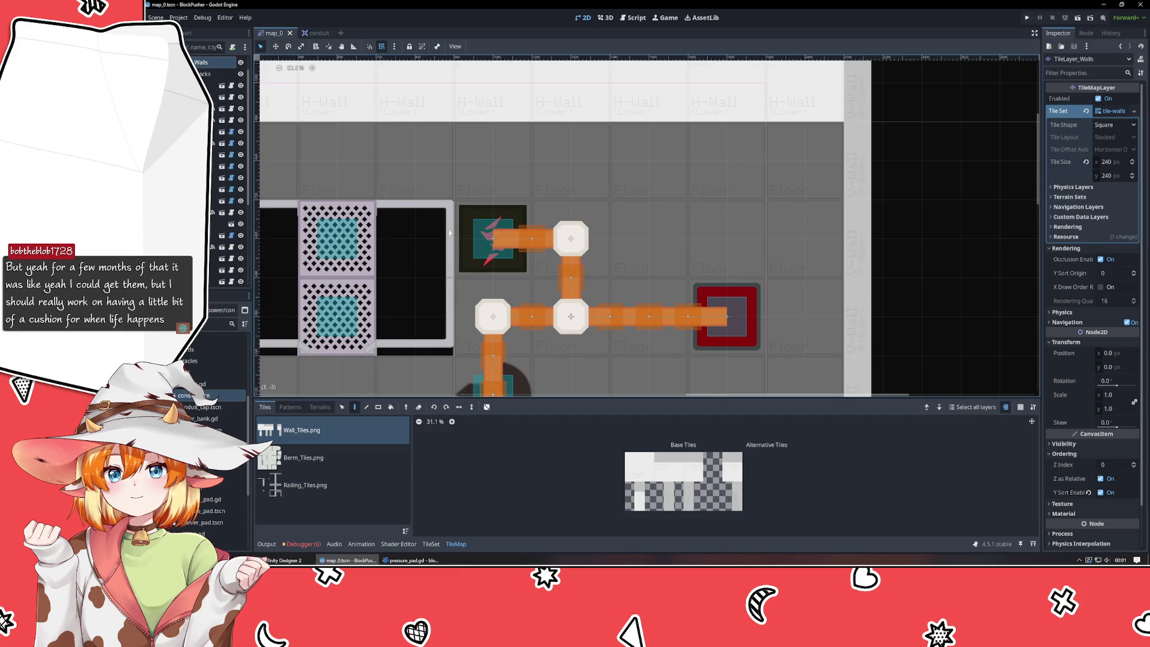
left_click(228, 269)
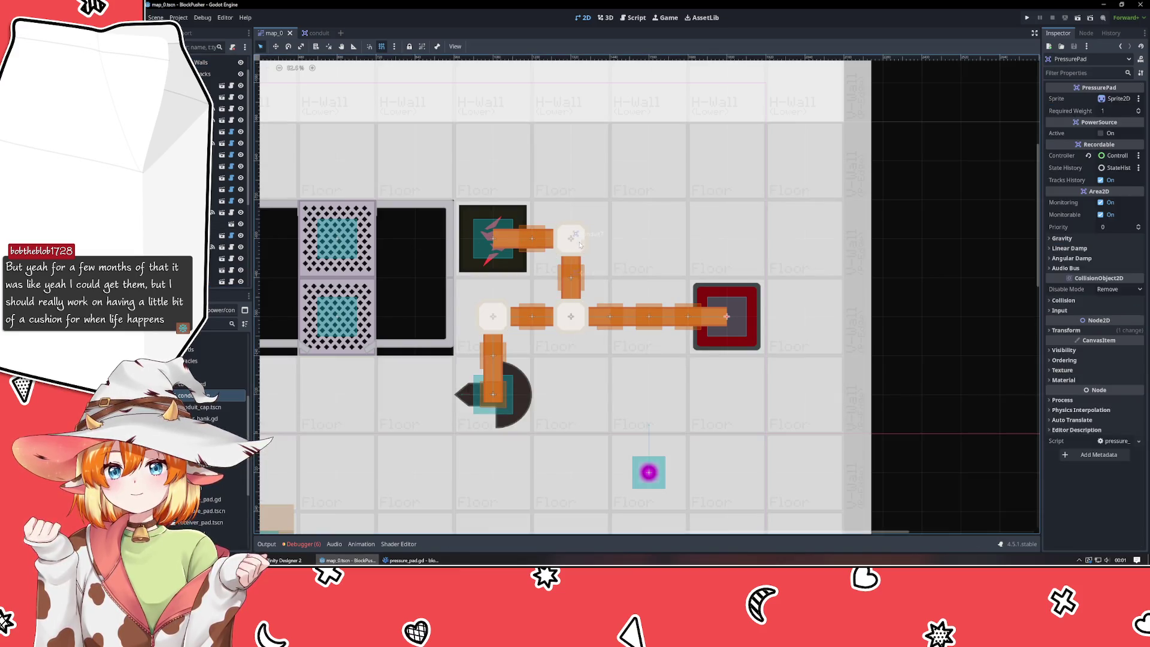
left_click(692, 323)
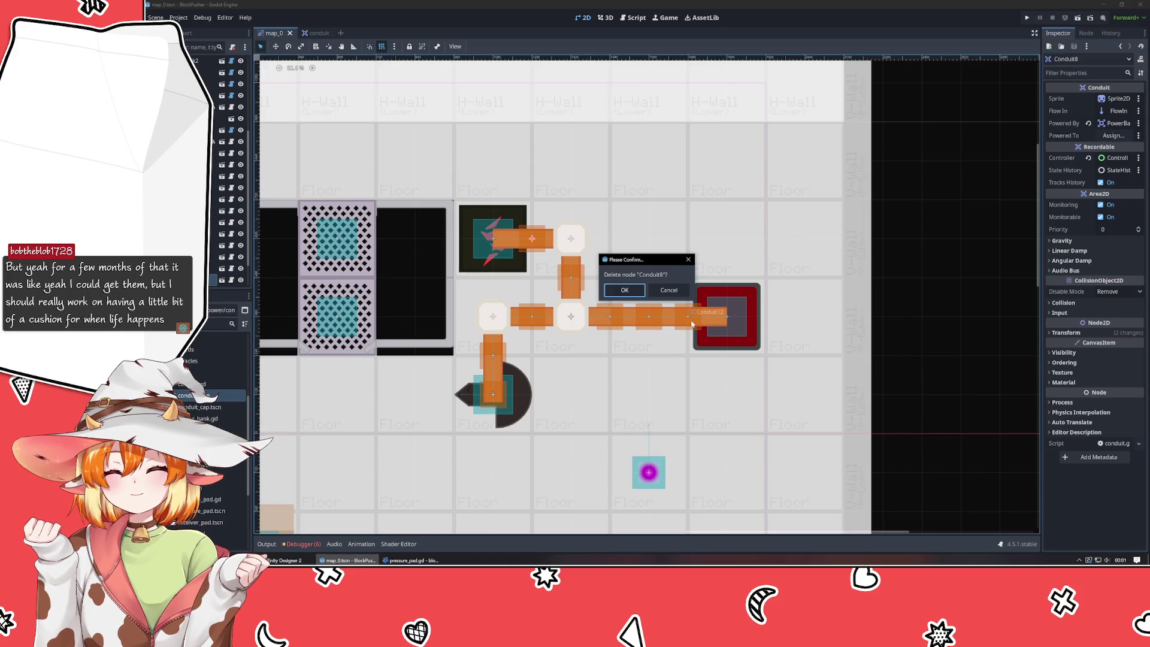
- Delete Conduit8 and drag a fresh conduit scene onto the map
key("Return")
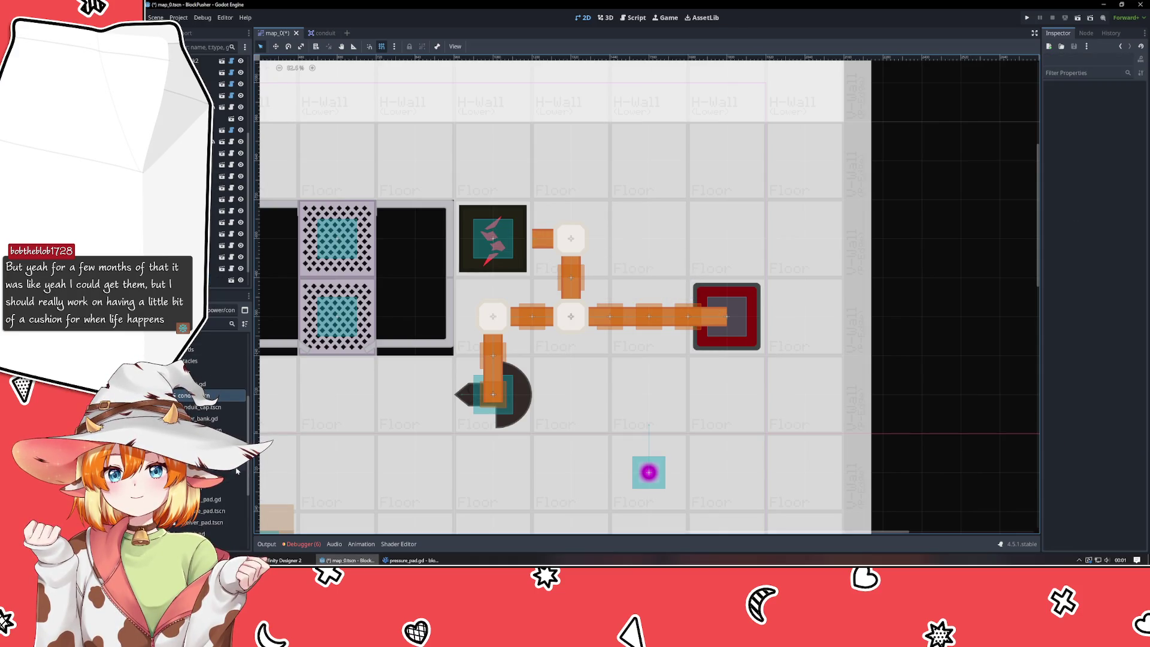
left_click(216, 383)
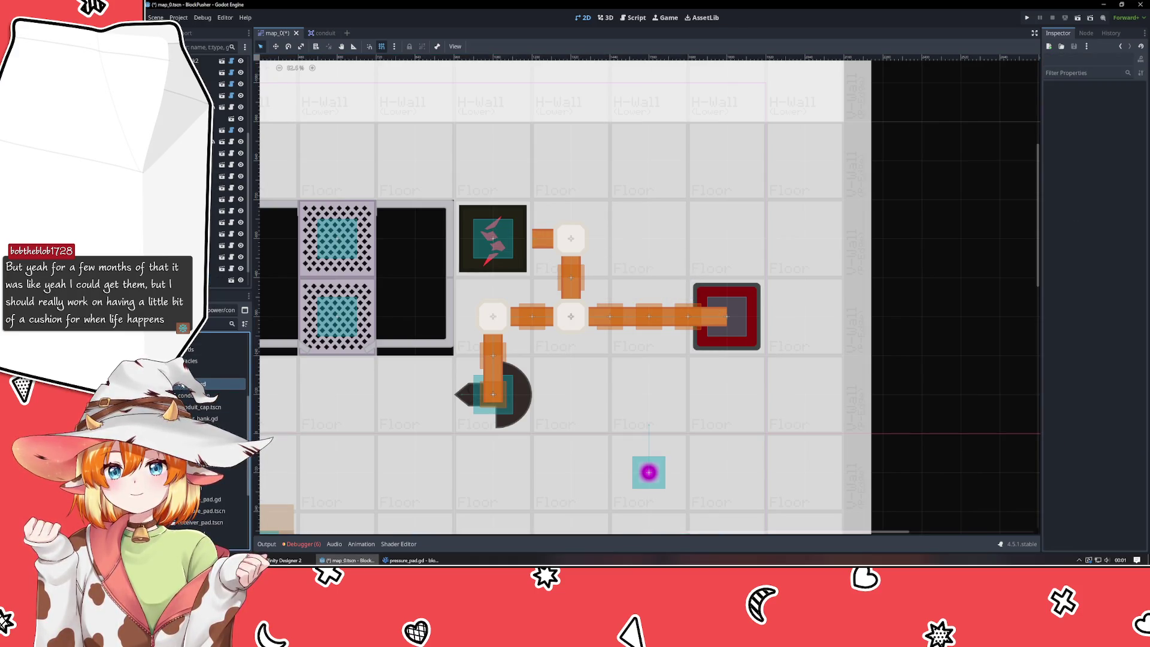
mouse_move(188, 397)
left_mouse_down()
mouse_move(367, 390)
mouse_move(530, 247)
left_mouse_up()
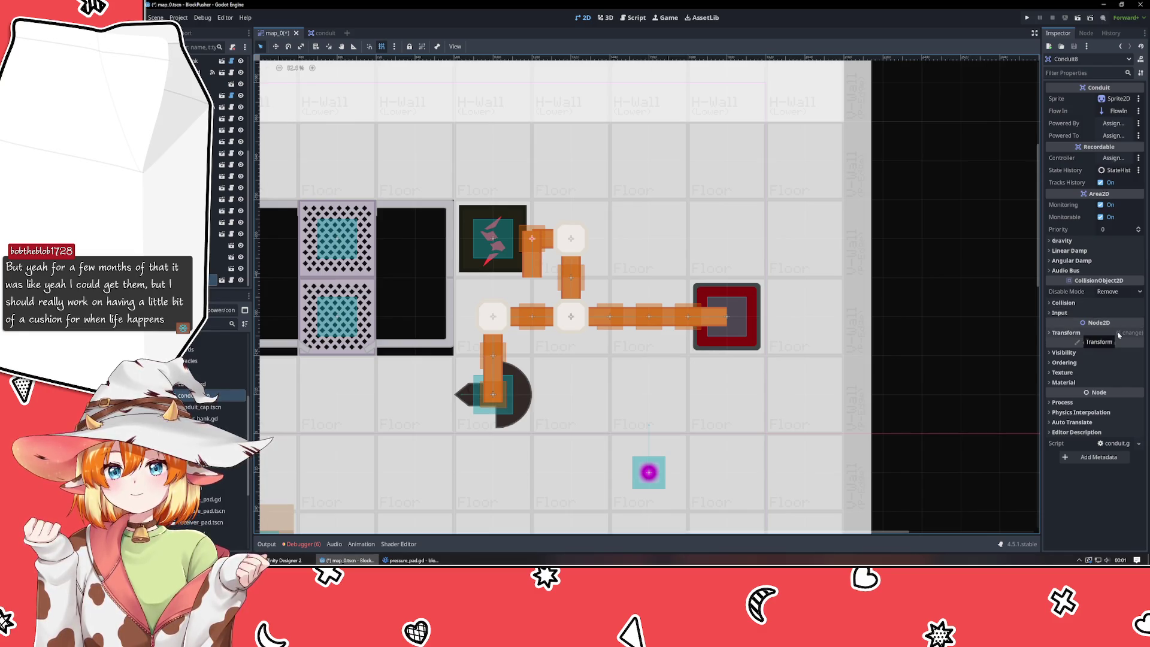
- Set the new conduit's Transform Rotation to 90°
left_click(1066, 332)
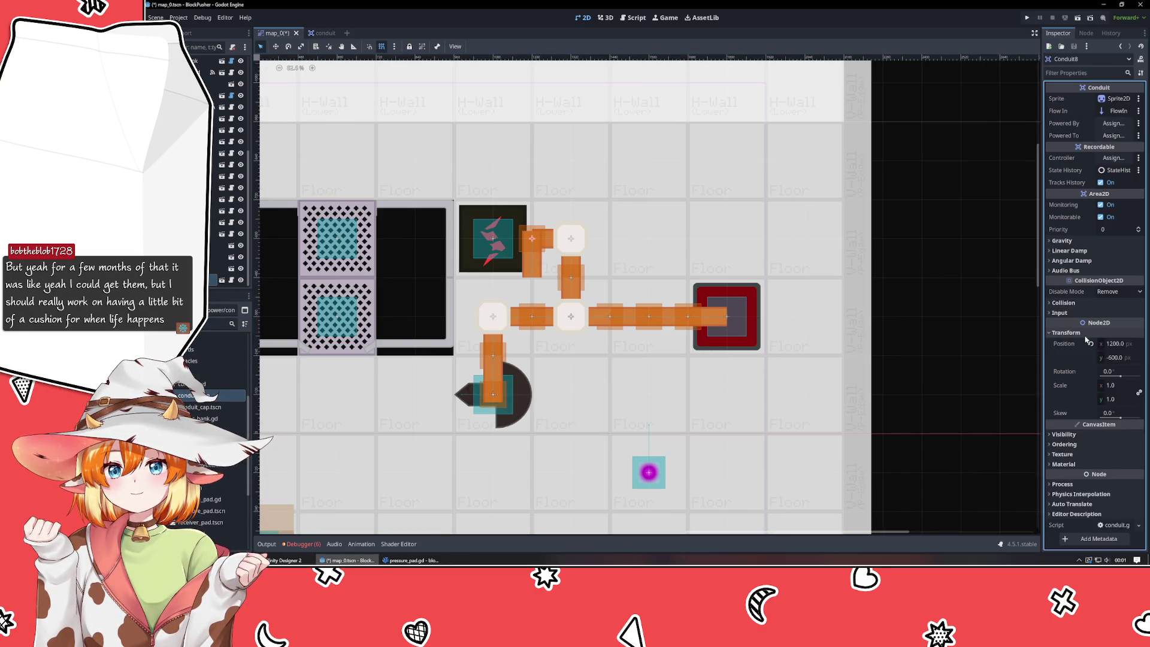
left_click(1125, 370)
type("90")
key("Return")
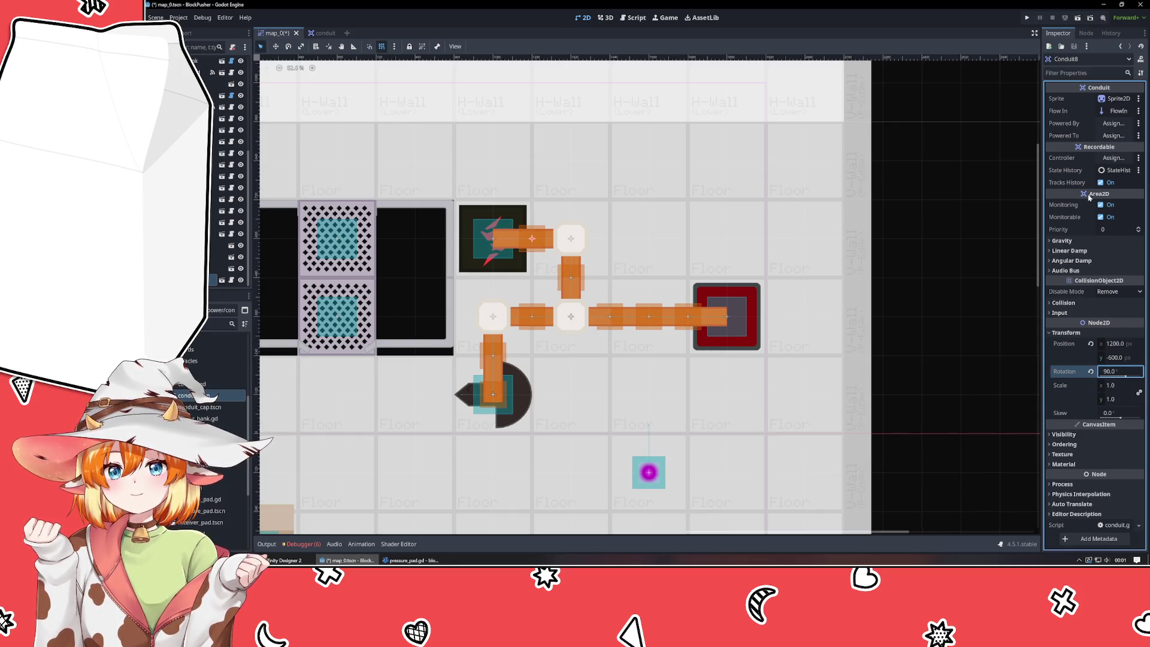
- Assign Controller as its controller and PowerBank as Powered By, then run the project
left_click(1114, 158)
double_click(644, 200)
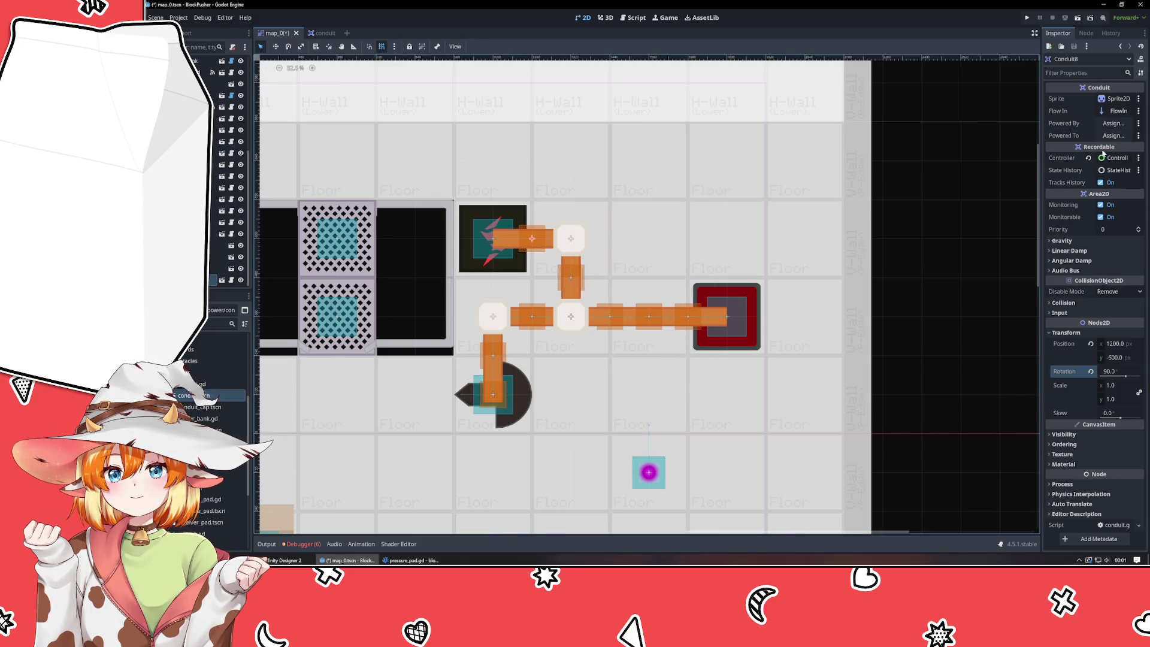
left_click(1119, 126)
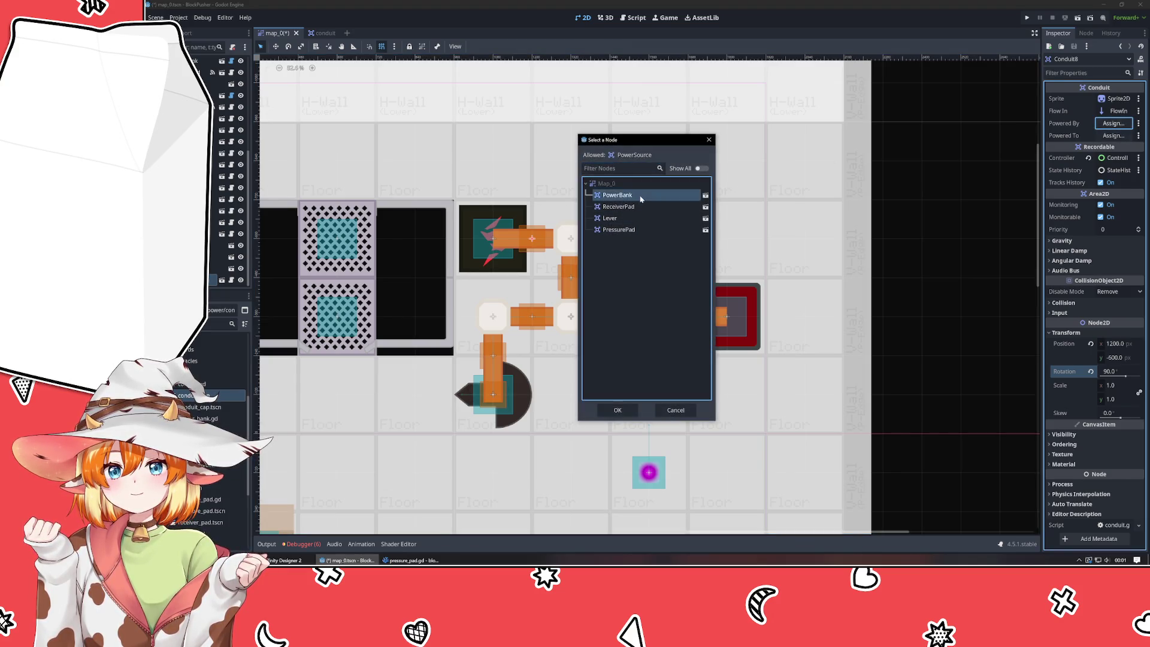
double_click(641, 196)
left_click(1025, 19)
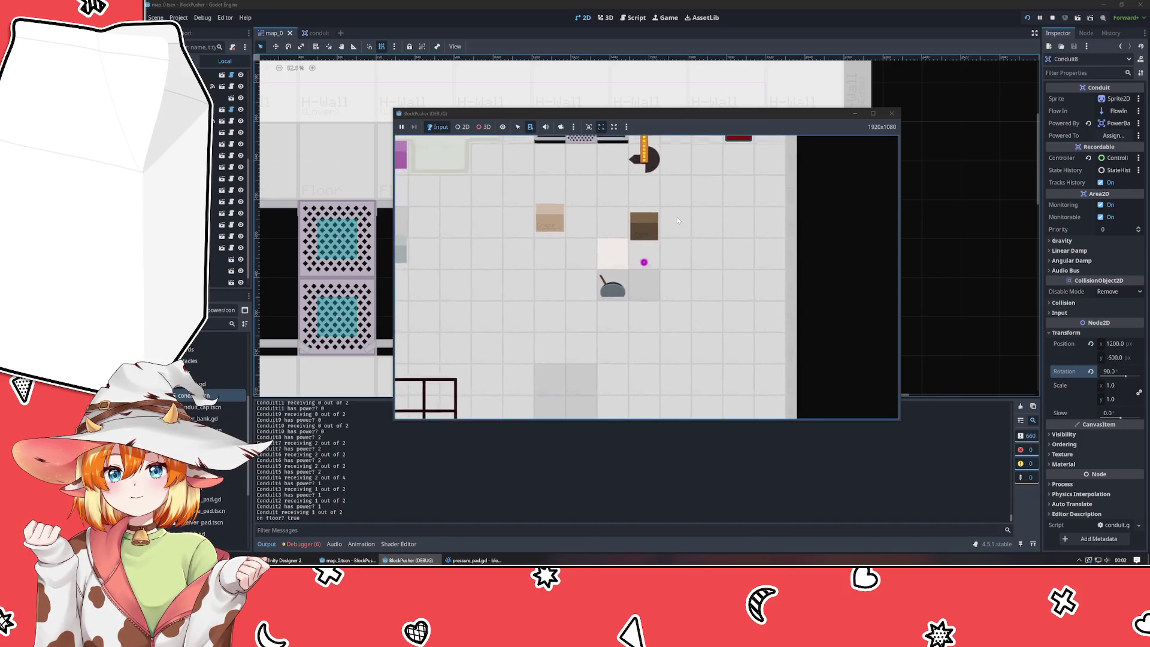
- Walk the player to push the crate up onto the red receiver, then stop the game
key("Up")
key("Right")
key("Right")
key("Right")
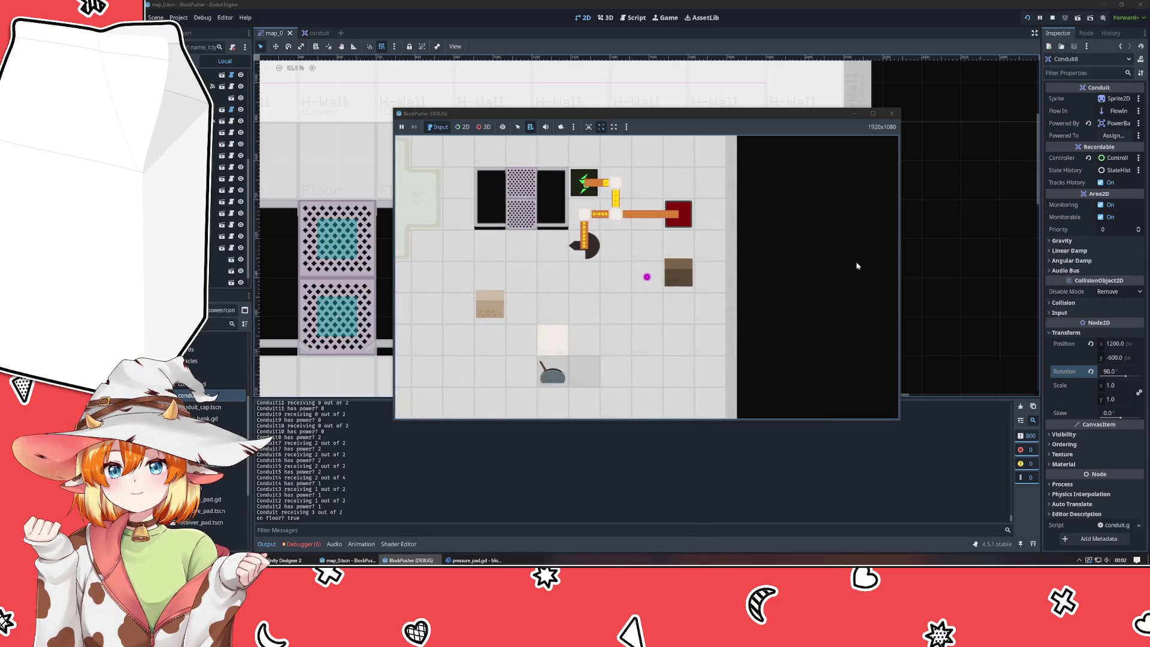
key("Down")
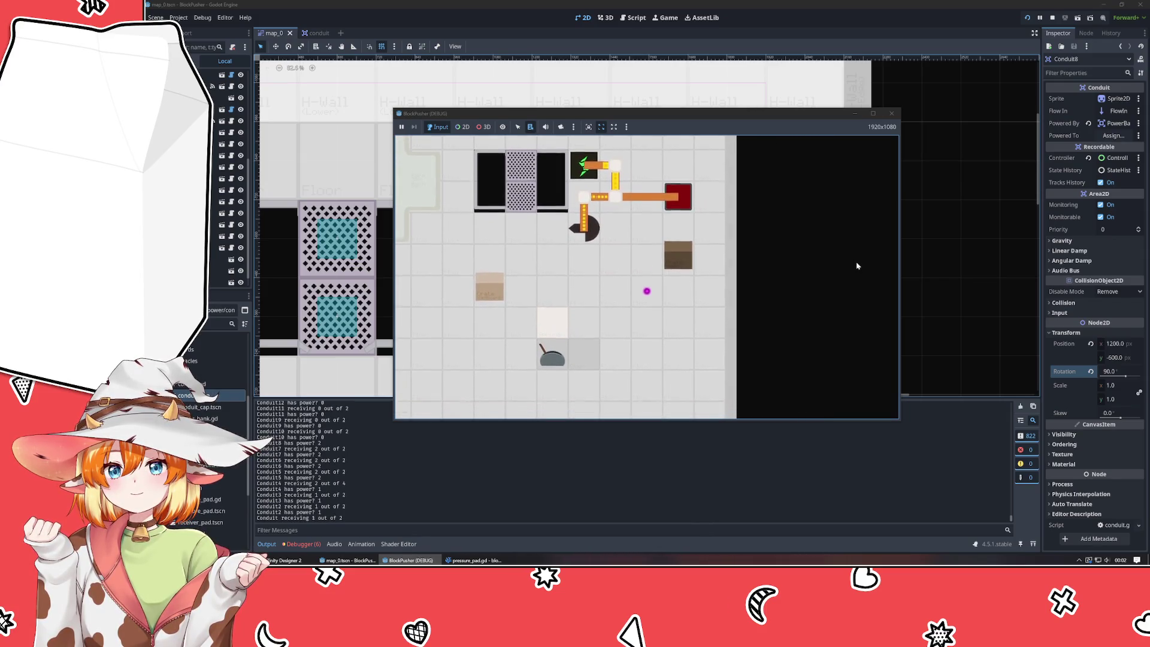
key("Right")
key("Up")
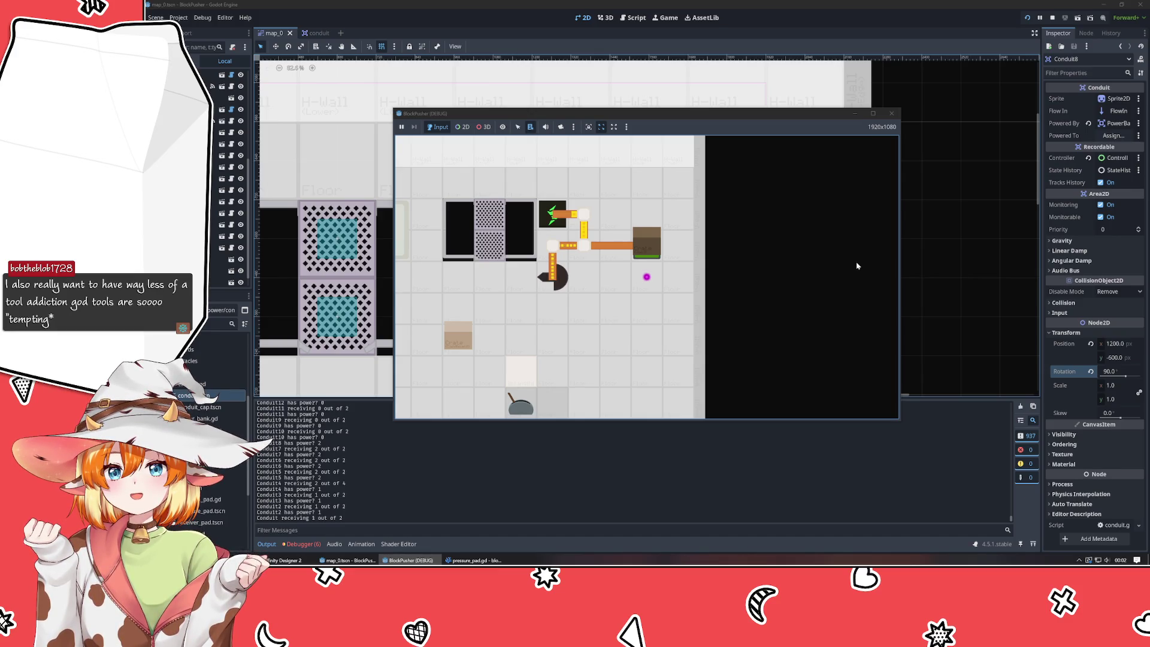
left_click(892, 113)
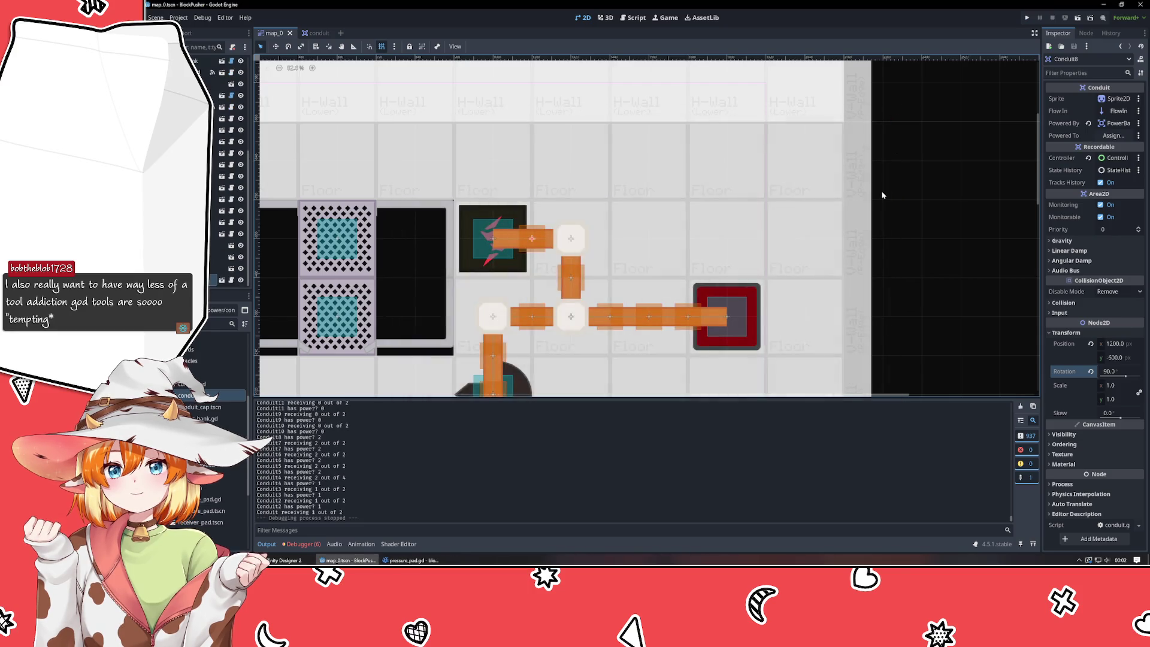
left_click(209, 85)
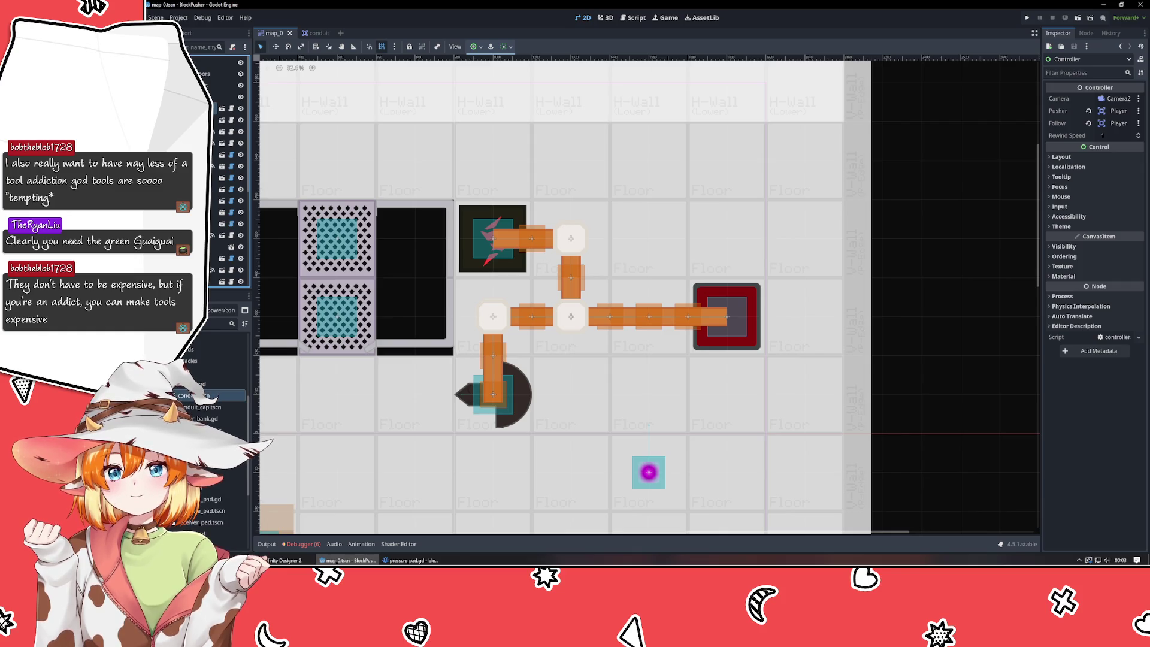
- Inspect TileLayer_Walls, nudge PushBlock3, clear the selection and bring VSCodium forward
left_click(197, 85)
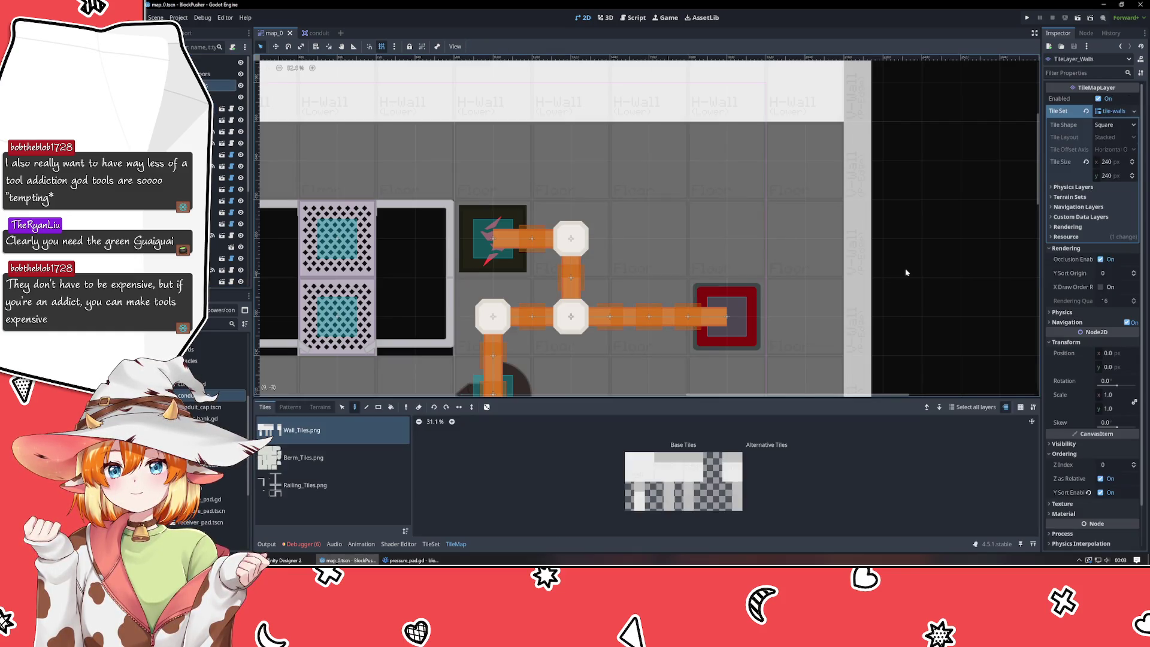
left_click(624, 371)
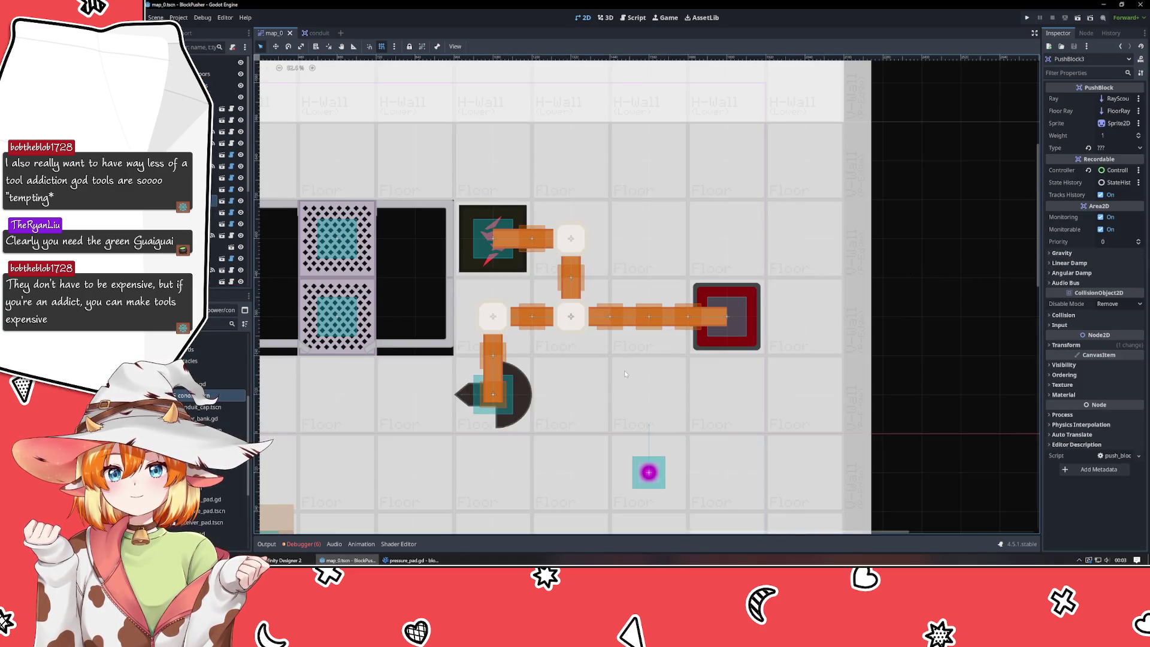
left_click_drag(624, 370, 622, 322)
left_click(913, 341)
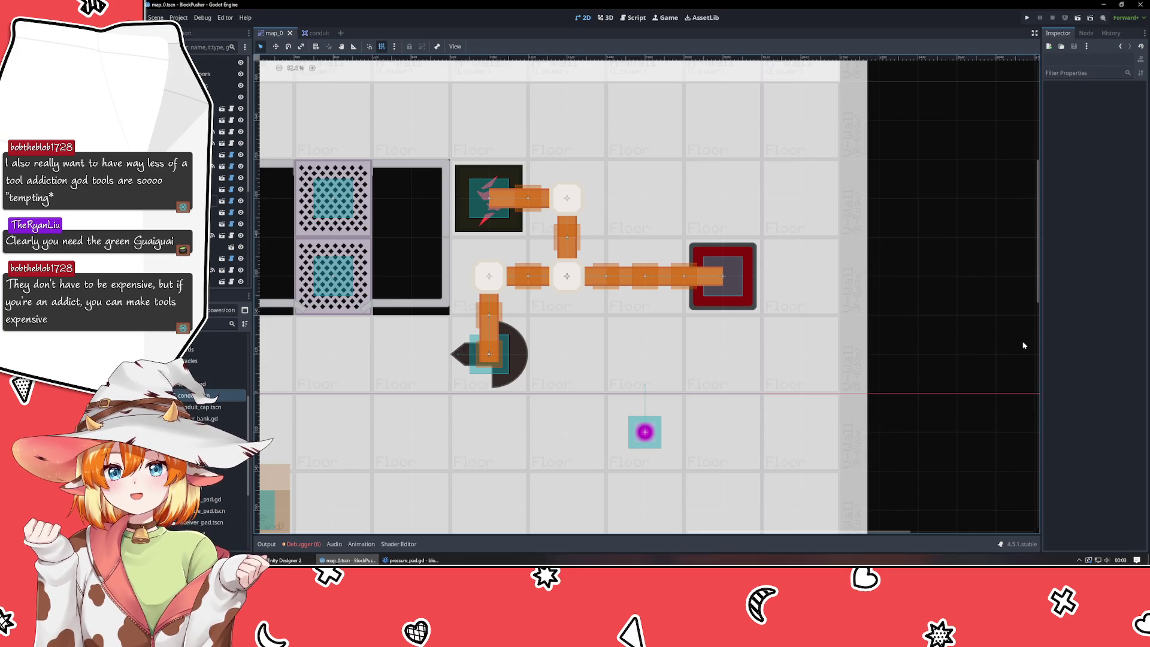
scroll(1012, 343, "left", 2)
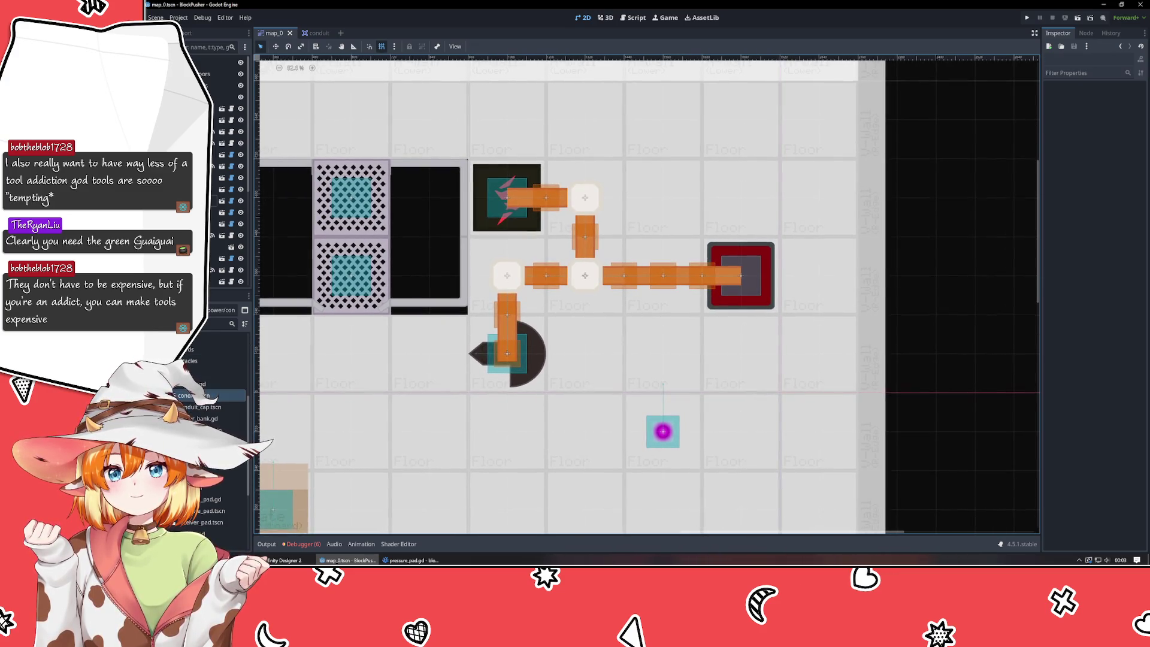
left_click(419, 561)
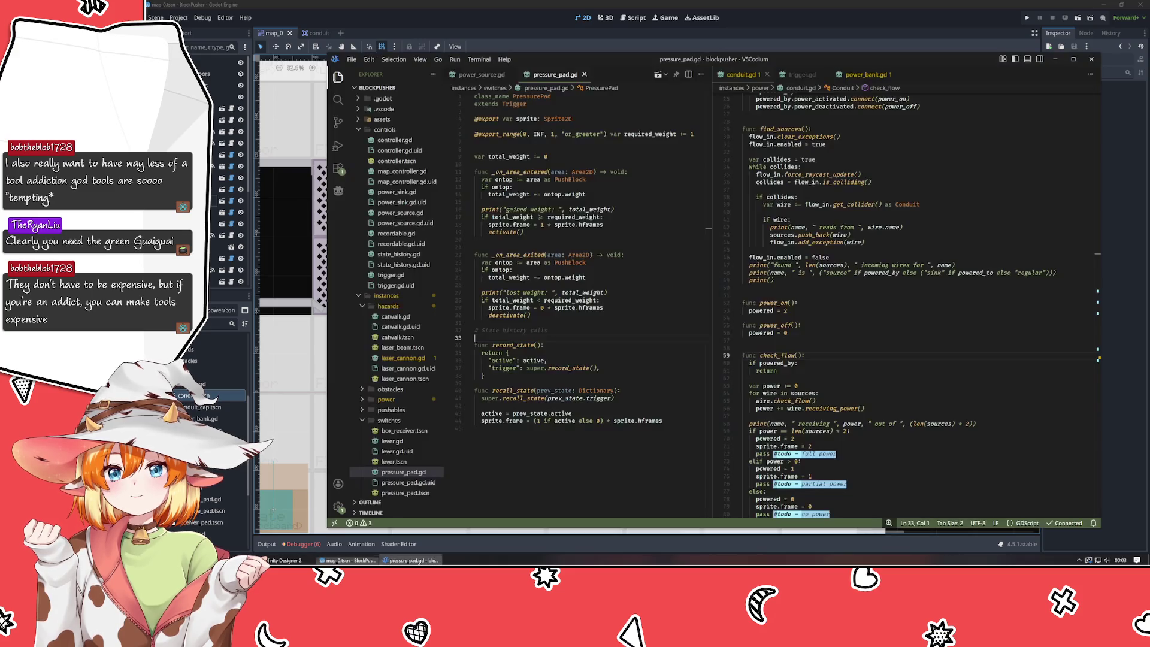
- Show power_source.gd on the left beside trigger.gd, with the cursor in trigger.gd
left_click(802, 74)
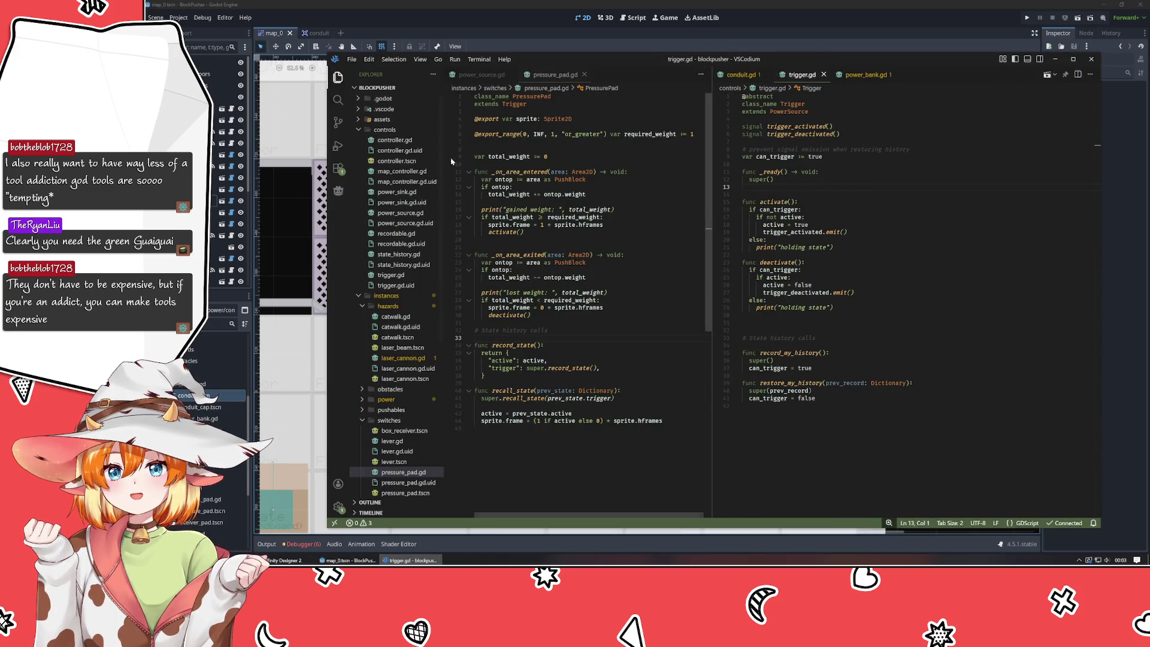
left_click(482, 75)
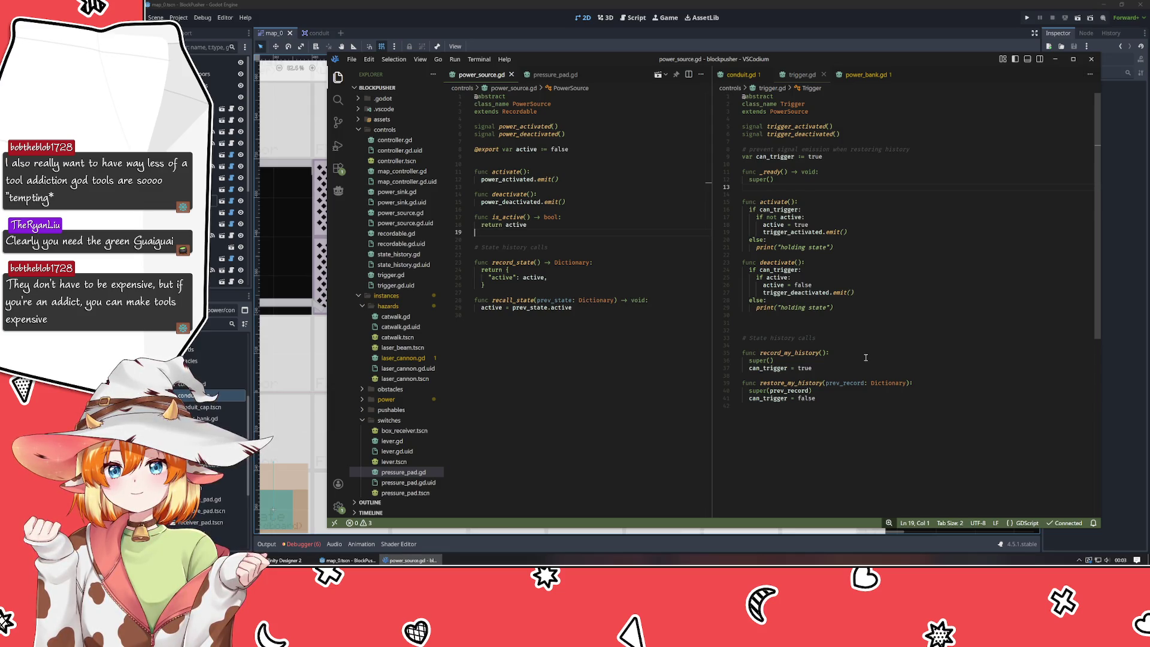
left_click(794, 233)
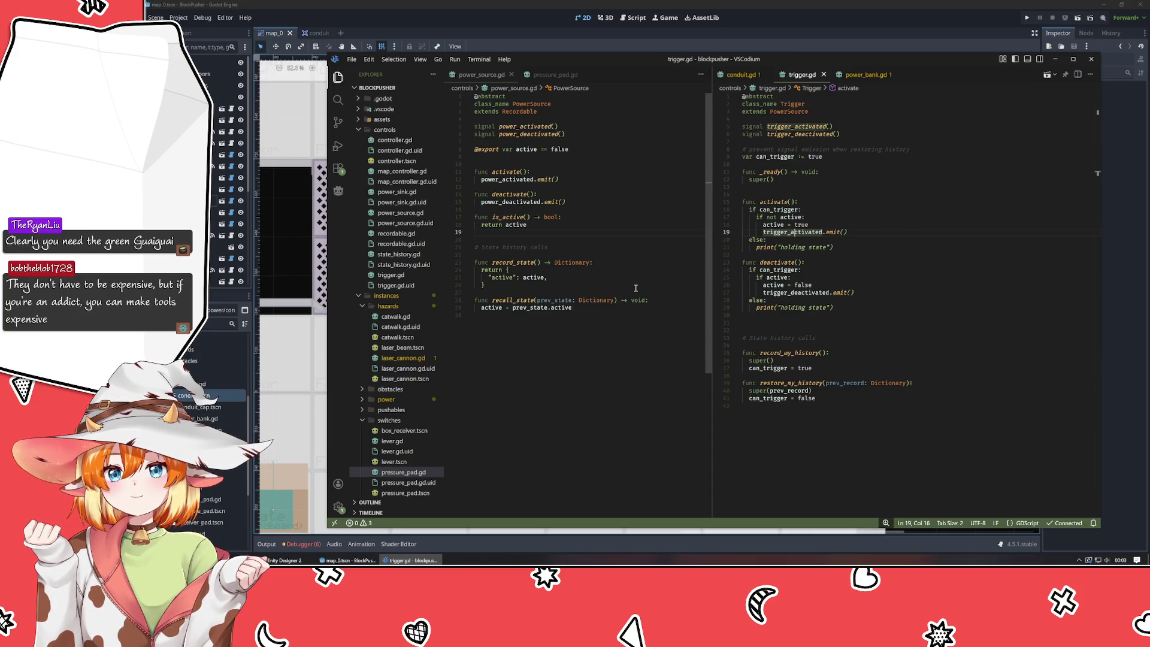
key("ctrl+z")
key("ctrl+z")
key("ctrl+z")
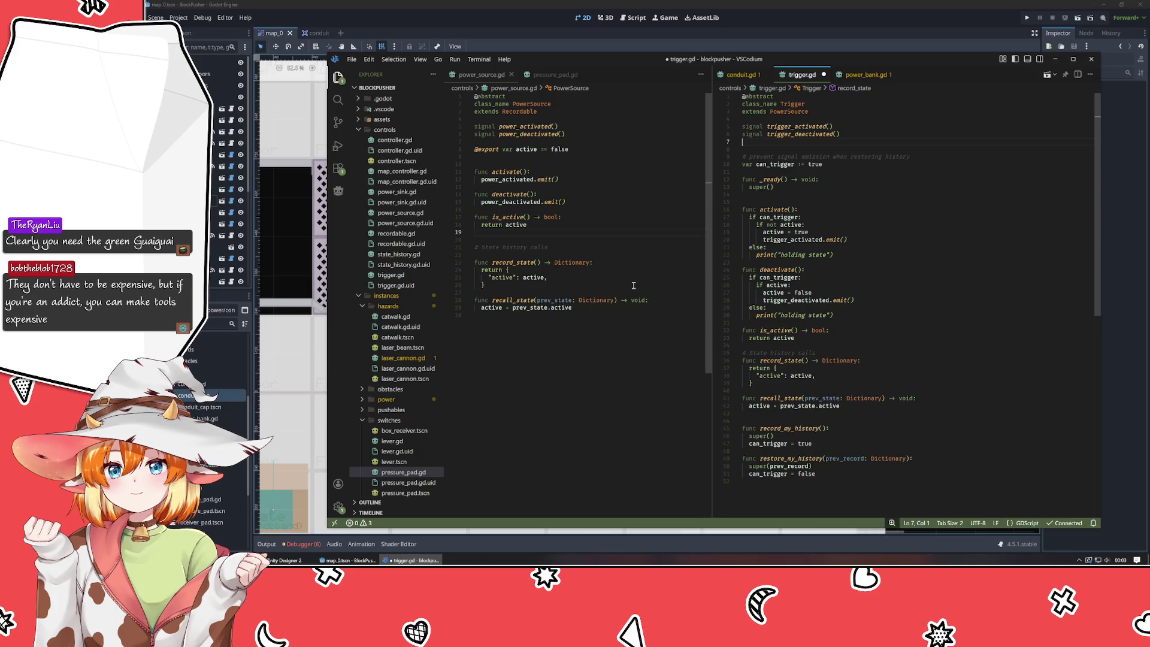
key("ctrl+z")
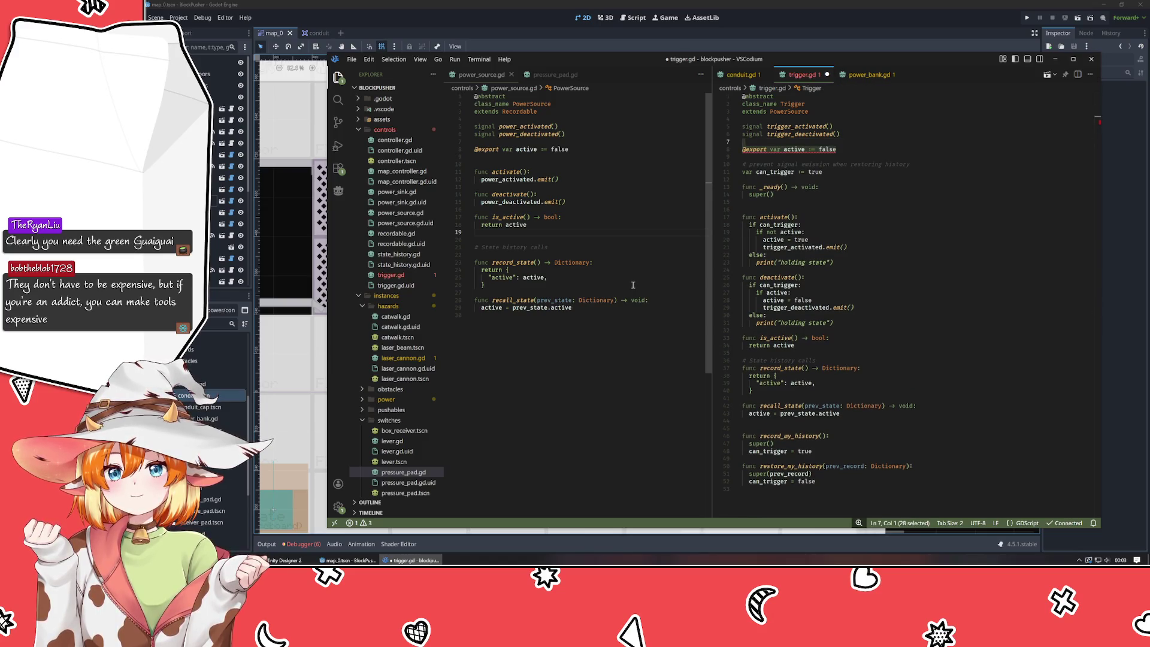
key("ctrl+z")
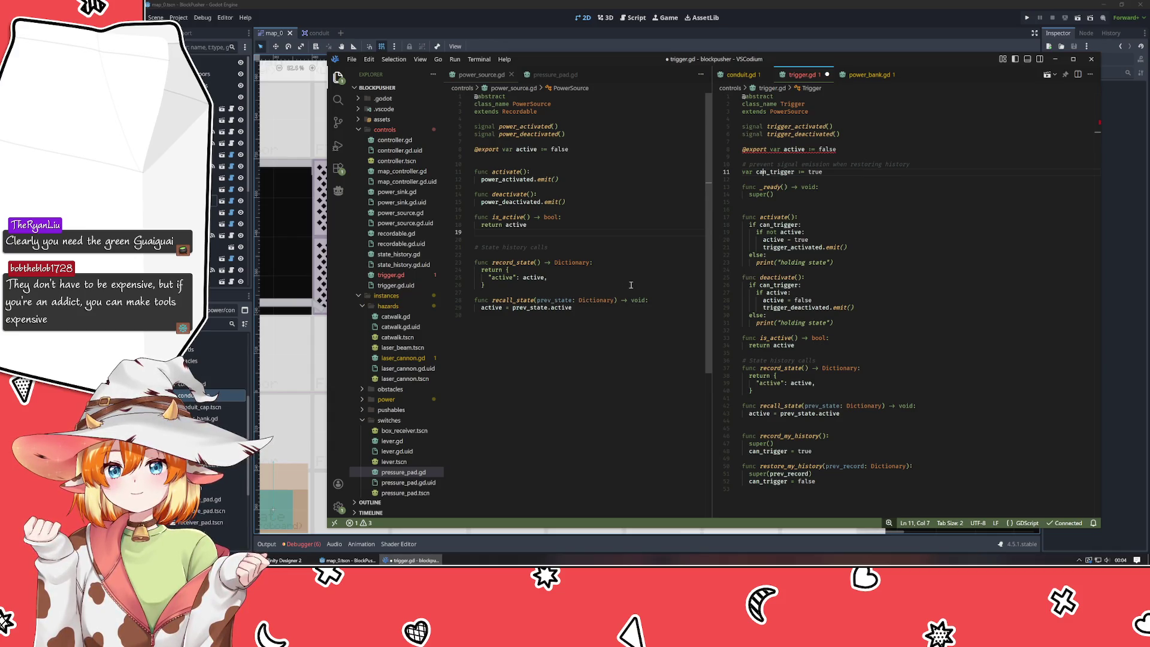
- Change trigger.gd's base class from PowerSource to Recordable and save it
double_click(790, 111)
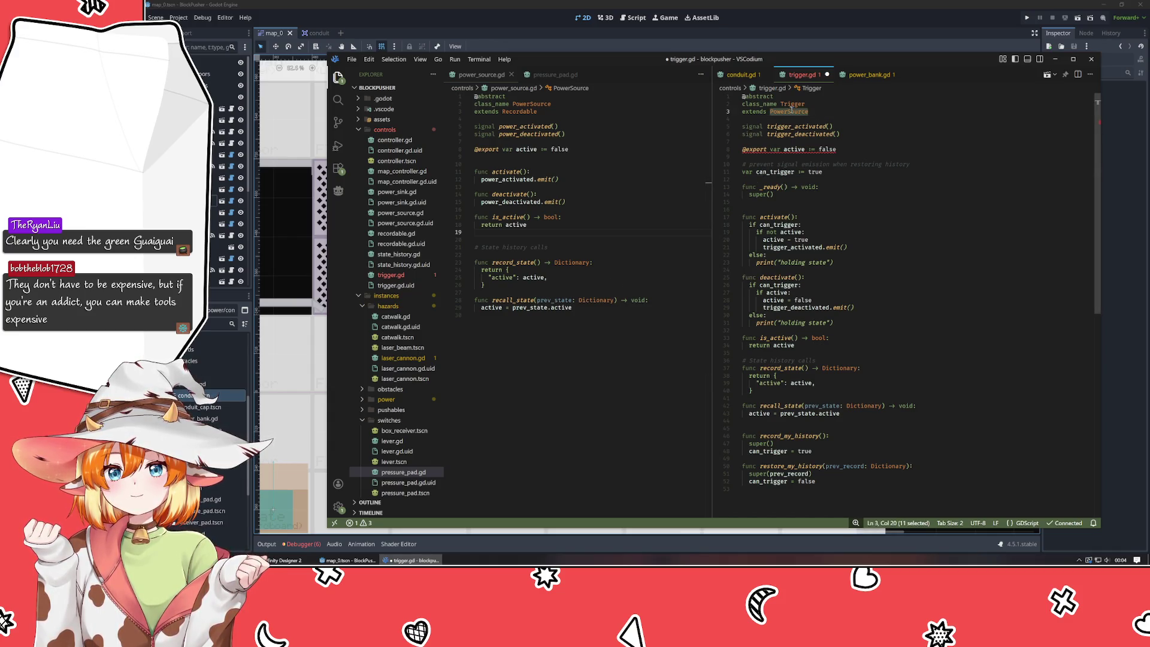
type("Recordable")
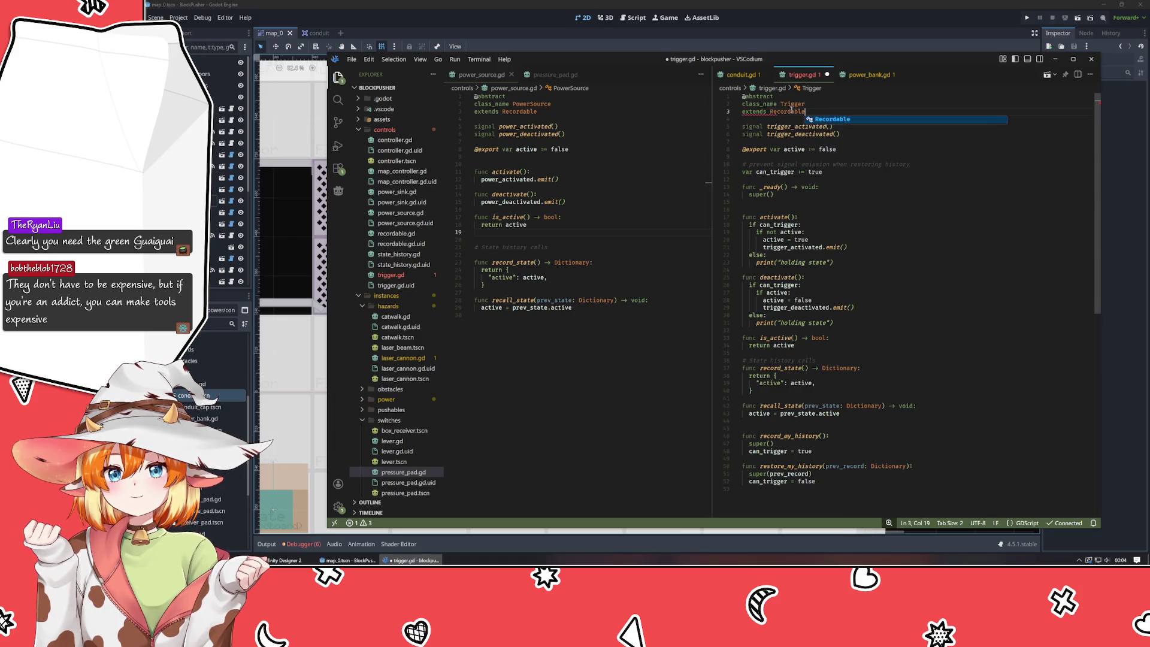
key("Escape")
key("ctrl+s")
left_click(865, 74)
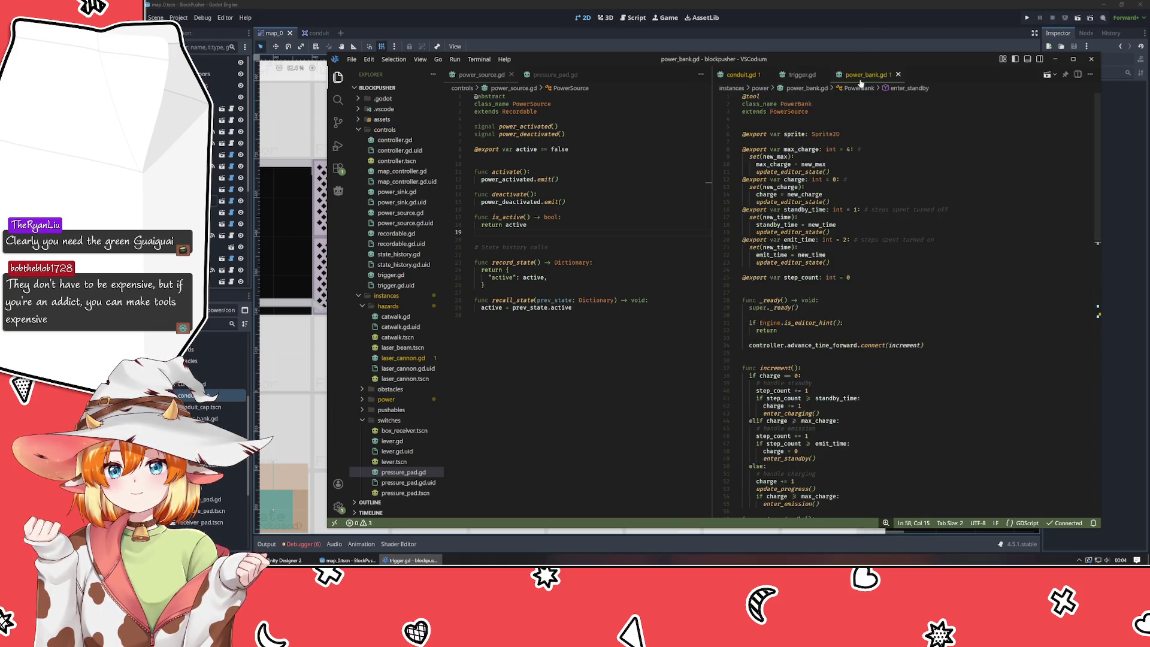
- Replace PowerSource with Trigger on power_bank.gd's extends line and save the file
double_click(789, 112)
type("Trigger")
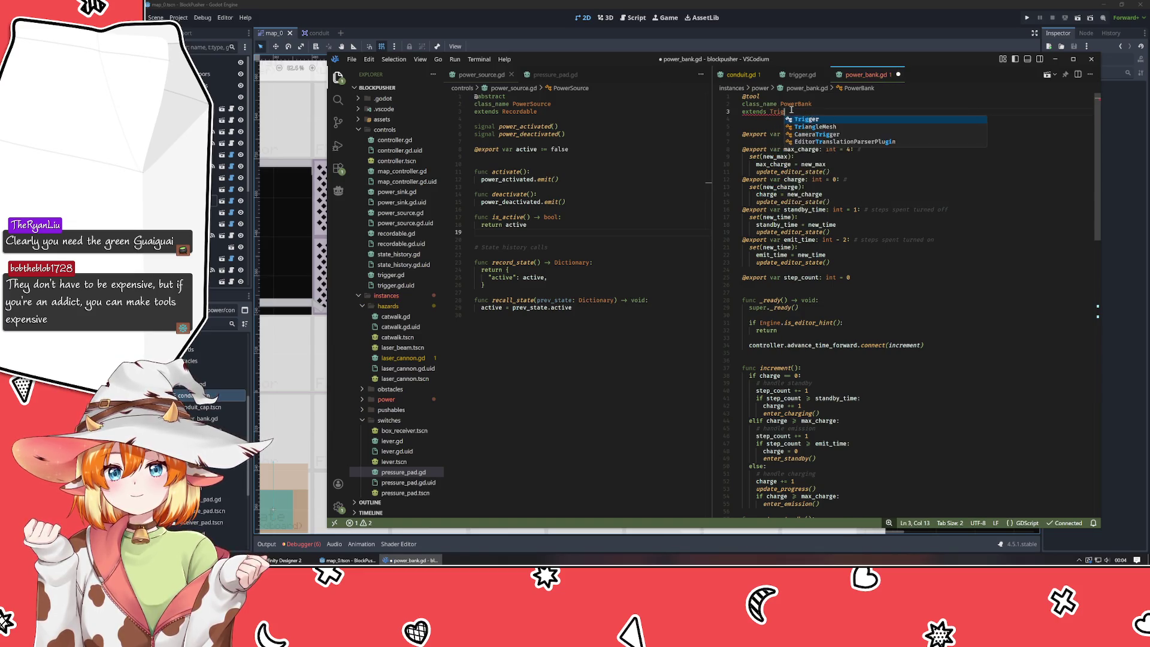
key("Escape")
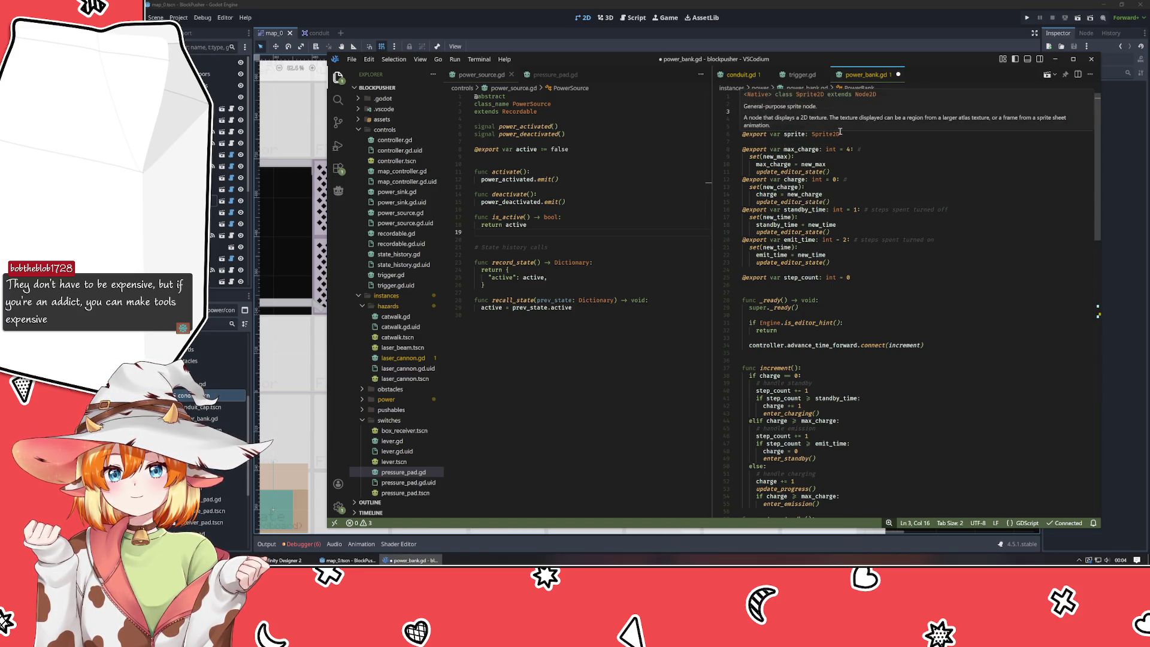
scroll(858, 277, "down", 5)
scroll(858, 276, "up", 5)
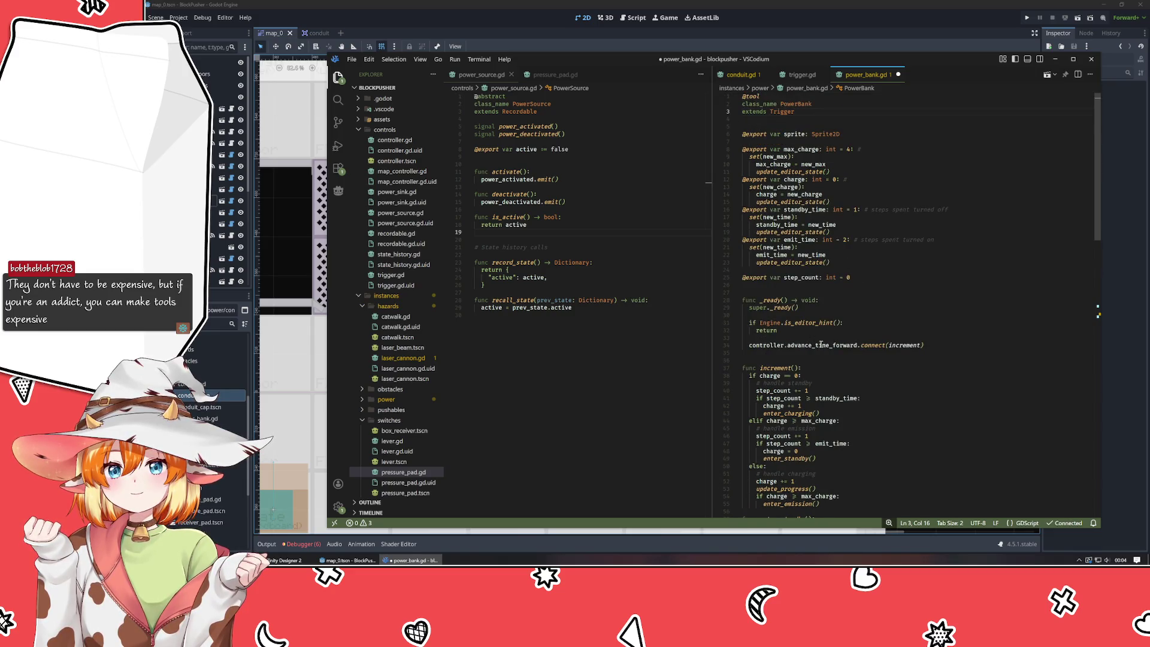
scroll(802, 327, "down", 9)
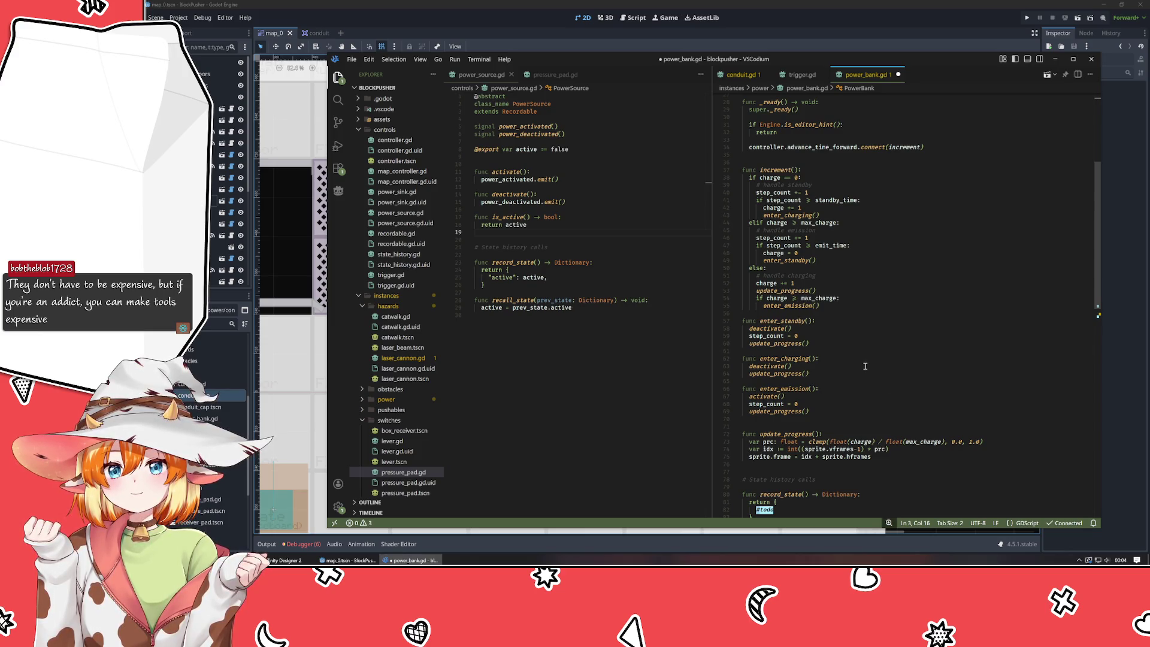
scroll(865, 366, "up", 9)
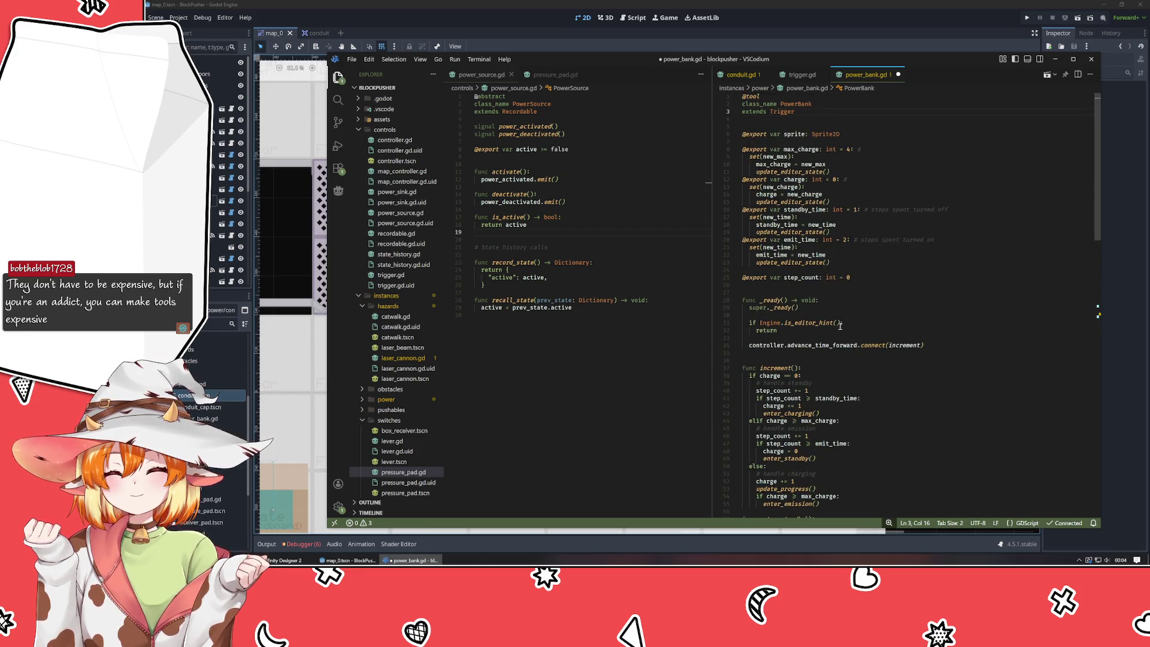
key("ctrl+s")
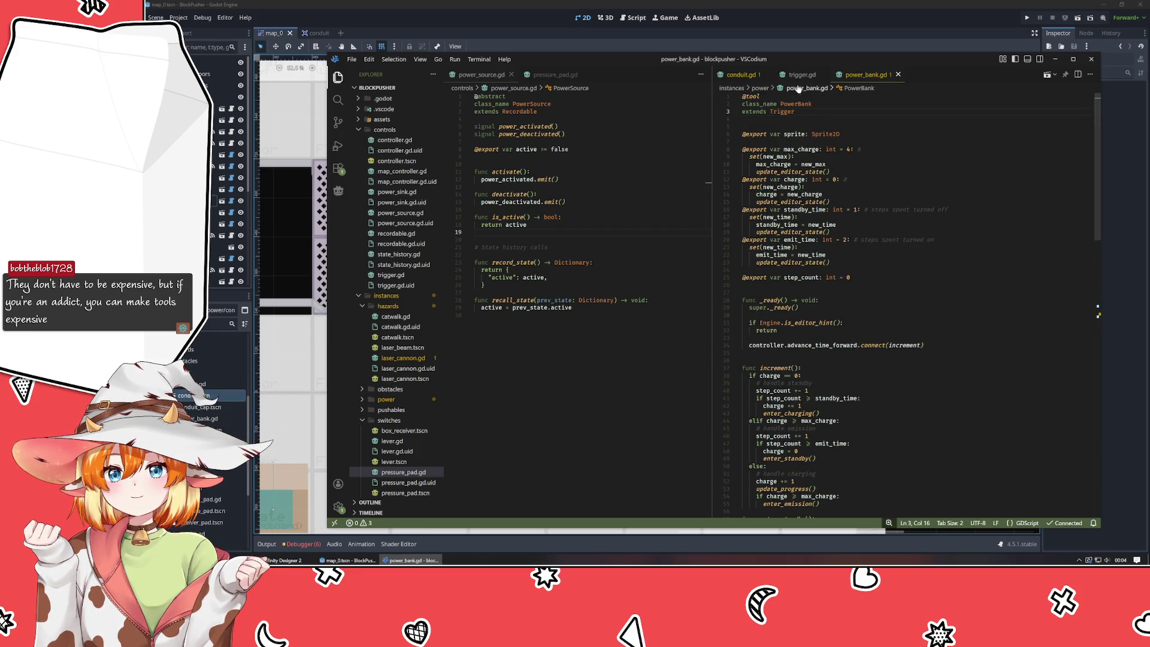
- Show pressure_pad.gd in the left editor and conduit.gd in the right
left_click(553, 75)
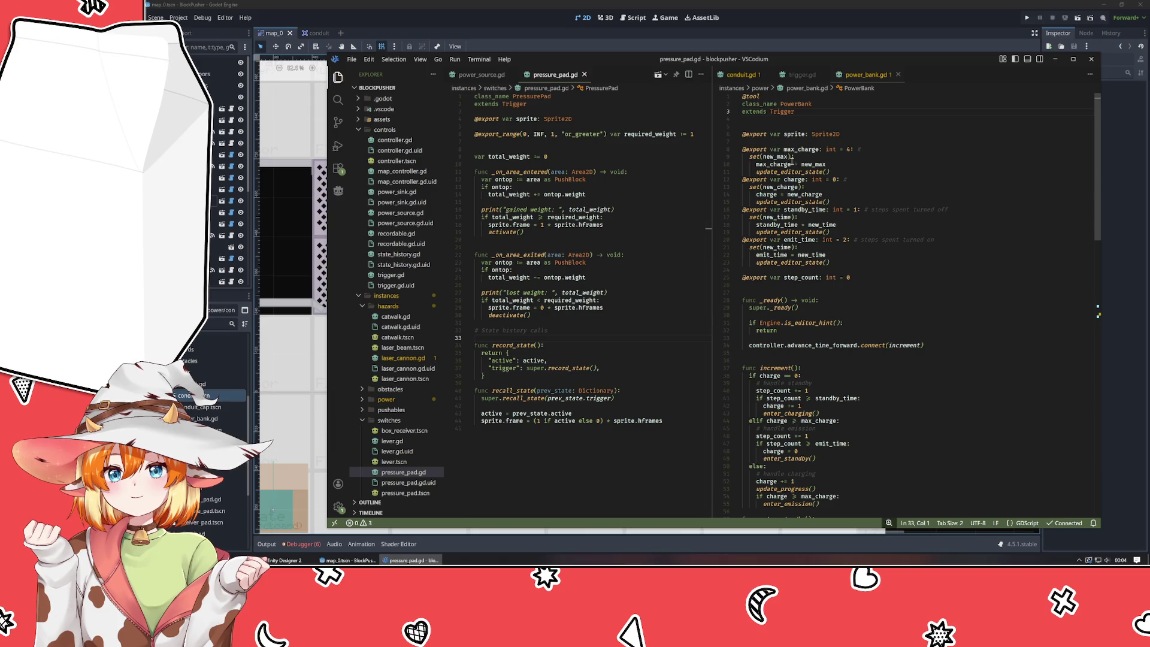
left_click(741, 74)
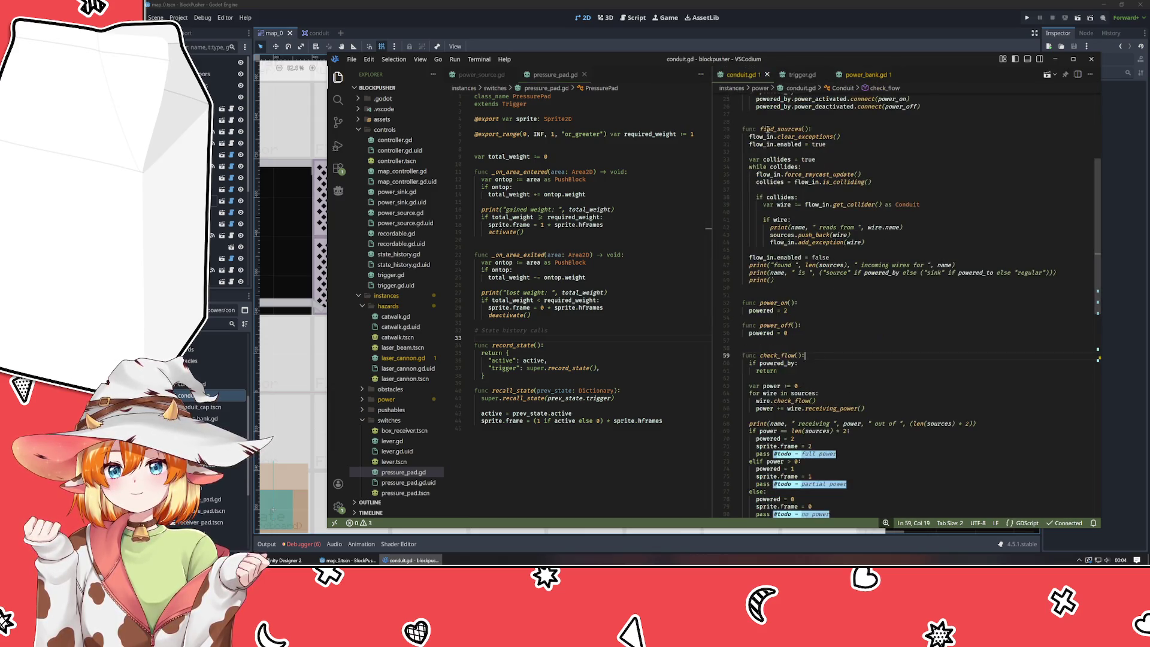
scroll(849, 196, "up", 5)
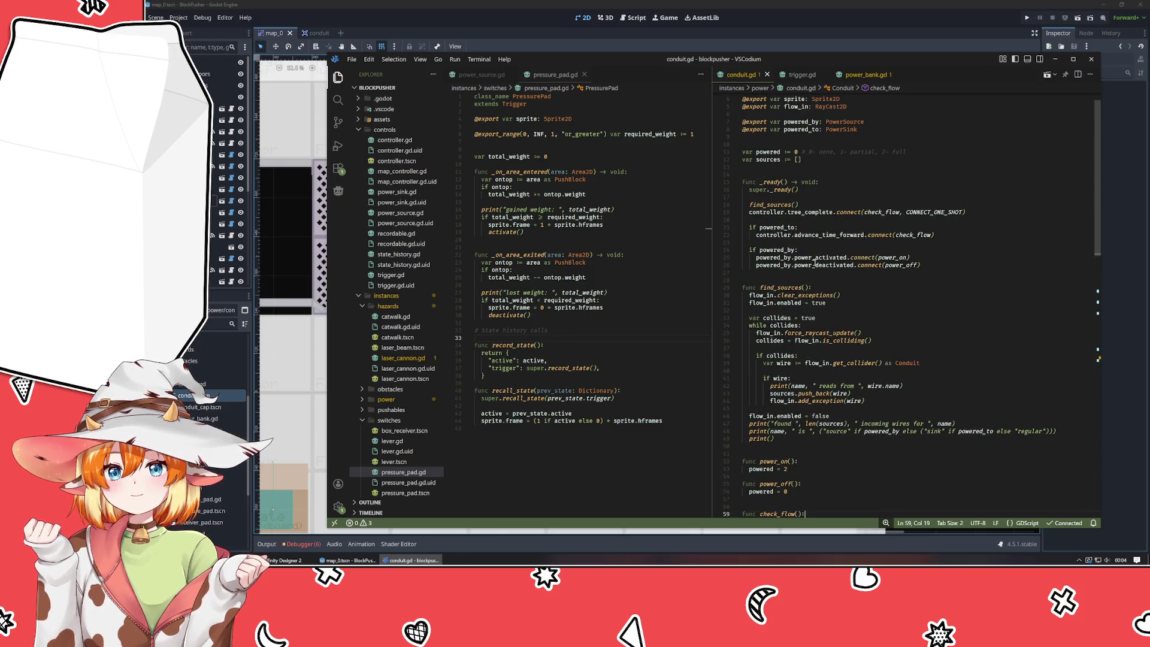
- Rename both _ready signal connections to trigger_activated and trigger_deactivated, save, and run the game
left_click(815, 259)
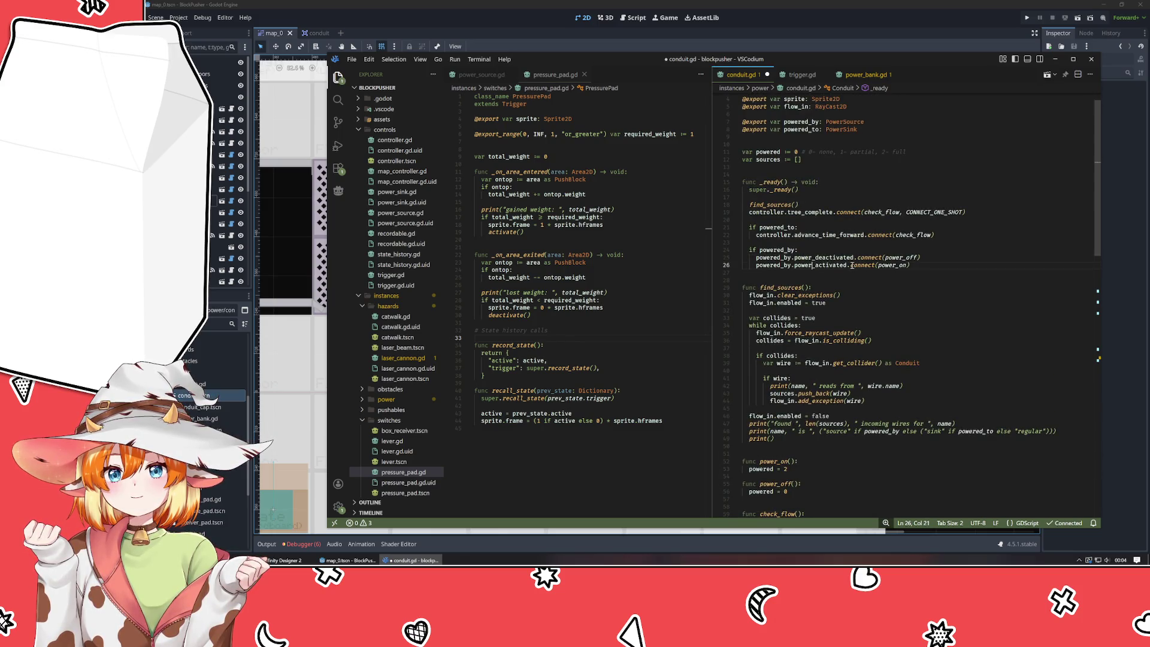
key("ctrl+shift+Down")
key("BackSpace")
key("BackSpace")
key("BackSpace")
type("trigger")
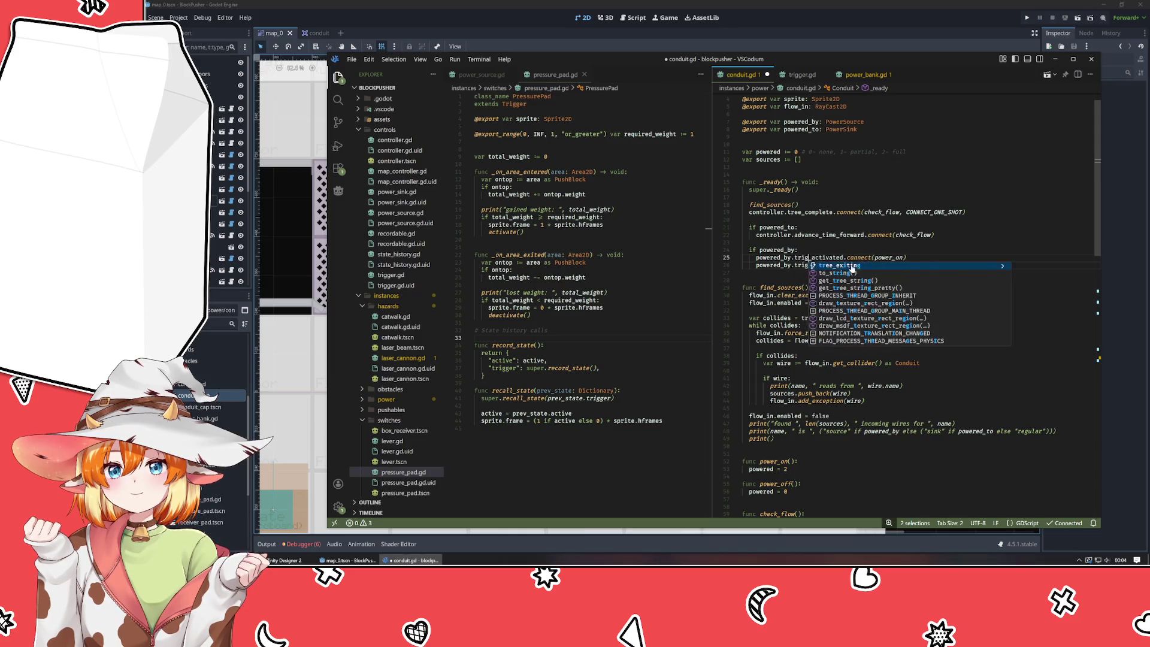
key("Escape")
key("Escape")
key("ctrl+s")
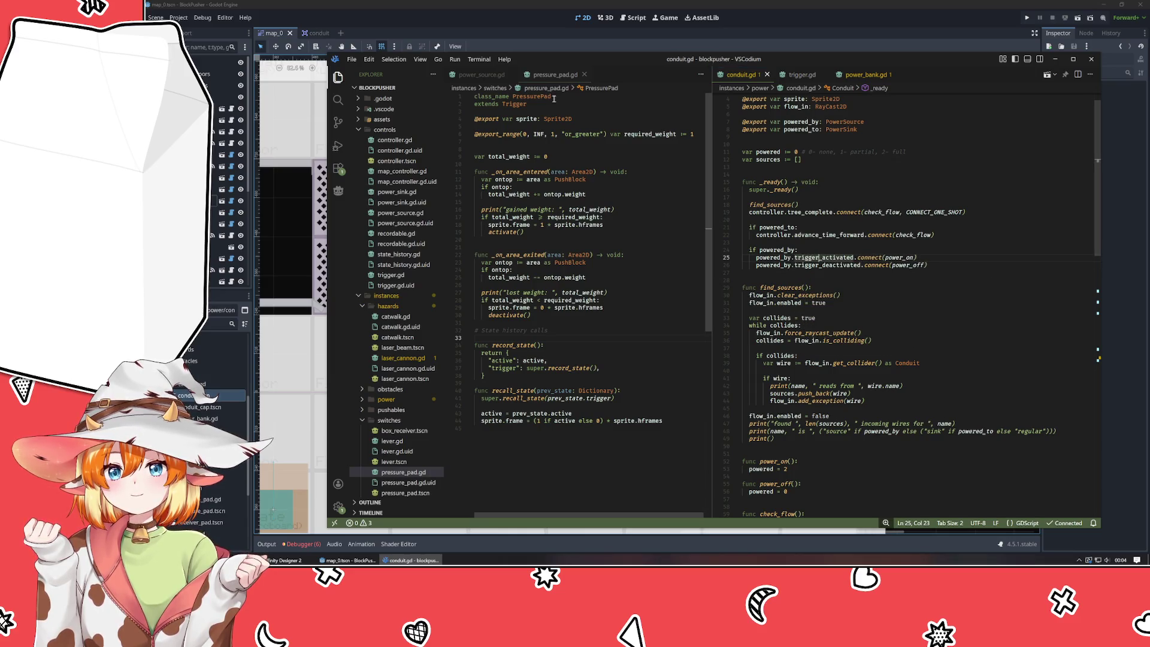
key("ctrl+Page_Up")
left_click(1027, 18)
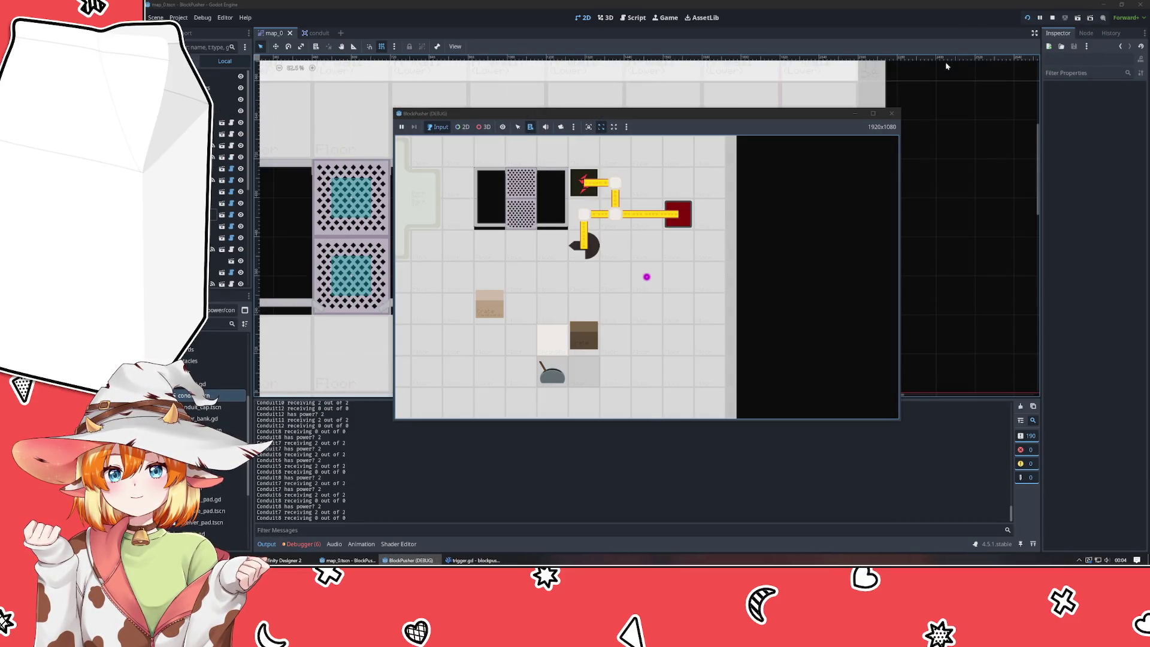
- Stop the game and move PushBlock2 directly below the red power block
left_click(1052, 18)
scroll(648, 68, "down", 5)
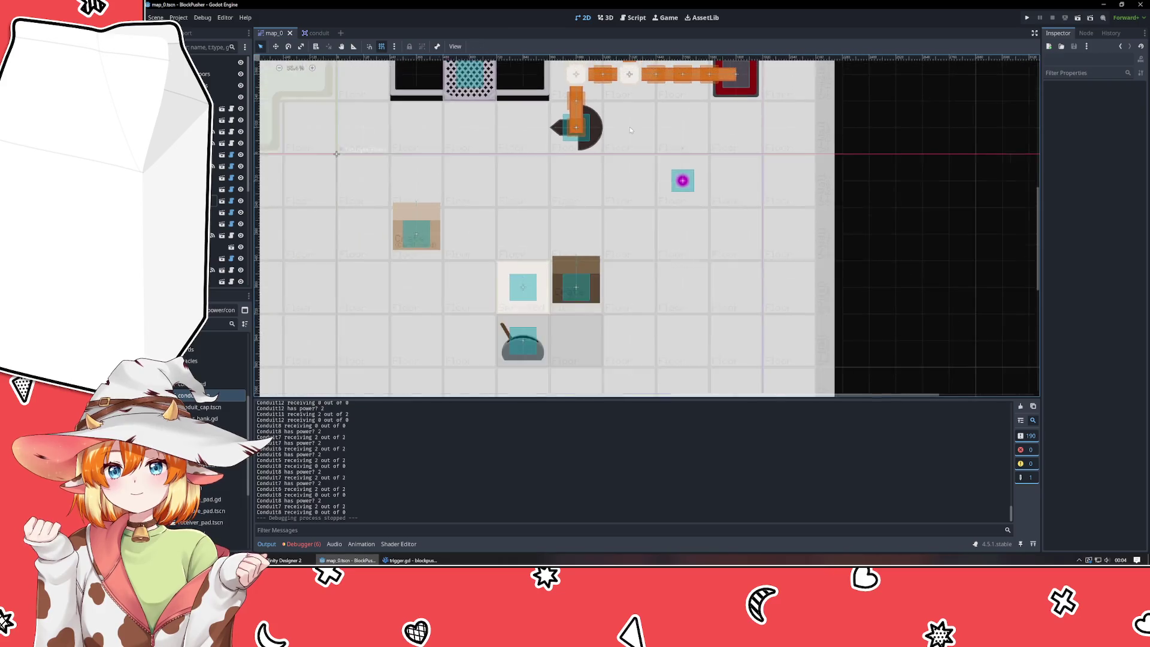
left_click(569, 337)
left_click_drag(569, 337, 702, 209)
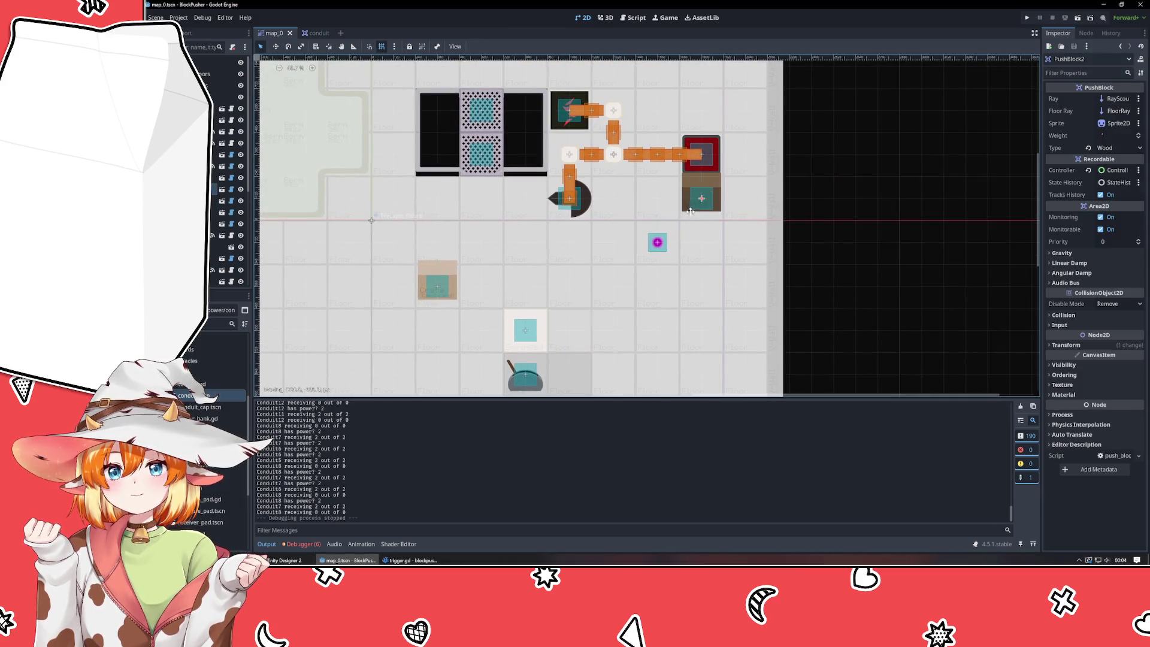
- Test-run the new layout twice, stopping each run, and return to VSCodium
left_click(1028, 18)
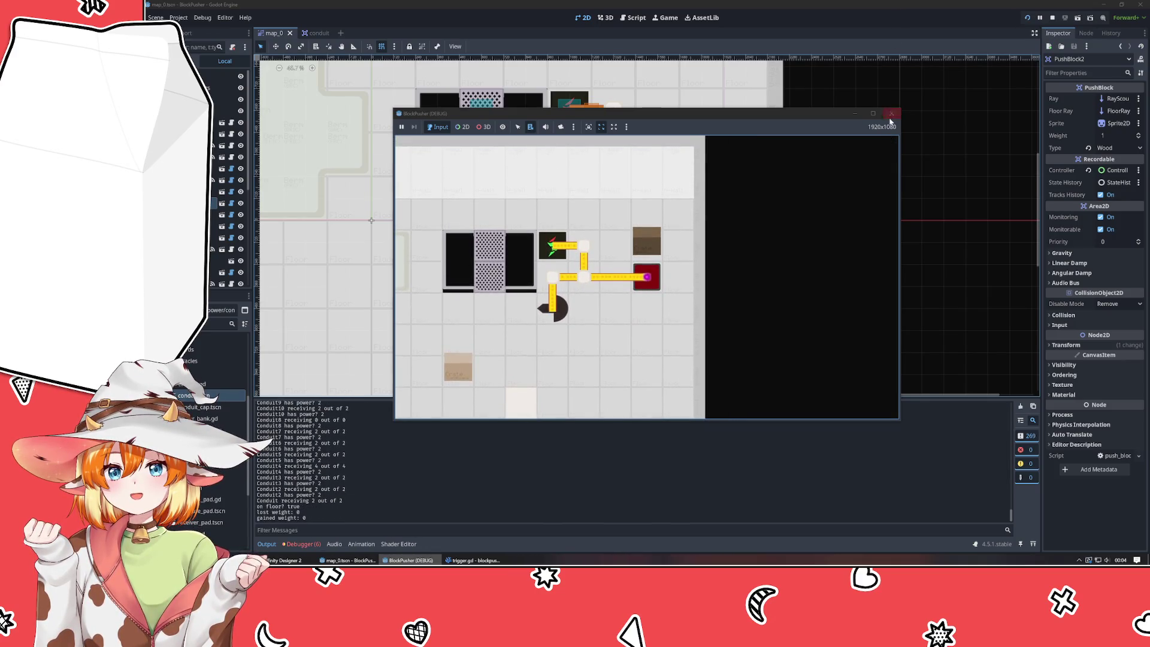
left_click(892, 113)
left_click(410, 561)
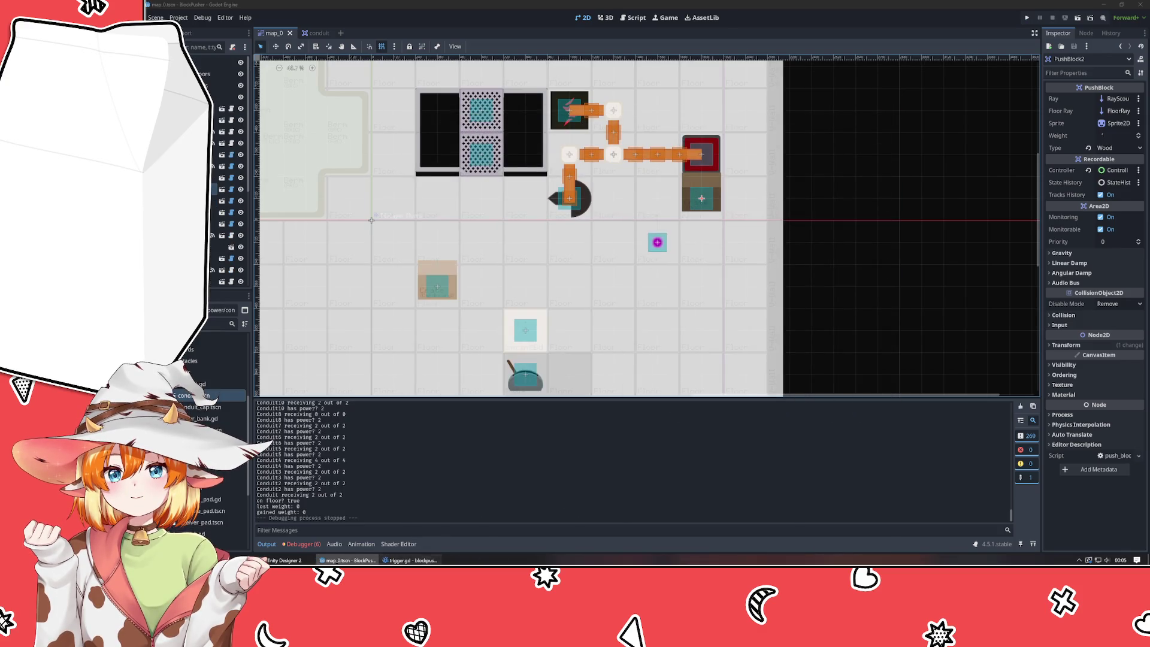
left_click(1027, 18)
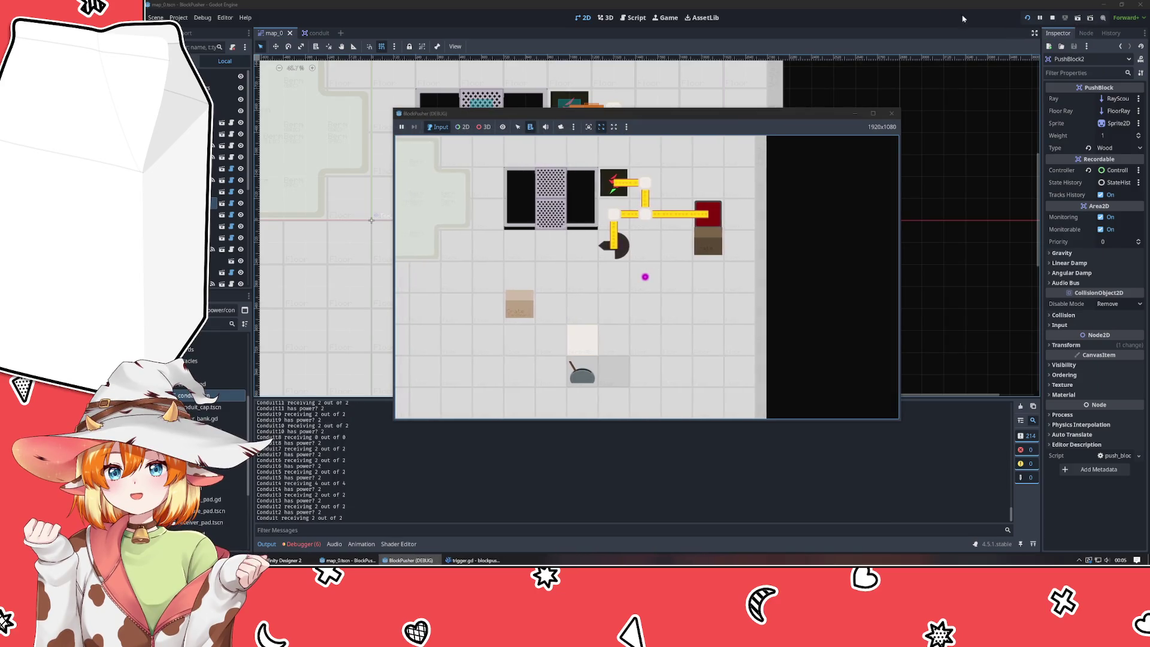
left_click(891, 114)
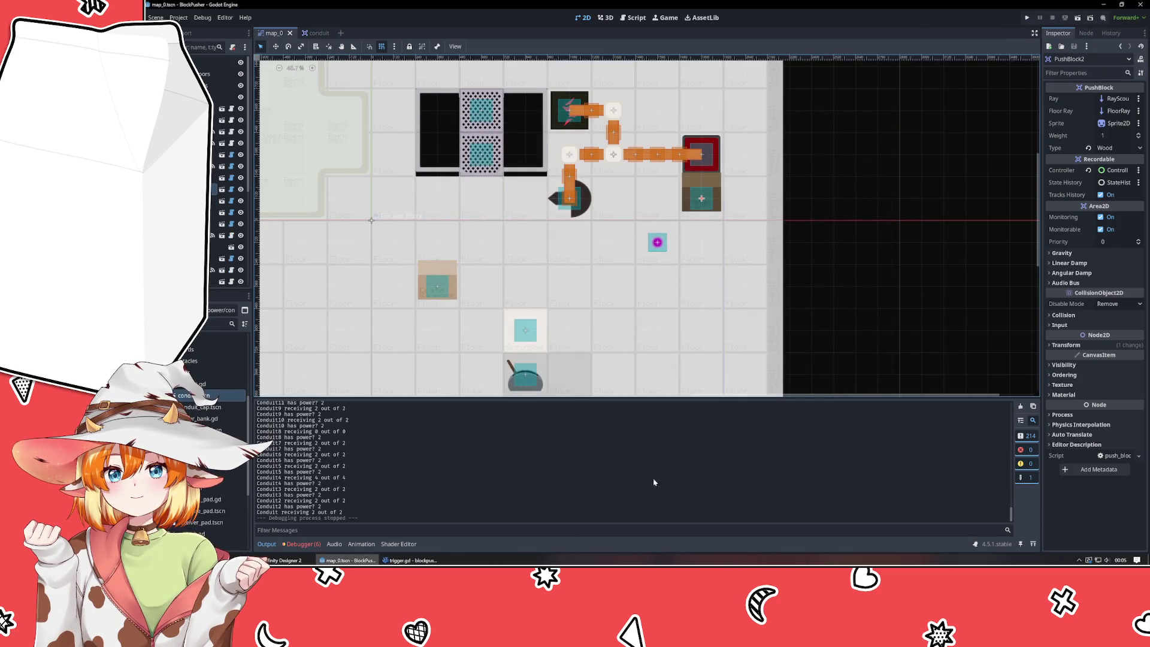
left_click(420, 561)
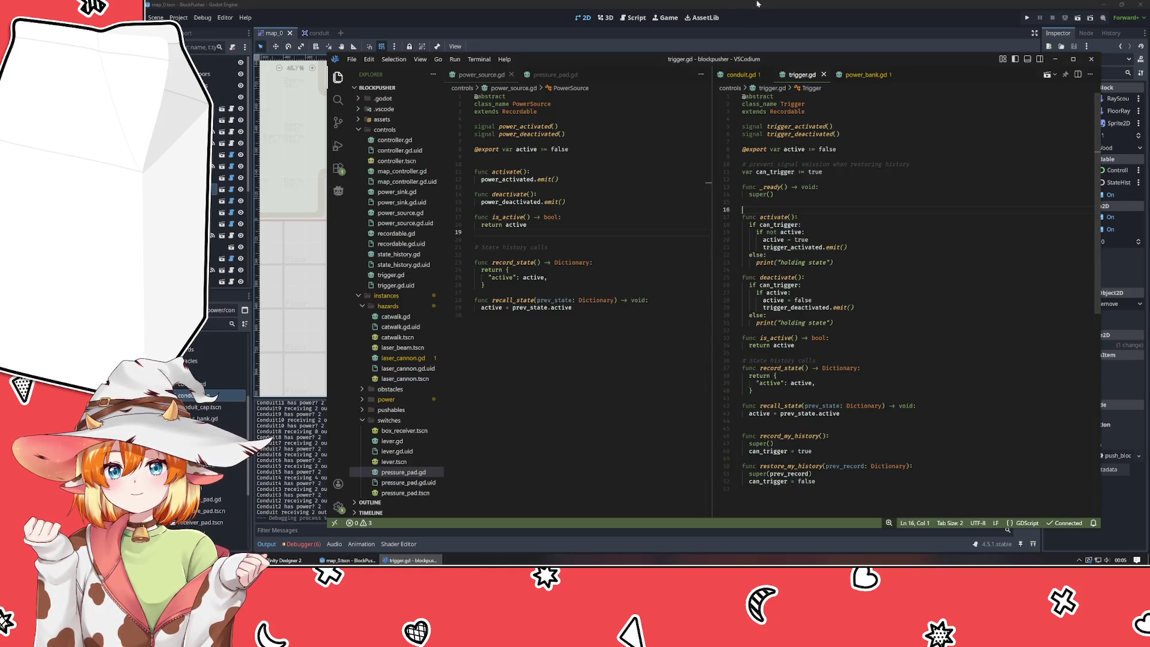
- Reparent Conduit8 in the Scene dock and compare the Inspector settings of Conduit7, Conduit11 and Conduit8
left_click(419, 560)
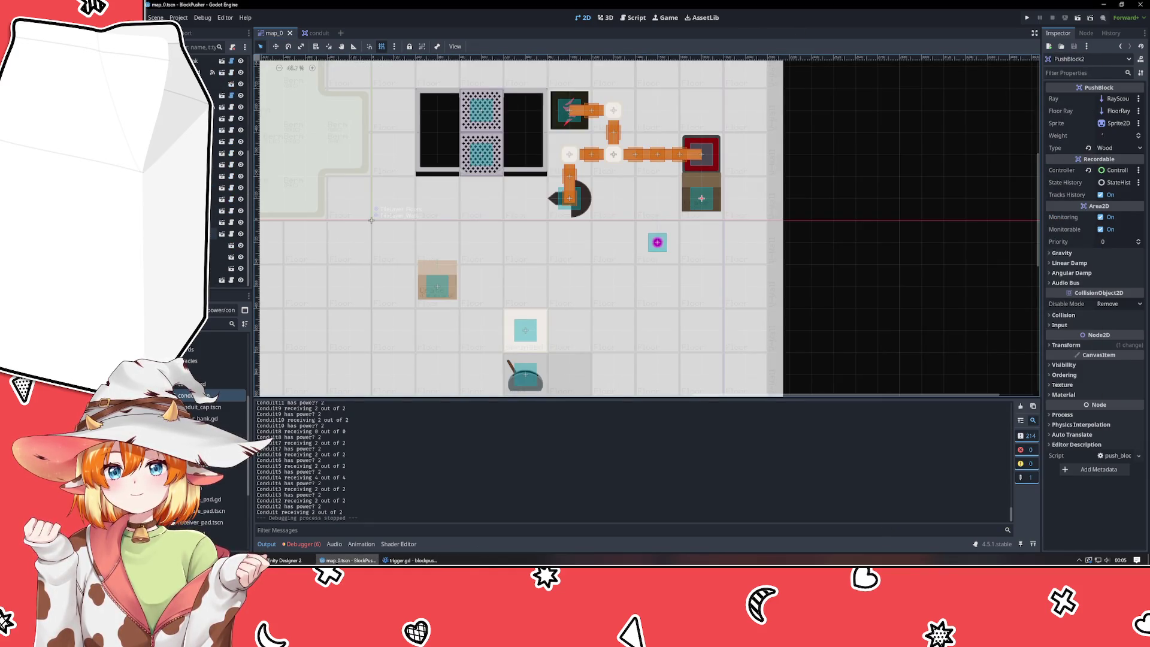
left_click(213, 234)
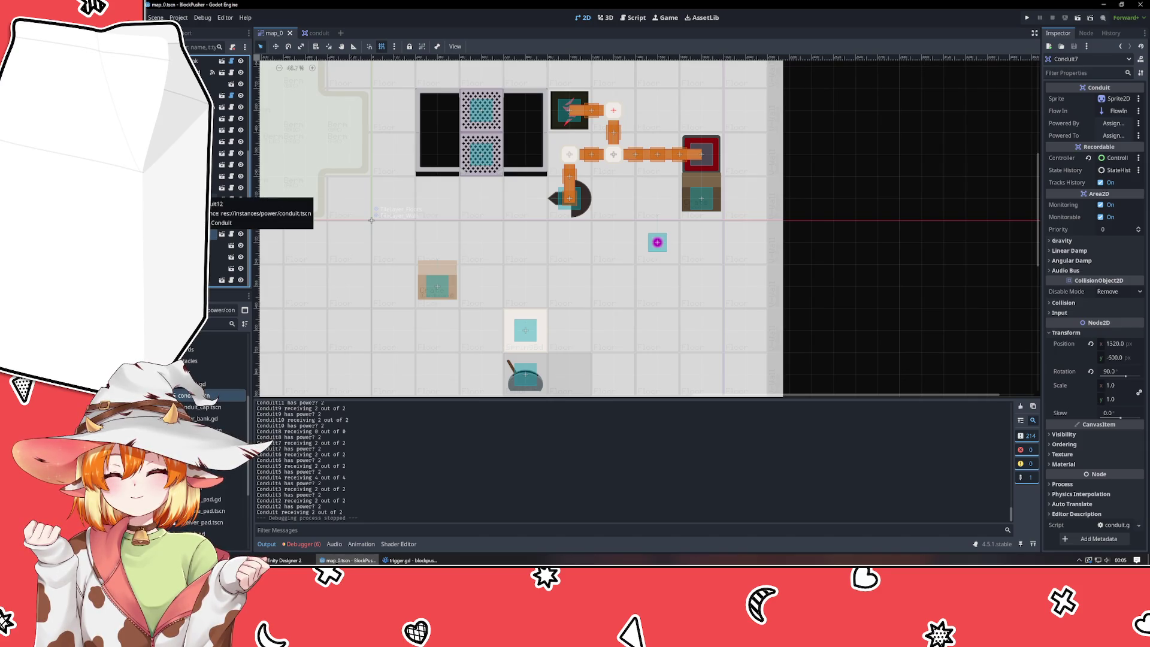
left_click_drag(212, 278, 212, 245)
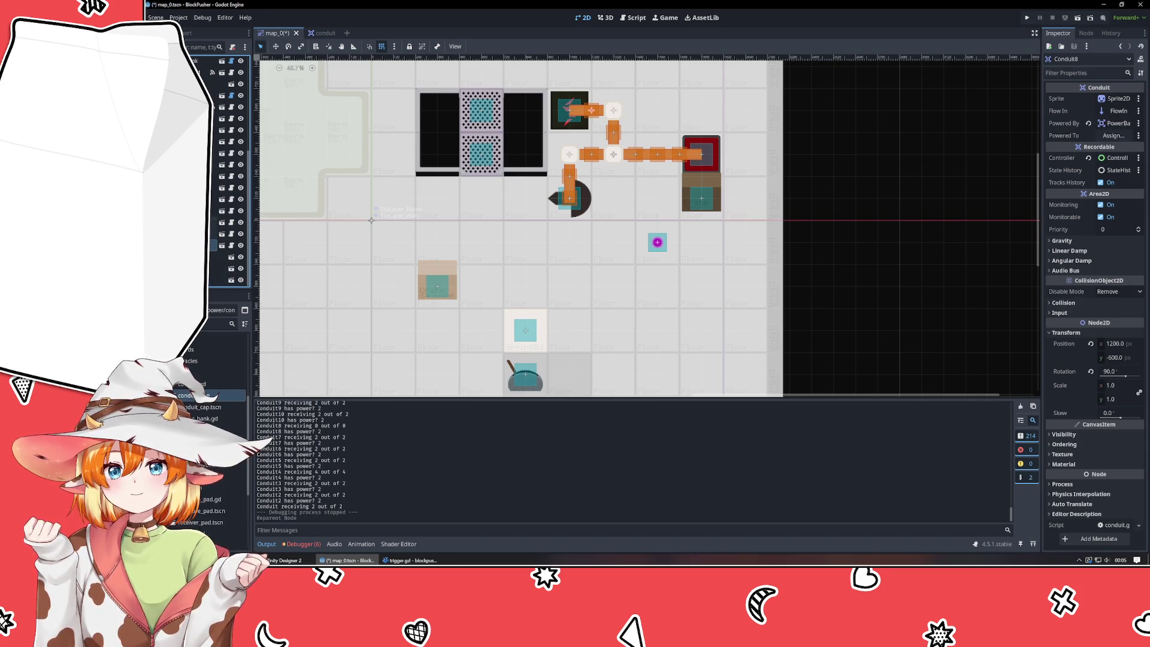
left_click(214, 223)
left_click(214, 187)
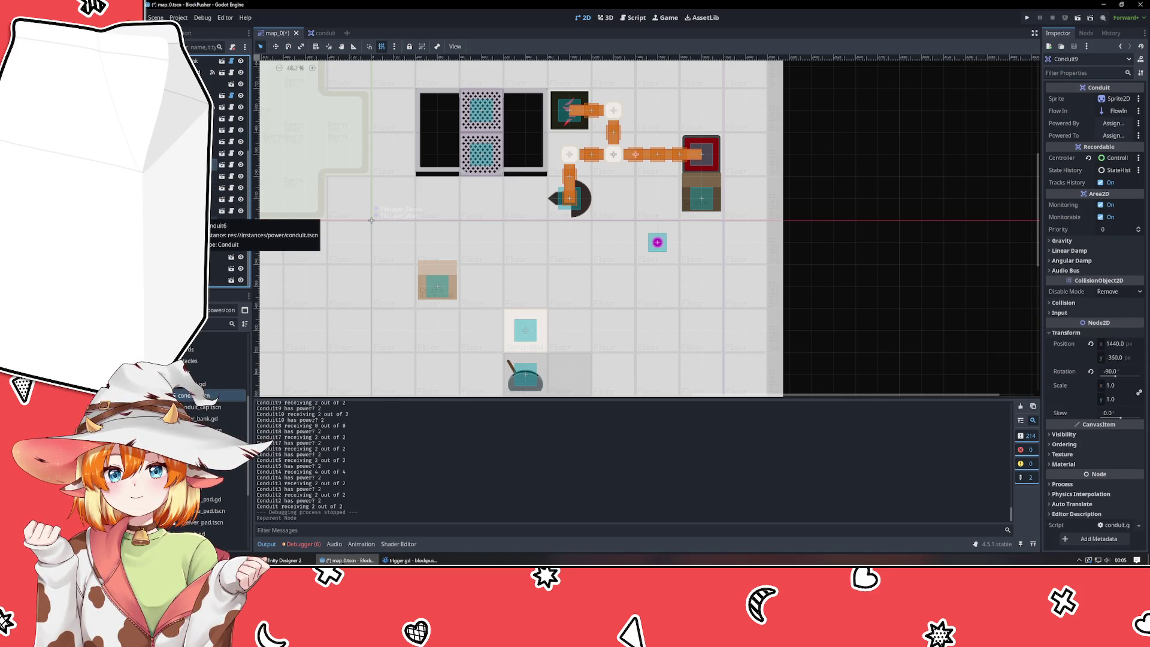
left_click(214, 223)
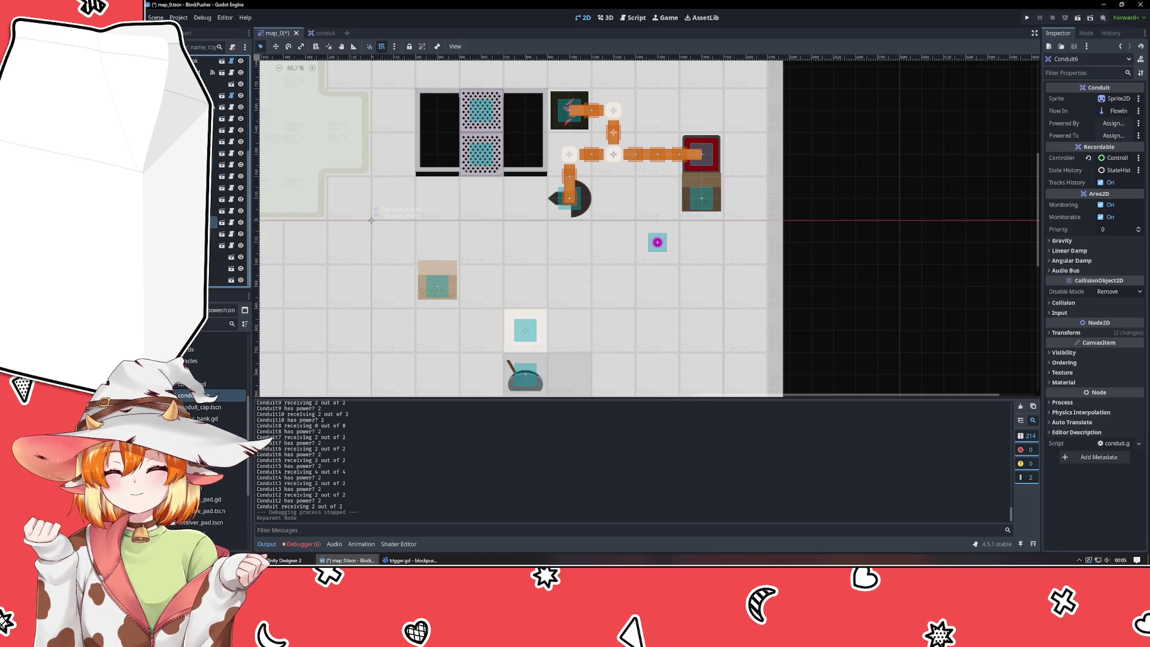
left_click(214, 234)
left_click(214, 245)
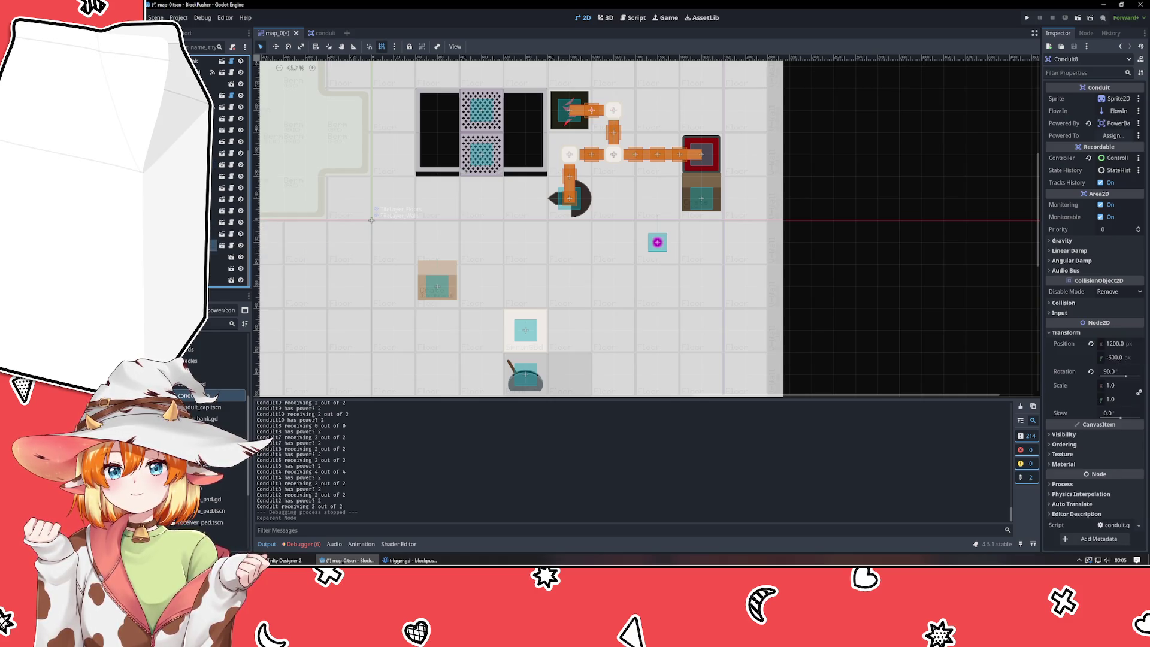
scroll(814, 250, "up", 2)
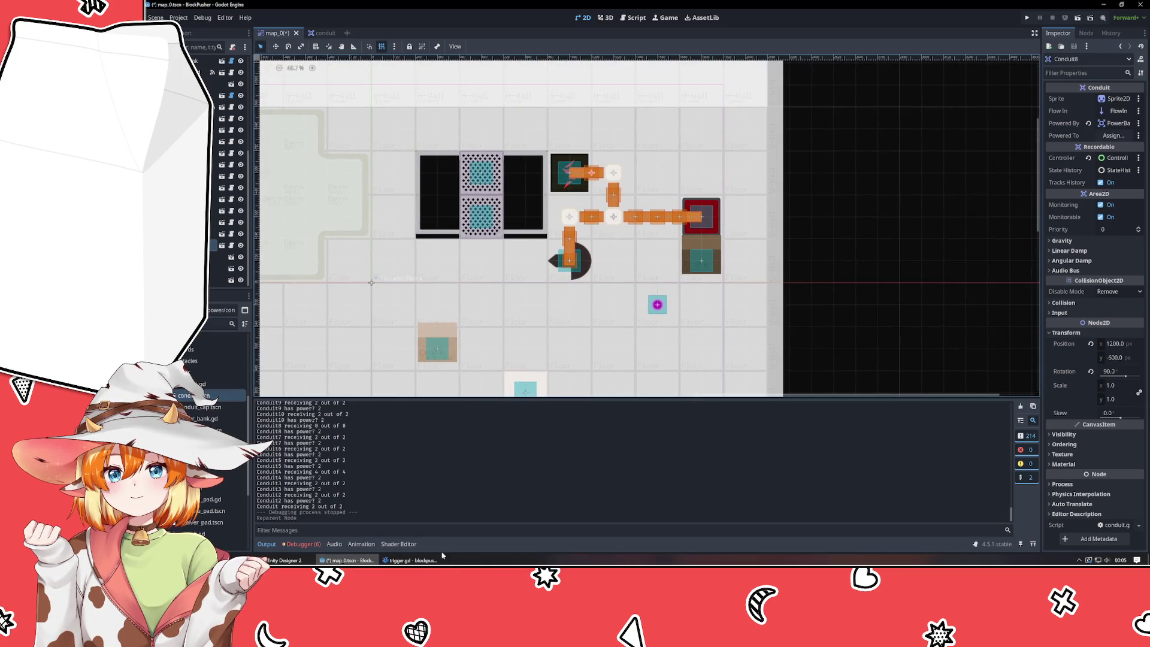
- Back in VSCodium, review the trigger_deactivated signal declaration and show conduit.gd on the right
left_click(443, 558)
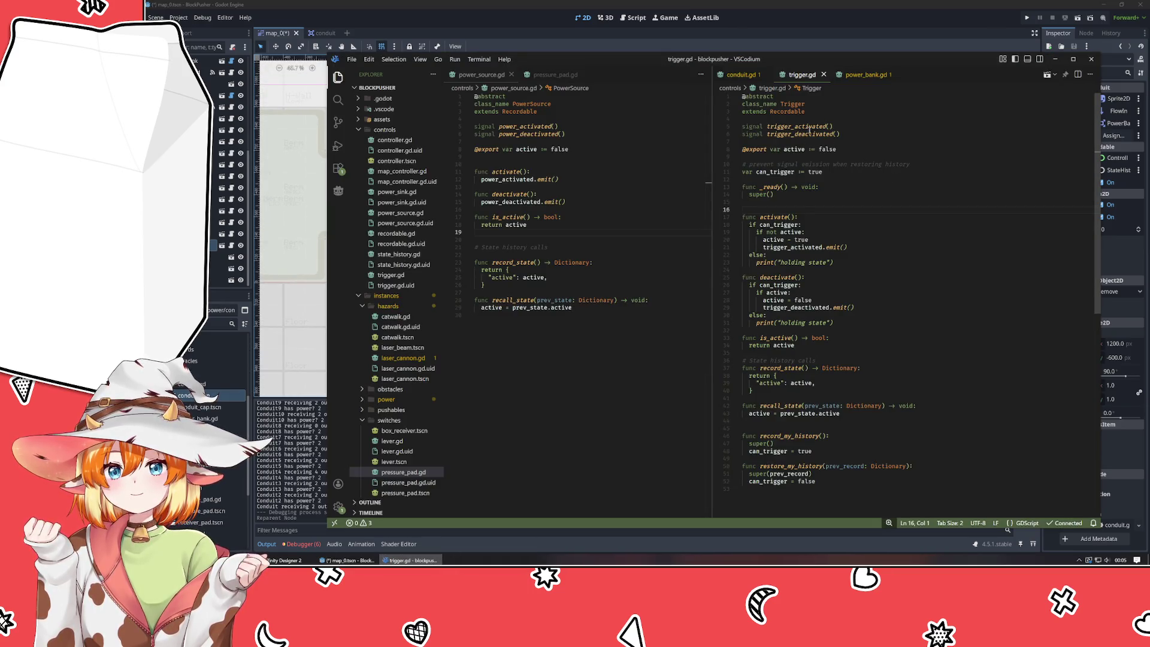
left_click(811, 127)
left_click(789, 133)
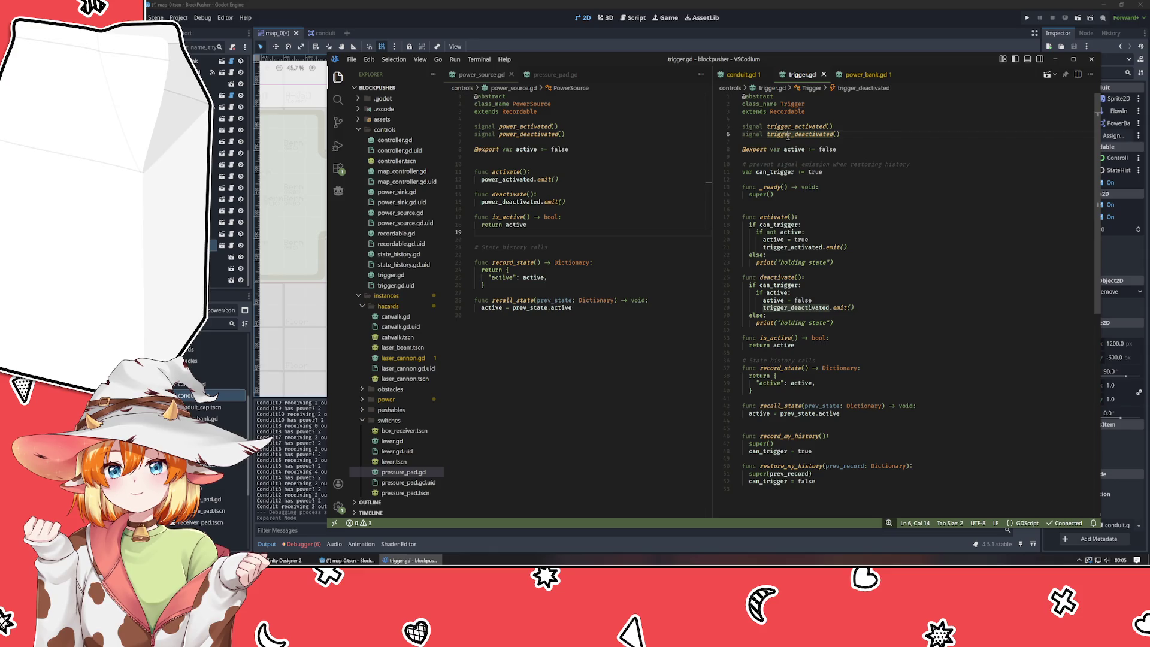
left_click(746, 75)
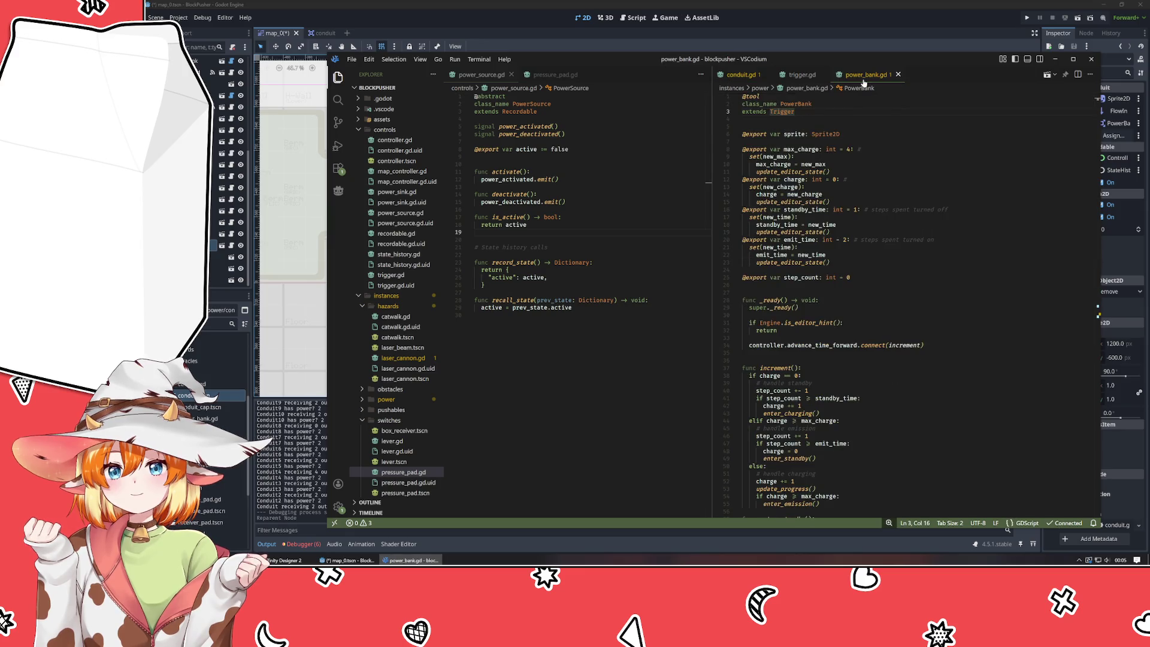
left_click(735, 73)
- Find PowerSource's use in conduit.gd, retype the powered_by export as Trigger, and save the script
double_click(543, 105)
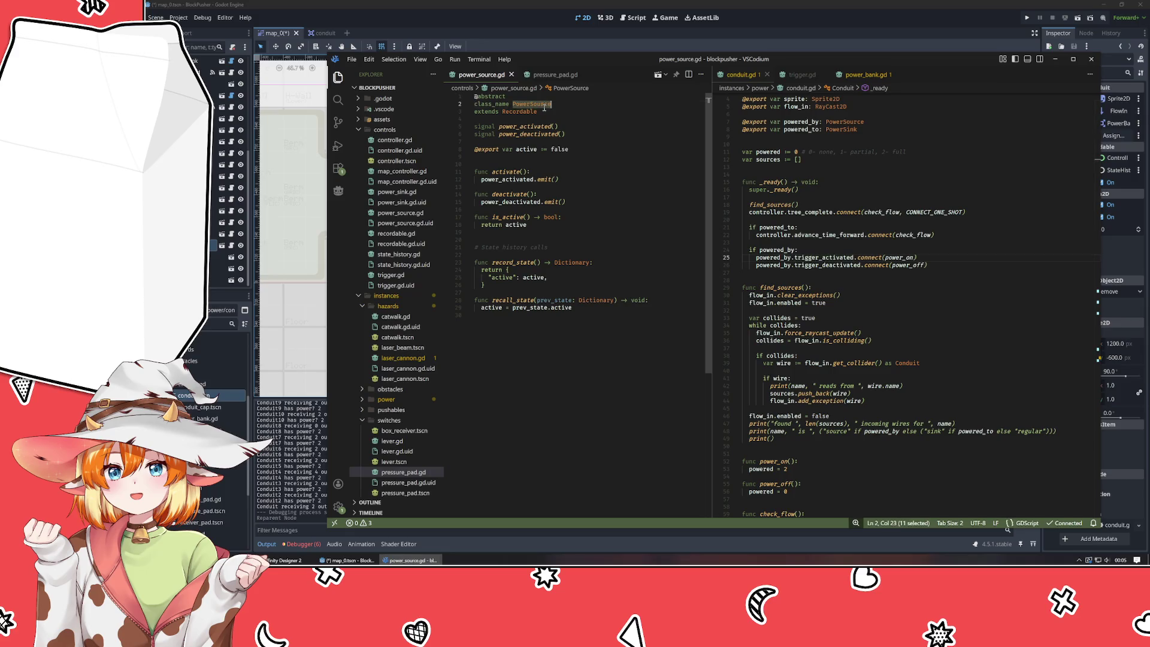
key("ctrl+shift+f")
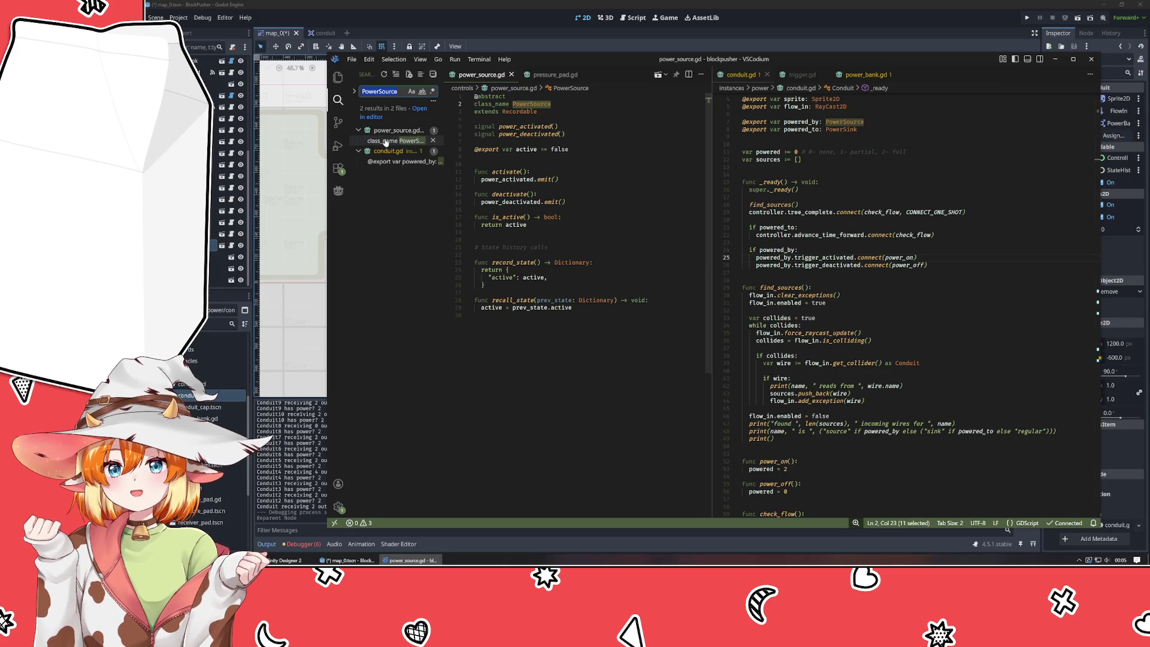
left_click(392, 161)
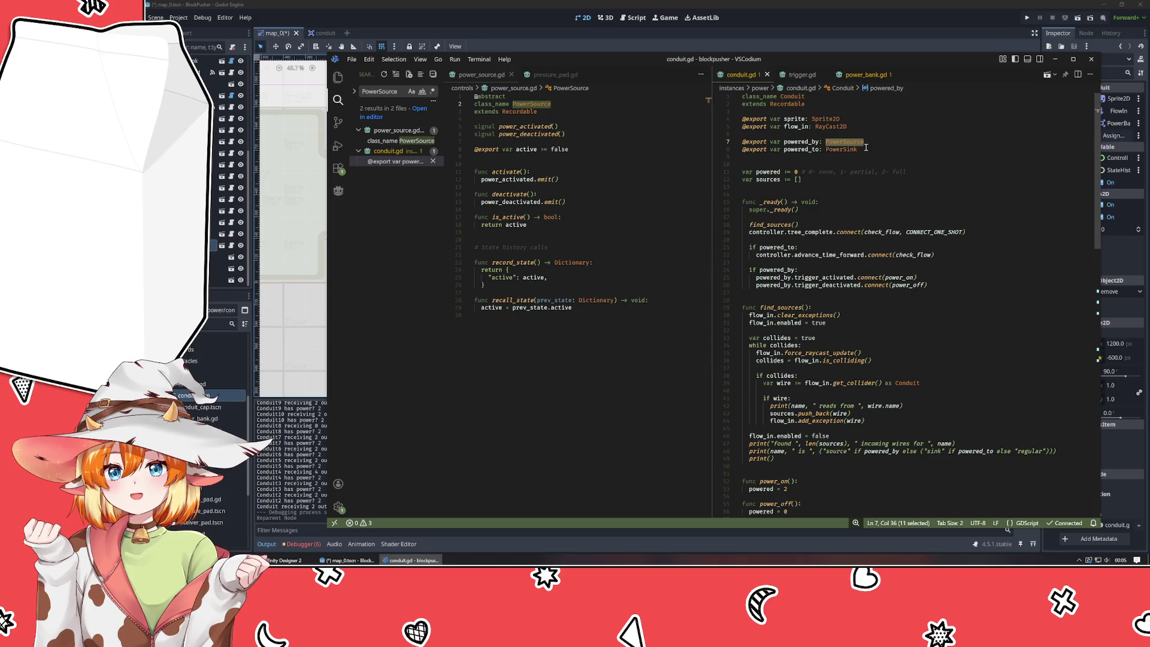
left_click(891, 146)
double_click(856, 144)
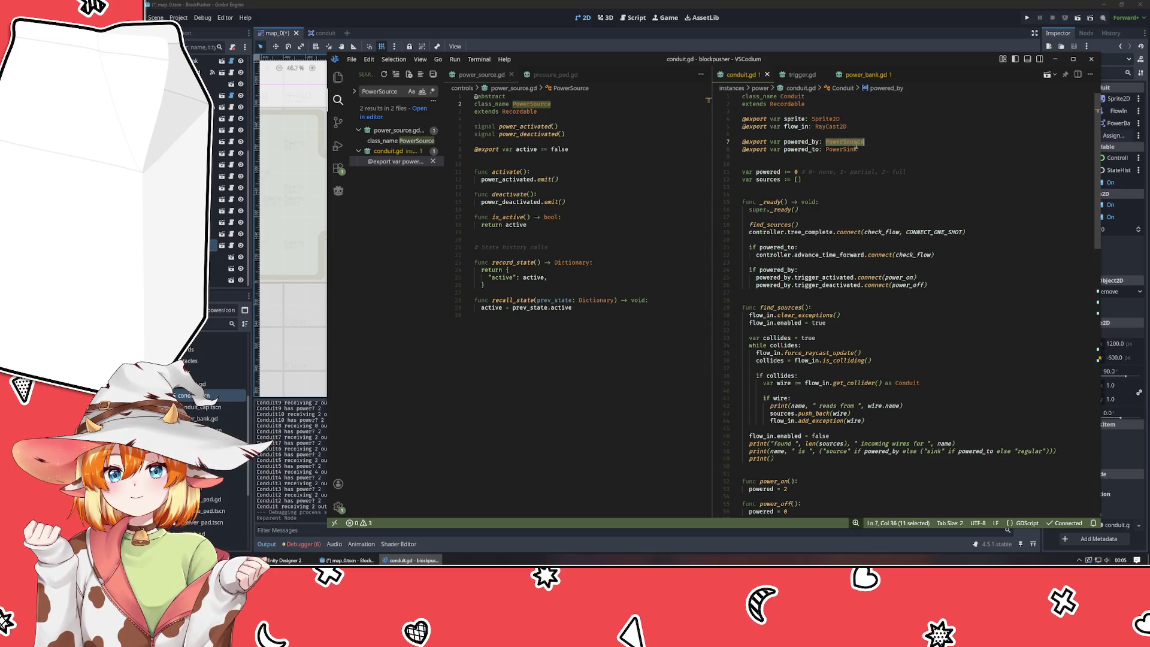
type("Trigger")
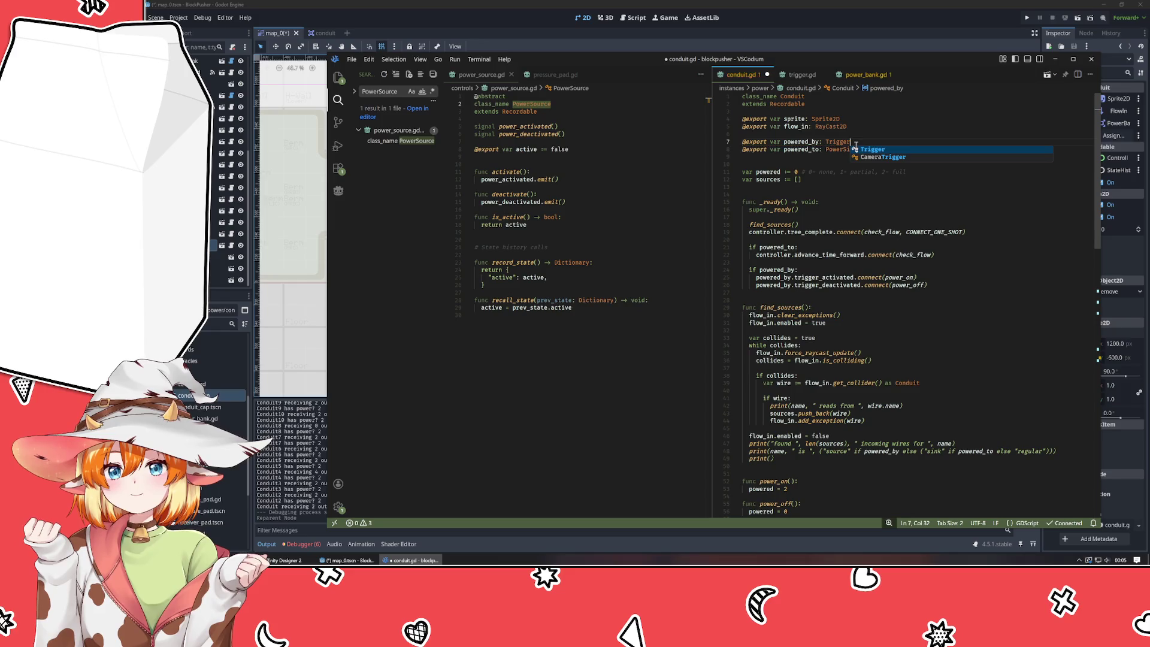
left_click(848, 181)
key("ctrl+s")
left_click(834, 29)
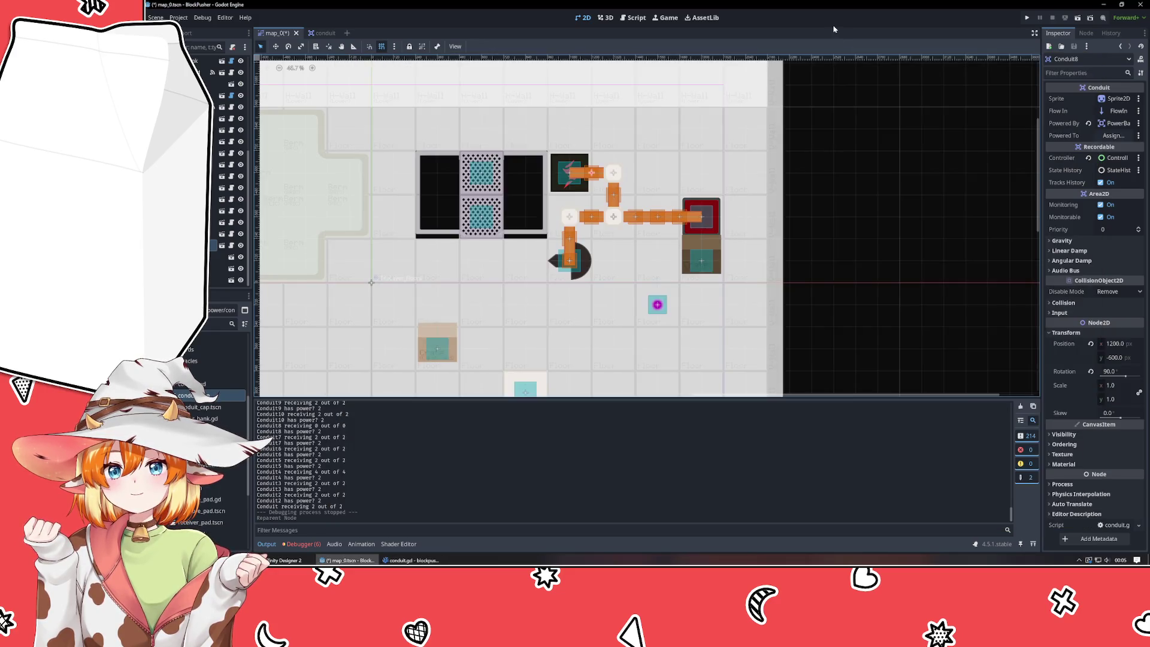
- Set the conduit's Powered By node to PressurePad and launch the BlockPusher game to test it
left_click(599, 180)
left_click(591, 174)
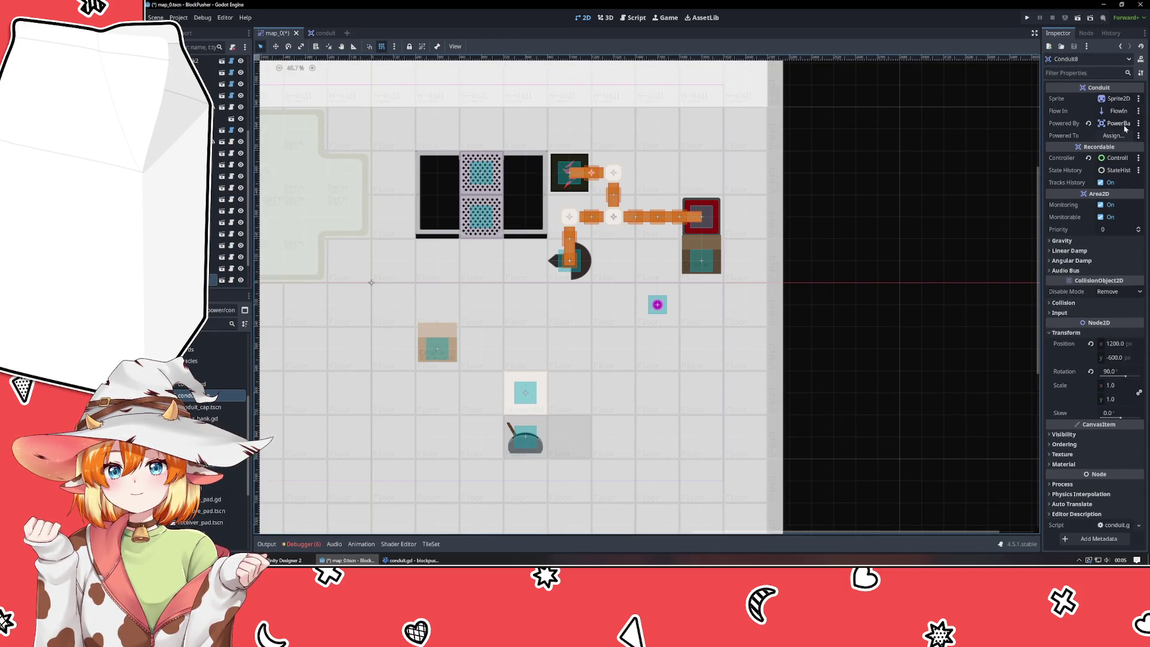
left_click(1118, 123)
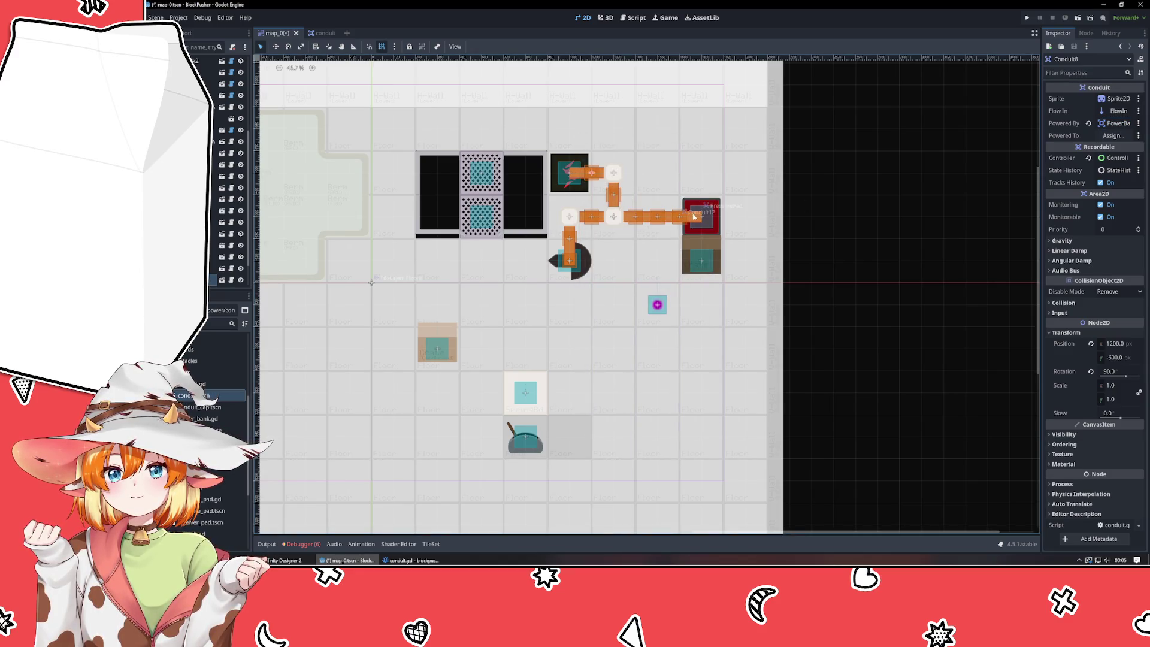
left_click(1105, 158)
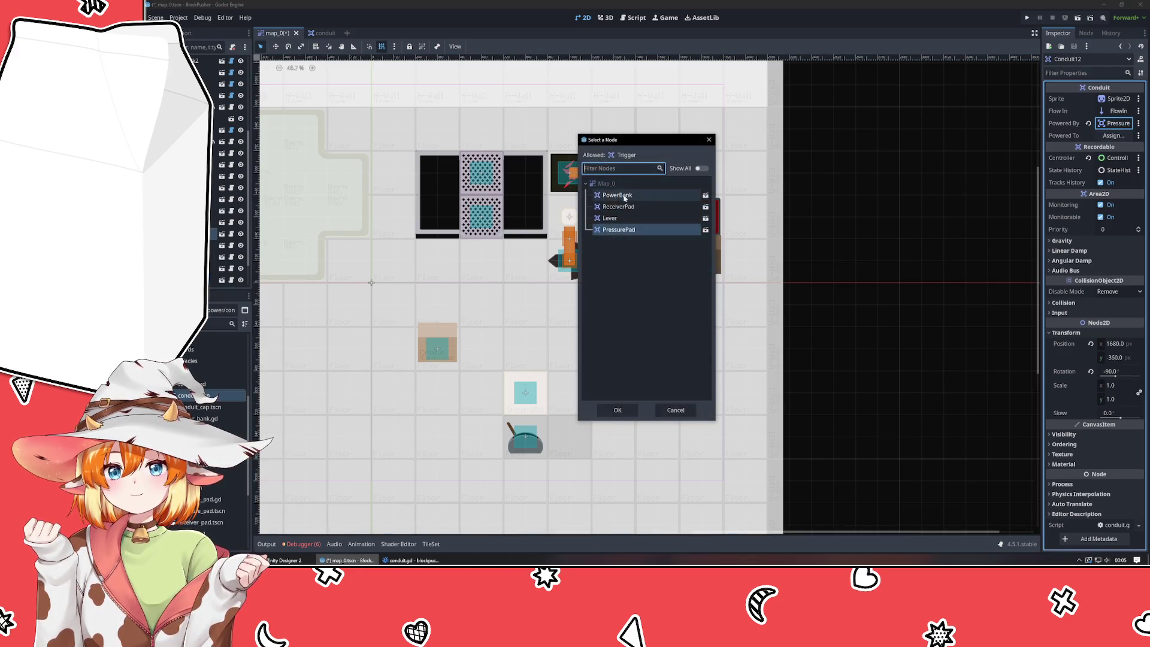
double_click(647, 232)
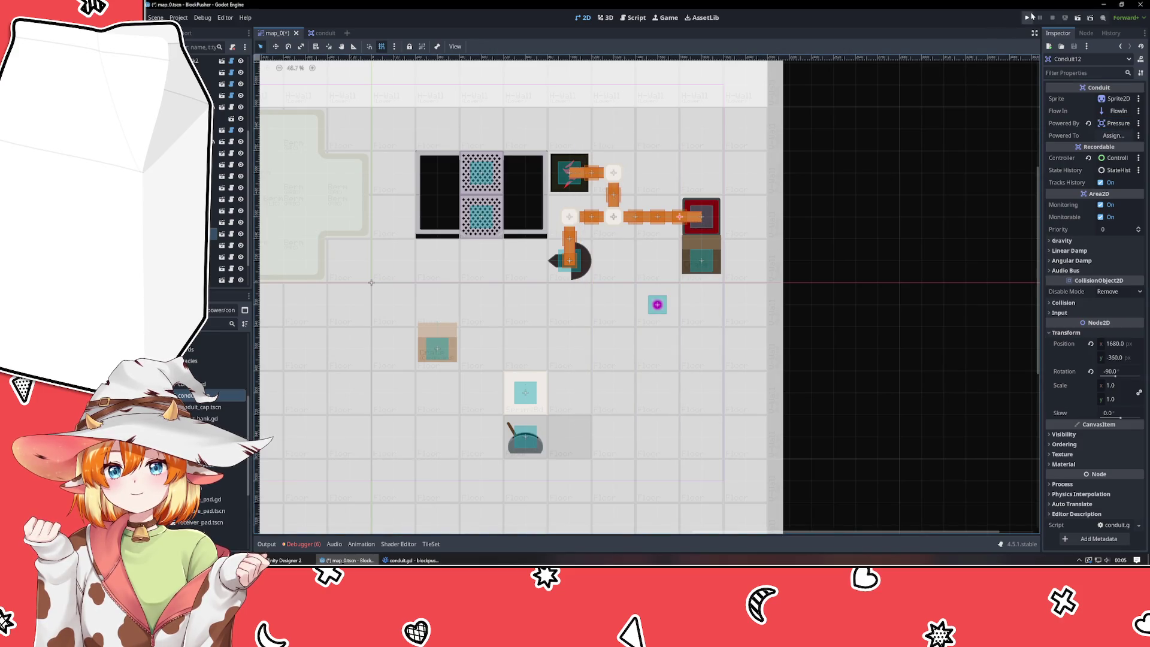
left_click(1029, 17)
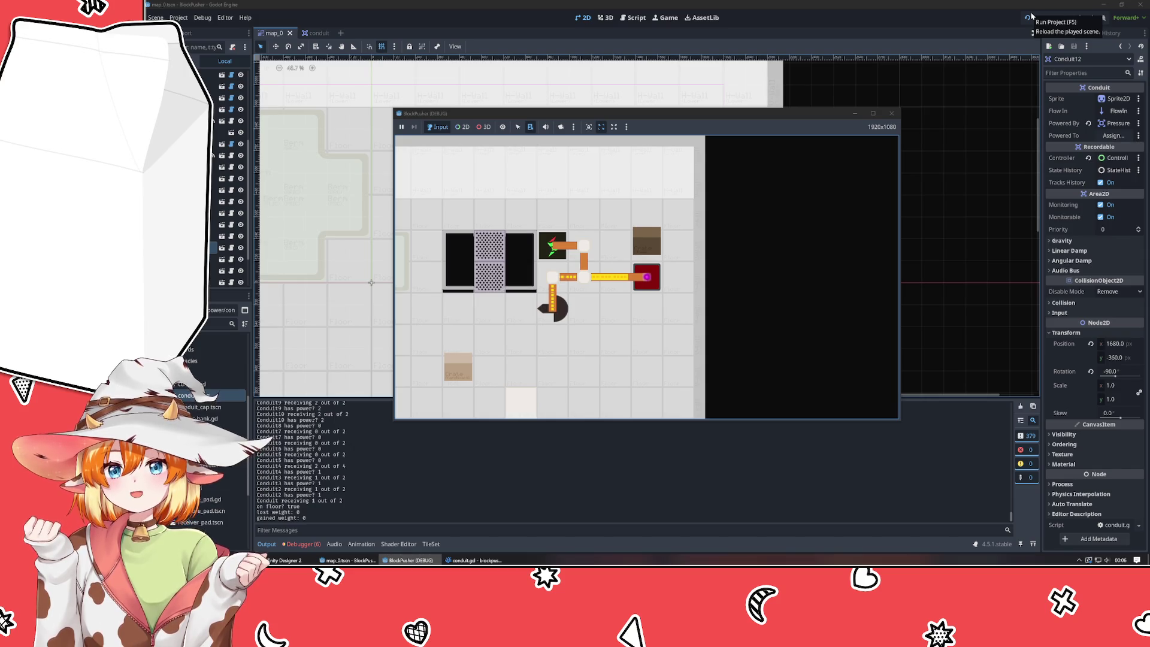
- Reload the test game, push the crate onto the red pad, then close the game window
key("Down")
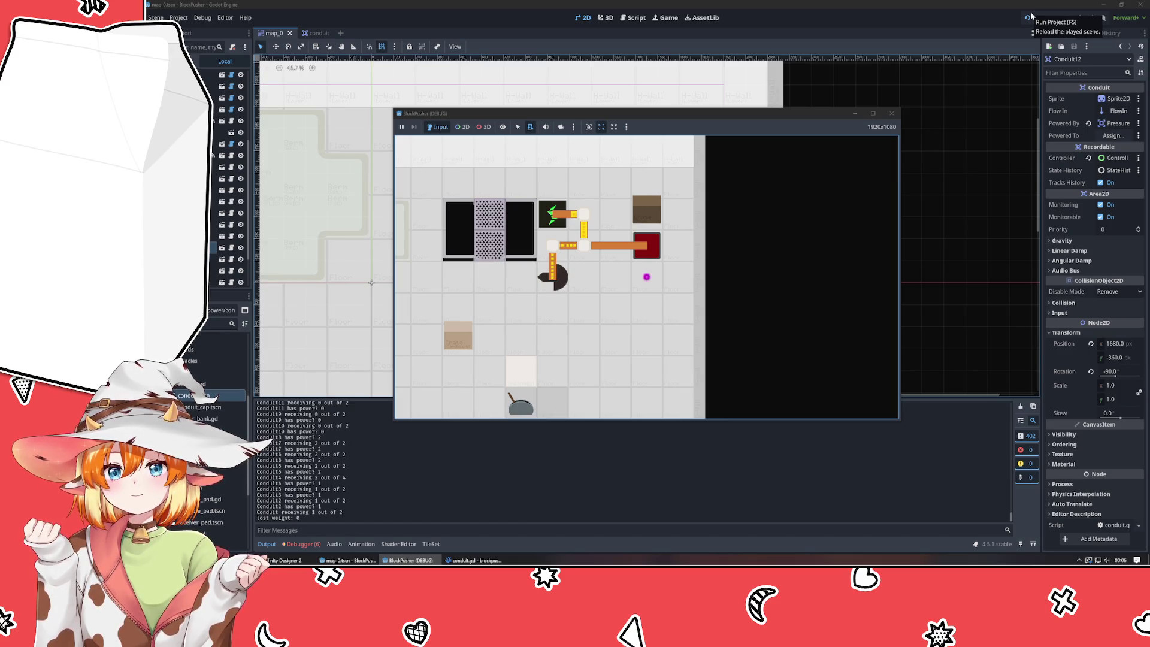
left_click(1029, 17)
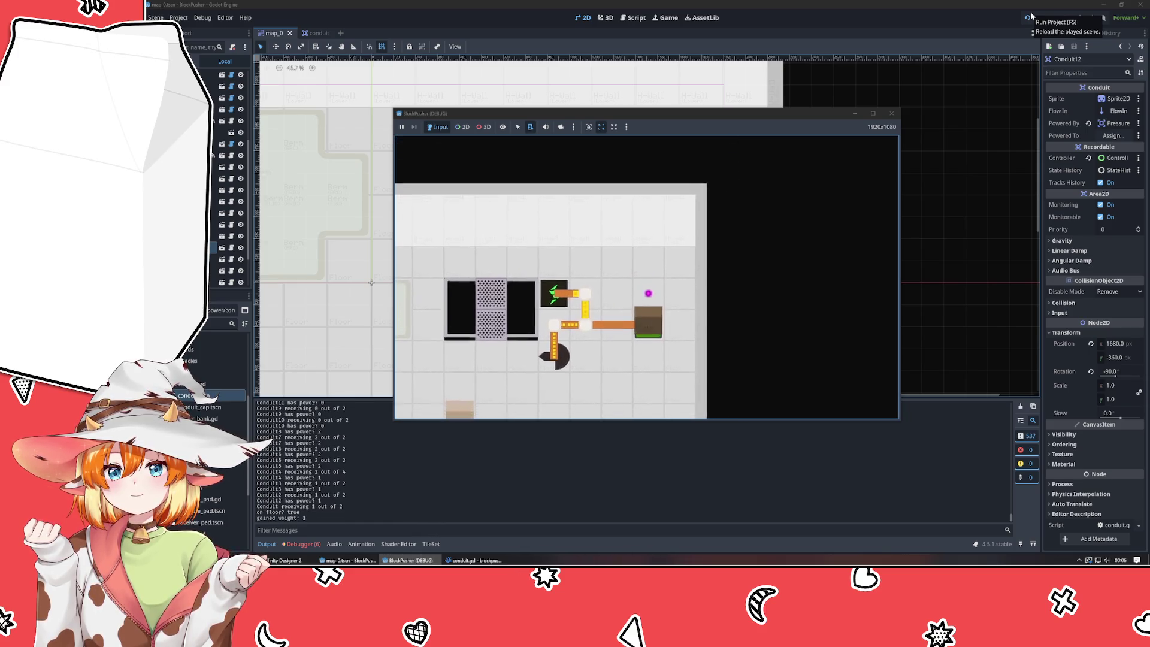
key("Down")
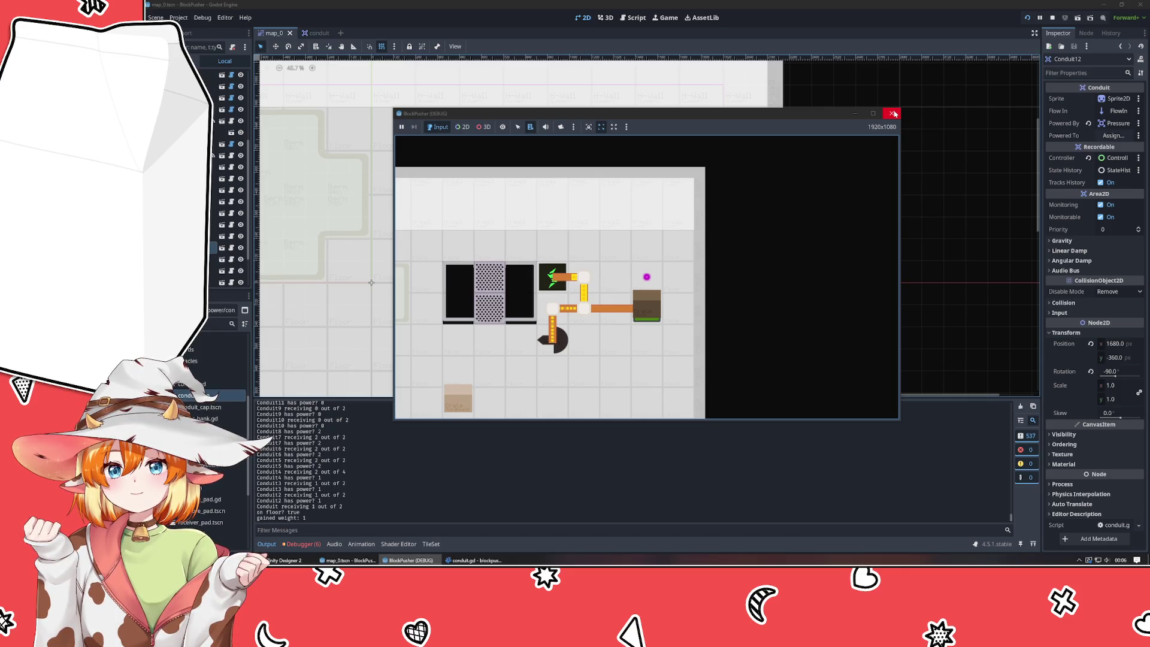
left_click(894, 114)
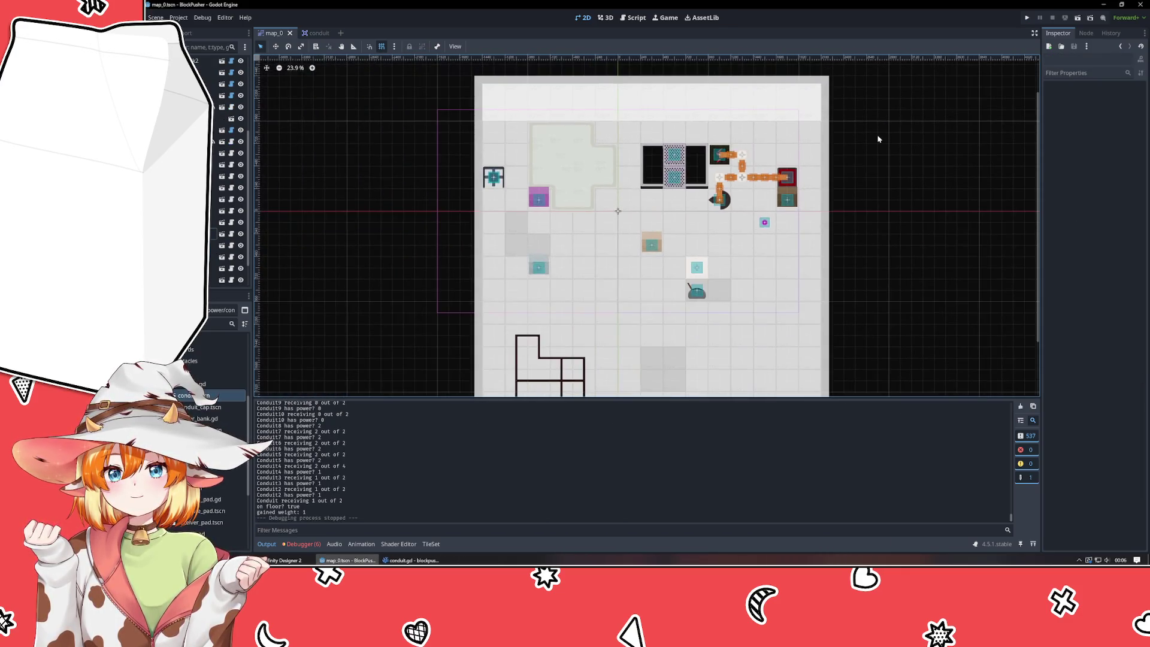
- Select and deselect the Player node in map_0, then bring conduit.gd in VSCodium forward
scroll(878, 139, "up", 3)
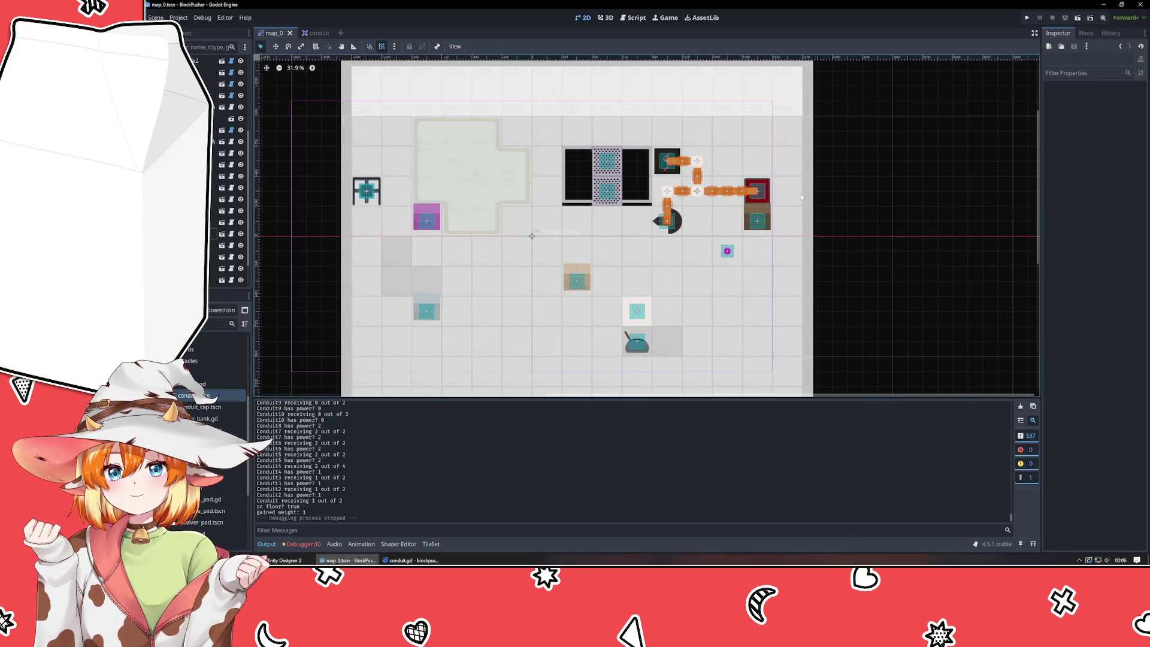
left_click(728, 251)
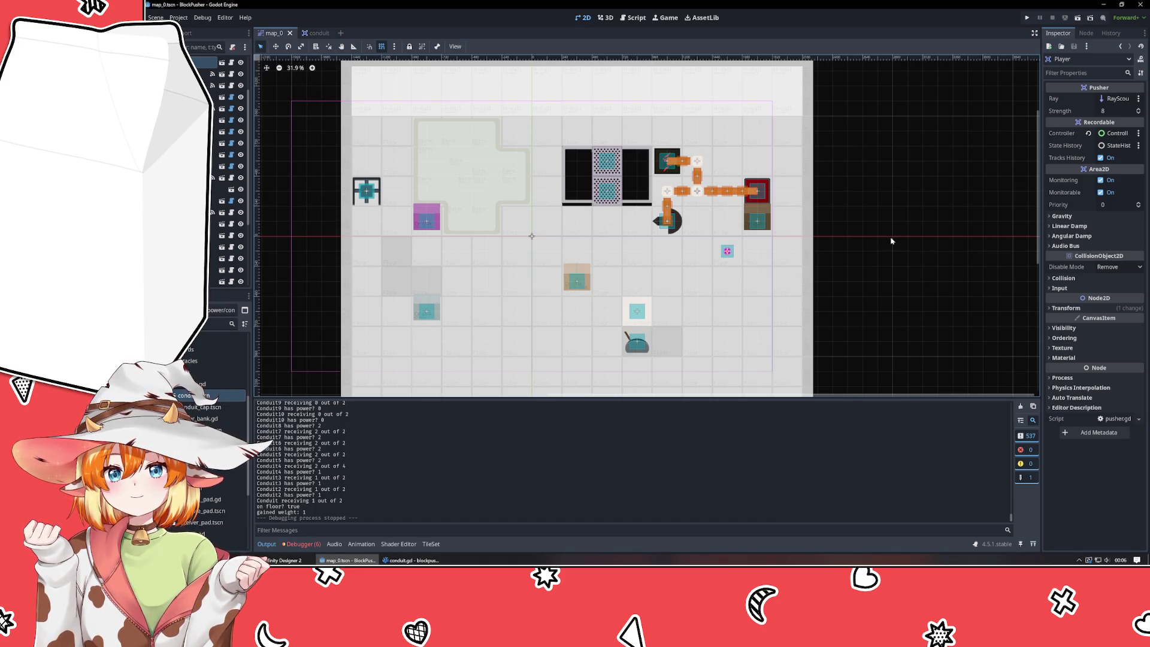
left_click(911, 244)
scroll(819, 180, "up", 2)
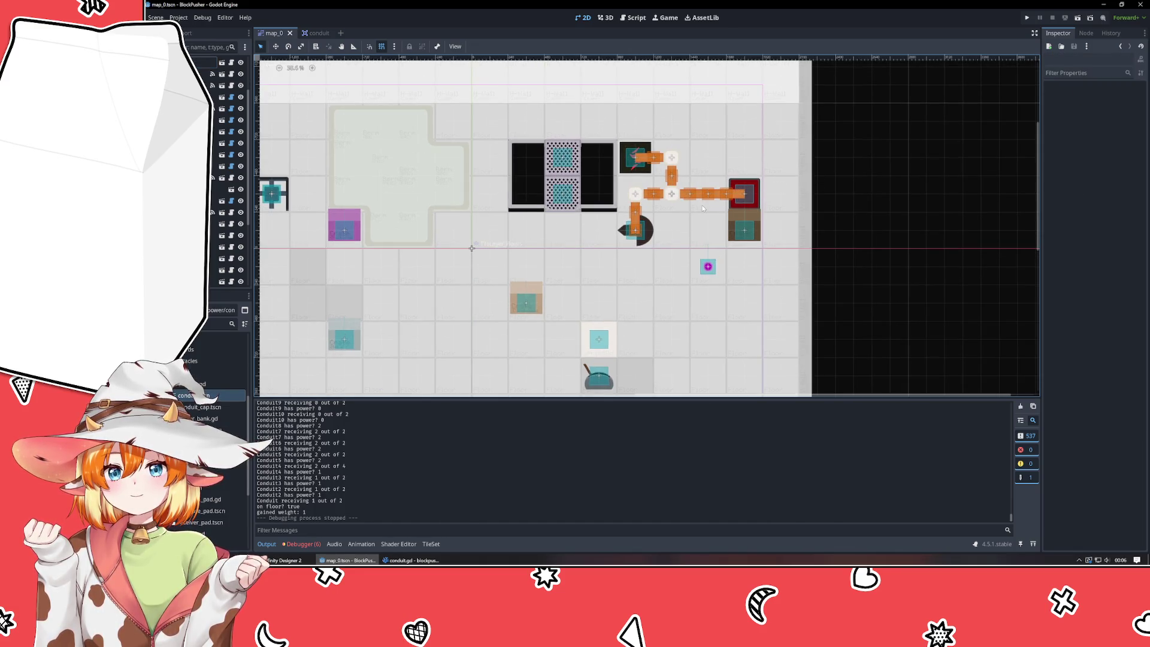
left_click(412, 560)
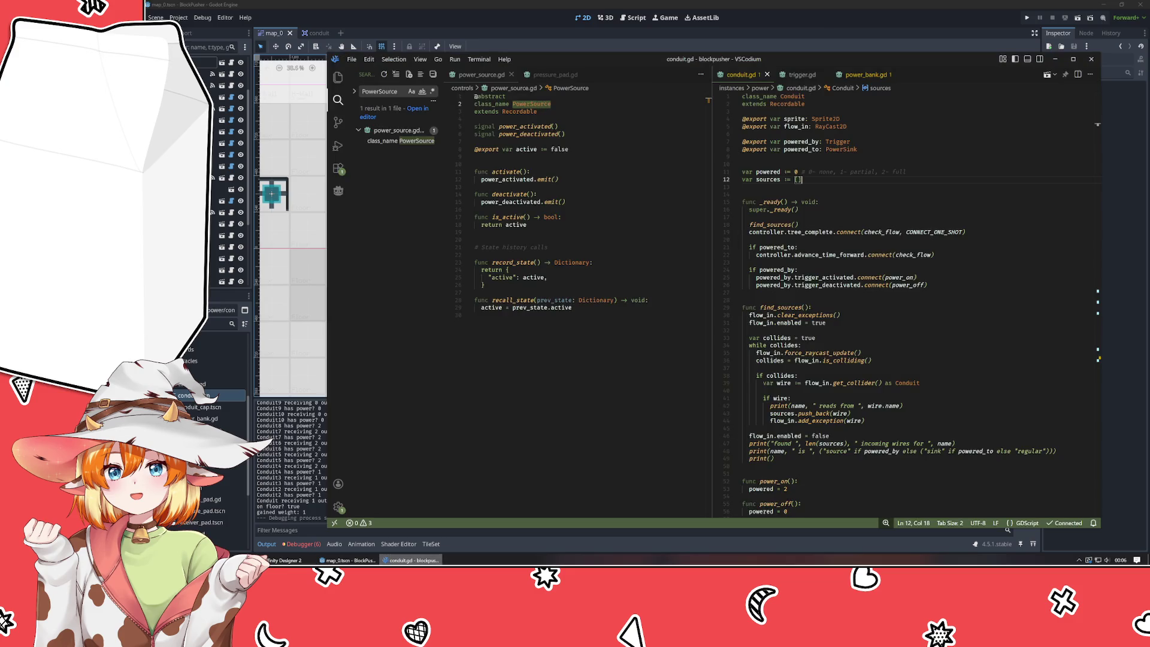
- Delete the "receiving" and "has power?" debug print lines from conduit.gd
left_click(815, 255)
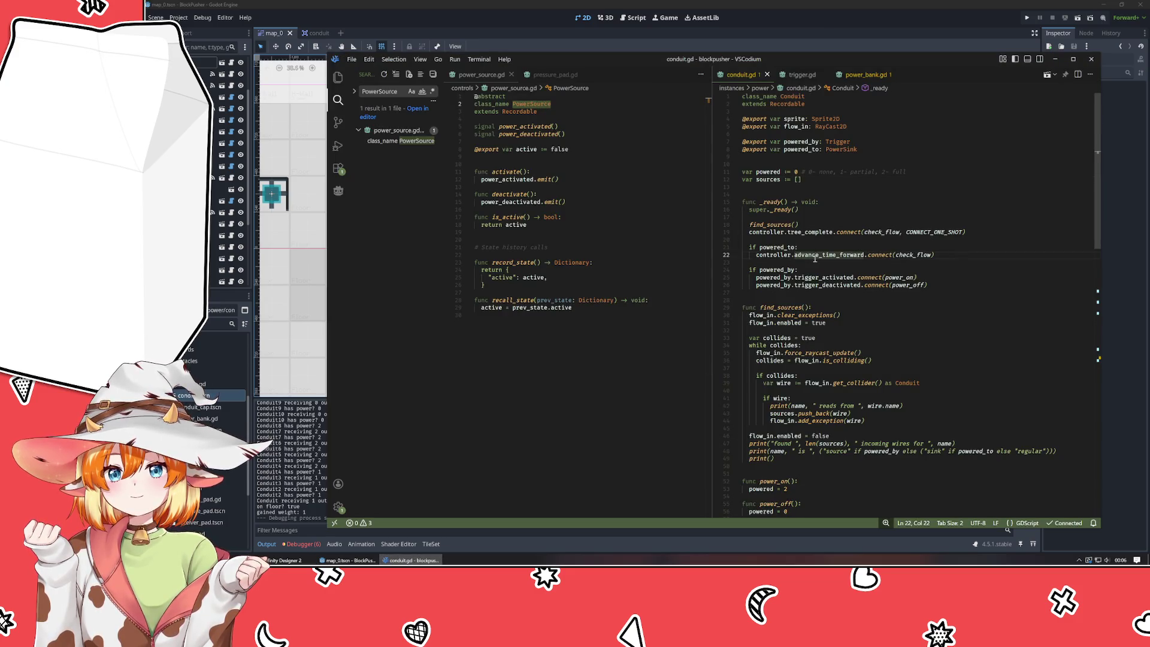
mouse_move(915, 276)
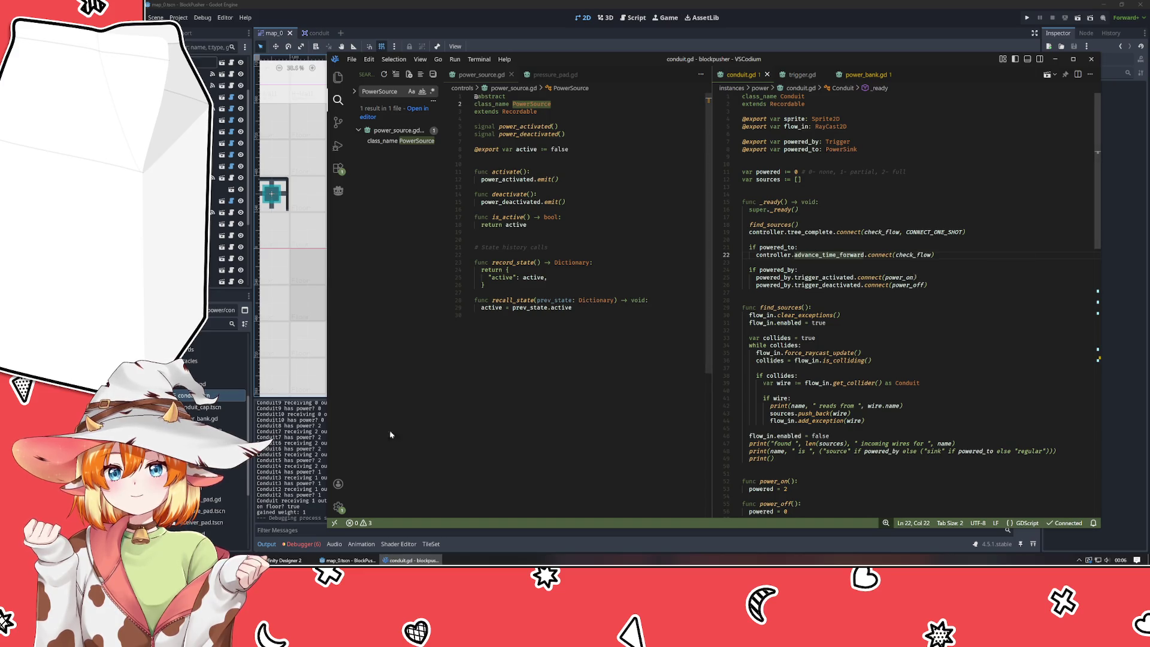
scroll(905, 272, "down", 5)
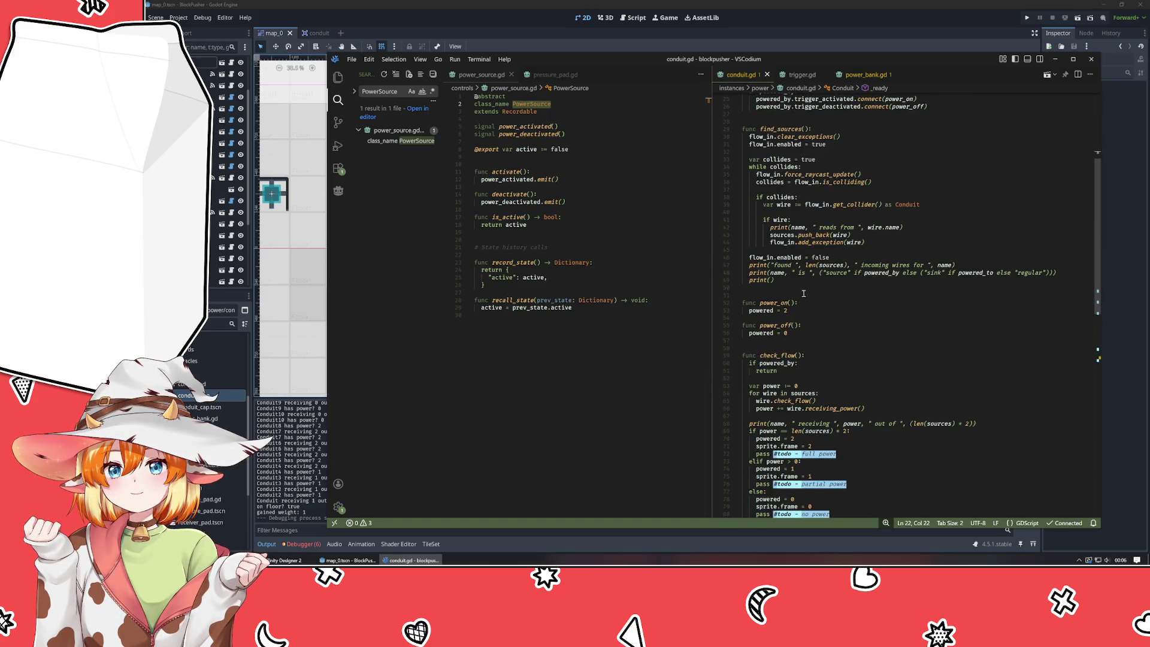
left_click_drag(992, 427, 999, 417)
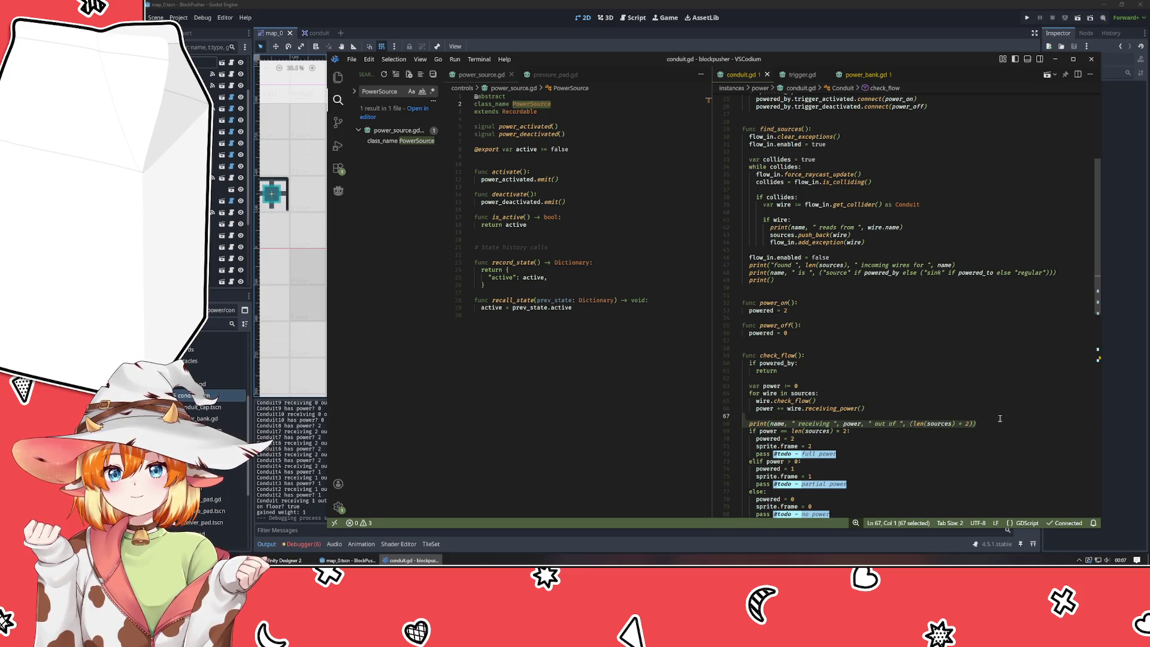
key("BackSpace")
scroll(1000, 418, "down", 5)
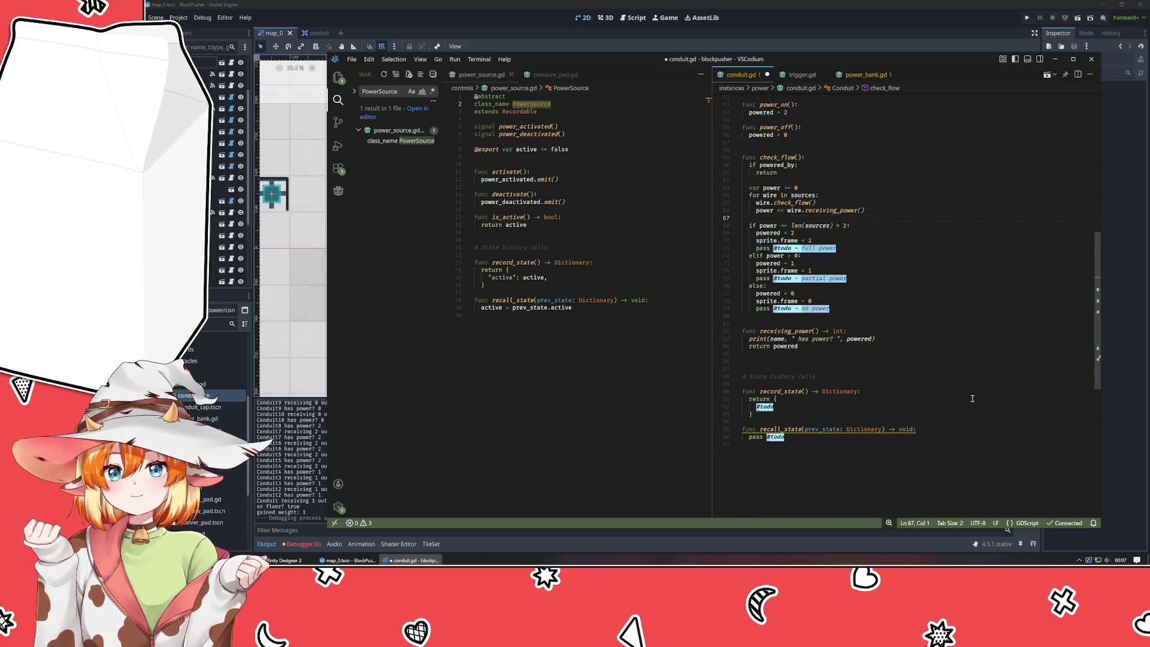
left_click_drag(876, 340, 894, 333)
key("BackSpace")
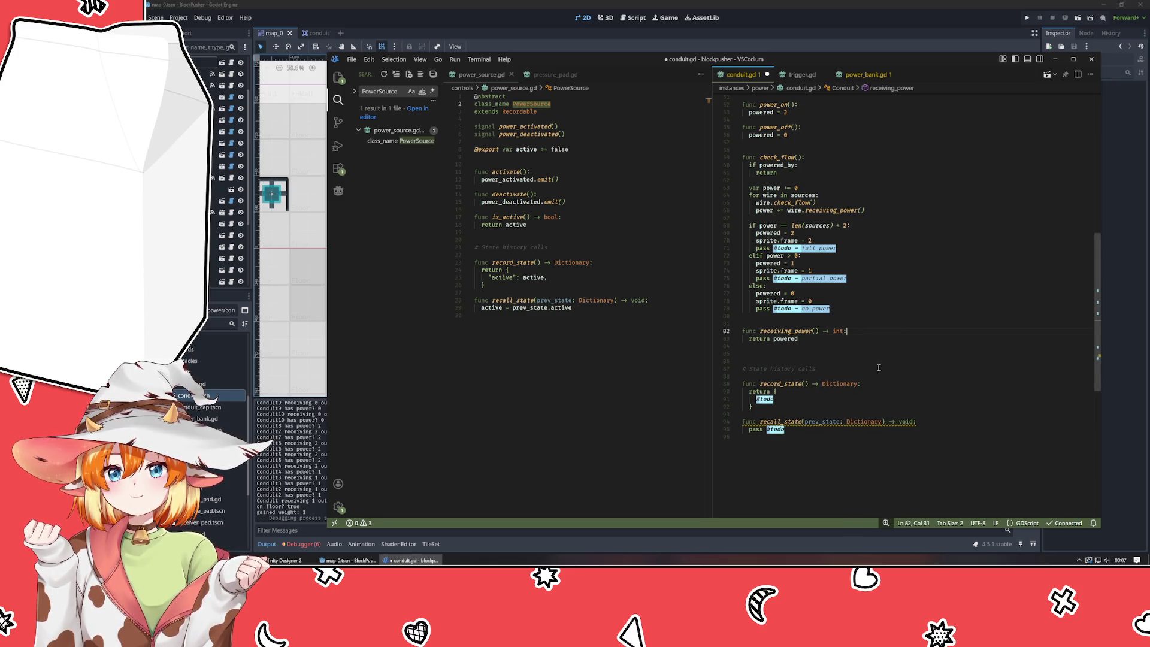
- Delete the three debug prints ending find_sources and the "reads from" print line
scroll(879, 368, "up", 8)
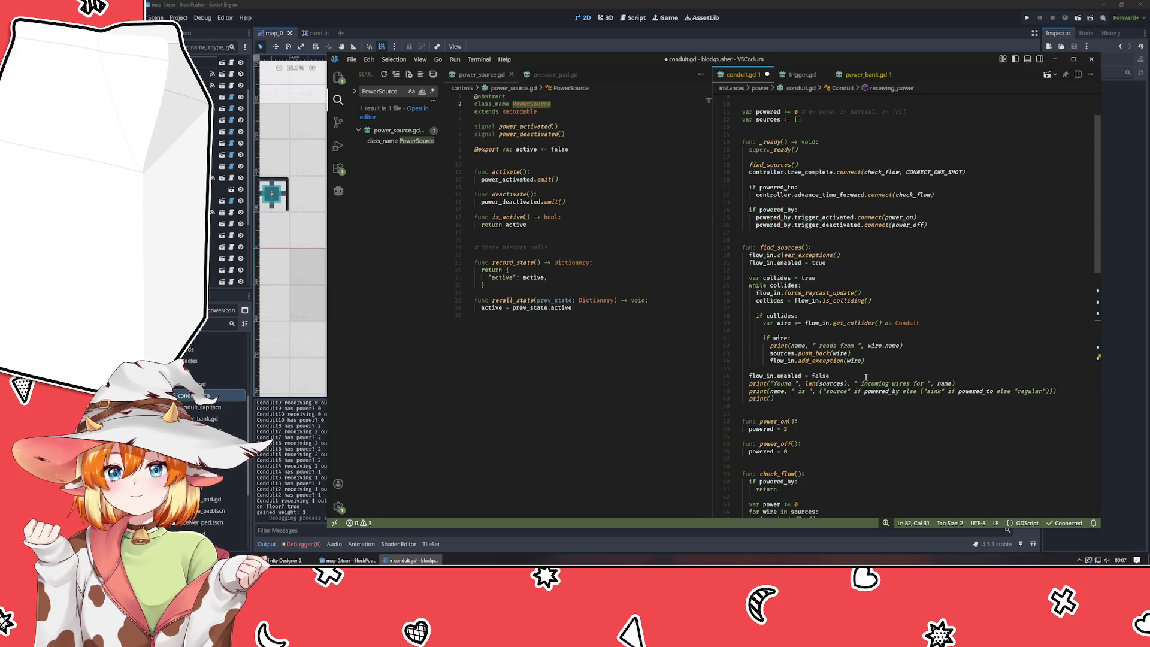
scroll(865, 370, "up", 2)
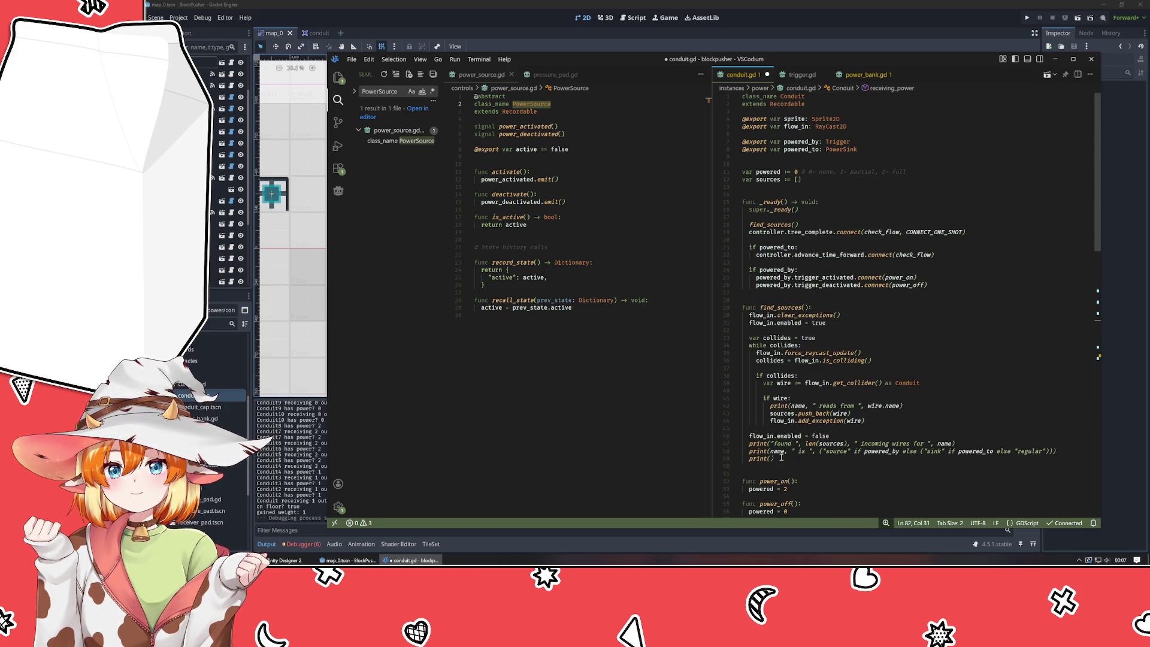
left_click_drag(779, 459, 692, 445)
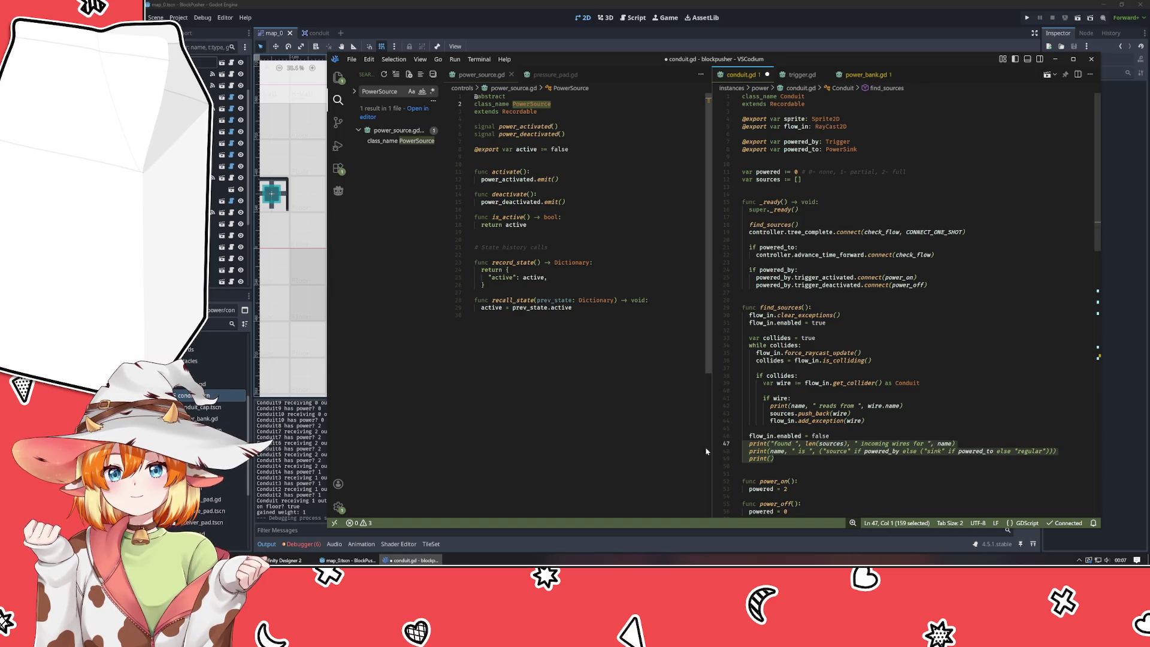
key("BackSpace")
key("BackSpace")
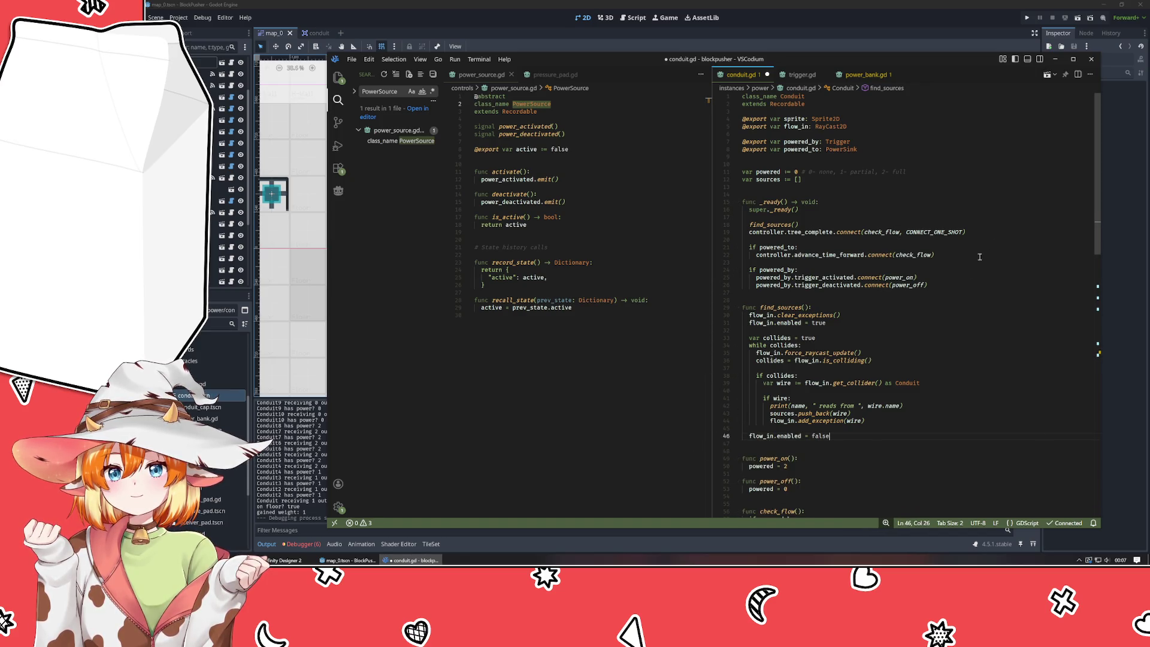
left_click_drag(910, 407, 910, 401)
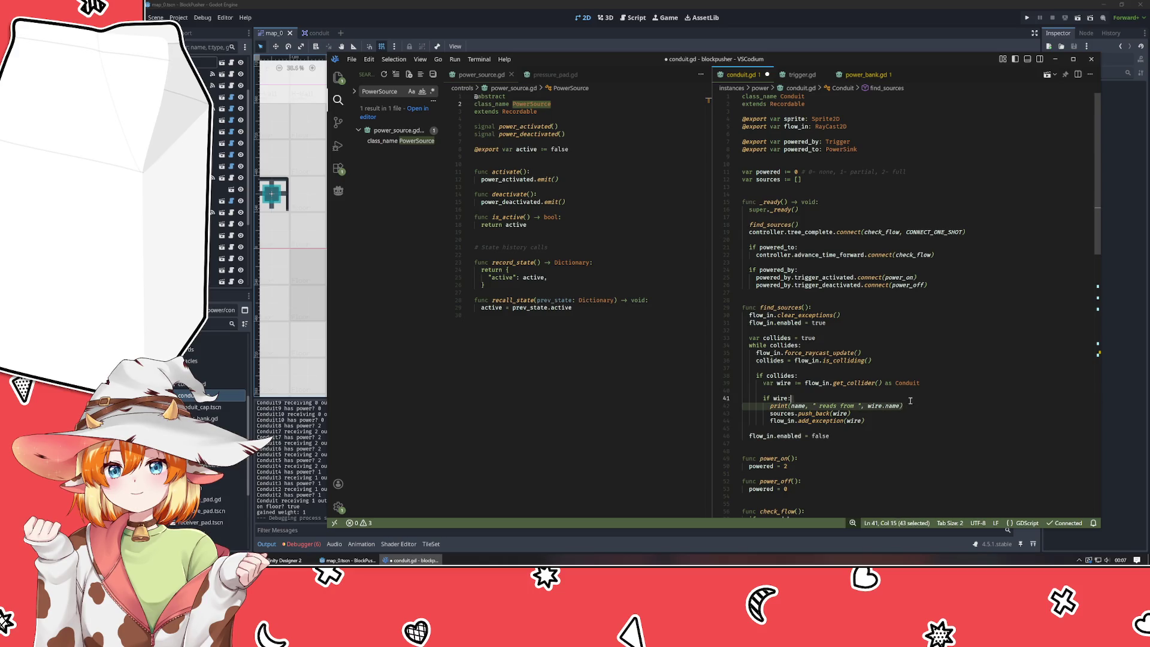
key("BackSpace")
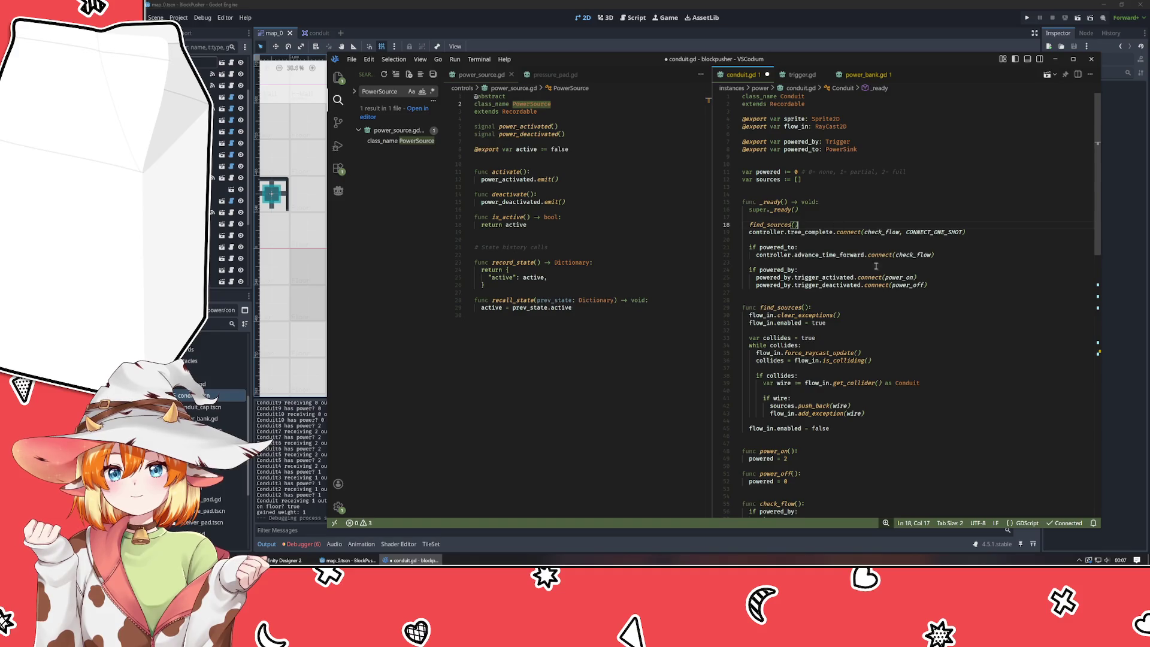
- Put the caret at the end of check_flow in the advance_time_forward.connect call
left_click(901, 255)
scroll(828, 435, "down", 5)
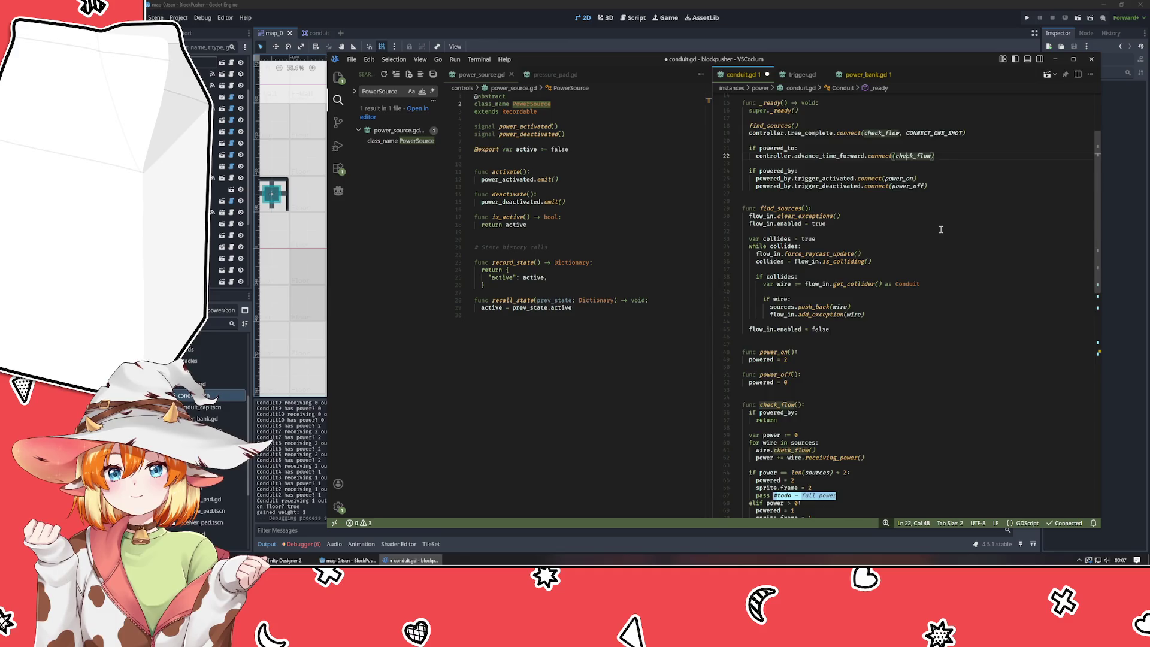
scroll(941, 229, "up", 3)
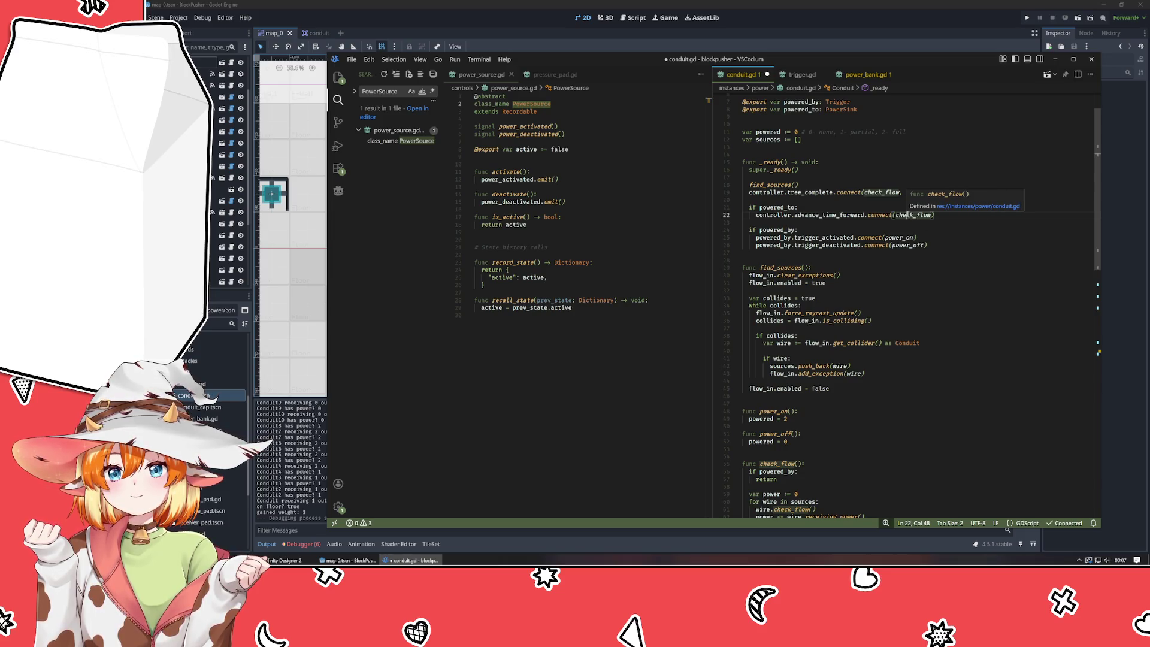
key("ctrl+Right")
- Connect advance_time_forward to check_flow_a and declare func check_flow_a(): below power_off
type("_a")
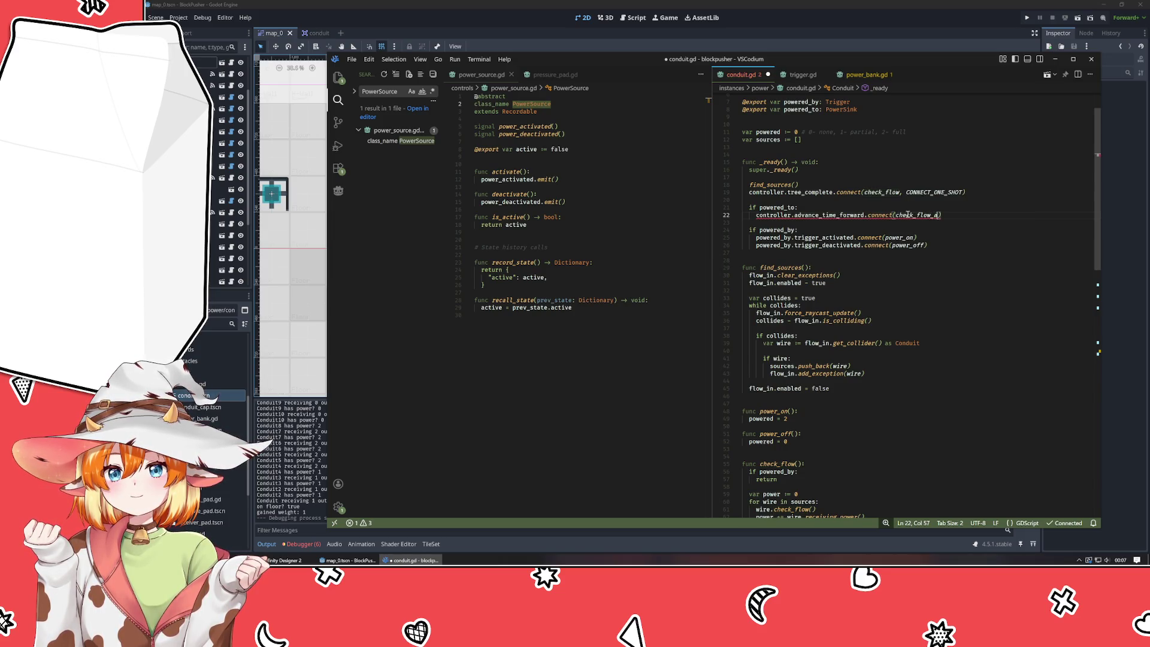
key("ctrl+shift+Left")
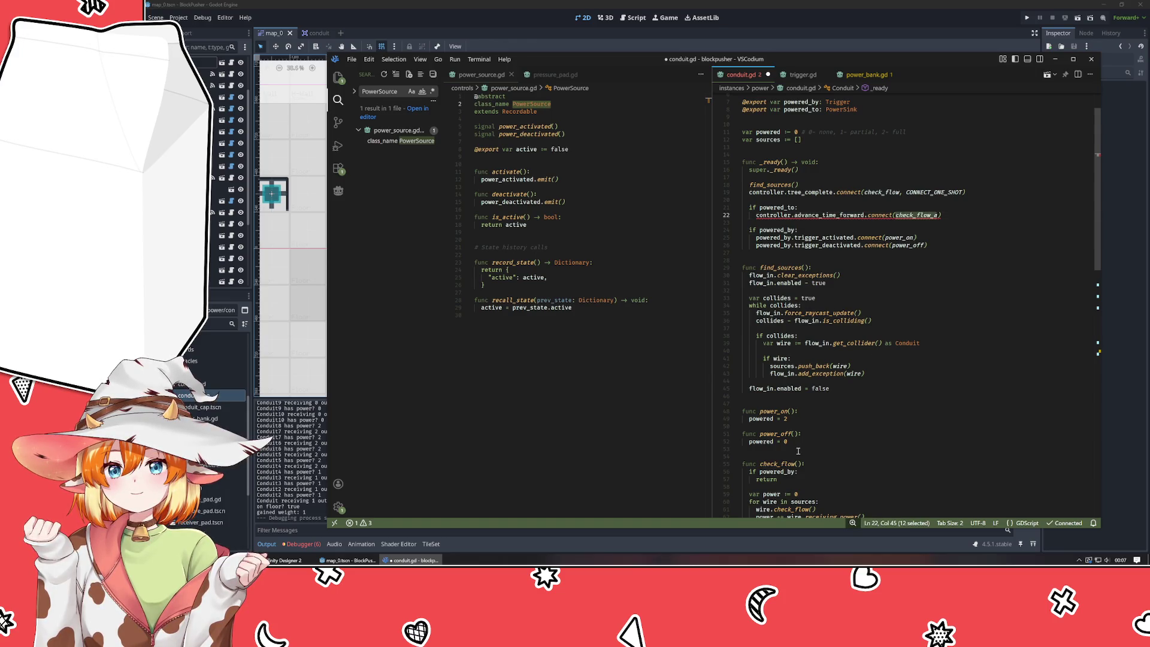
left_click(872, 450)
key("Return")
type("func")
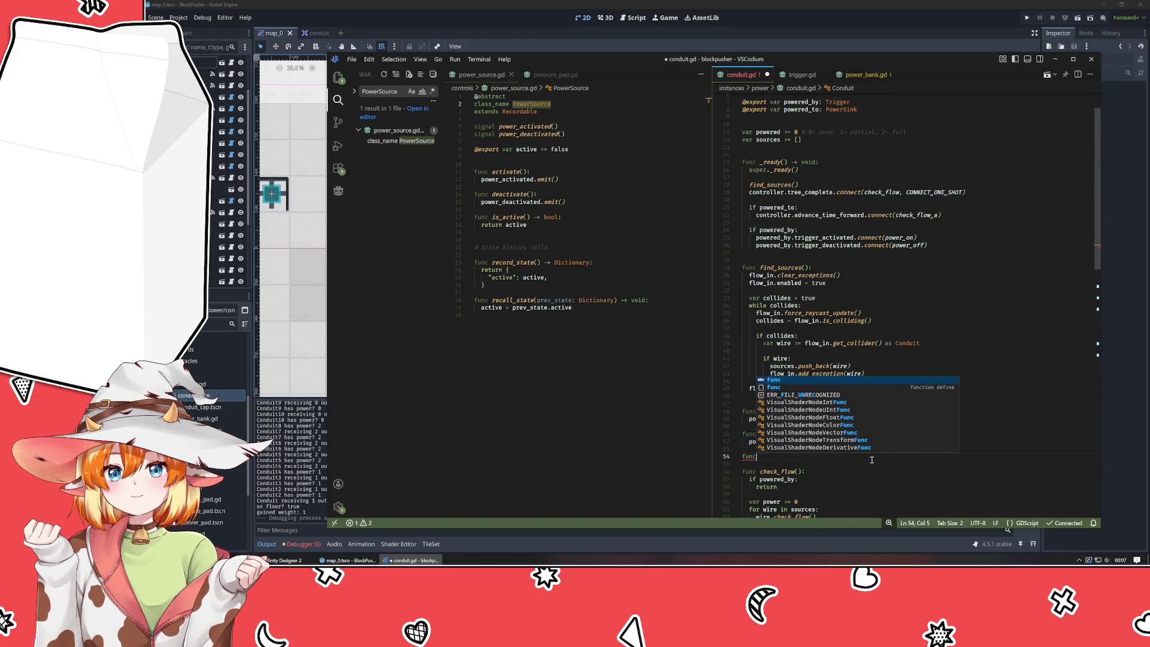
type(" check_flow_a():")
key("Return")
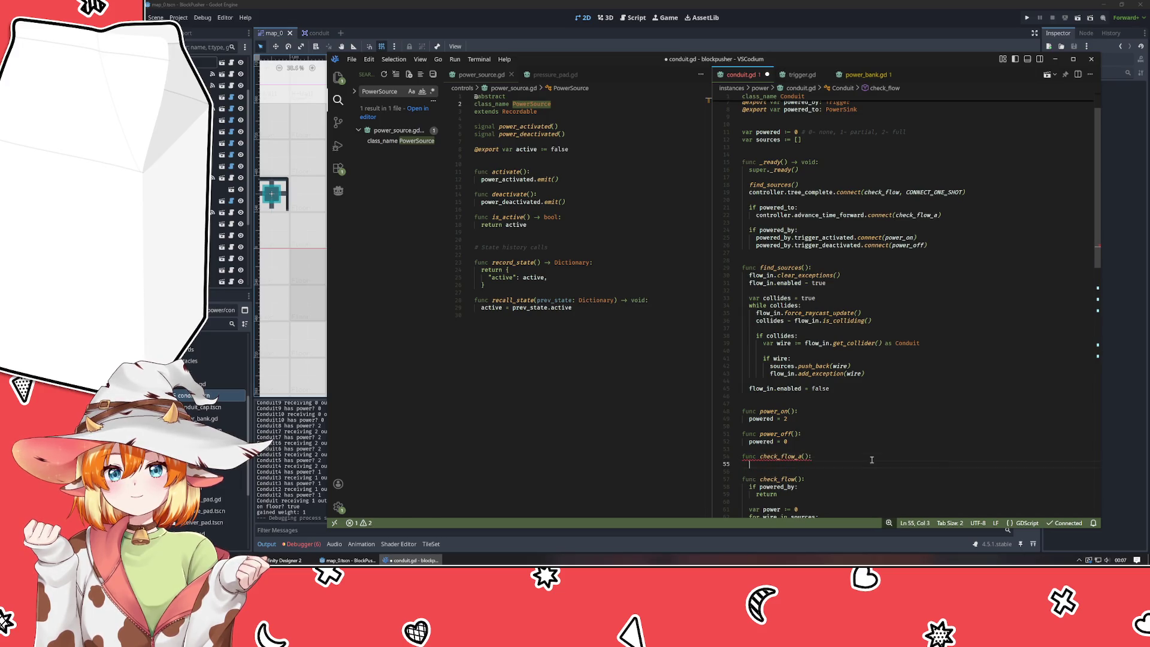
- Give check_flow_a a print("starting sink power check") and a check_flow() call, then save conduit.gd
type("print")
key("Return")
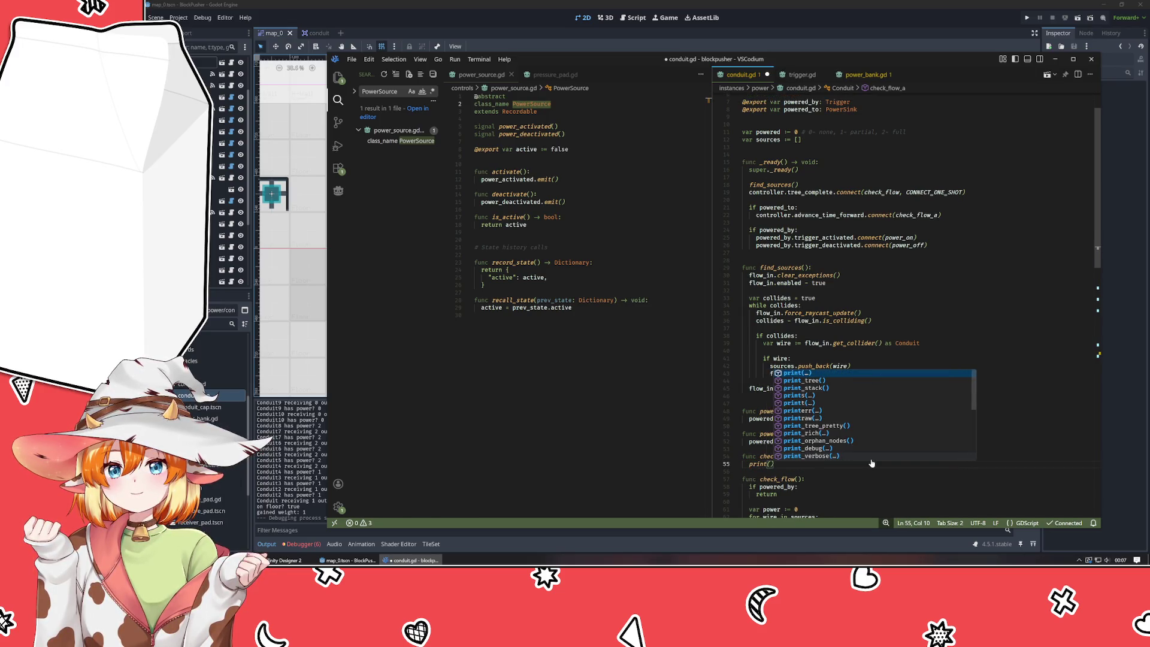
type("\"starting")
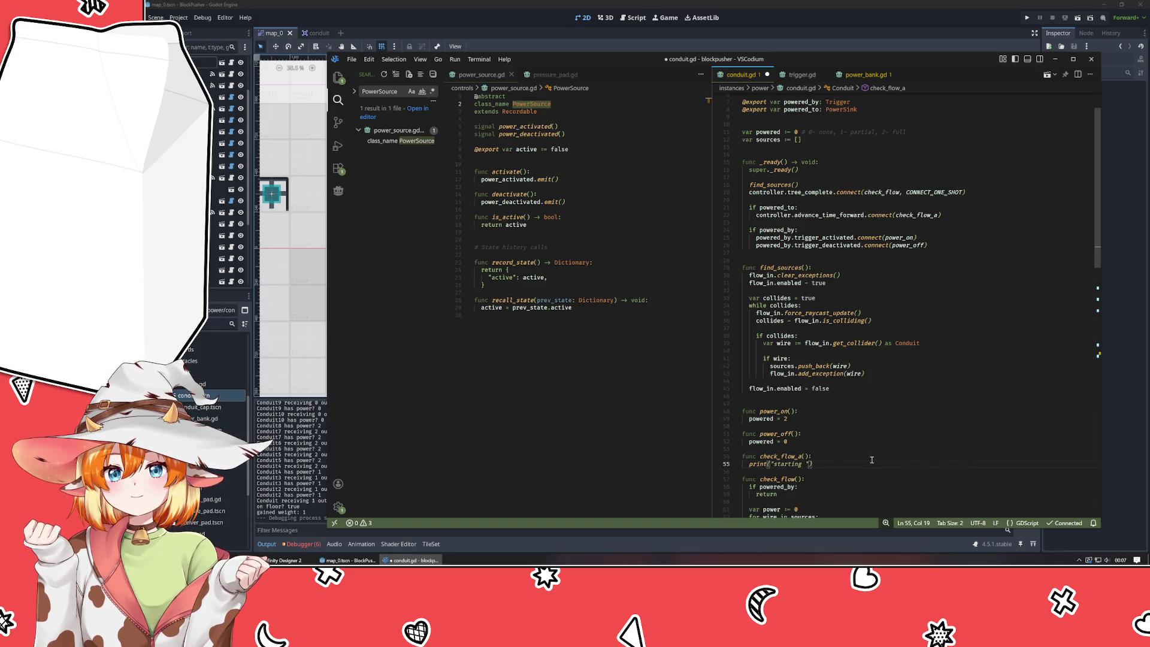
type(" sink check")
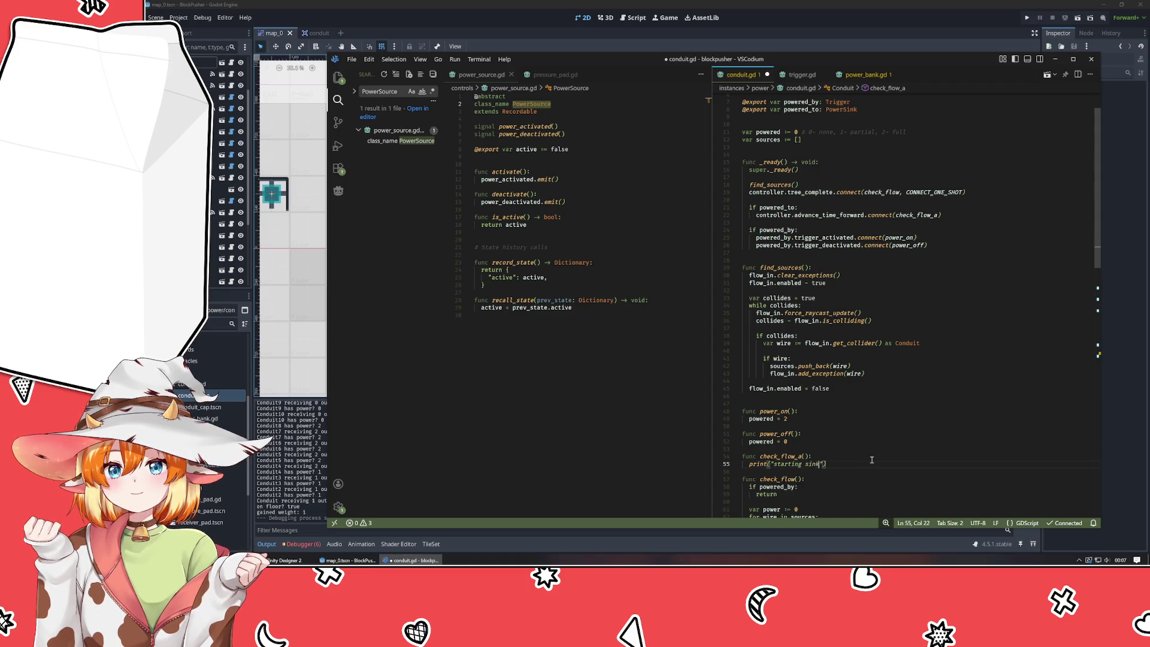
key("ctrl+Left")
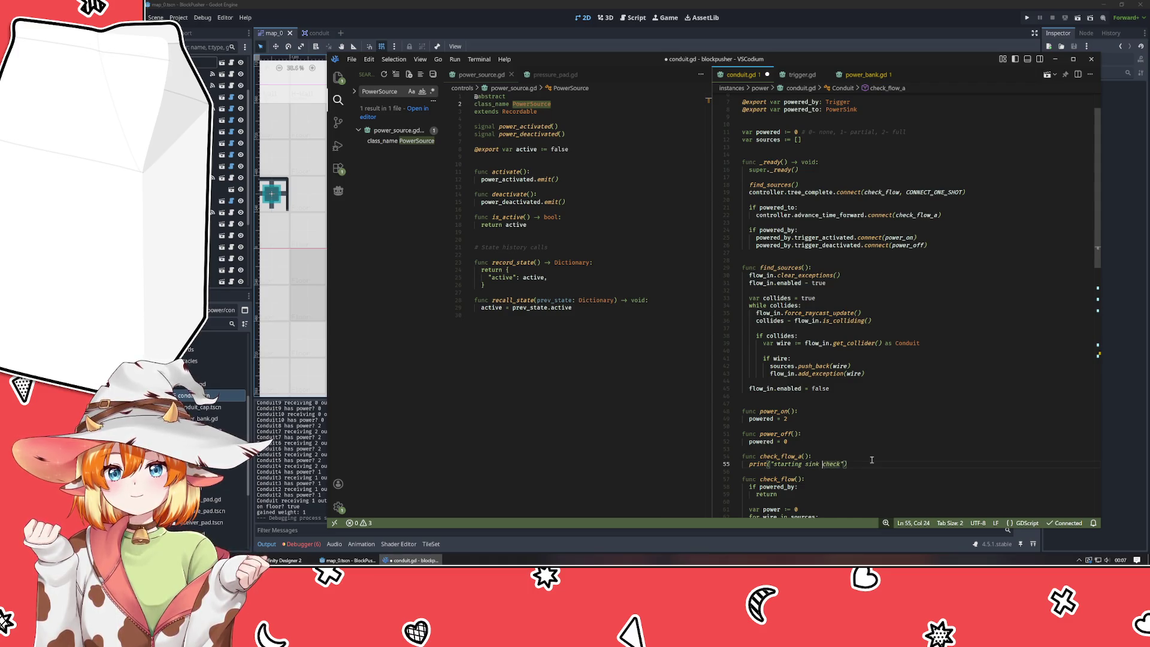
type("power")
key("End")
key("Return")
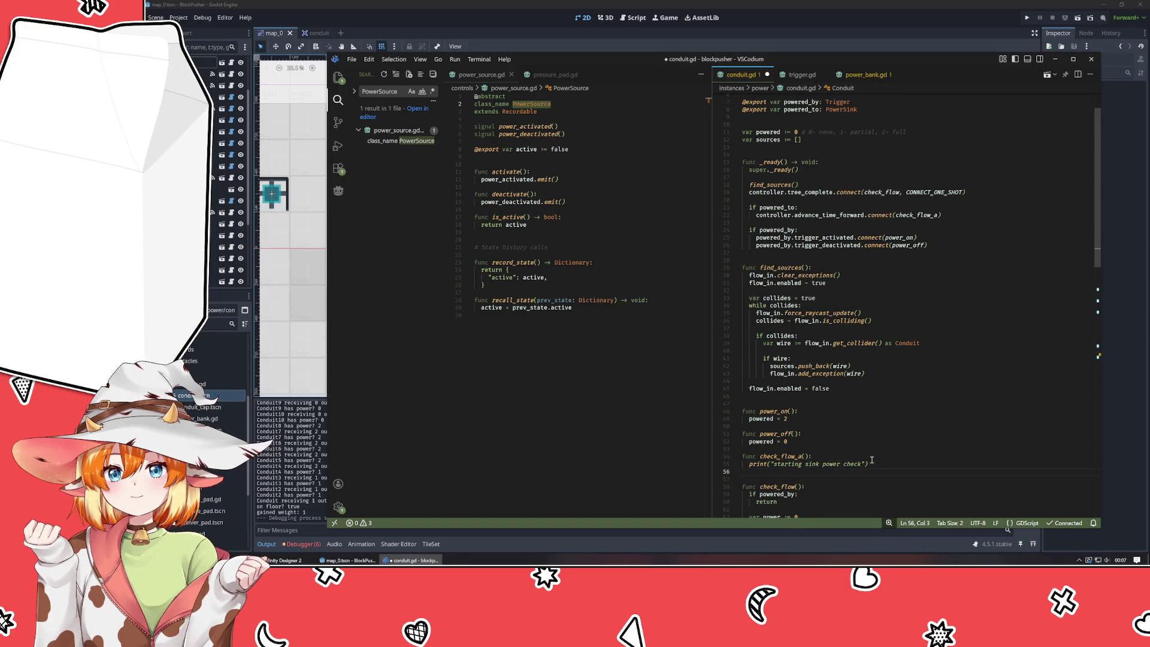
type("check_flow()")
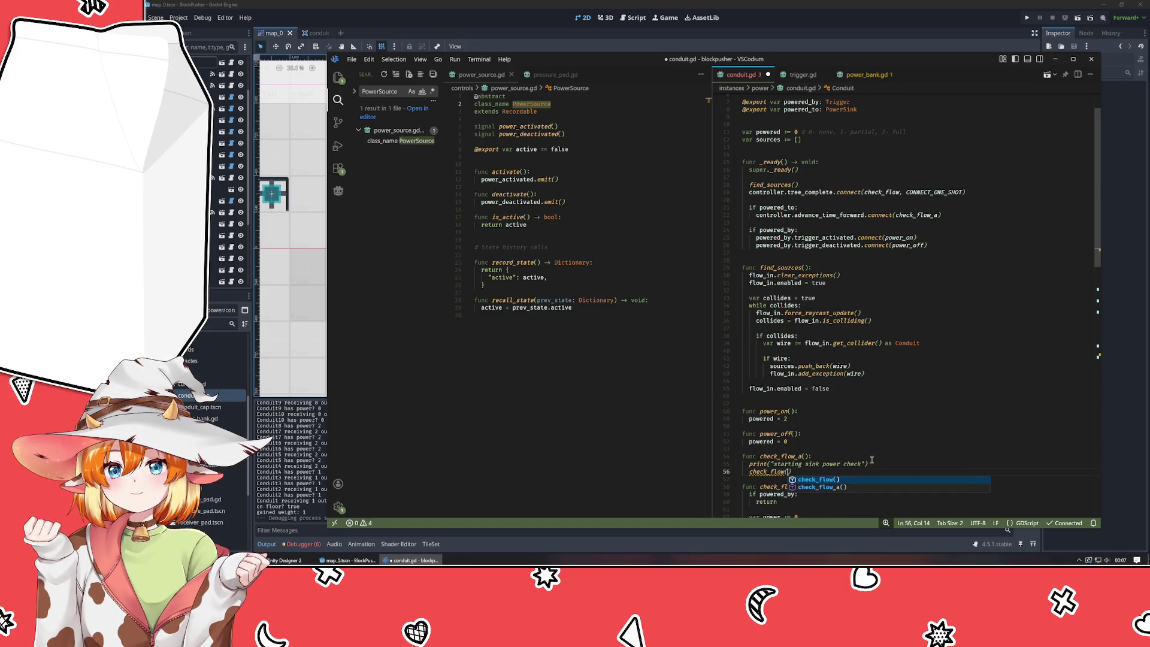
key("ctrl+s")
left_click(826, 46)
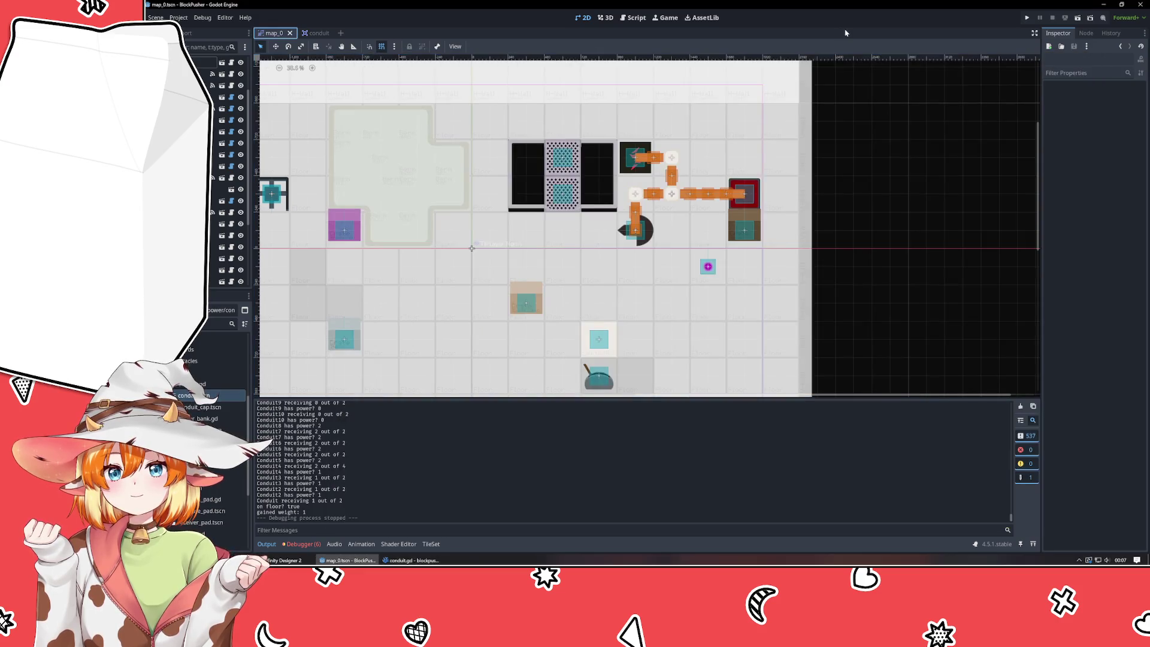
- Run the game with F5, push the crate up onto the red pad to power the conduits, then stop it
key("F5")
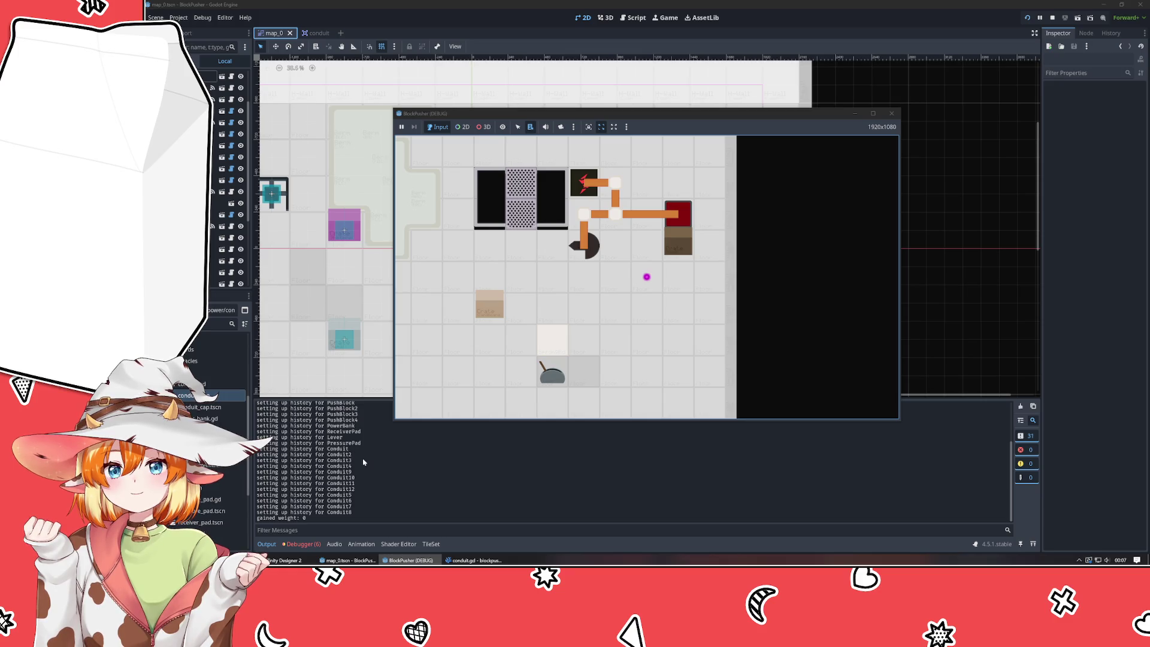
scroll(364, 463, "up", 5)
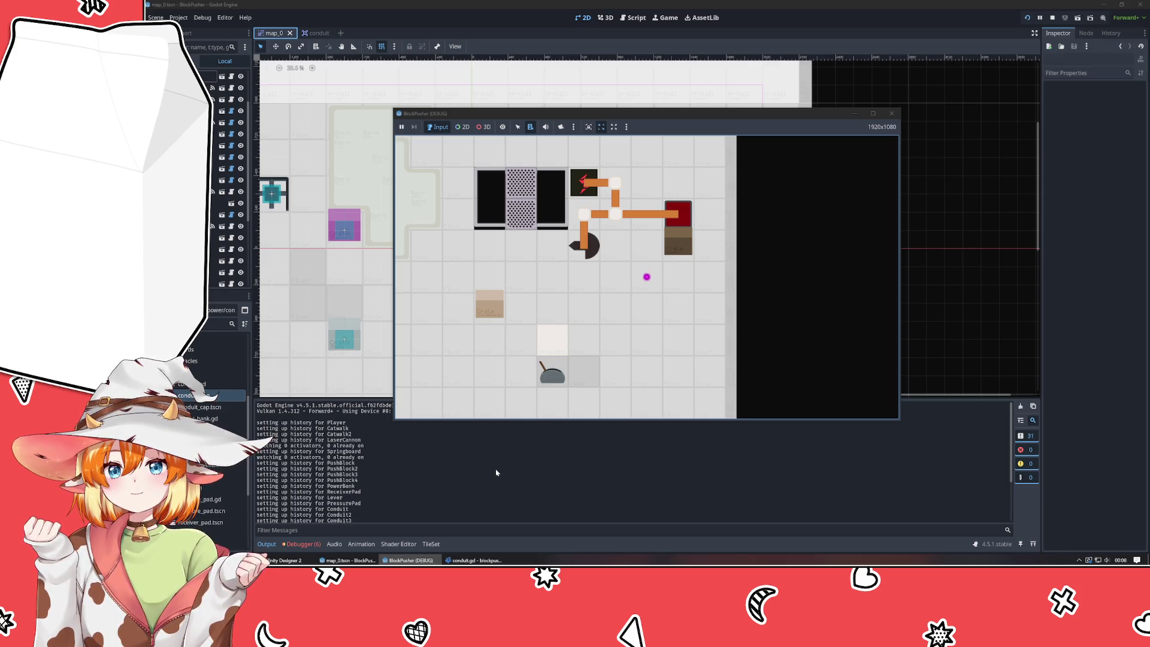
scroll(496, 472, "down", 4)
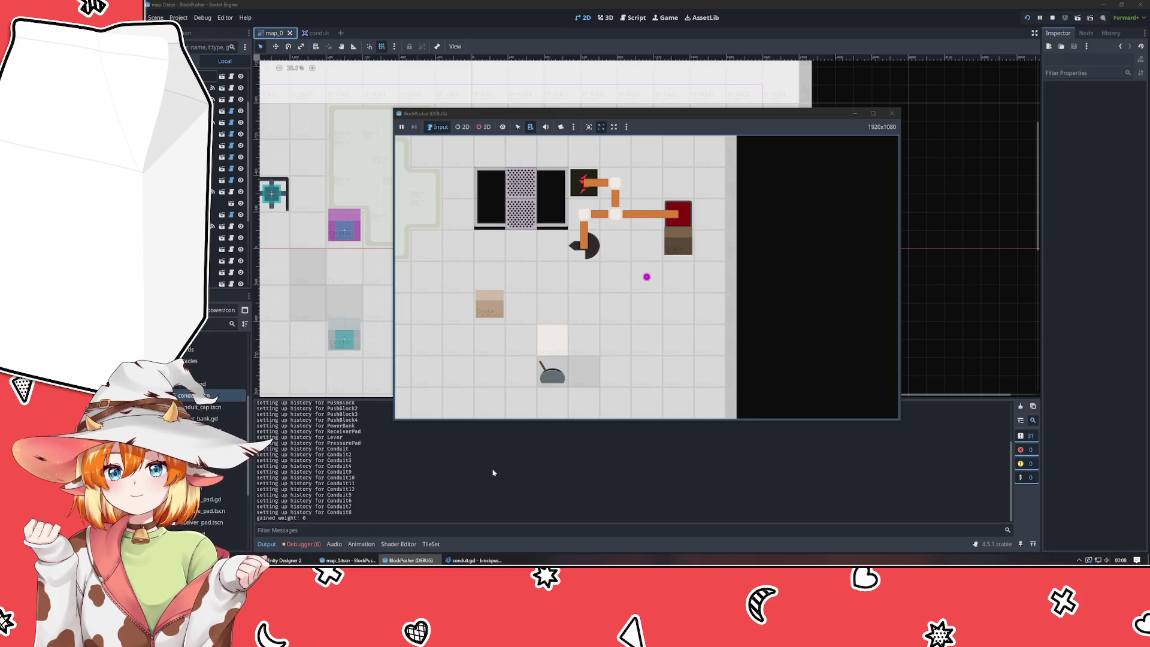
key("Right")
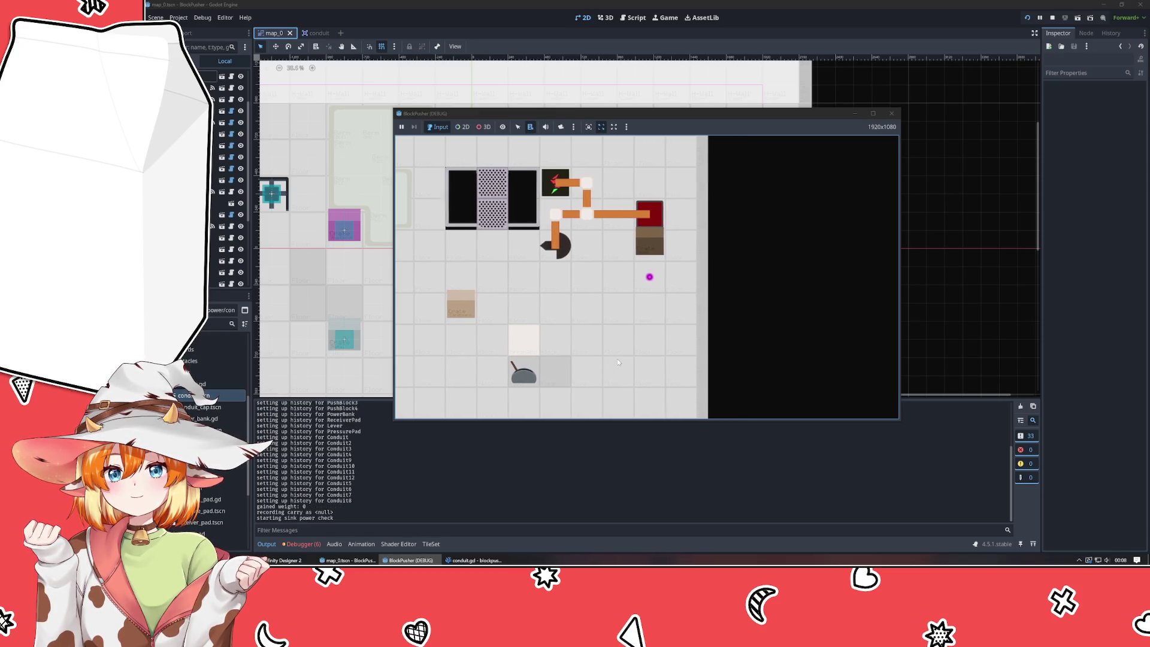
key("Right")
key("Left")
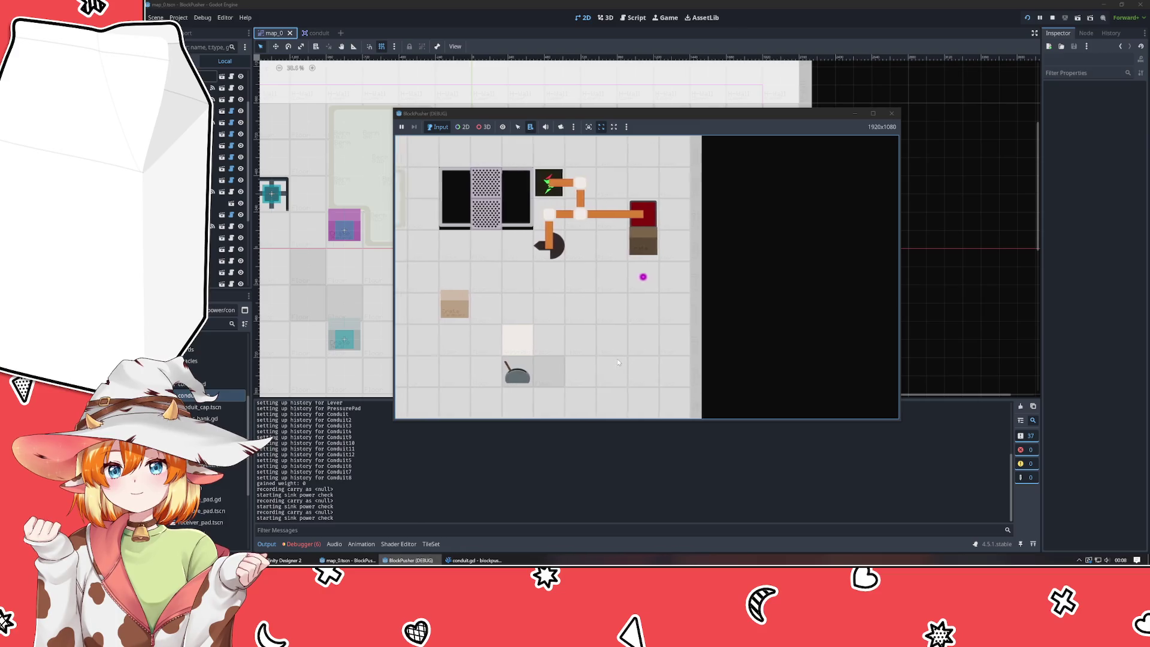
key("Up")
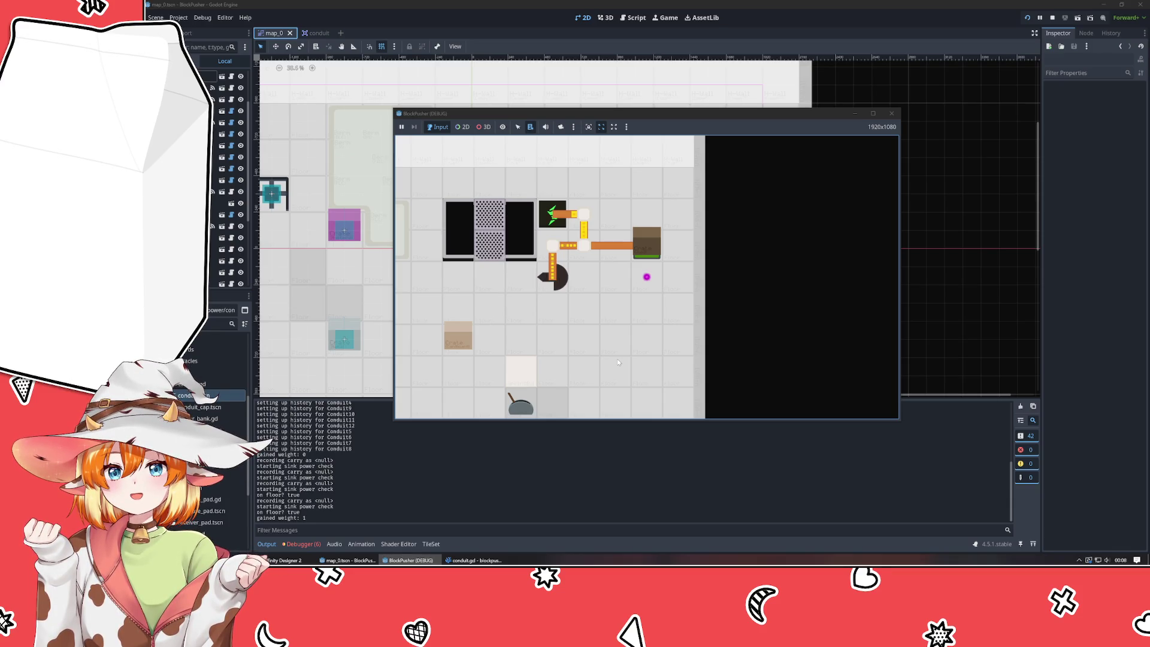
key("Up")
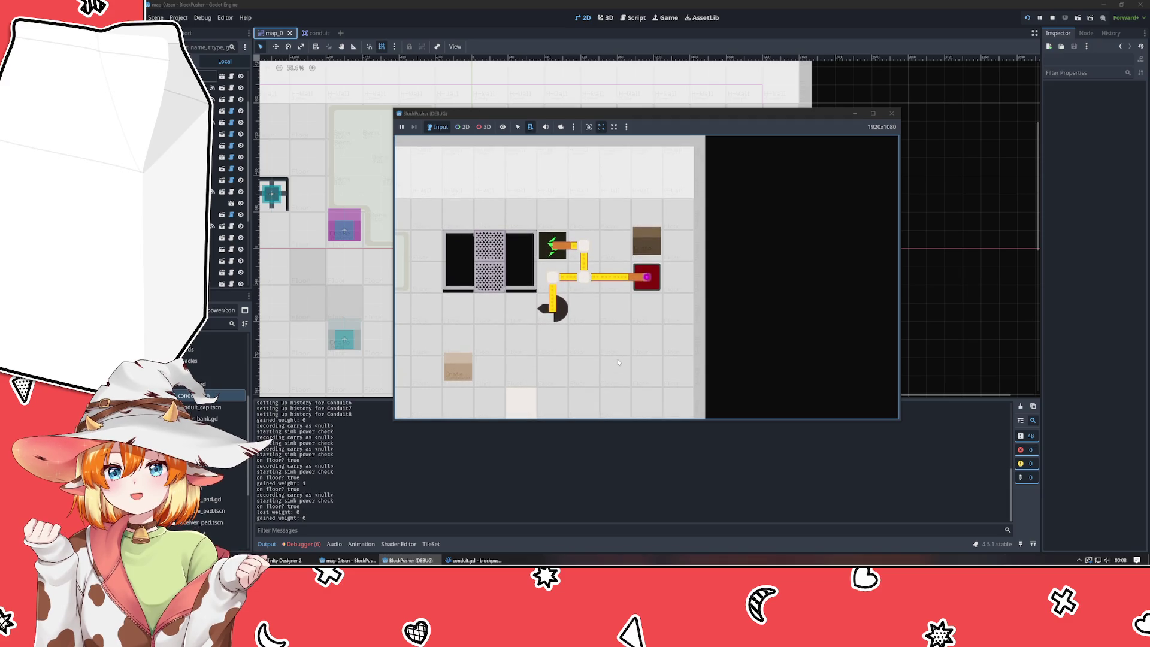
key("Up")
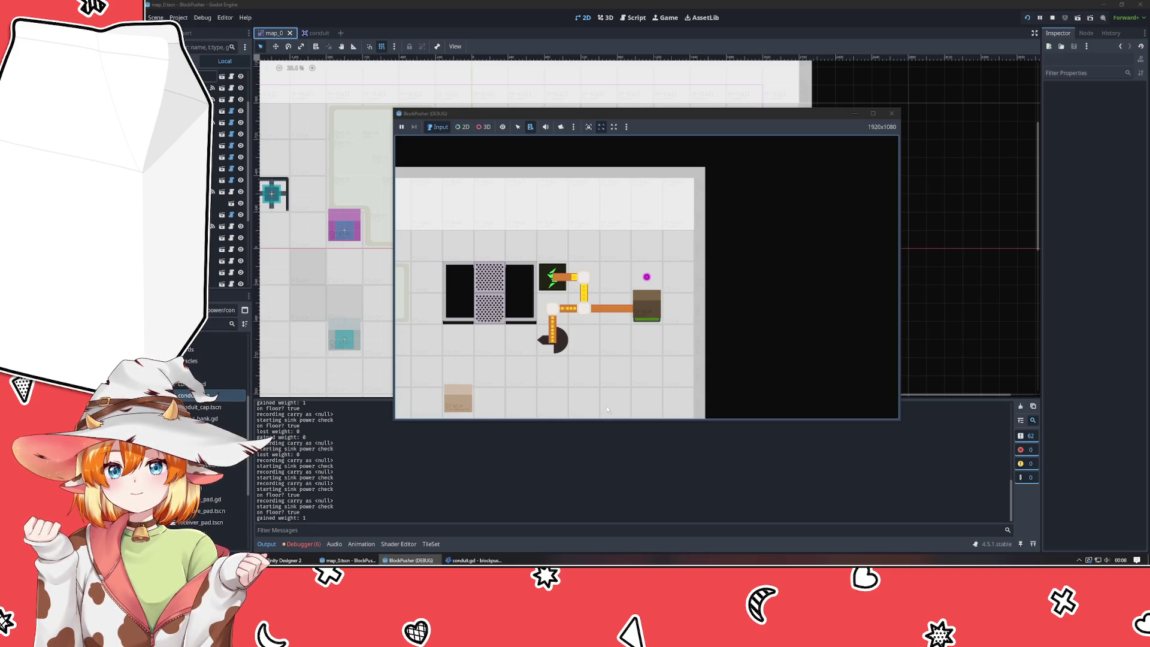
left_click(891, 114)
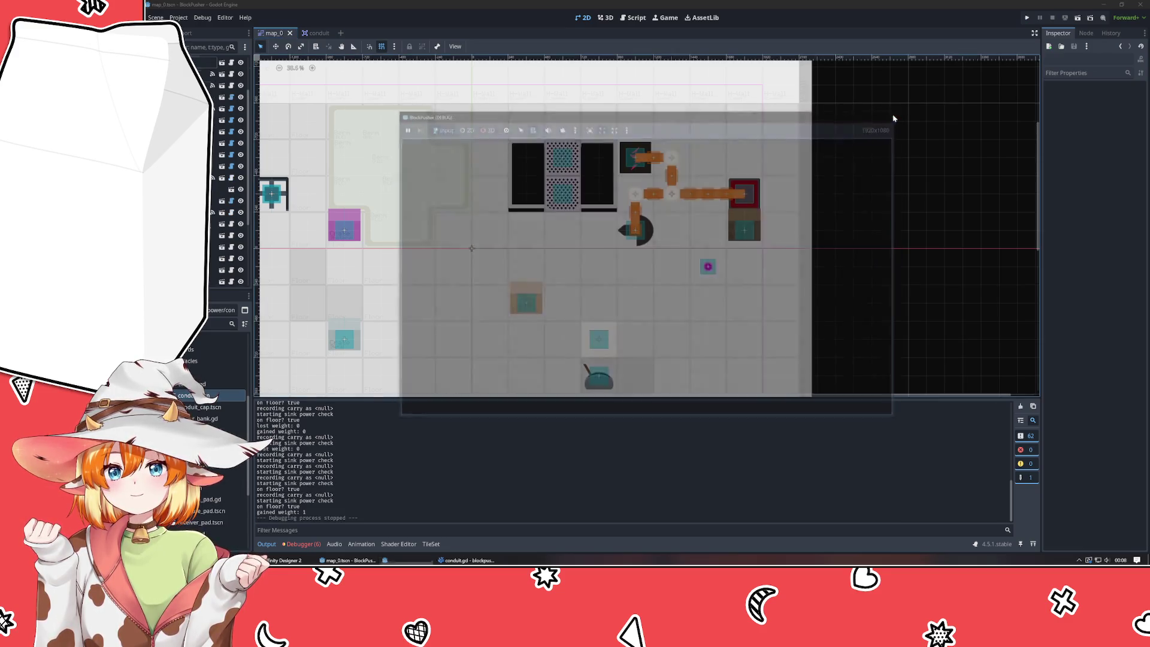
- Switch back to VSCodium and focus the conduit.gd and power_source.gd editors
left_click(599, 376)
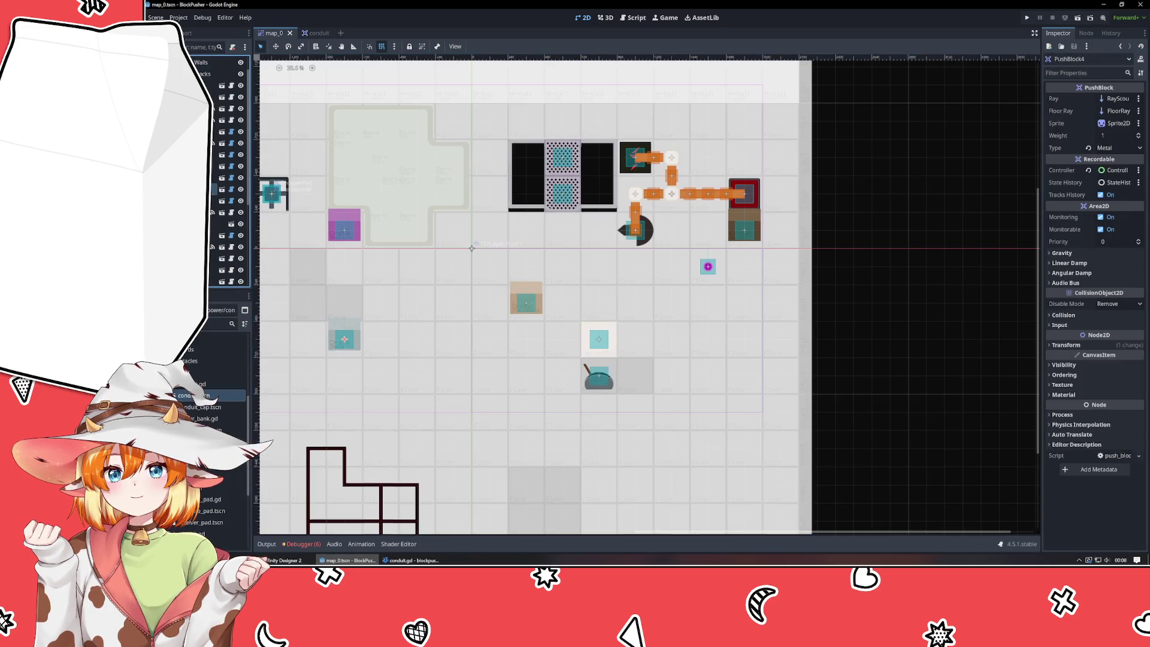
left_click(406, 559)
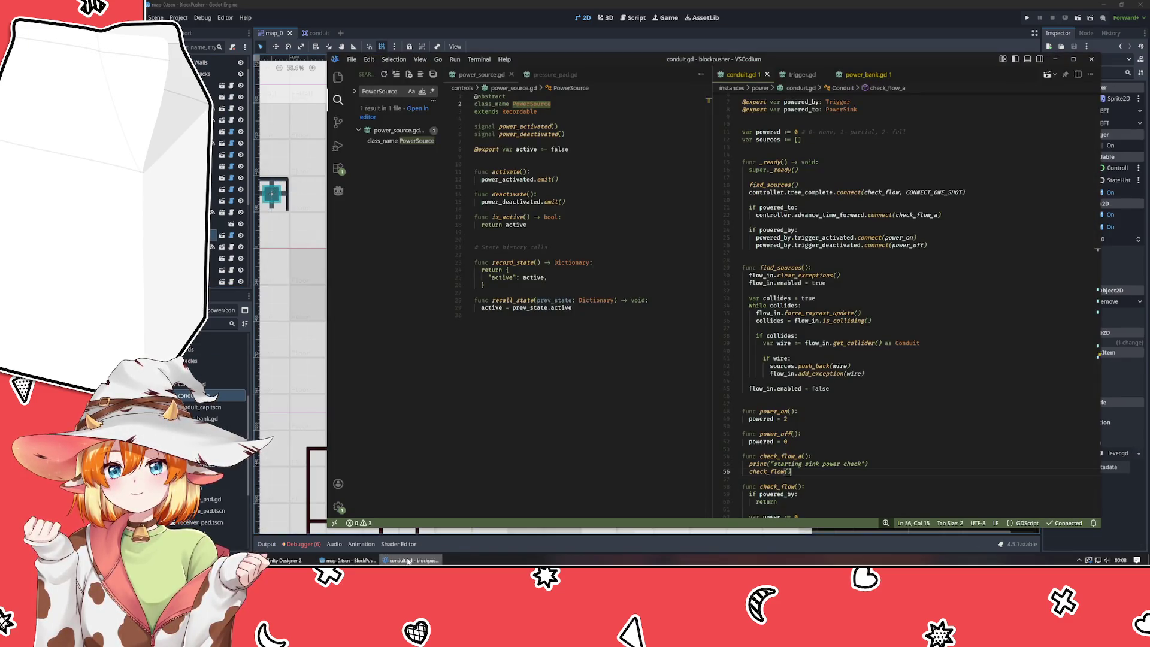
left_click(845, 260)
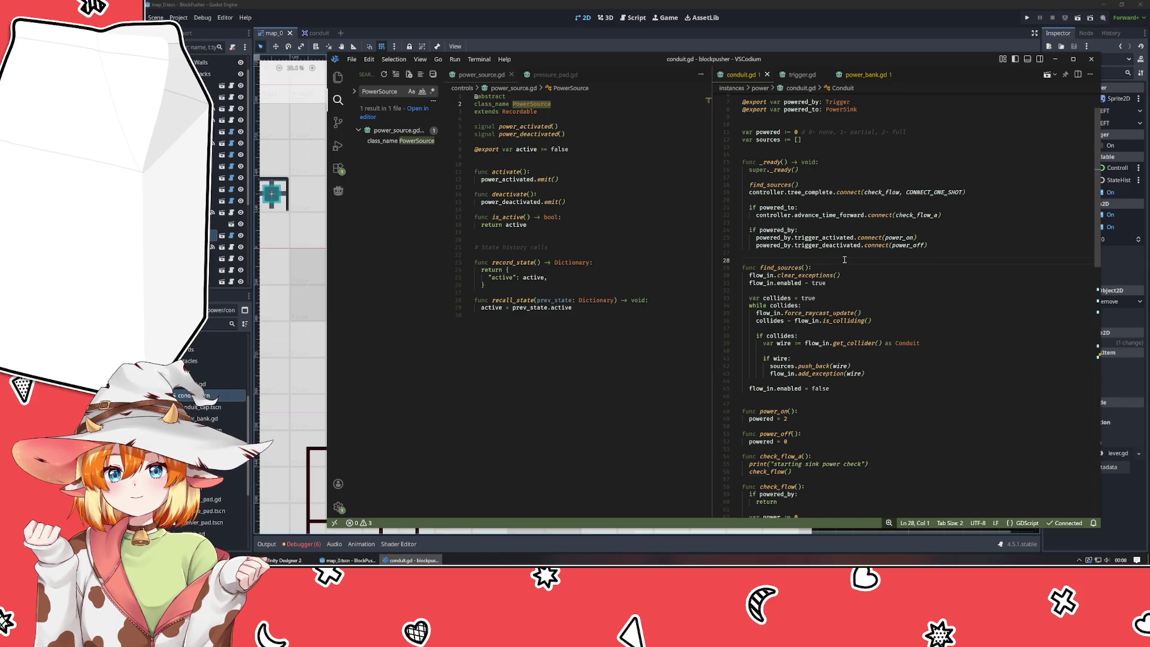
left_click(585, 163)
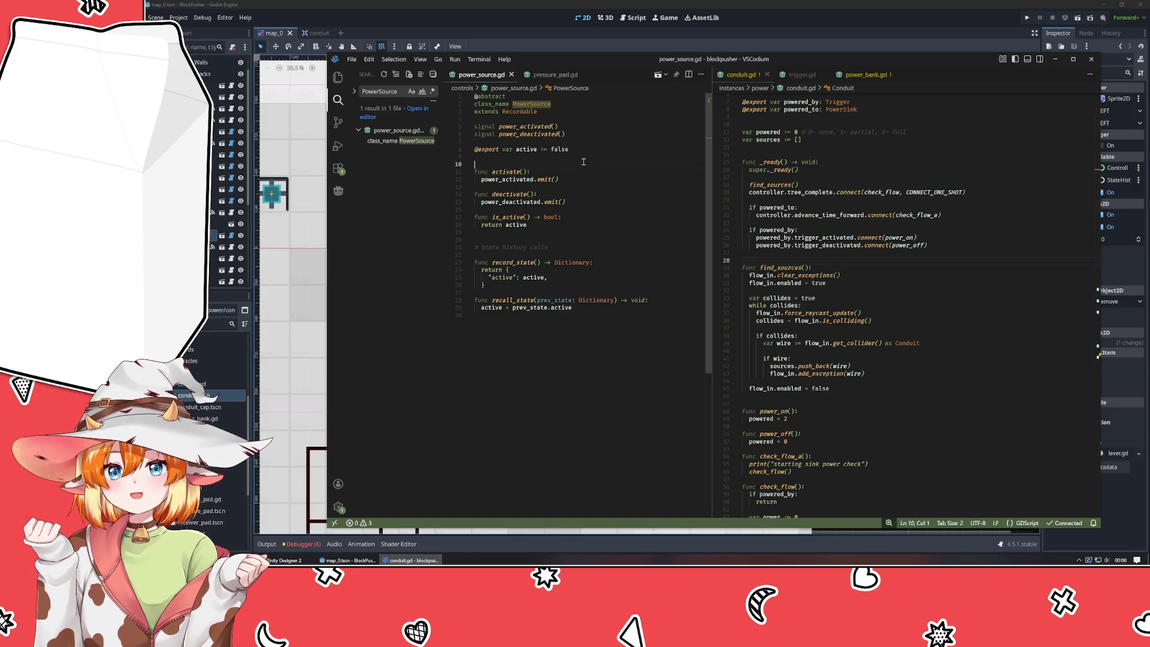
- Open controls/controller.gd from the Explorer and scroll to record_all_history's advance_time_forward emit
left_click(338, 78)
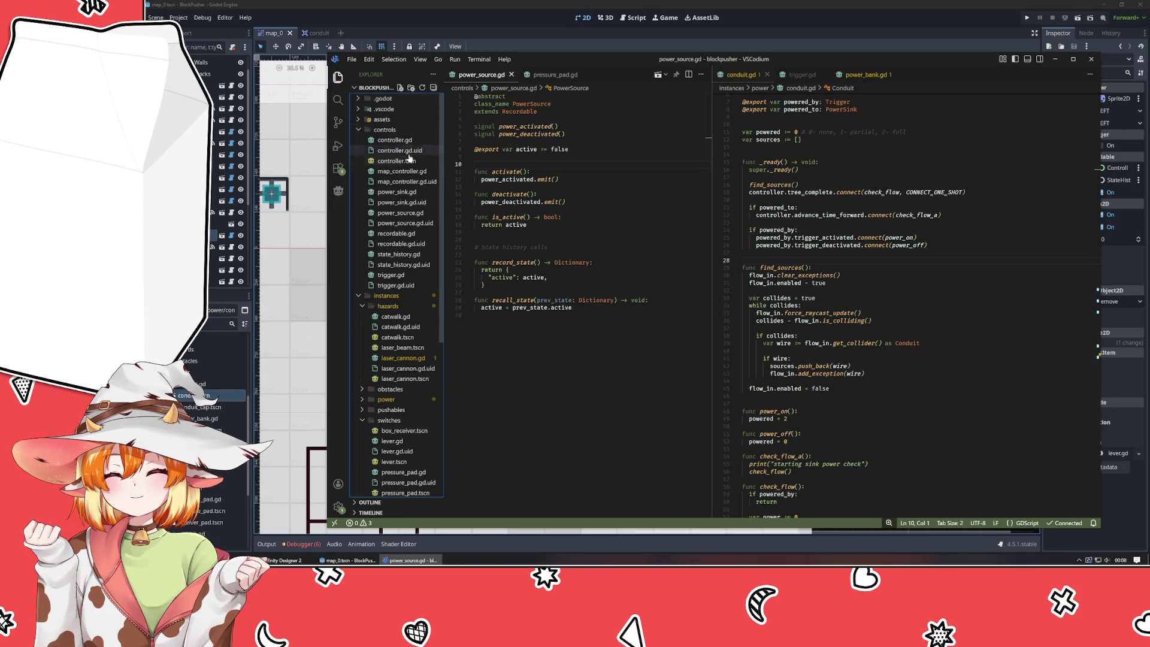
left_click(394, 141)
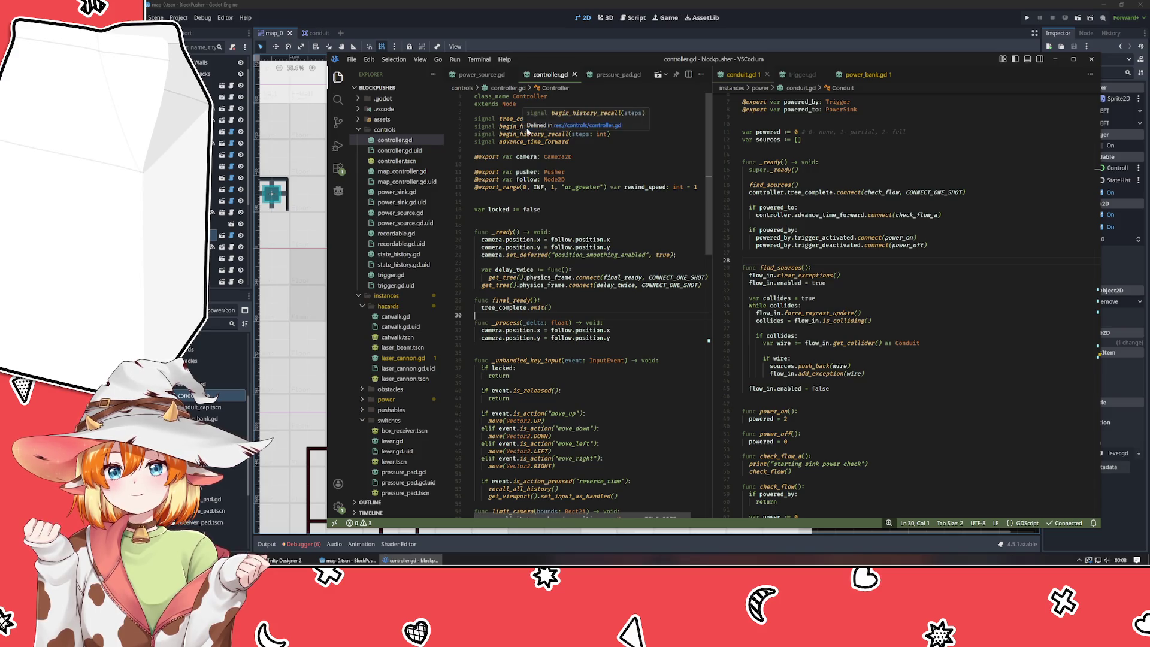
left_click(506, 127)
left_click(523, 142)
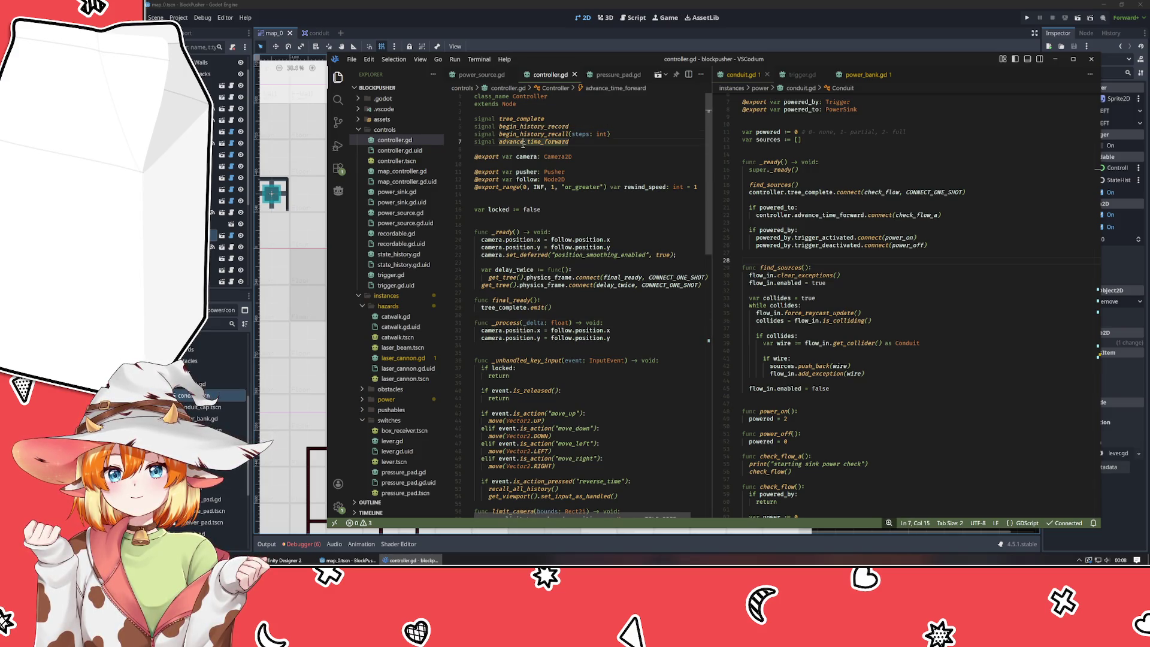
scroll(625, 190, "down", 1)
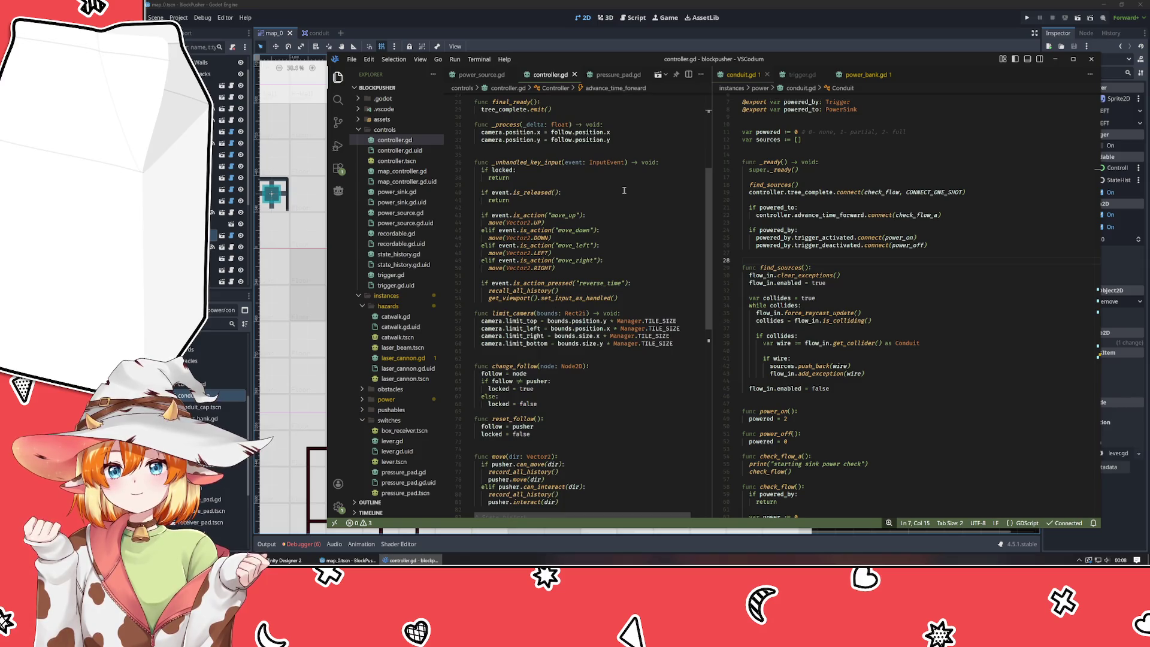
scroll(624, 191, "down", 5)
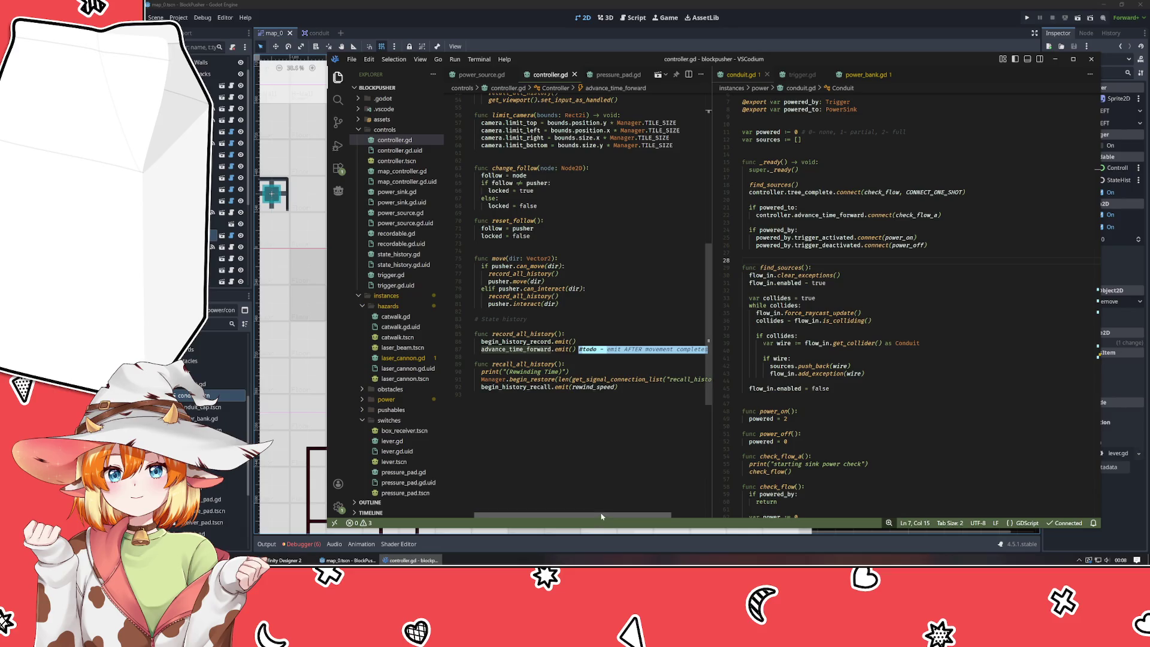
left_click_drag(602, 516, 634, 516)
scroll(634, 516, "left", 2)
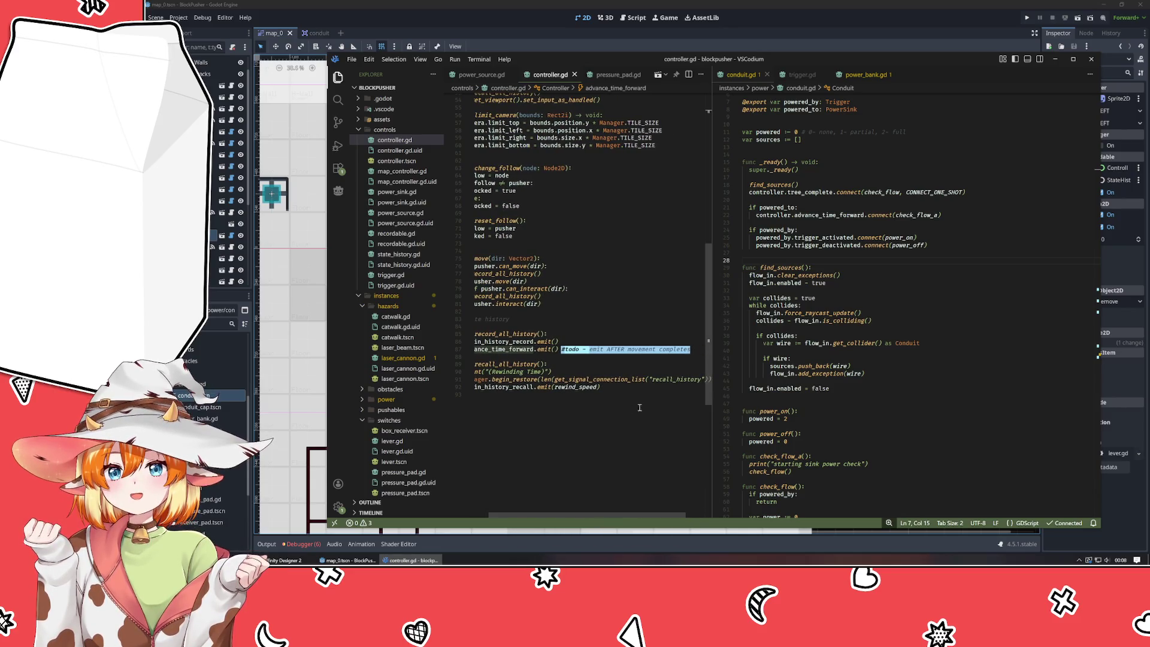
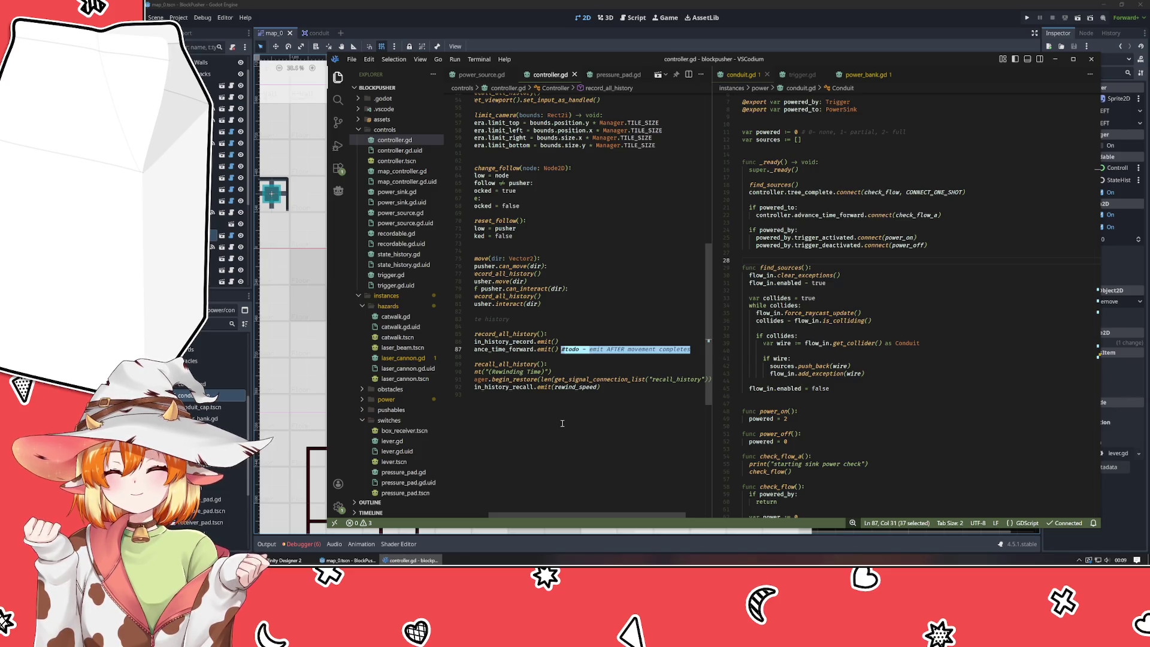
- Clear the todo selection, highlight record_all_history uses, and place the caret after the move() signature
left_click(591, 426)
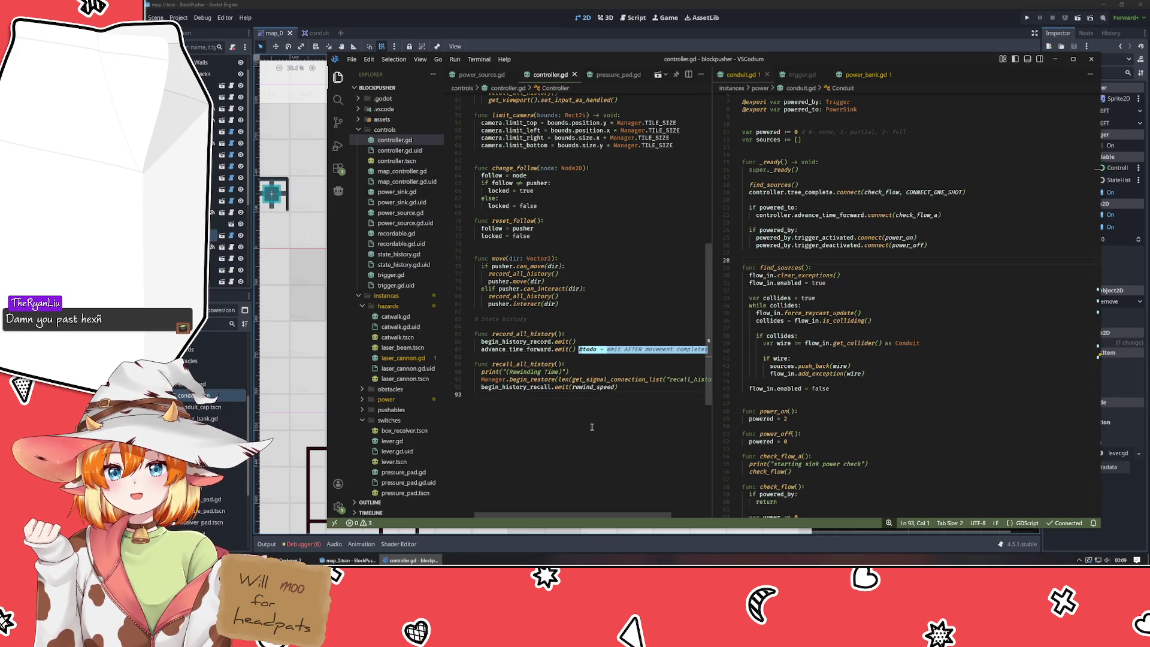
left_click(522, 337)
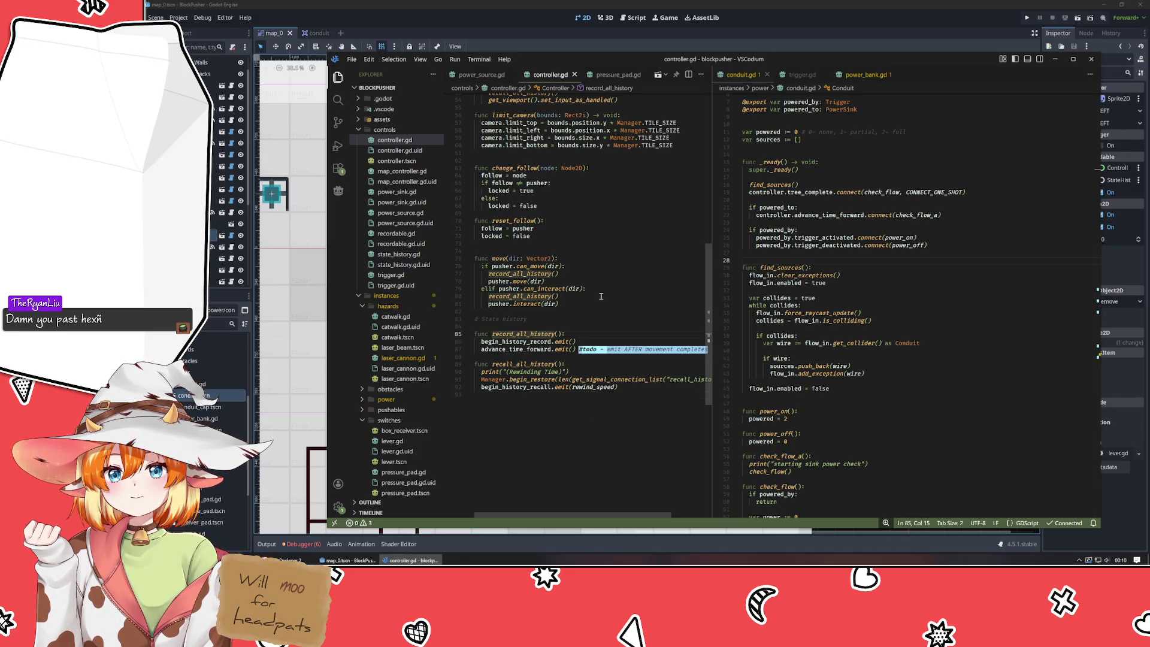
scroll(507, 298, "up", 2)
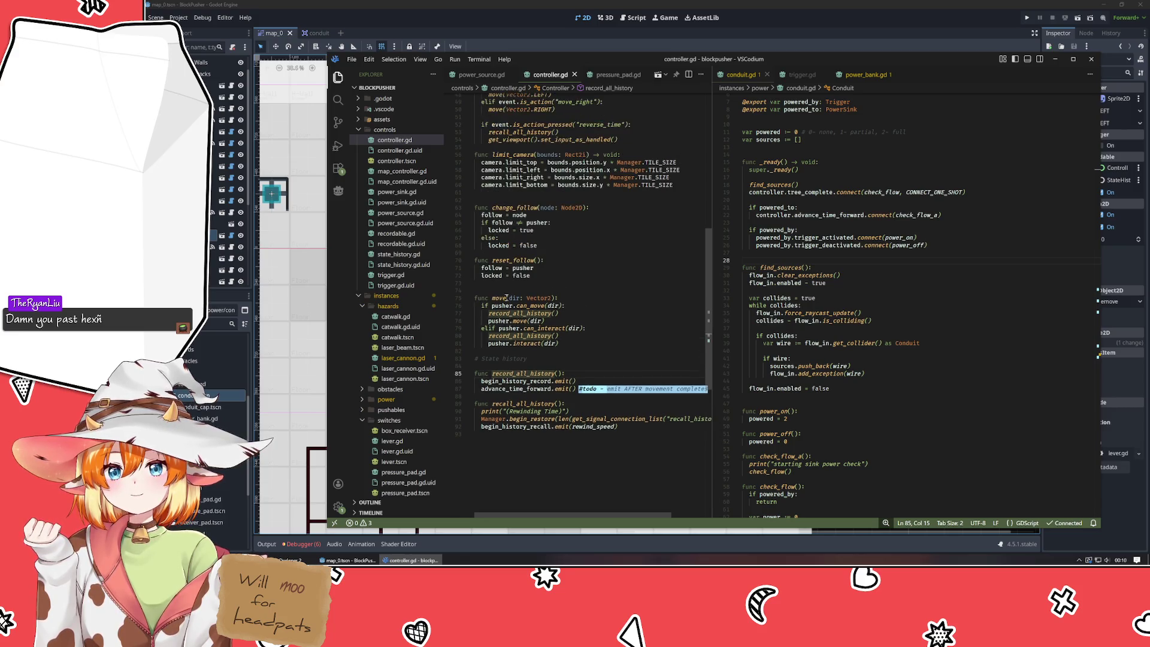
scroll(507, 298, "up", 3)
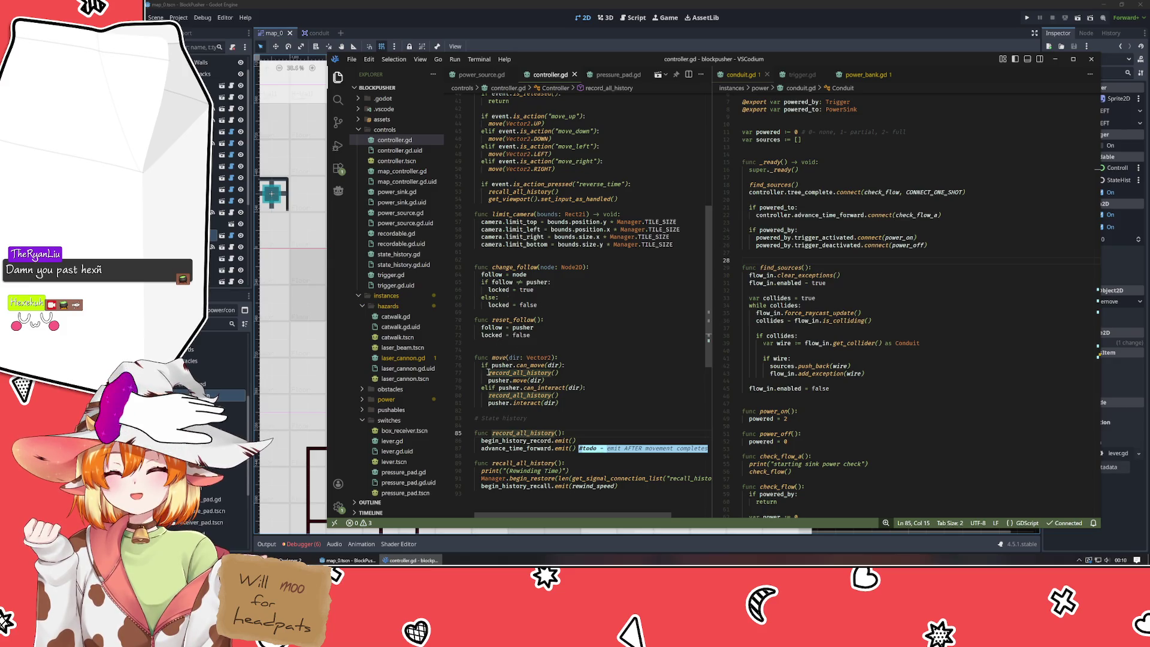
mouse_move(528, 391)
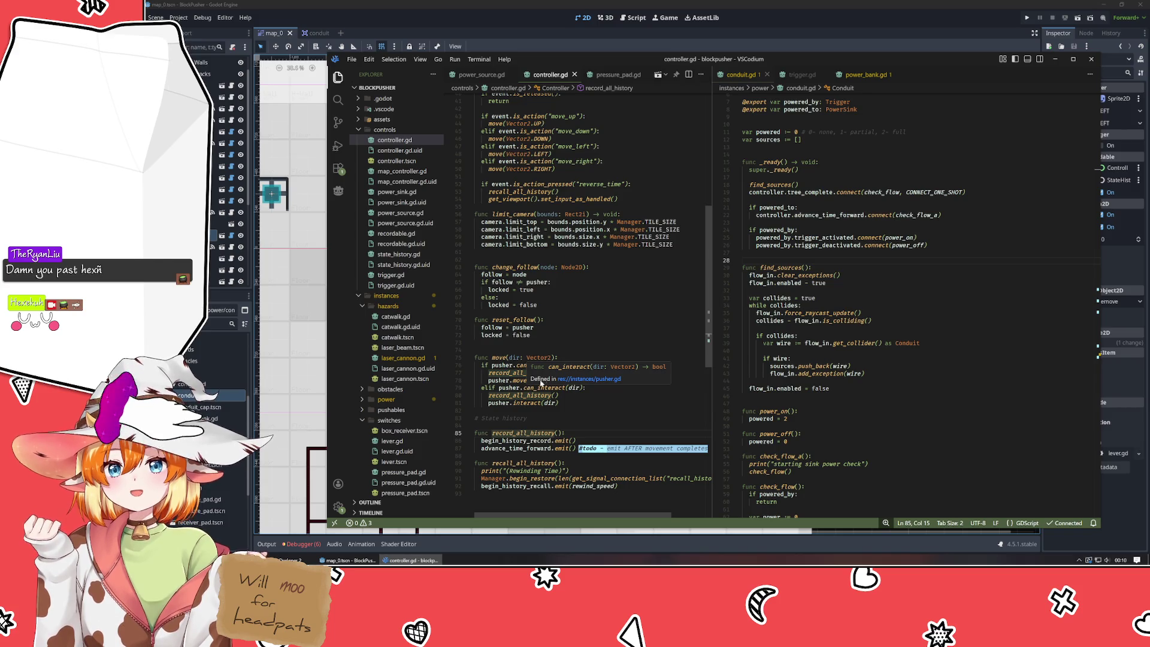
scroll(568, 351, "up", 12)
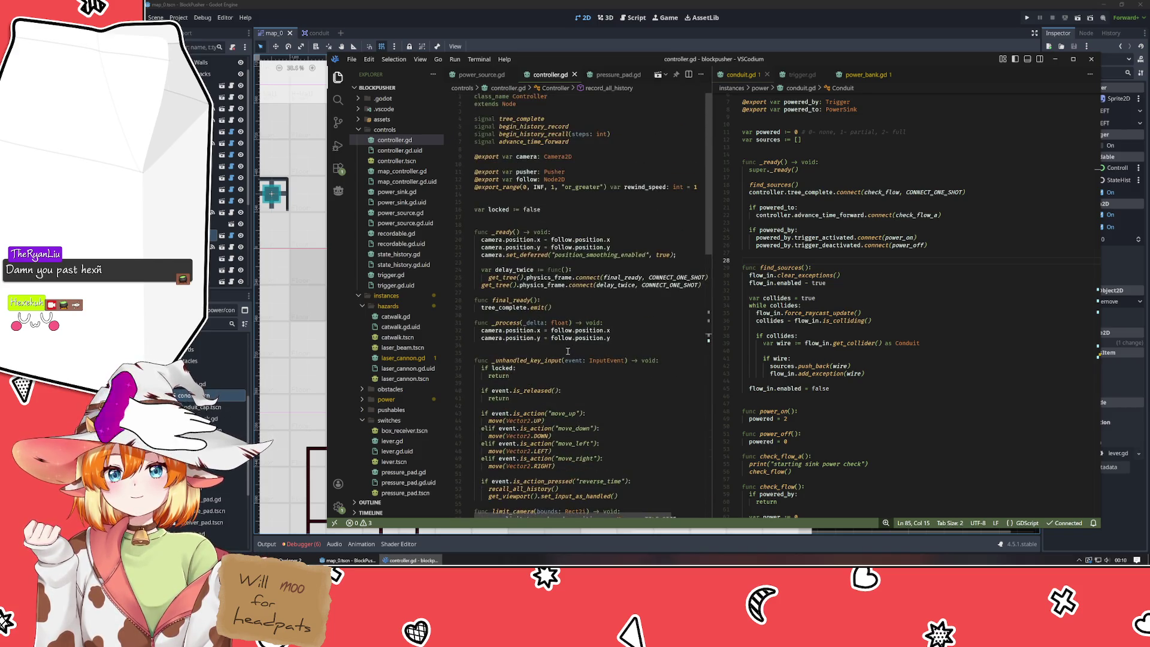
scroll(568, 352, "down", 15)
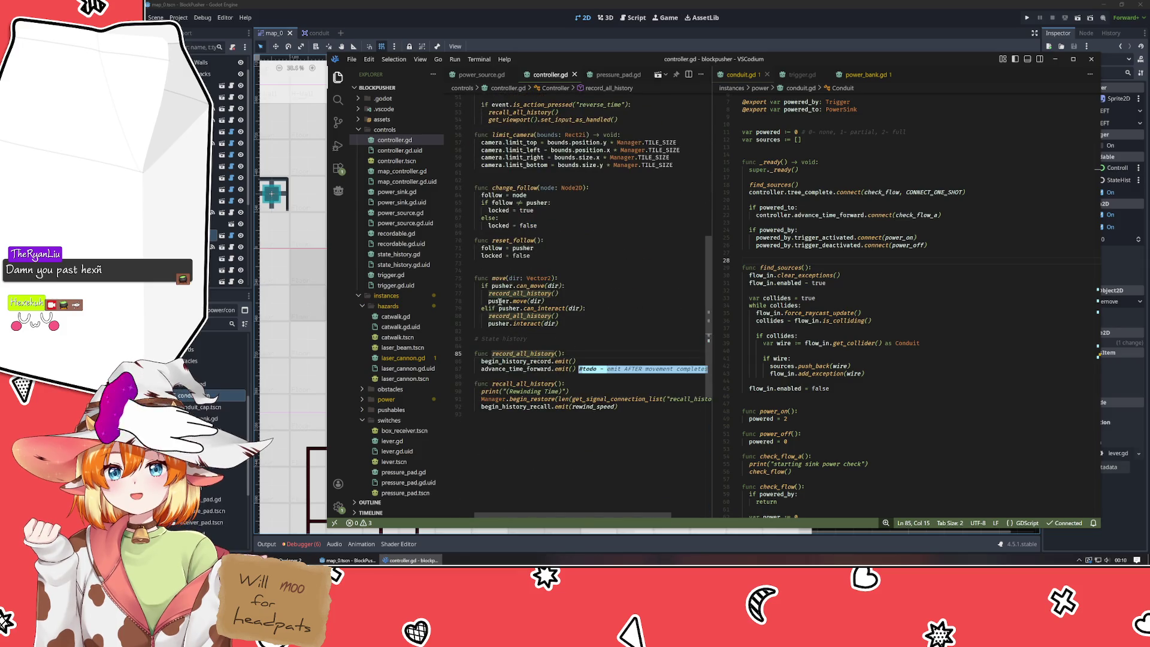
mouse_move(500, 279)
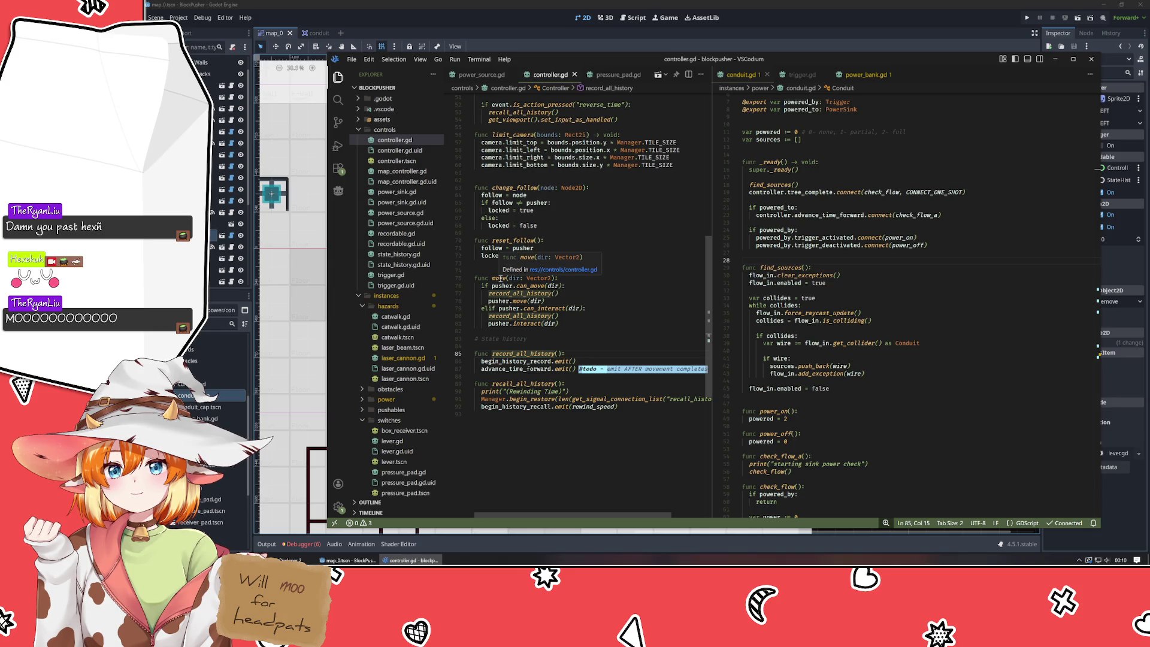
left_click(500, 278)
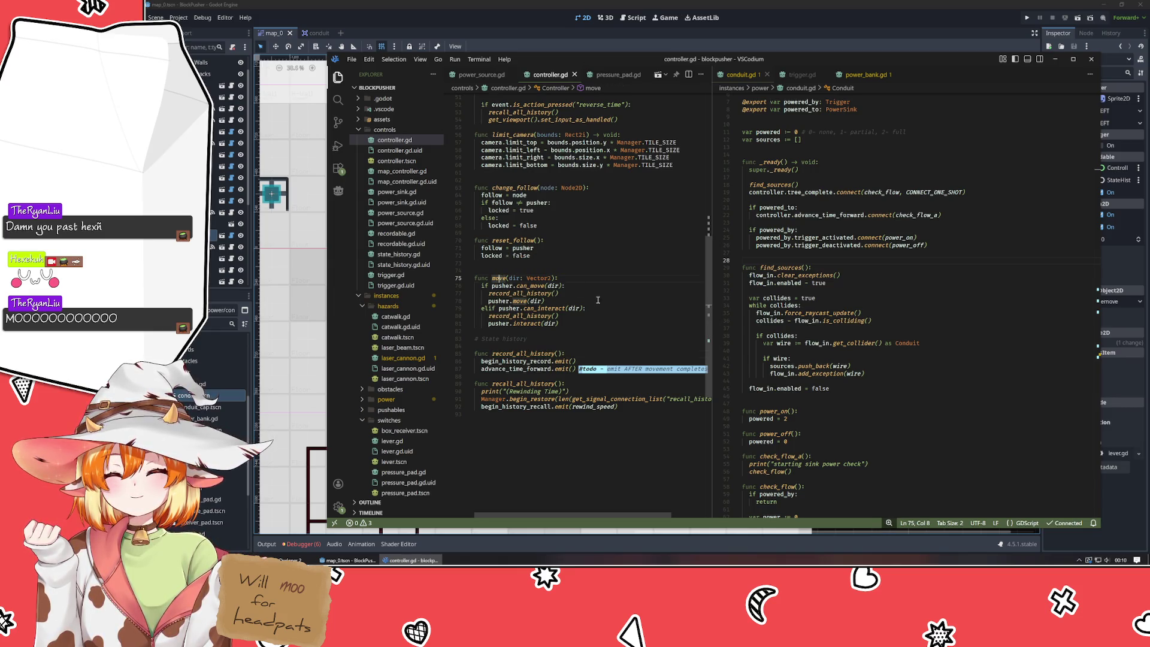
left_click(588, 281)
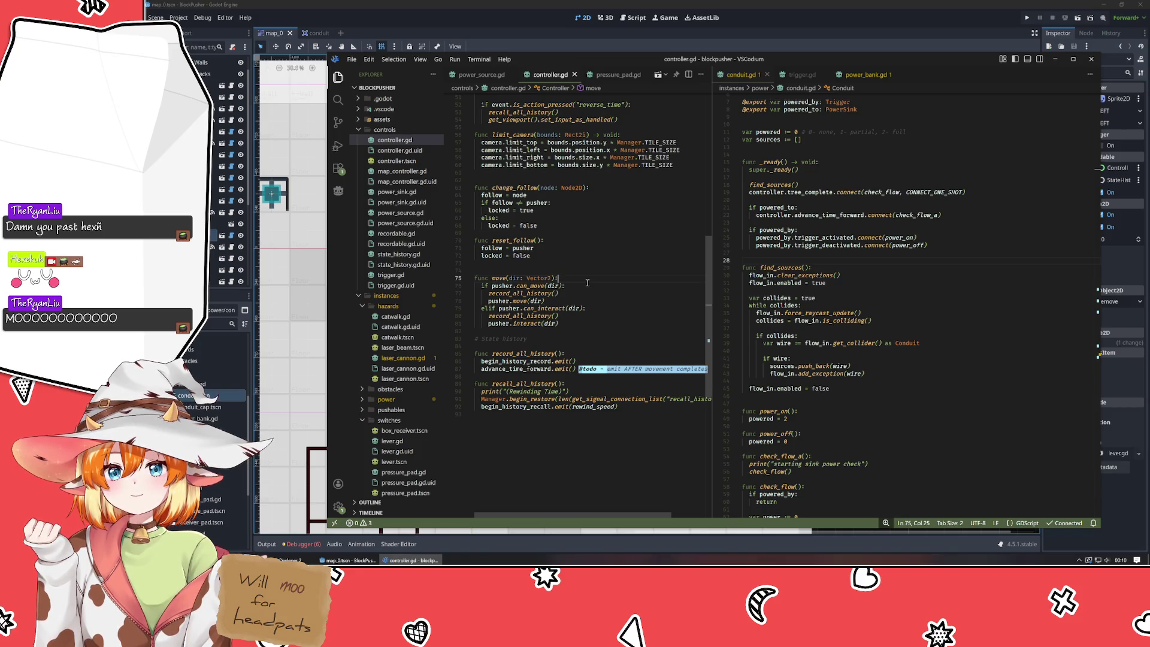
- Add var did := false as the first line of move(), followed by a blank line
key("Return")
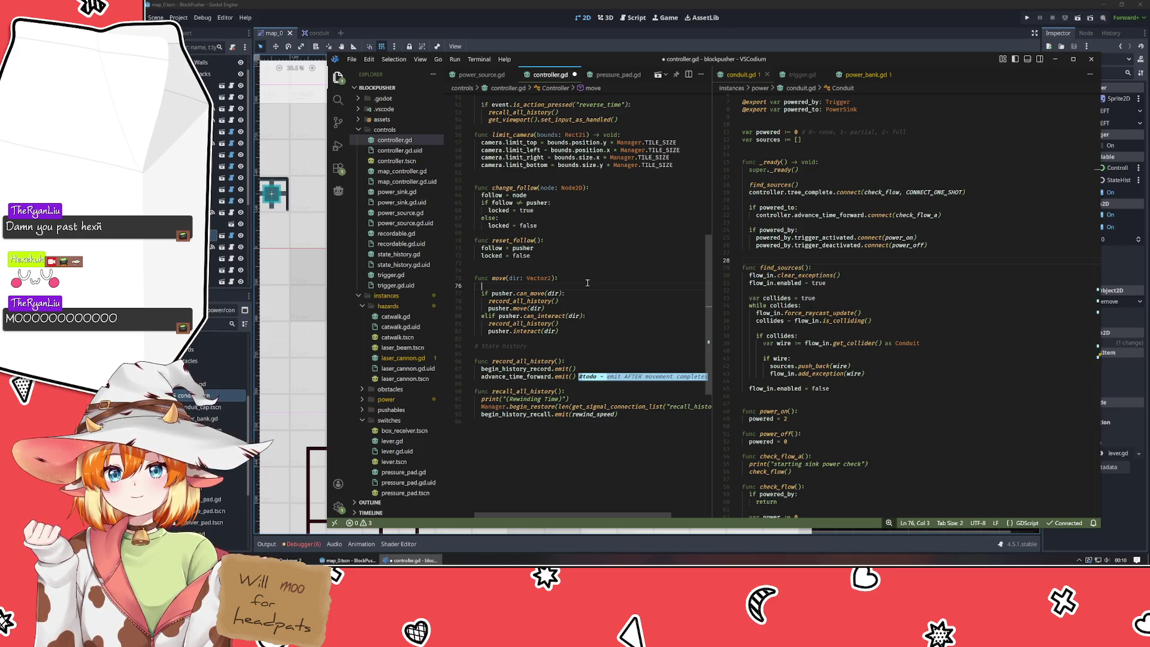
type("var")
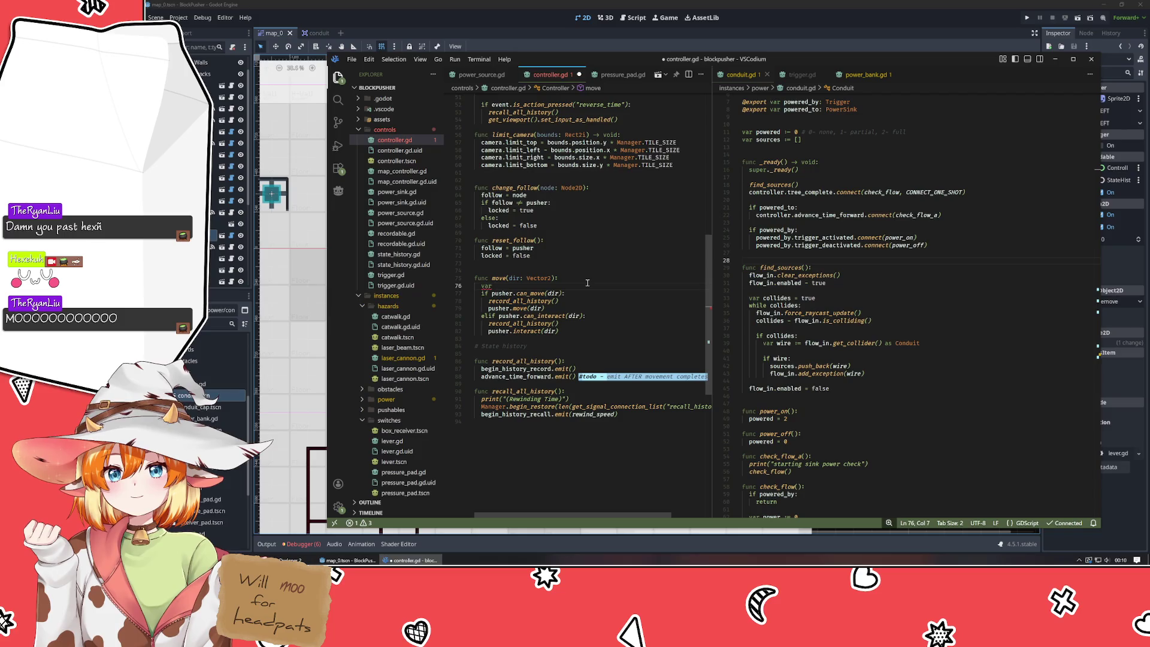
type("did ")
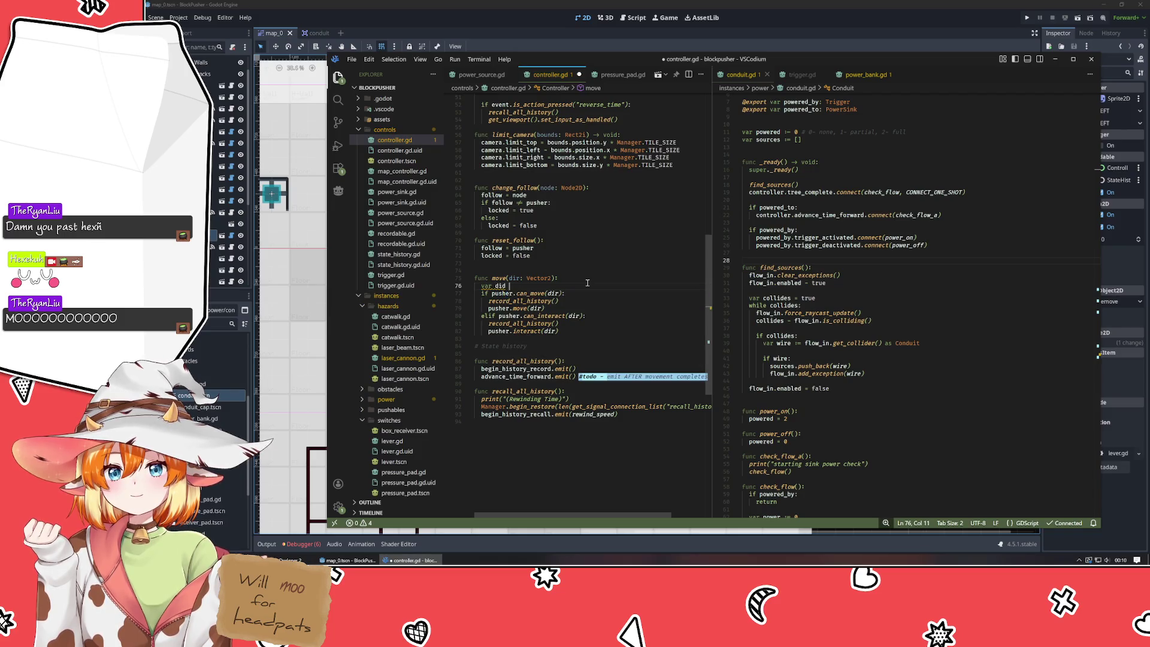
type(":= false")
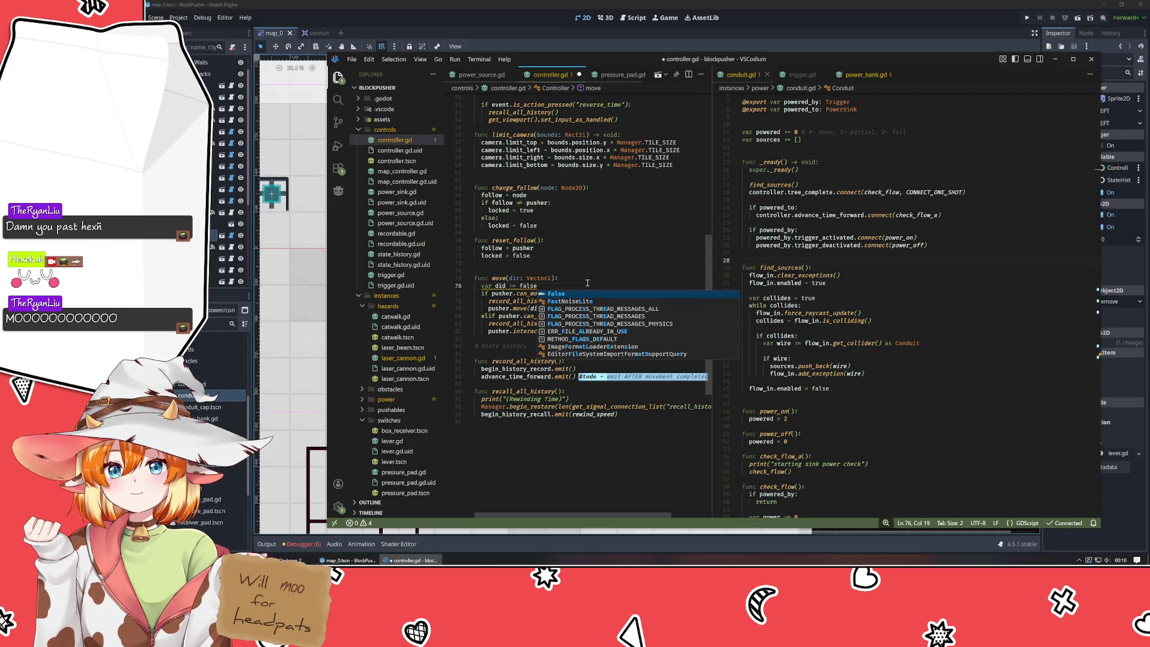
key("Return")
key("Return")
key("Down")
key("Down")
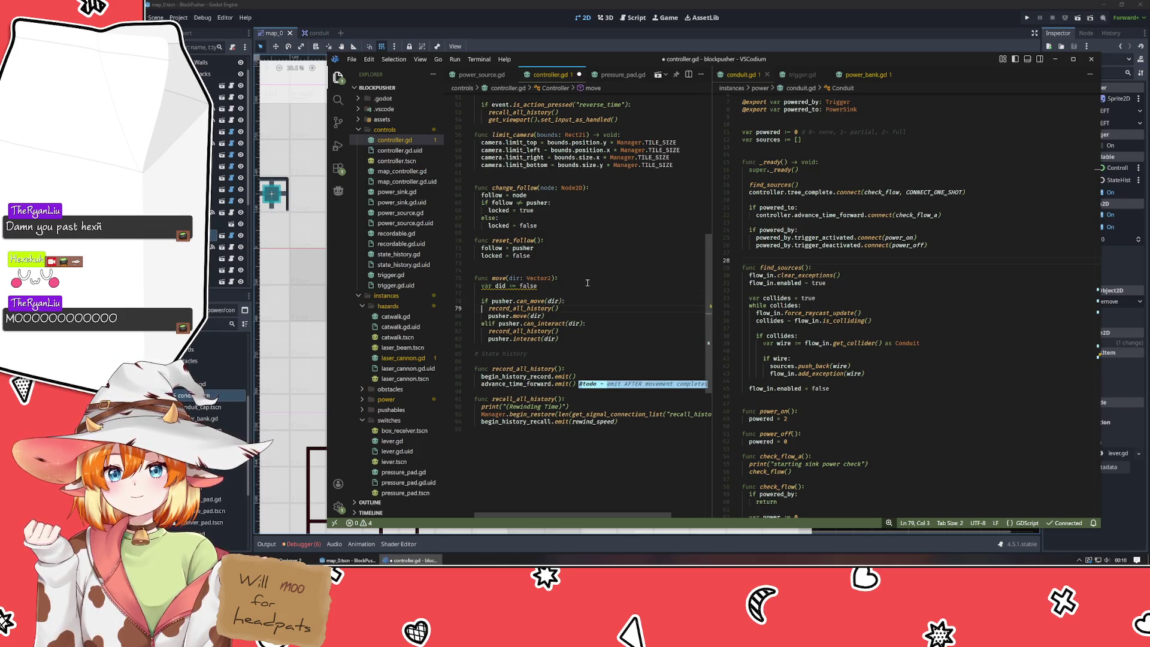
- Move through move() down to the advance_time_forward line in record_all_history
key("Down")
key("ctrl+Right")
key("ctrl+Right")
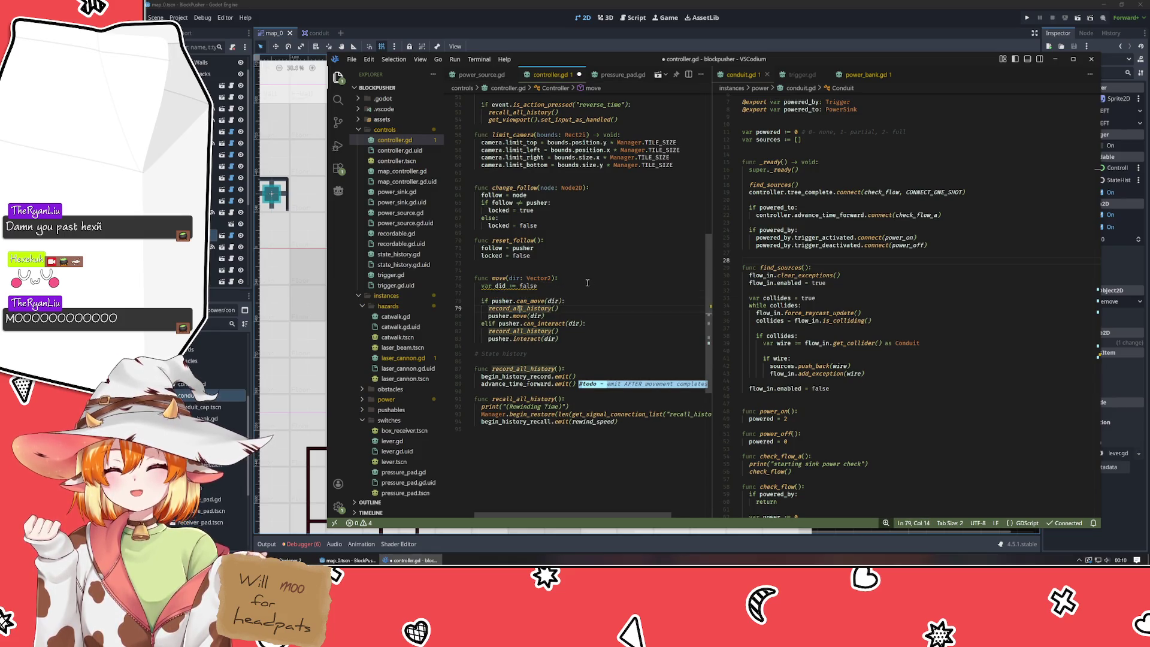
key("Down")
key("Down")
key("Down")
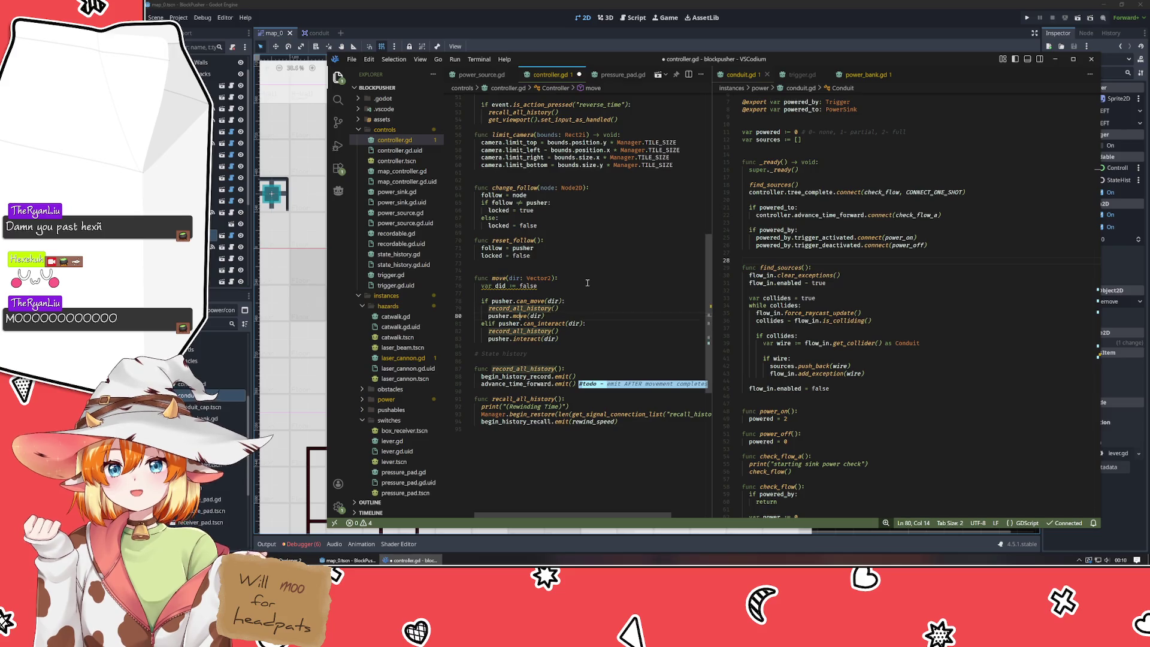
key("Down")
key("Down")
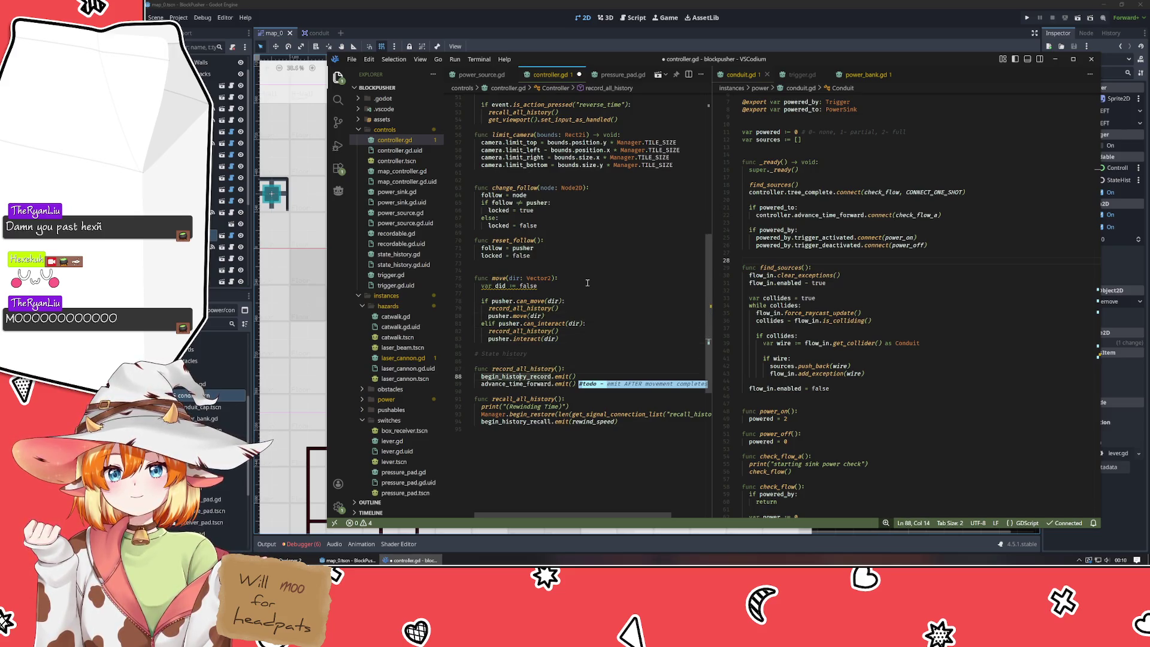
key("Down")
key("End")
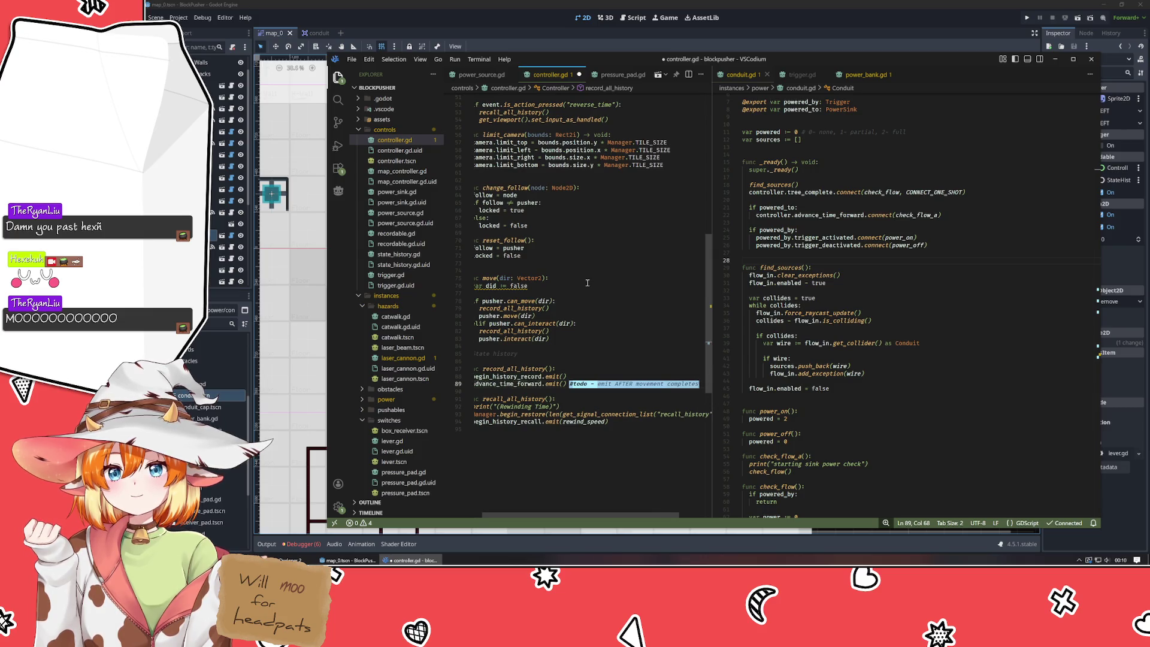
key("Home")
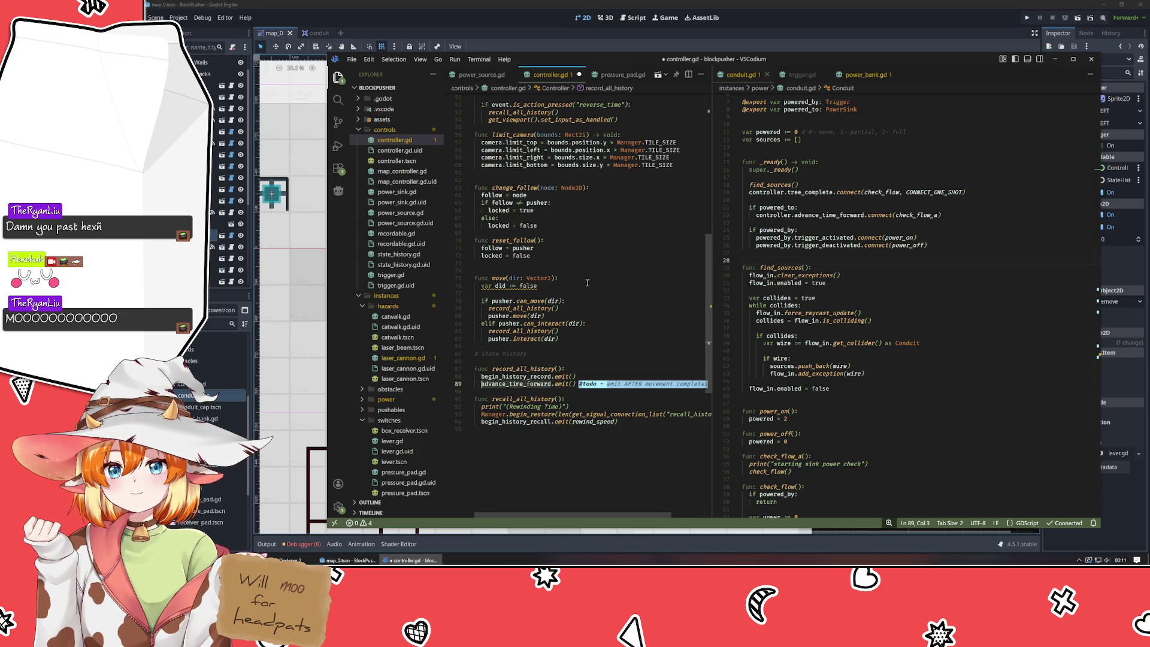
- Search for other uses of record_all_history and select its begin_history_record.emit() line
left_click(532, 369)
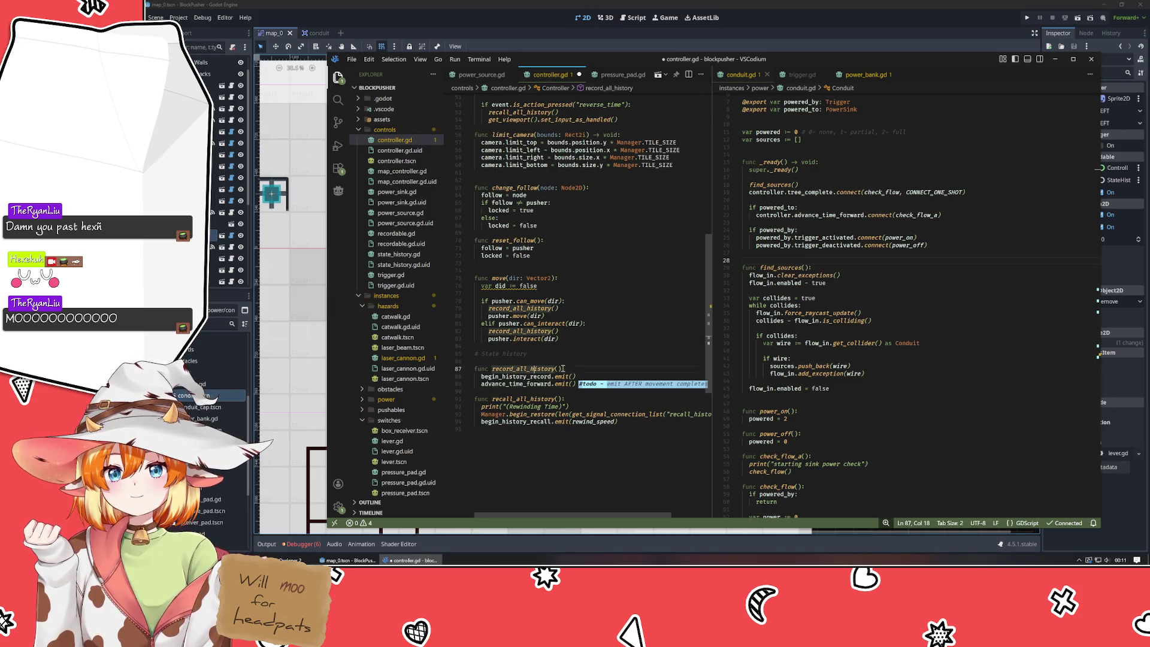
scroll(584, 351, "up", 15)
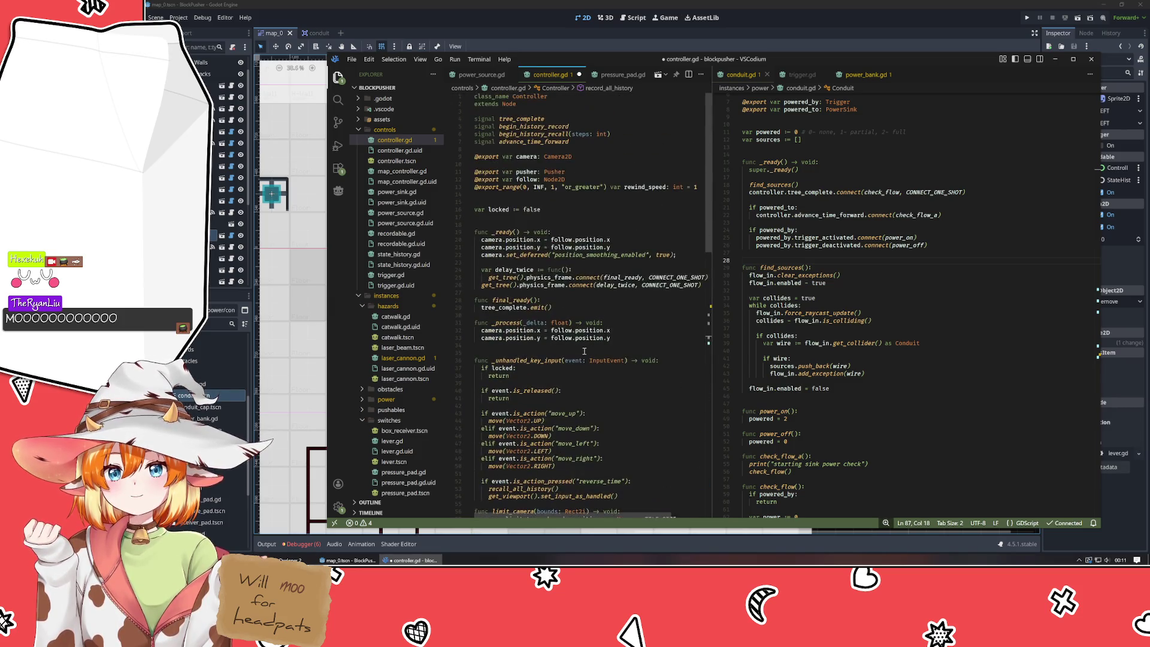
scroll(584, 351, "down", 15)
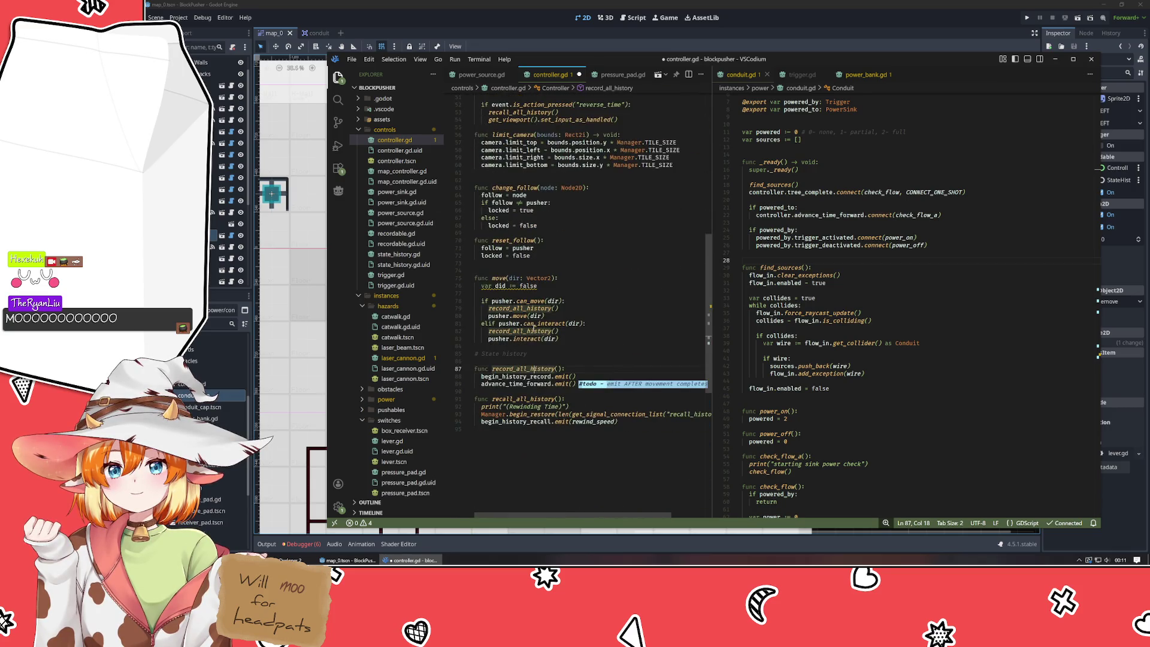
double_click(520, 367)
key("ctrl+f")
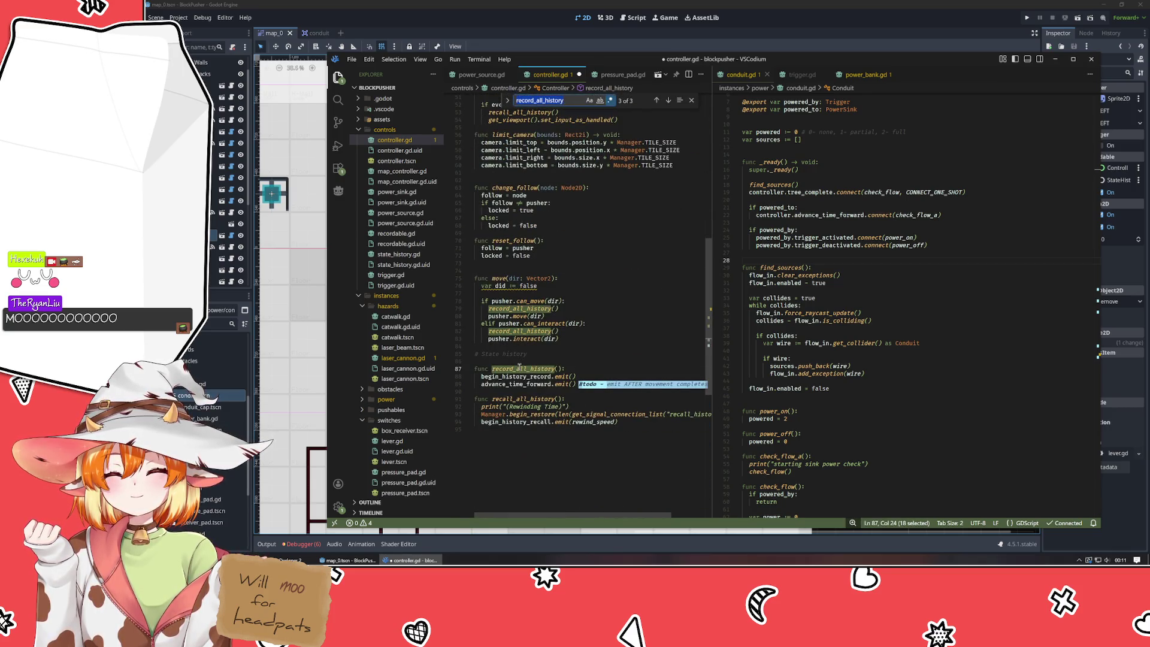
key("Escape")
left_click(578, 376)
key("shift+Home")
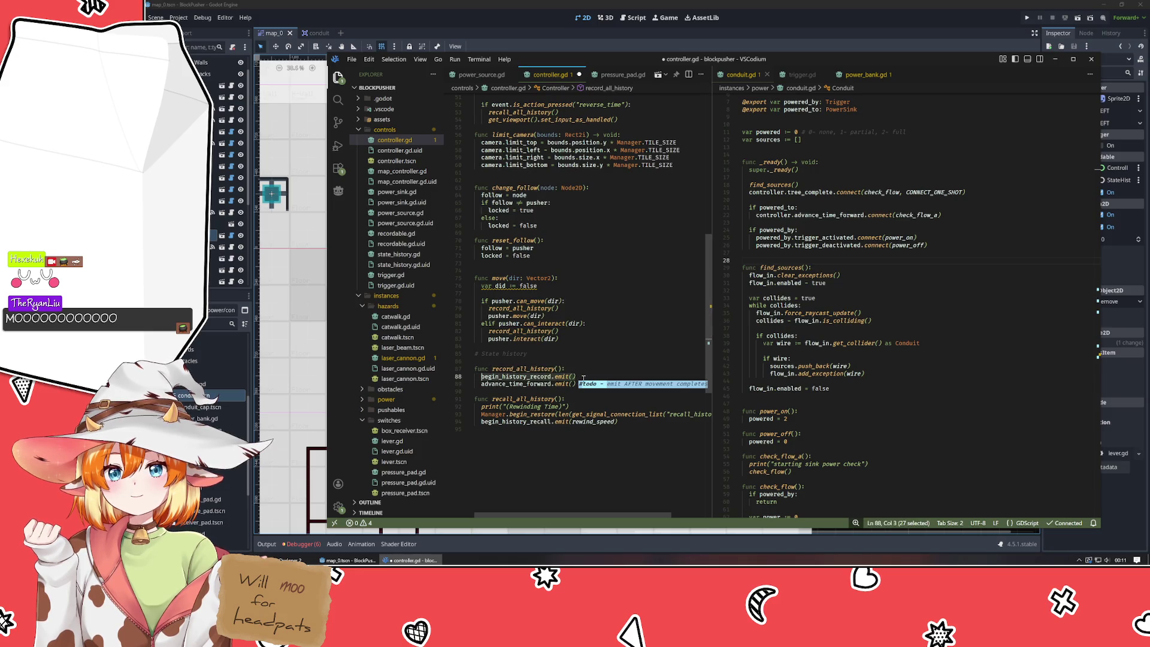
- Delete var did and replace both record_all_history() calls in move() with begin_history_record.emit()
key("ctrl+x")
left_click(575, 286)
key("ctrl+shift+k")
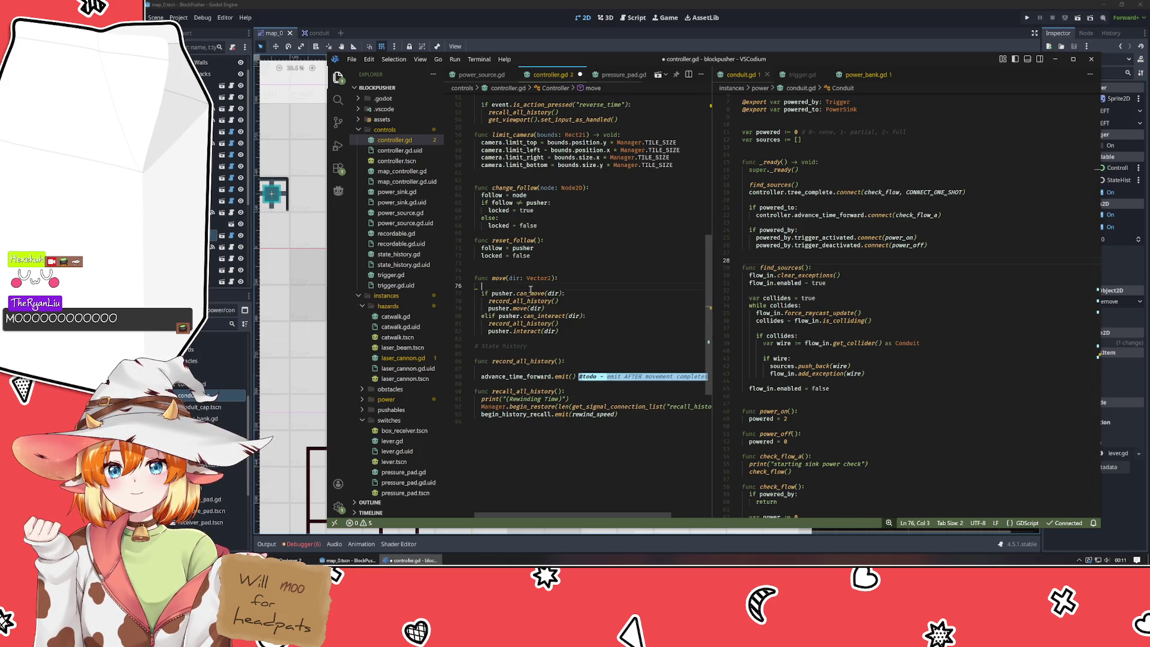
left_click(575, 303)
key("shift+Home")
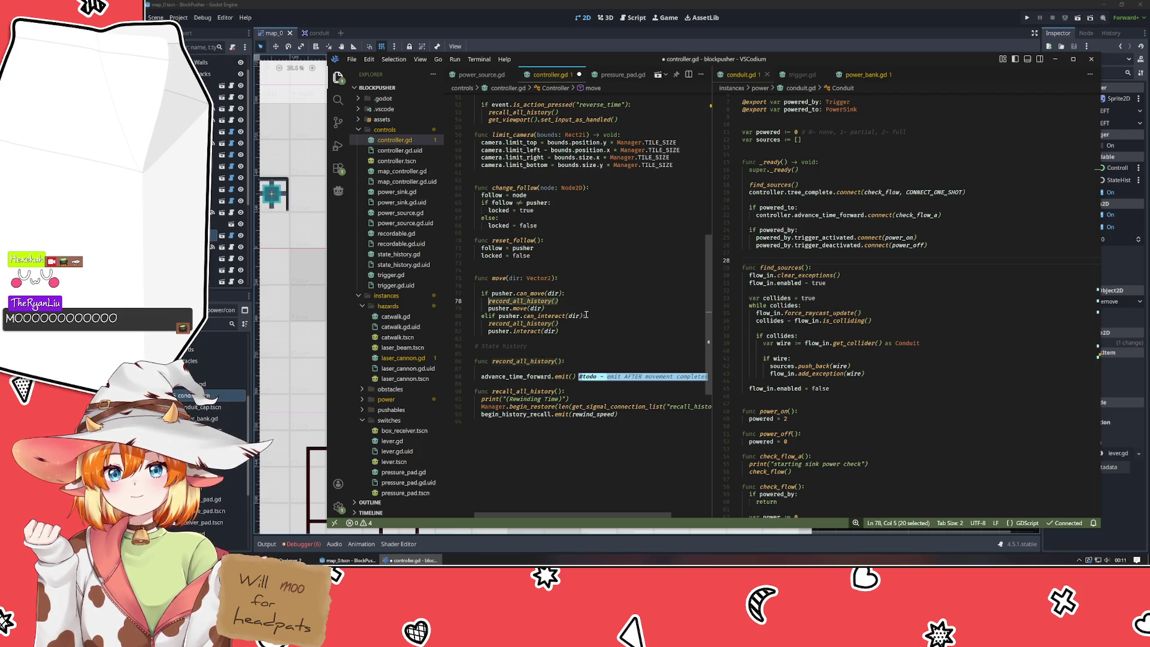
key("ctrl+v")
key("Down")
key("Down")
key("Down")
key("shift+Home")
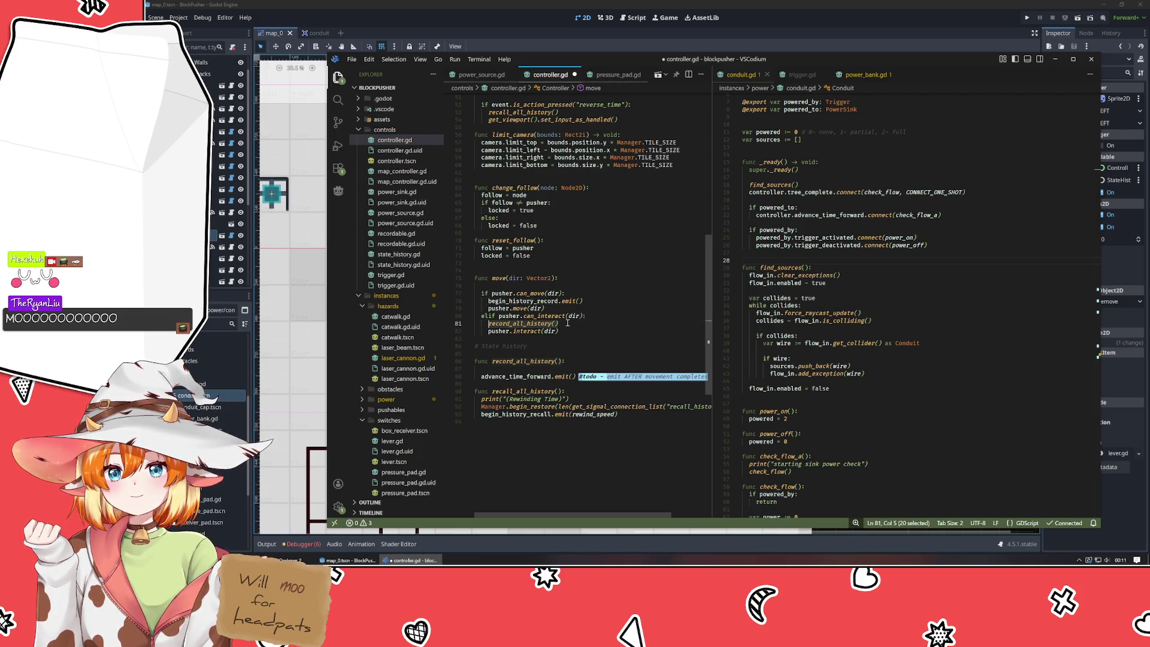
key("ctrl+v")
- Move advance_time_forward.emit() to follow both pusher.move(dir) and pusher.interact(dir)
left_click(576, 377)
key("shift+Home")
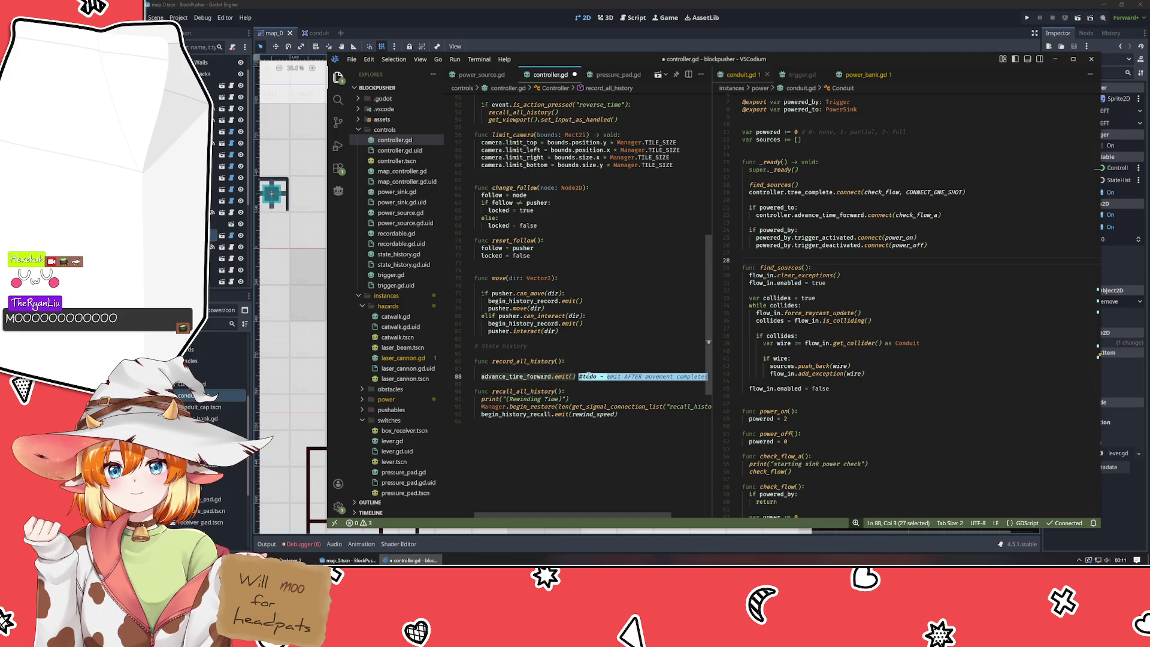
key("ctrl+x")
left_click(547, 308)
key("Return")
key("ctrl+v")
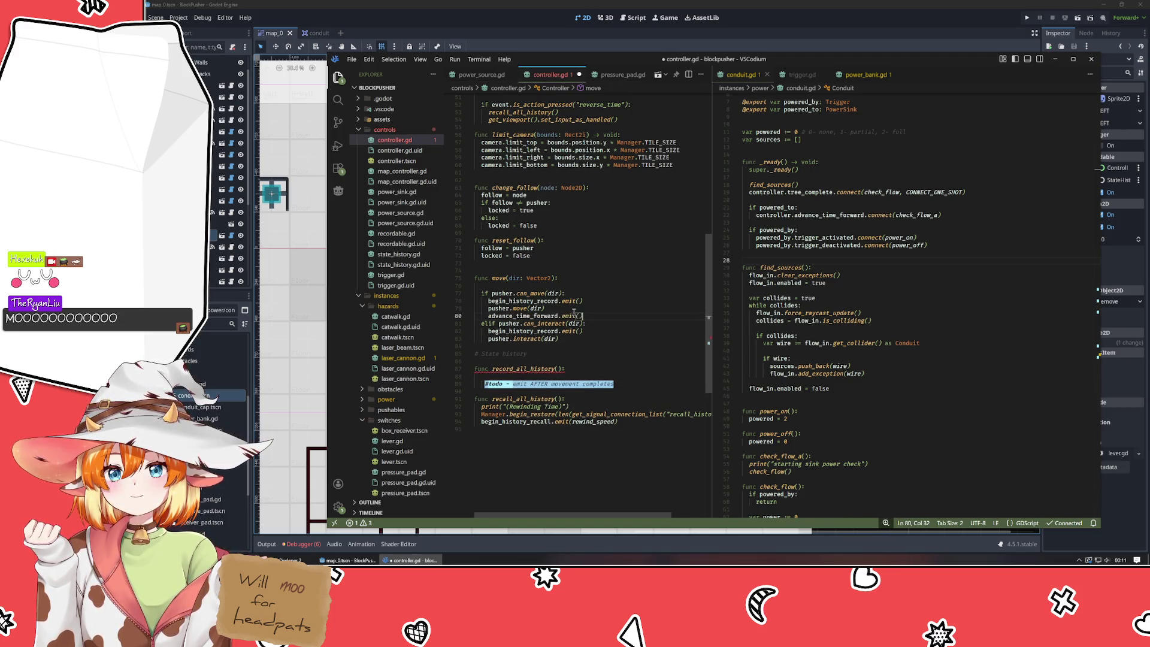
left_click(580, 341)
key("Return")
key("ctrl+v")
- Make record_all_history's body print("PANIC") and pass, then save controller.gd
left_click(565, 386)
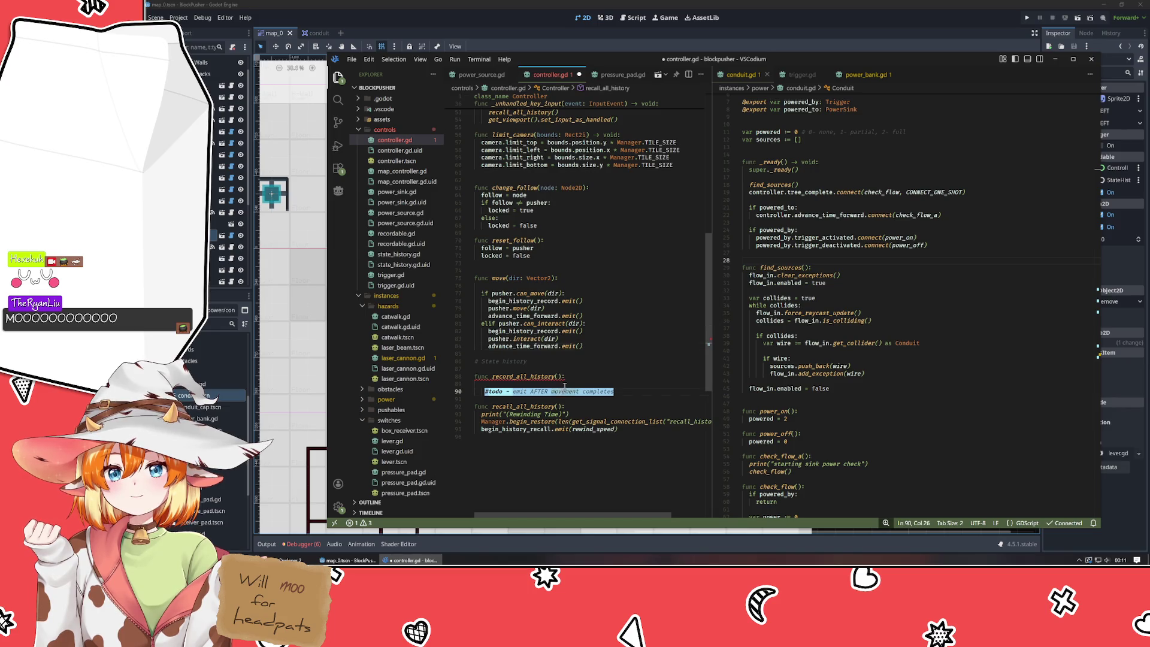
type("pass")
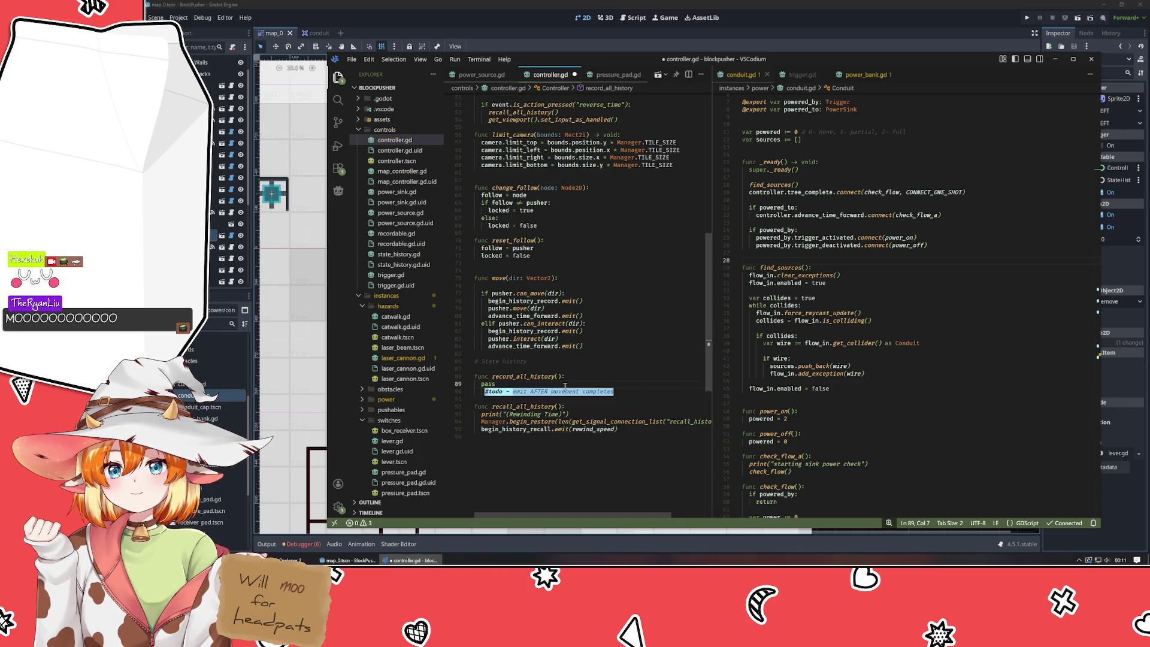
key("Up")
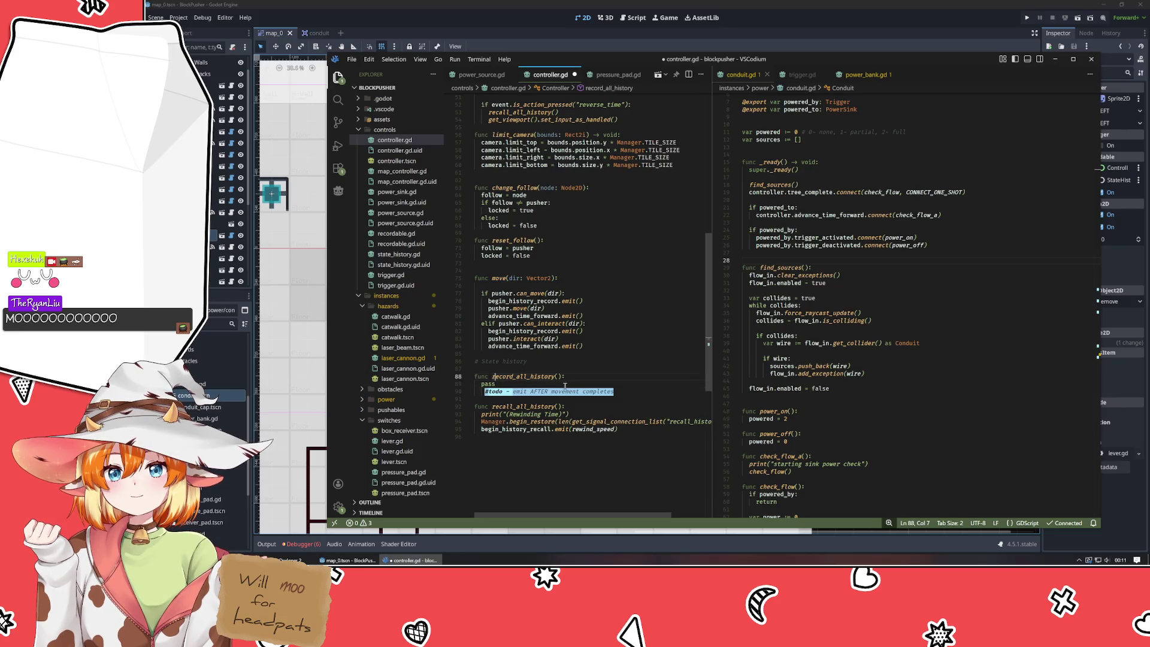
key("End")
key("Return")
type("print")
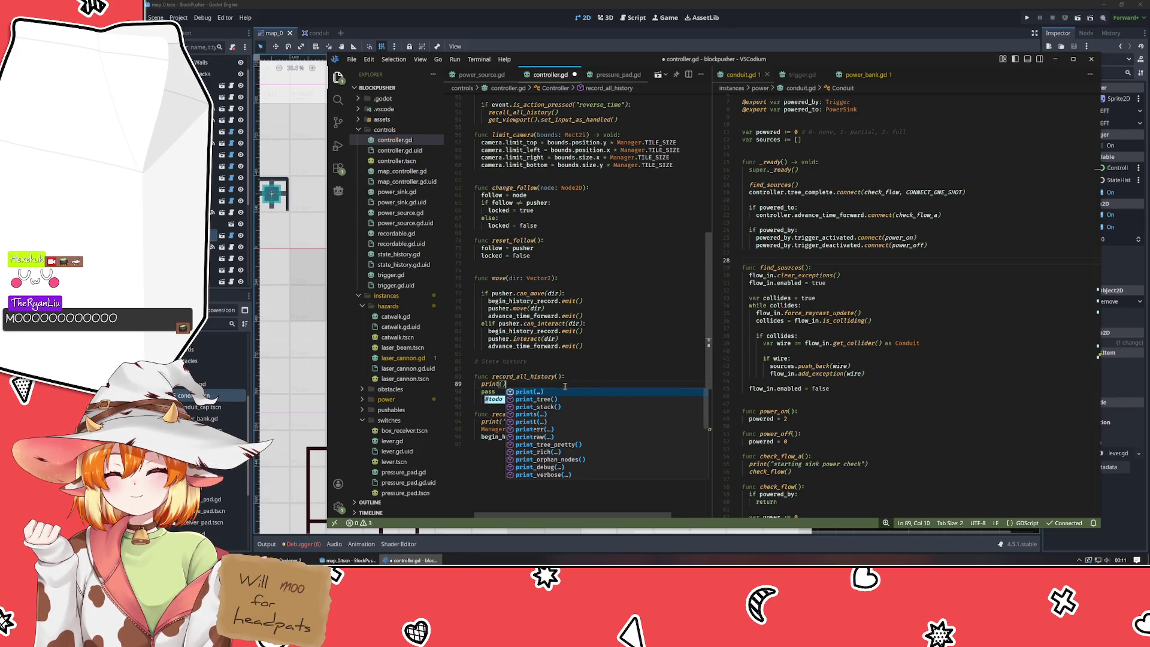
type("(\"PANIC")
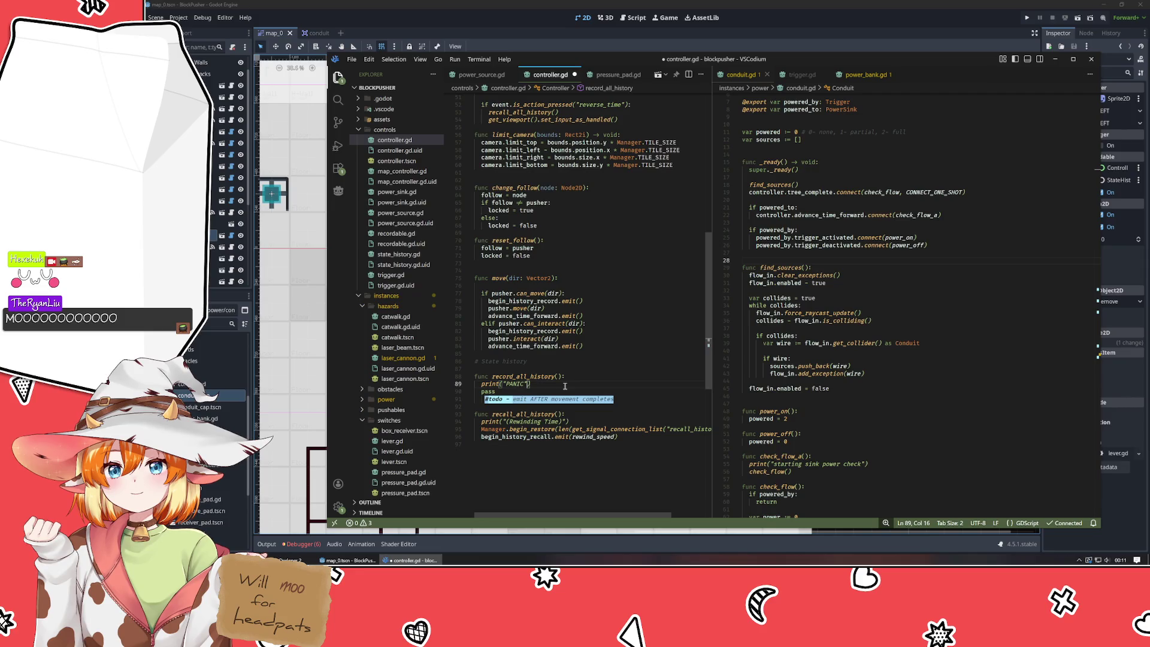
key("ctrl+s")
left_click(897, 22)
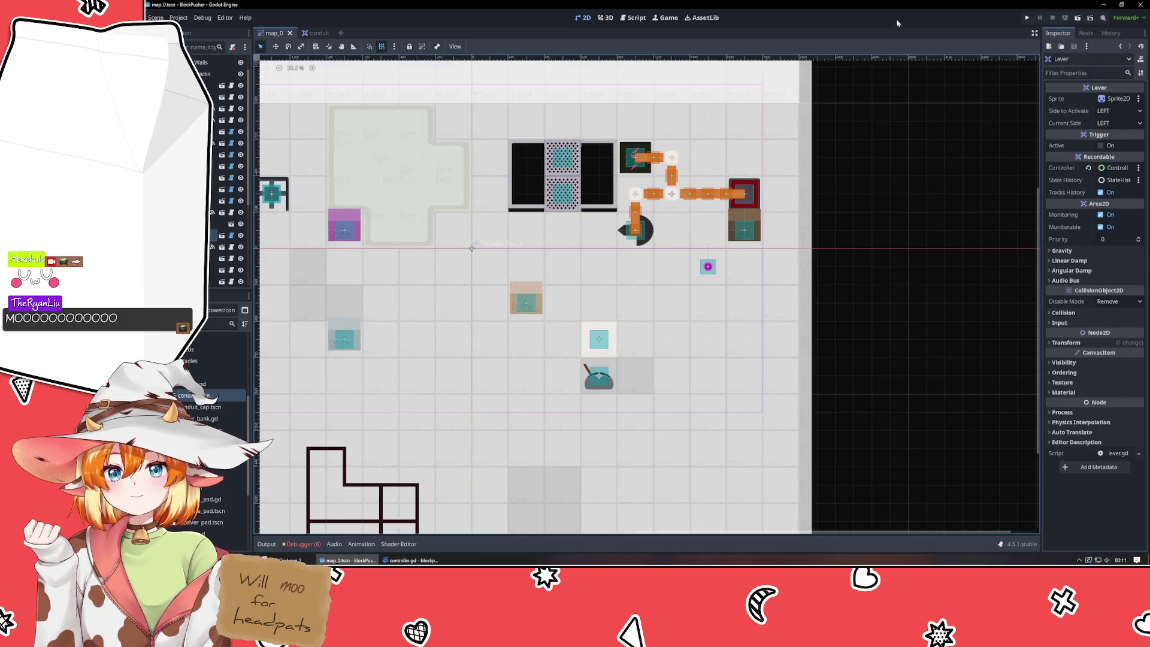
- Test-run the game, pushing the crate onto, off, and back onto the red pad, then open pressure_pad.gd
key("F5")
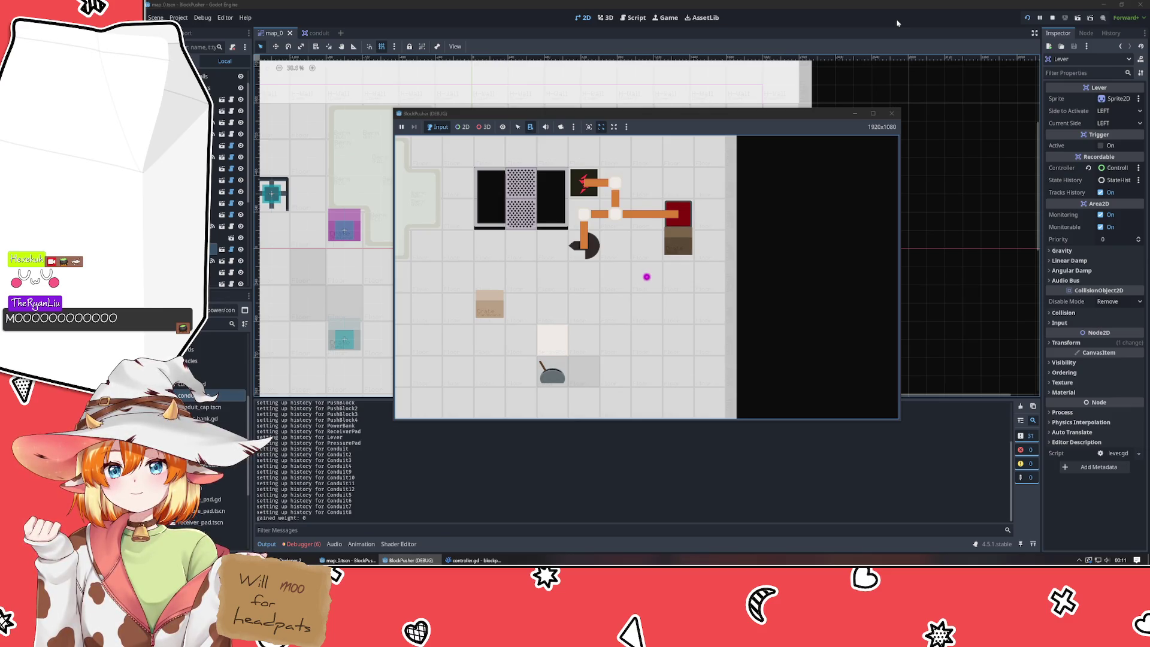
key("Right")
key("Up")
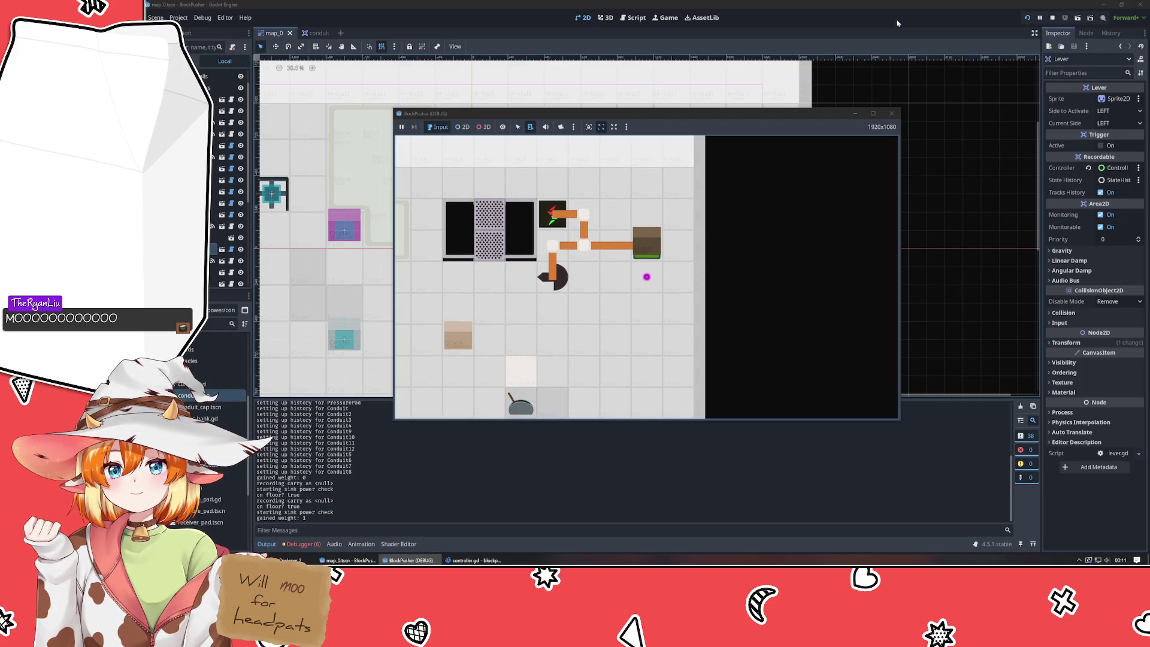
key("Up")
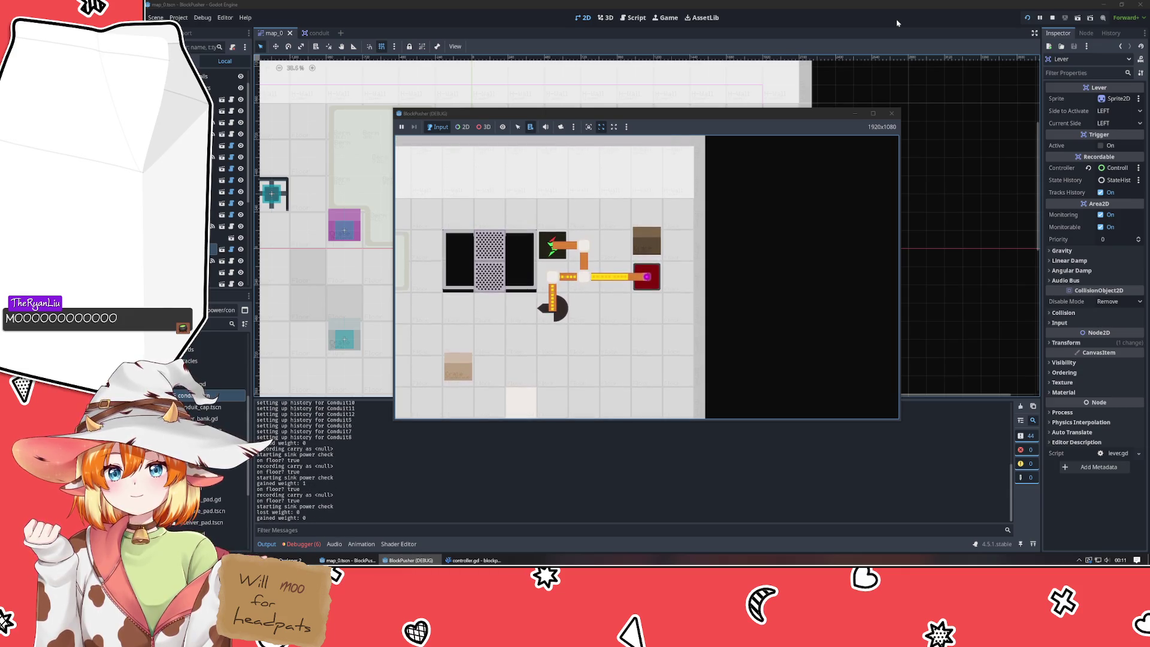
key("Right")
key("Up")
key("Up")
key("Left")
key("Down")
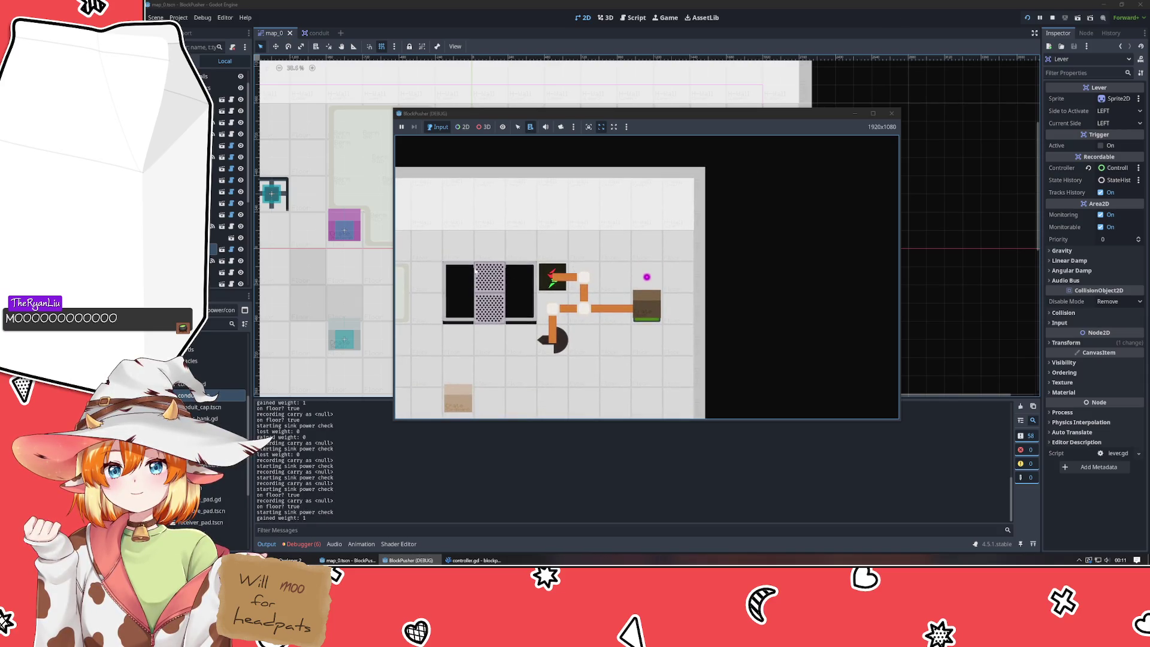
left_click(473, 560)
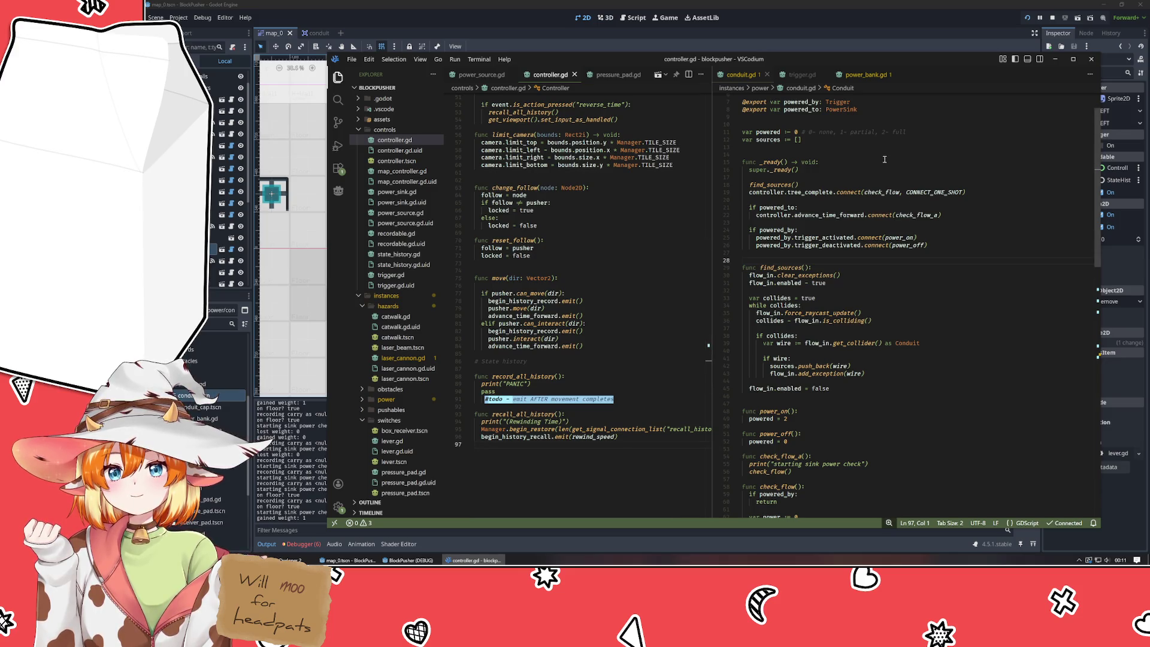
left_click(614, 74)
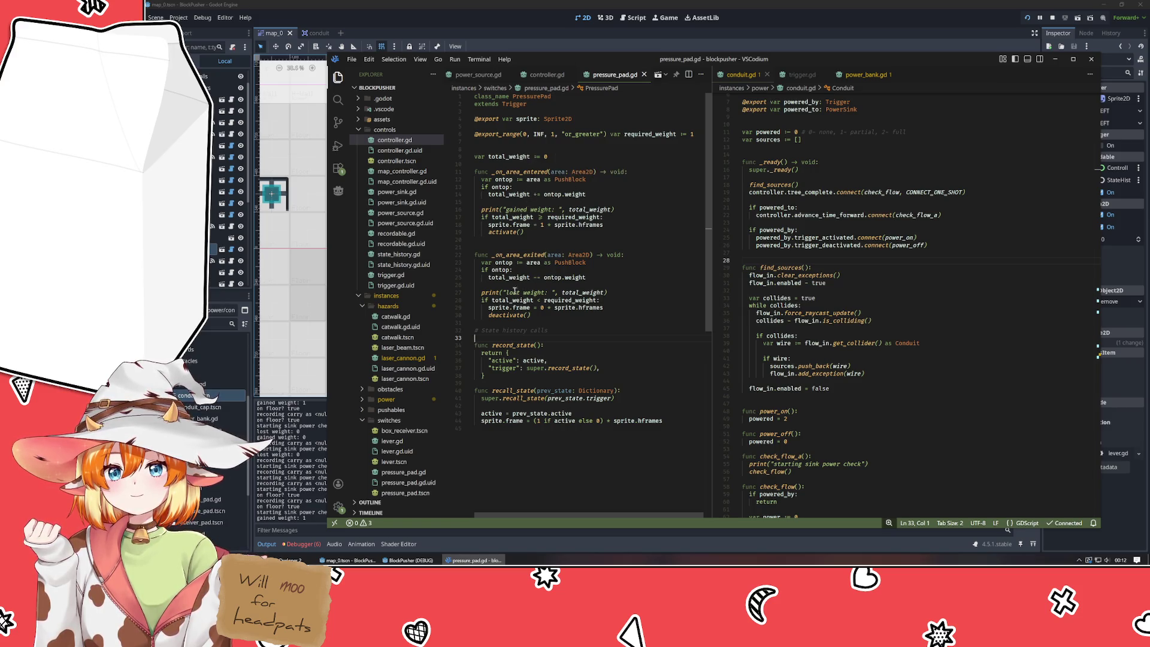
- Review pressure_pad.gd and power_source.gd, then undo the recent edits in controller.gd
left_click(514, 172)
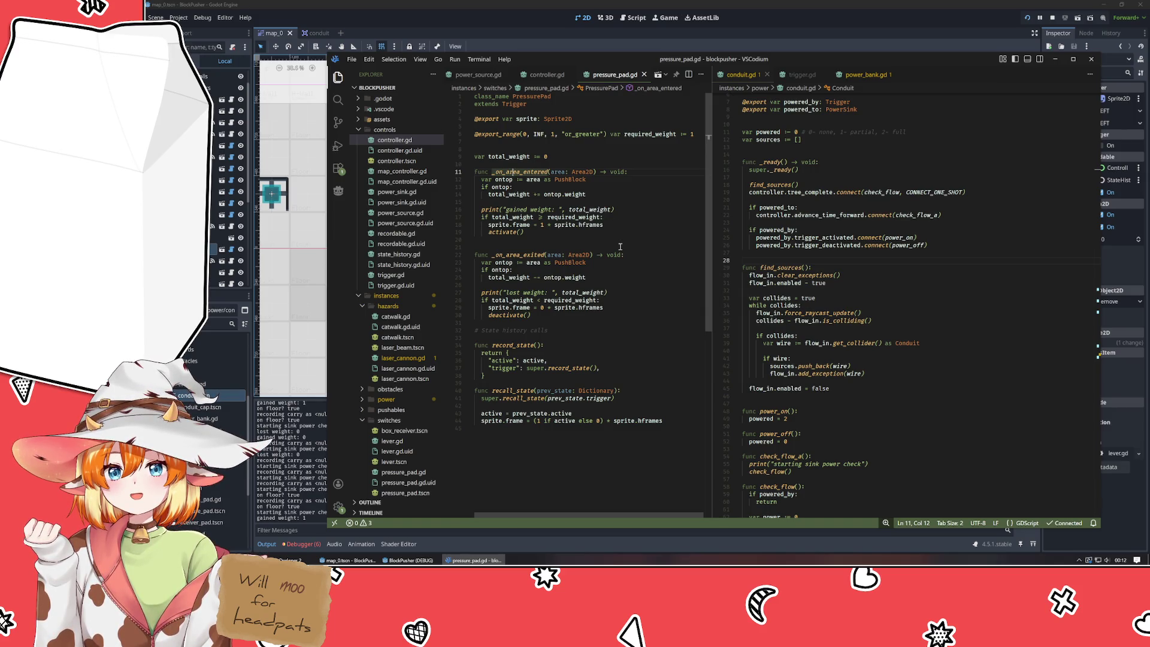
left_click(470, 76)
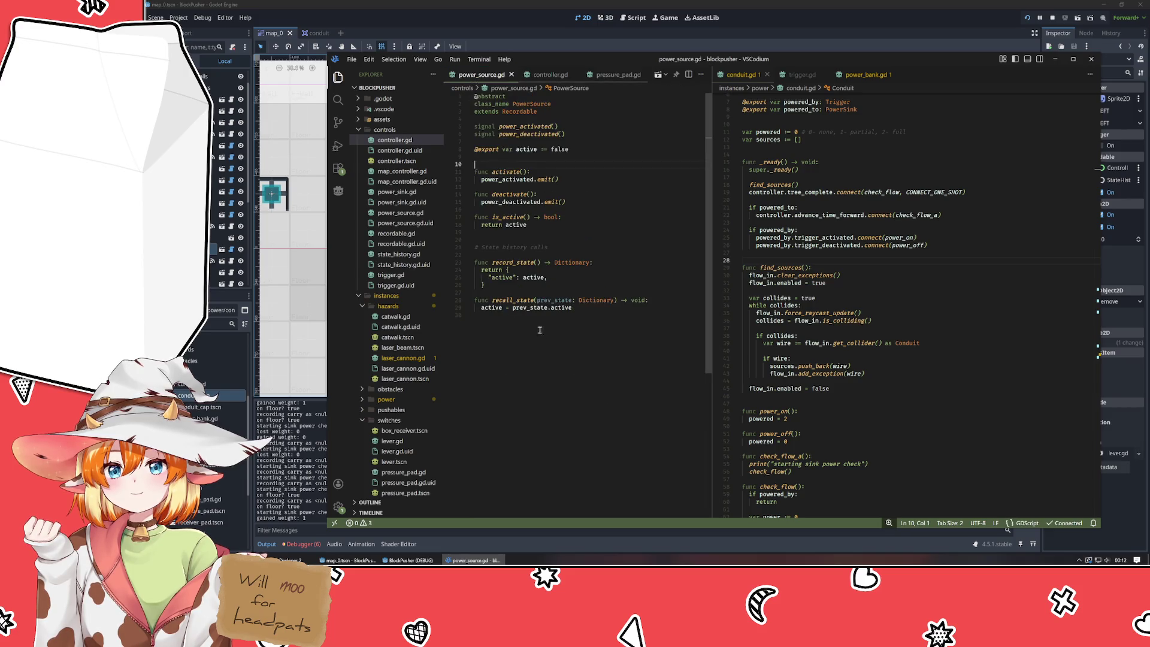
key("ctrl+Page_Down")
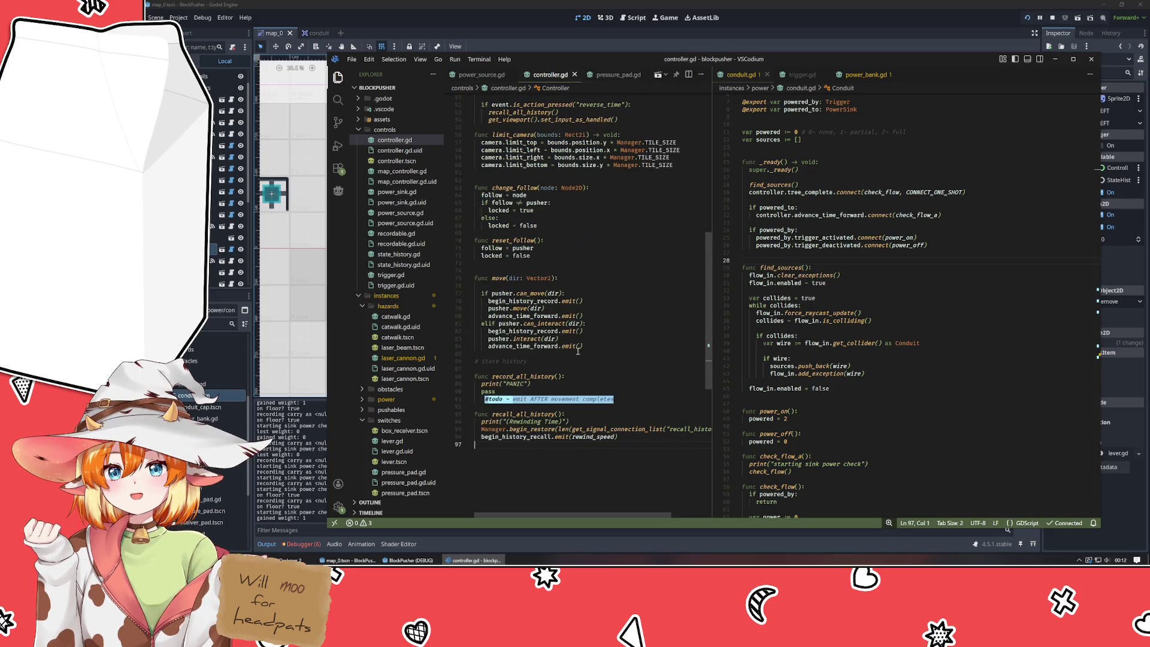
key("ctrl+z")
key("ctrl+z")
key("ctrl+z")
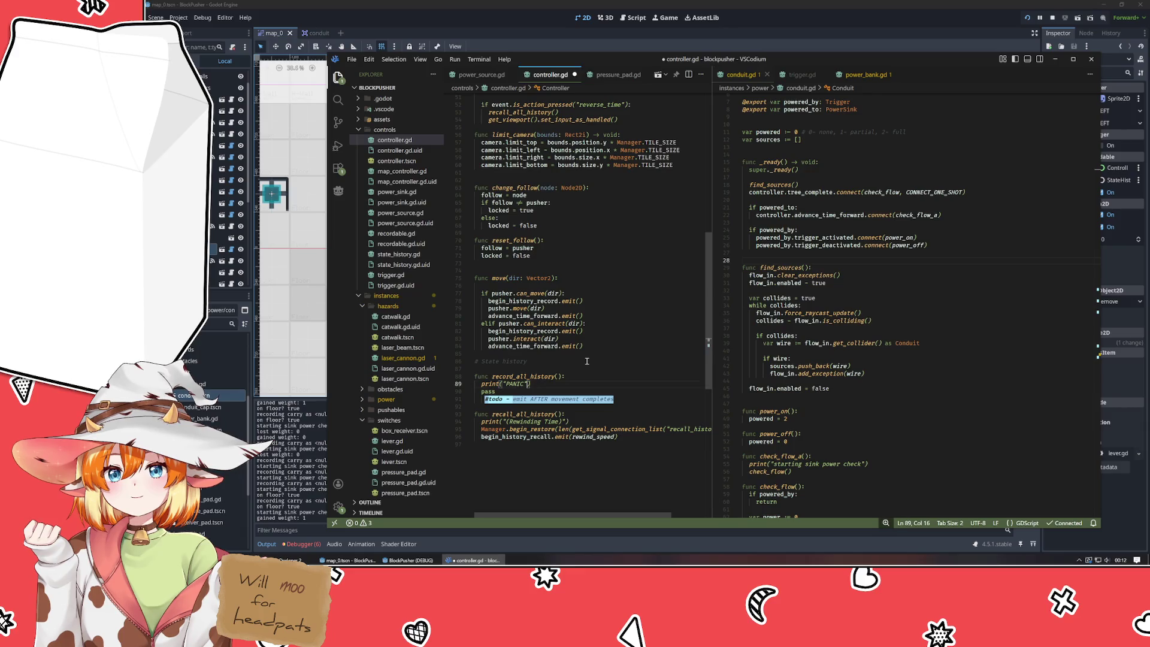
key("ctrl+z")
key("ctrl+z")
key("ctrl+z")
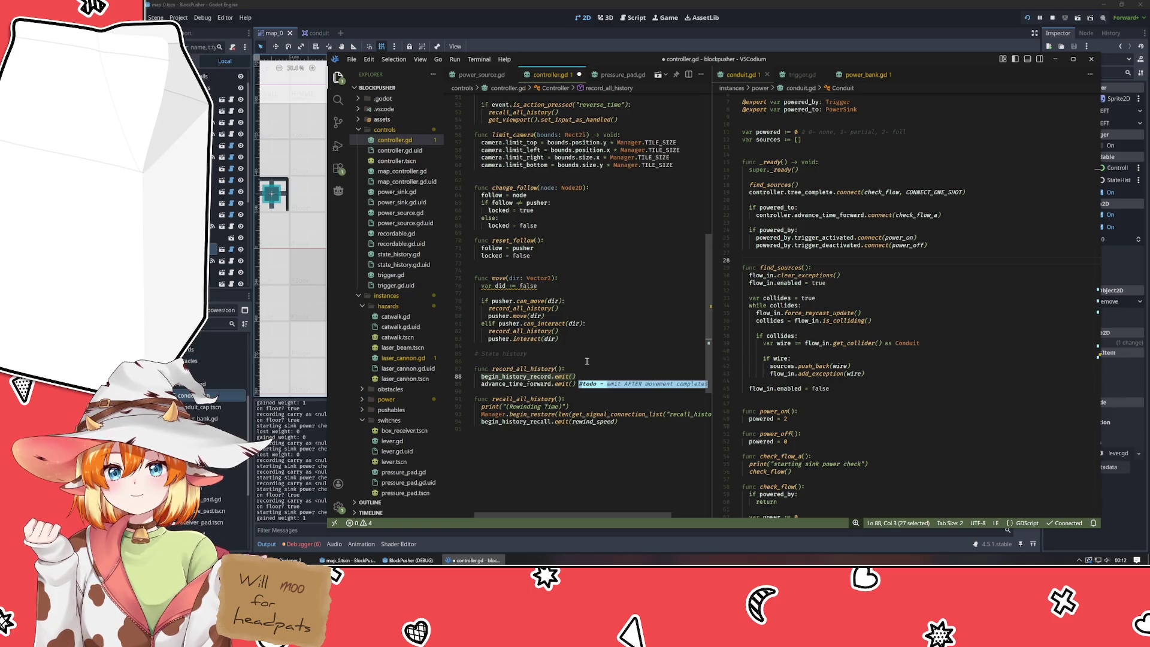
- Undo the var did declaration and copy the delay_twice physics_frame connect line from _ready
key("ctrl+z")
key("ctrl+z")
left_click(613, 319)
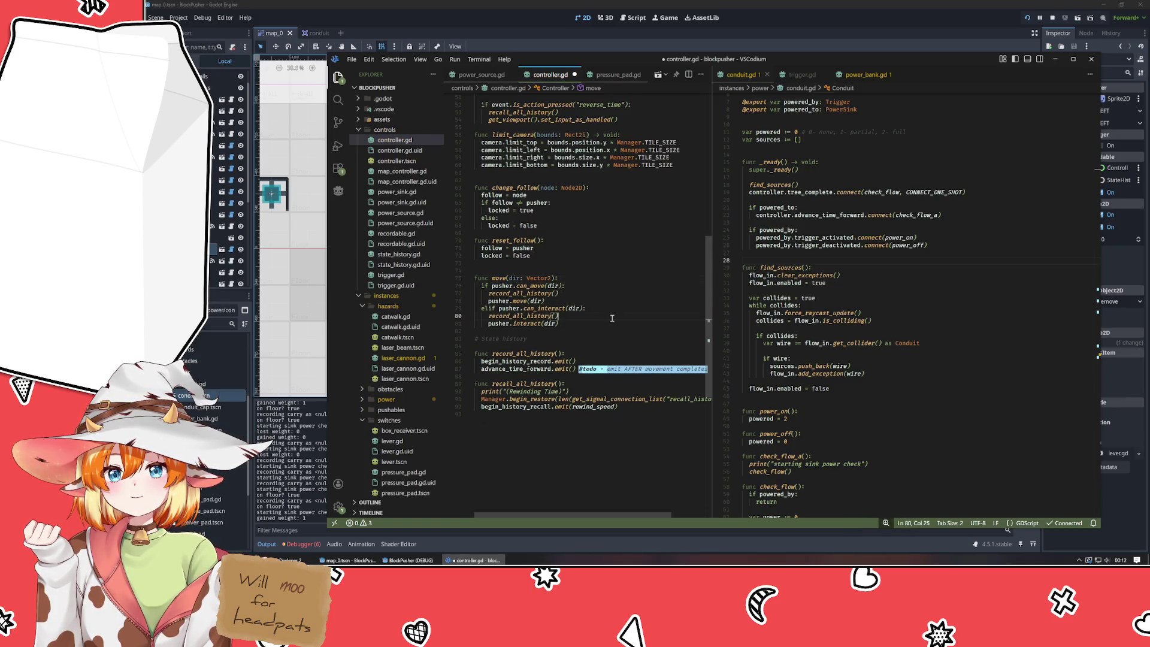
scroll(613, 318, "up", 8)
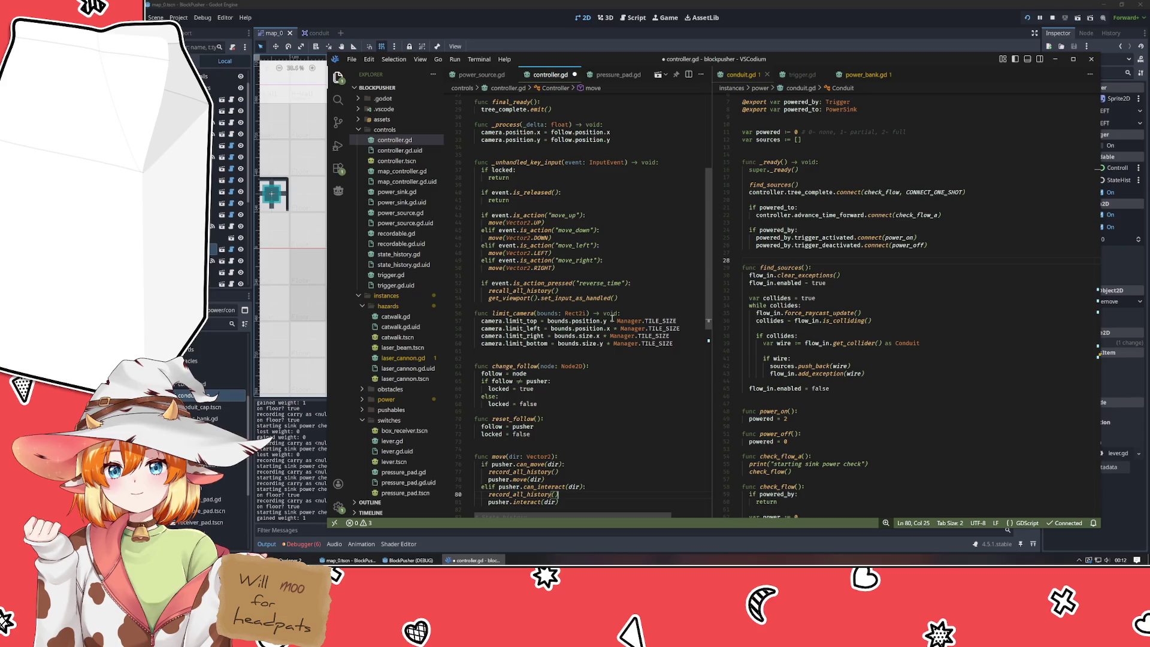
scroll(613, 319, "up", 7)
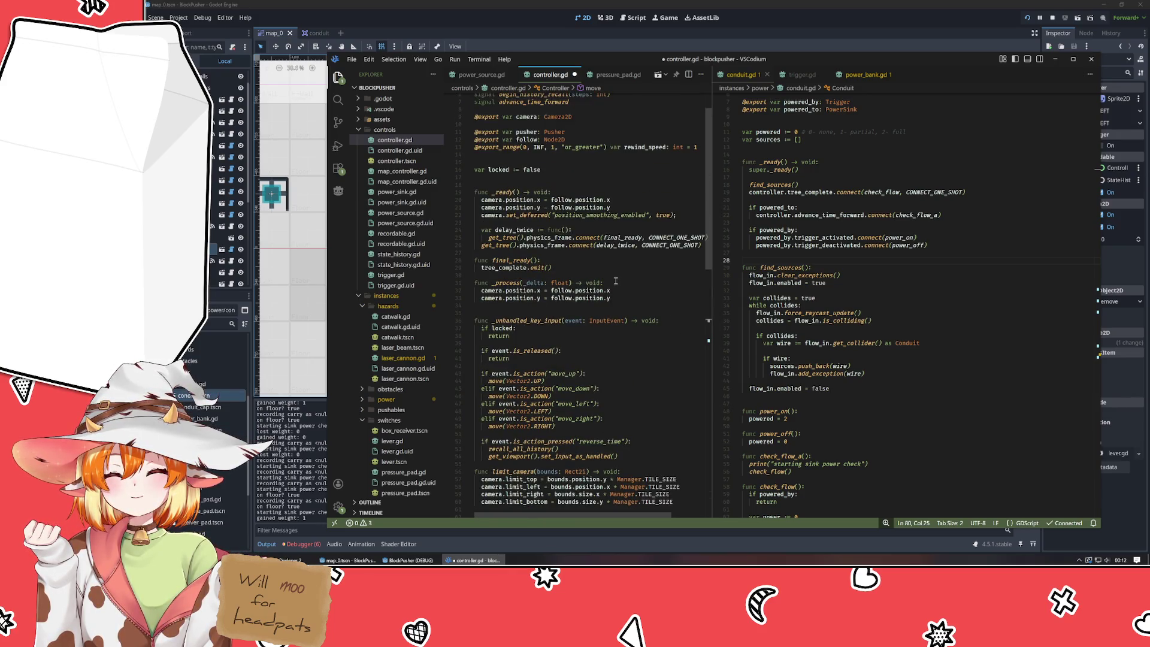
left_click_drag(482, 245, 703, 246)
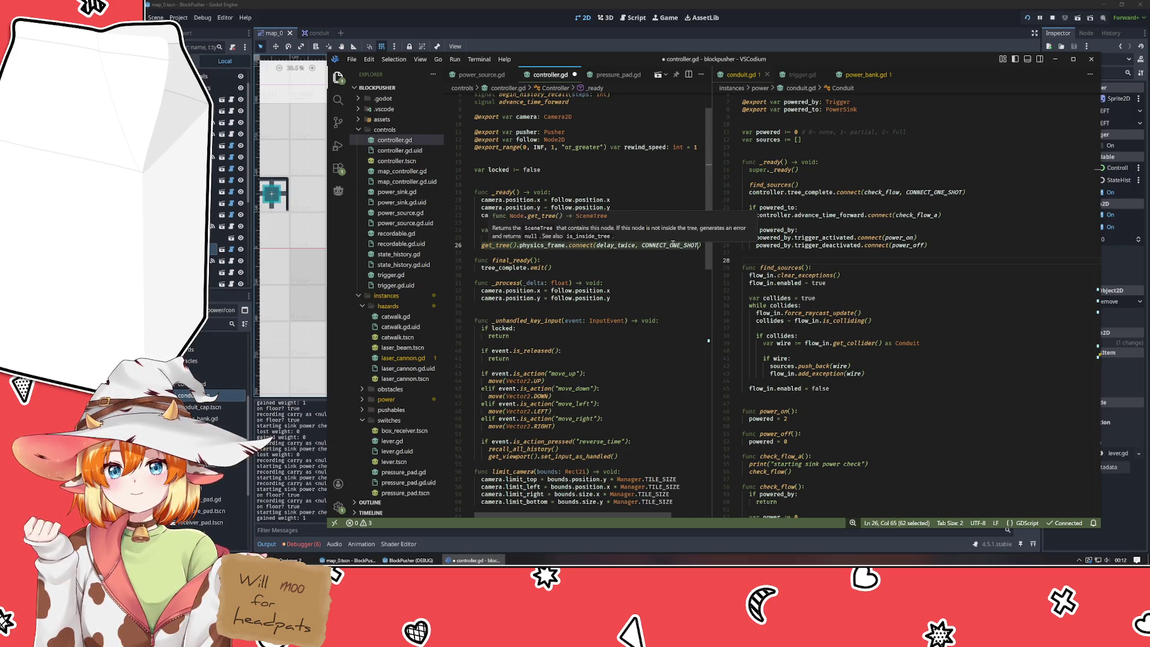
key("End")
key("shift+Home")
key("ctrl+c")
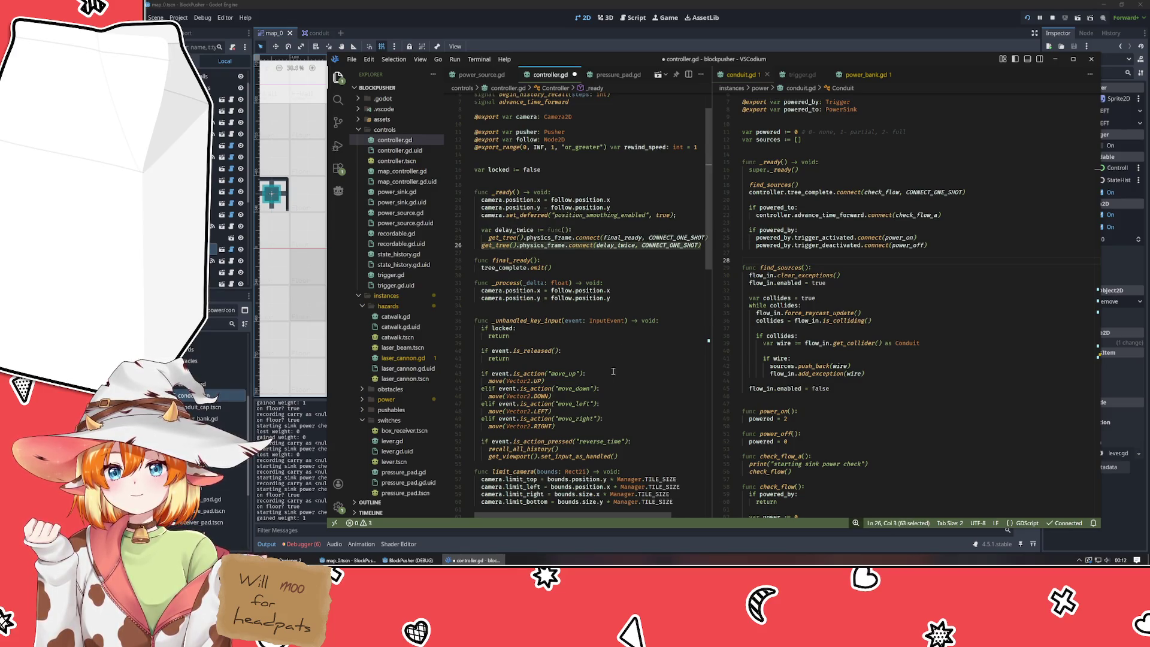
- Paste the connect line after begin_history_record.emit() with a blank line above, selecting delay_twice
scroll(612, 371, "down", 10)
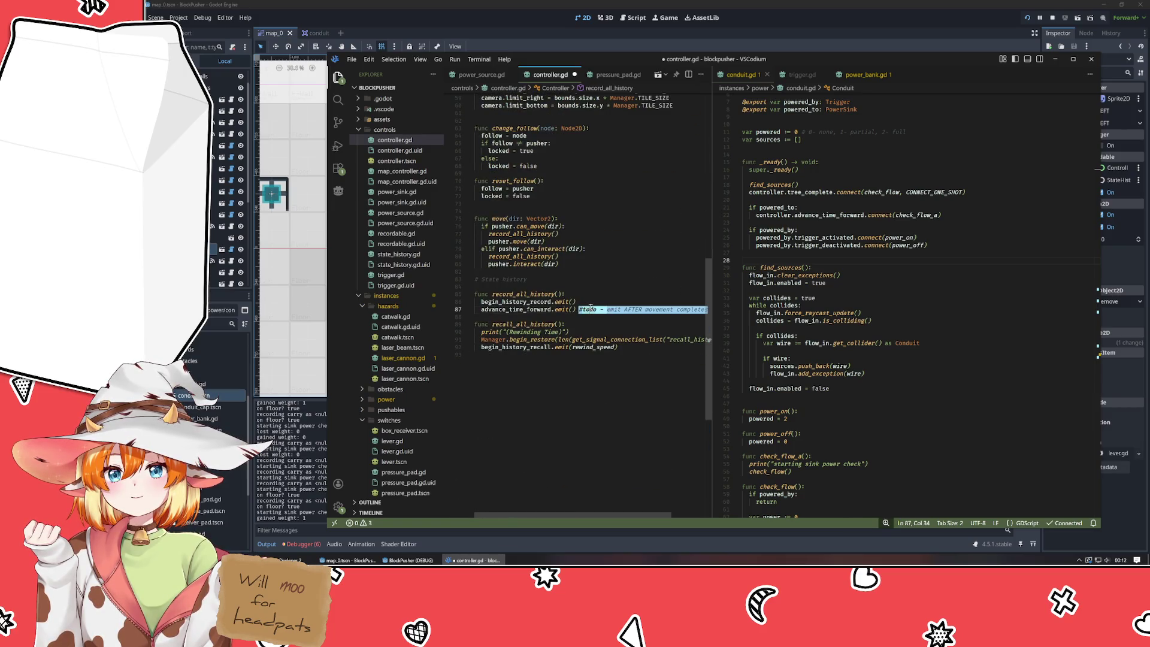
left_click(590, 306)
key("Return")
key("ctrl+v")
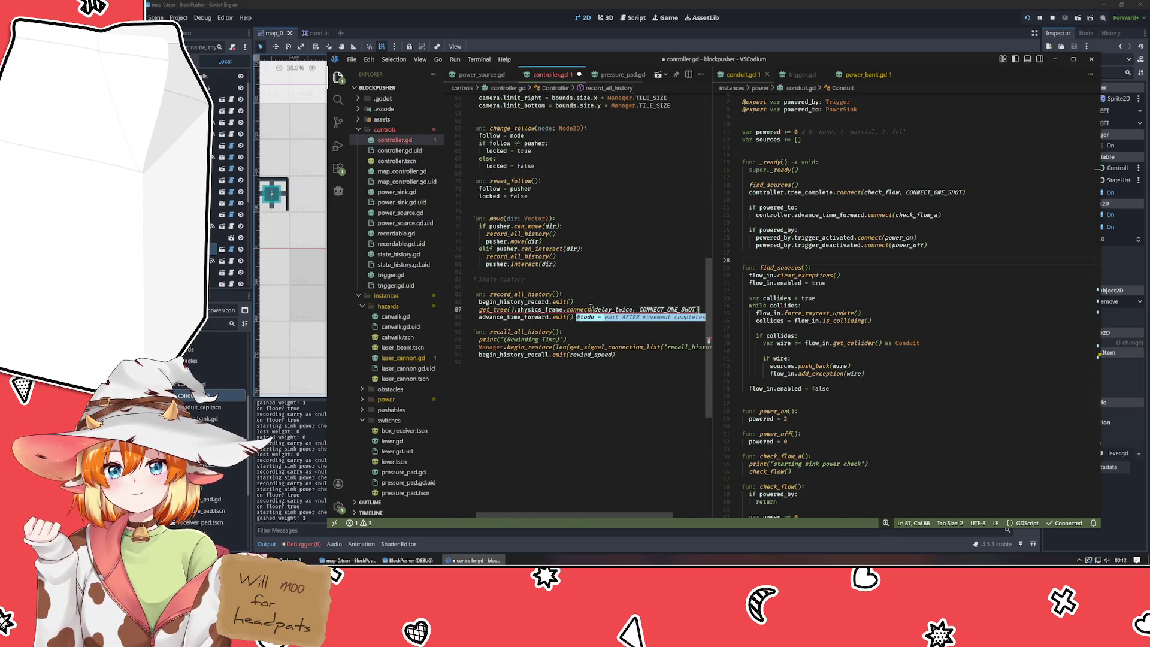
key("ctrl+shift+Return")
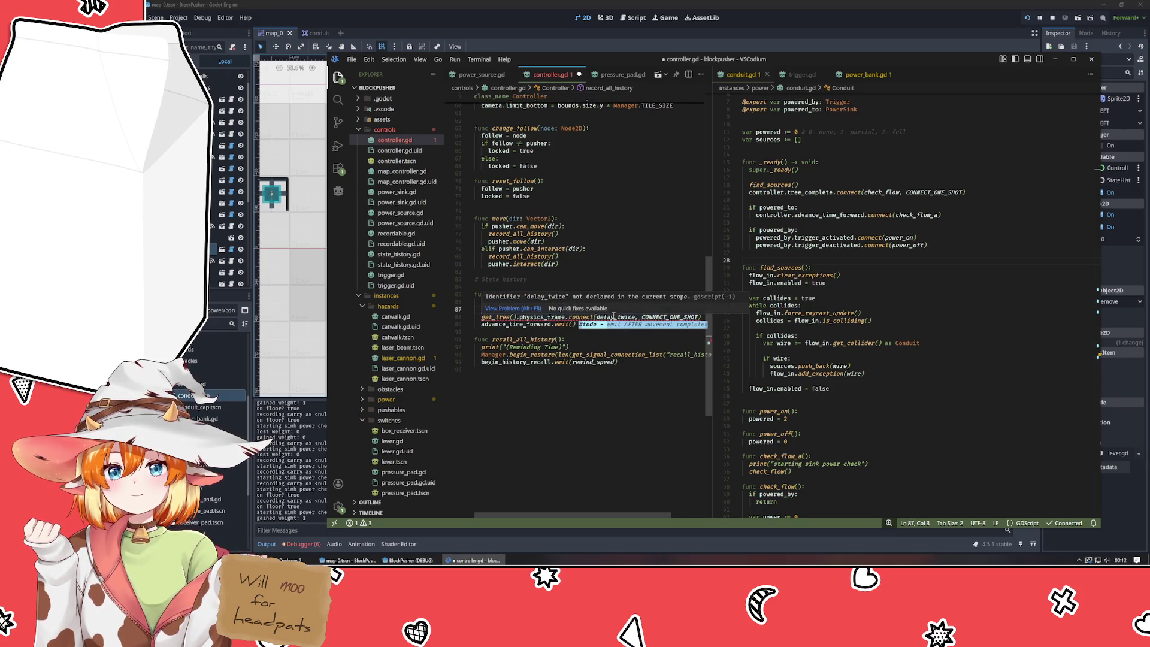
double_click(613, 317)
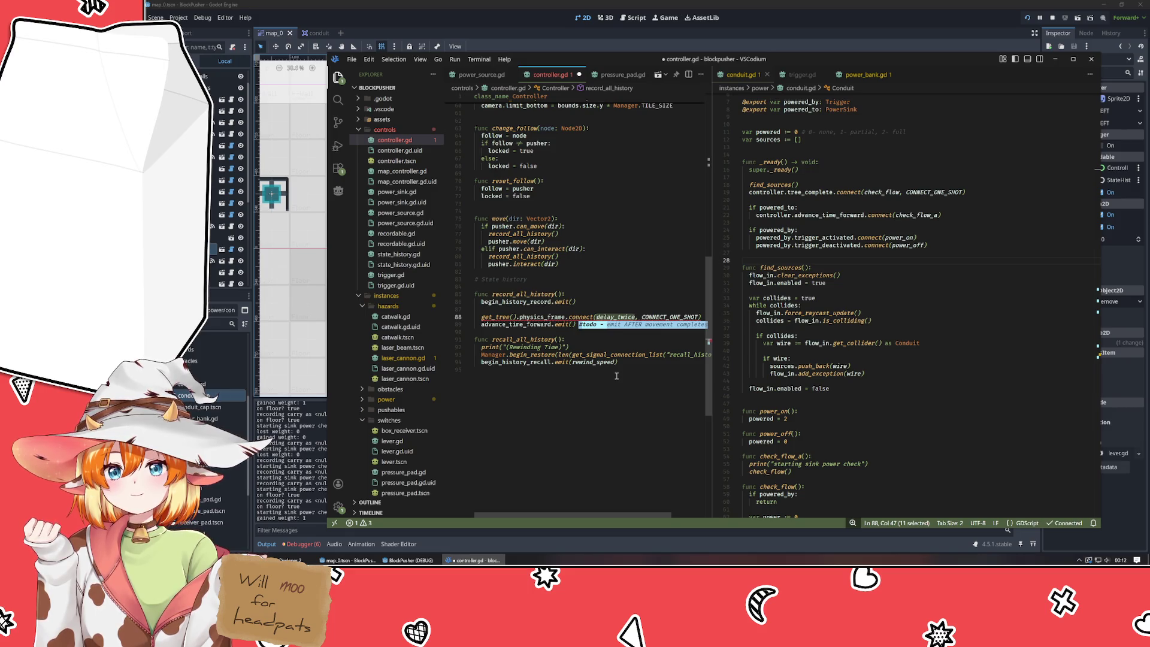
- Connect physics_frame to time_adv instead of delay_twice and remove the advance_time_forward.emit() line
type("now_time")
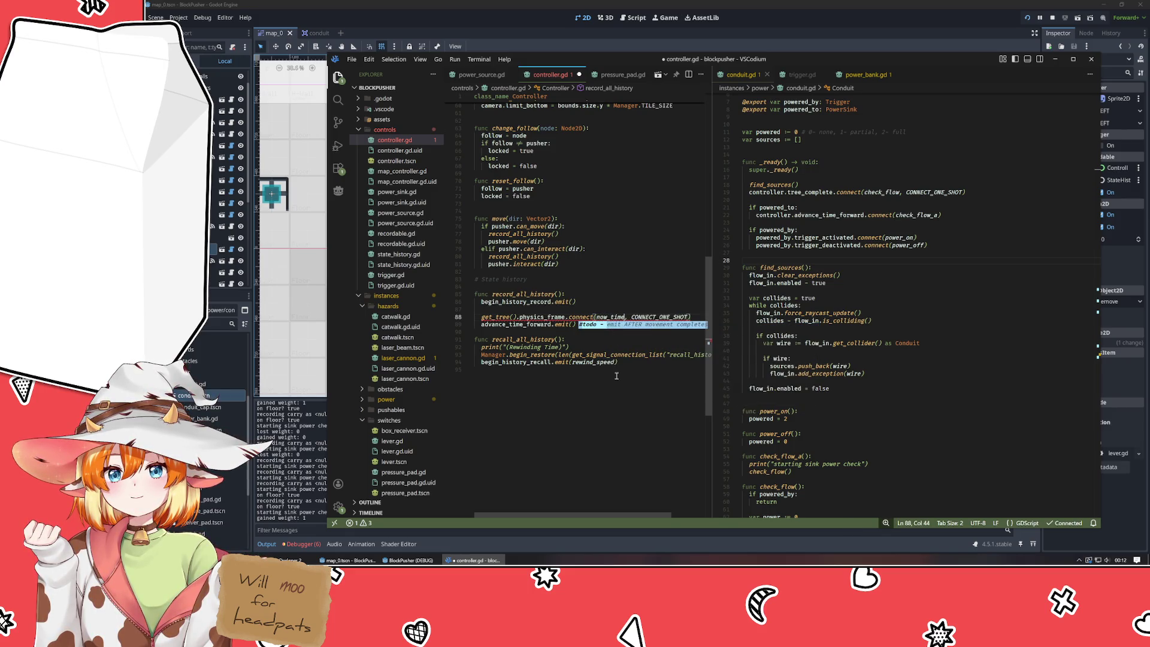
key("ctrl+BackSpace")
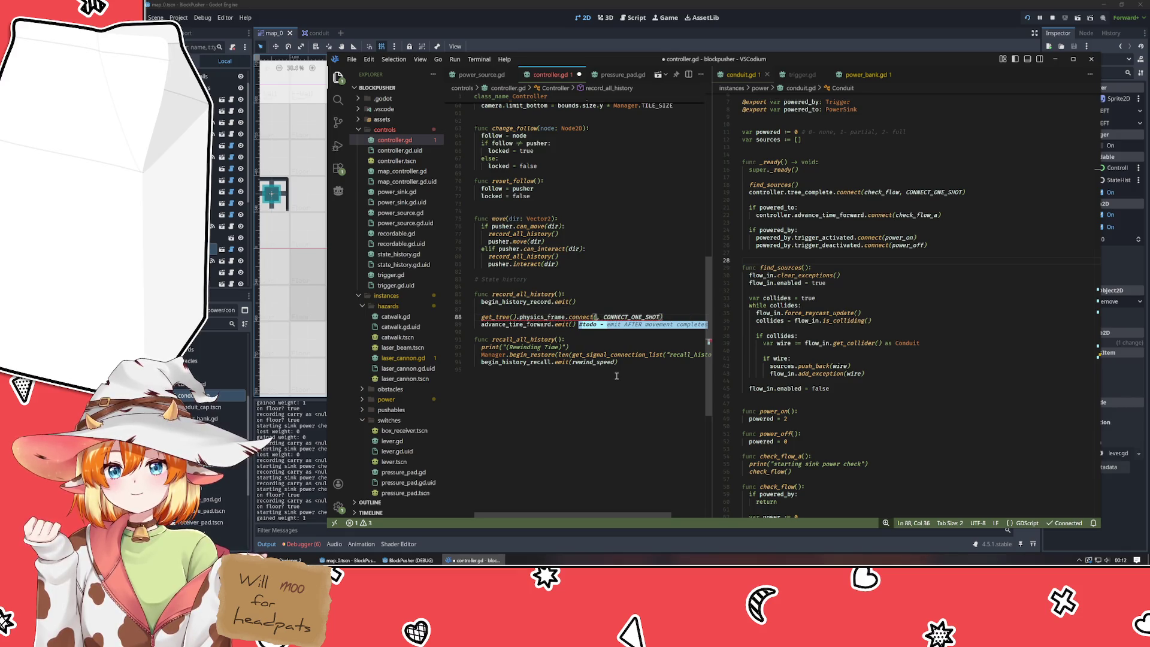
type("time_adv")
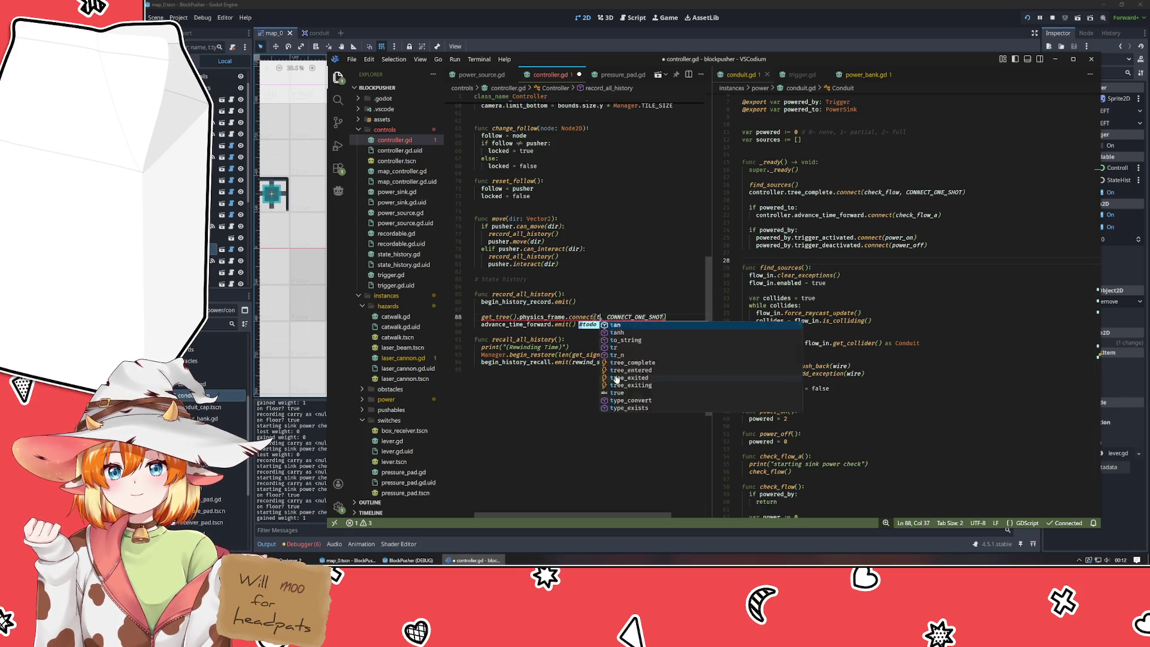
key("Down")
key("End")
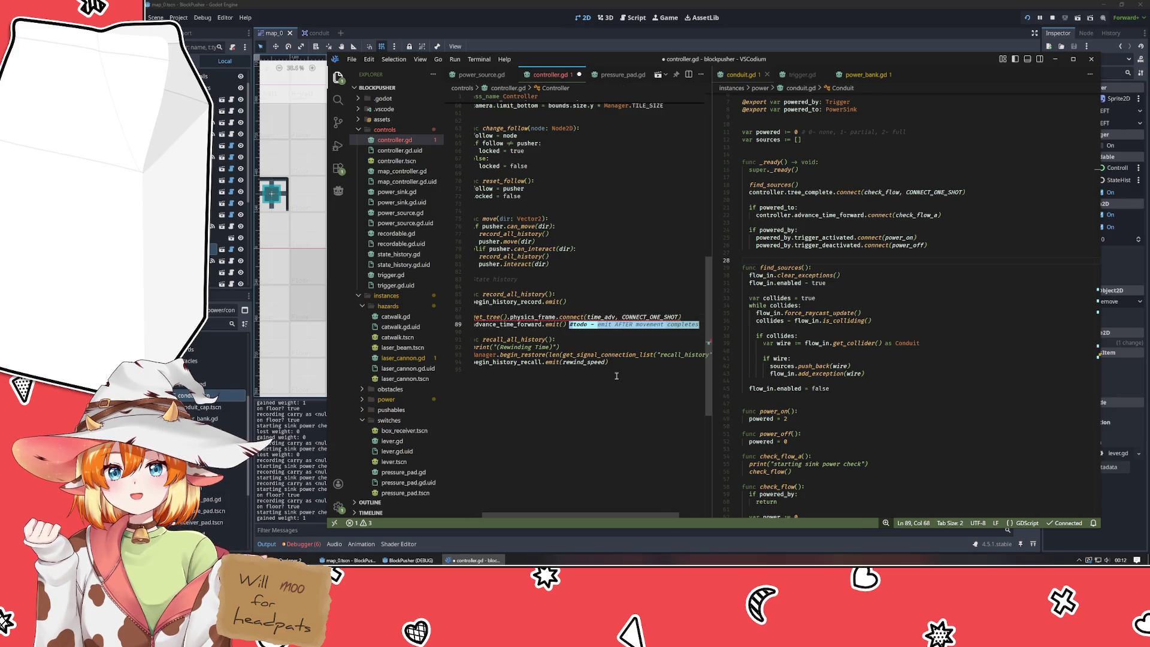
key("shift+Home")
key("BackSpace")
- Create func time_adv: containing advance_time_forward.emit(), without the todo comment
key("Return")
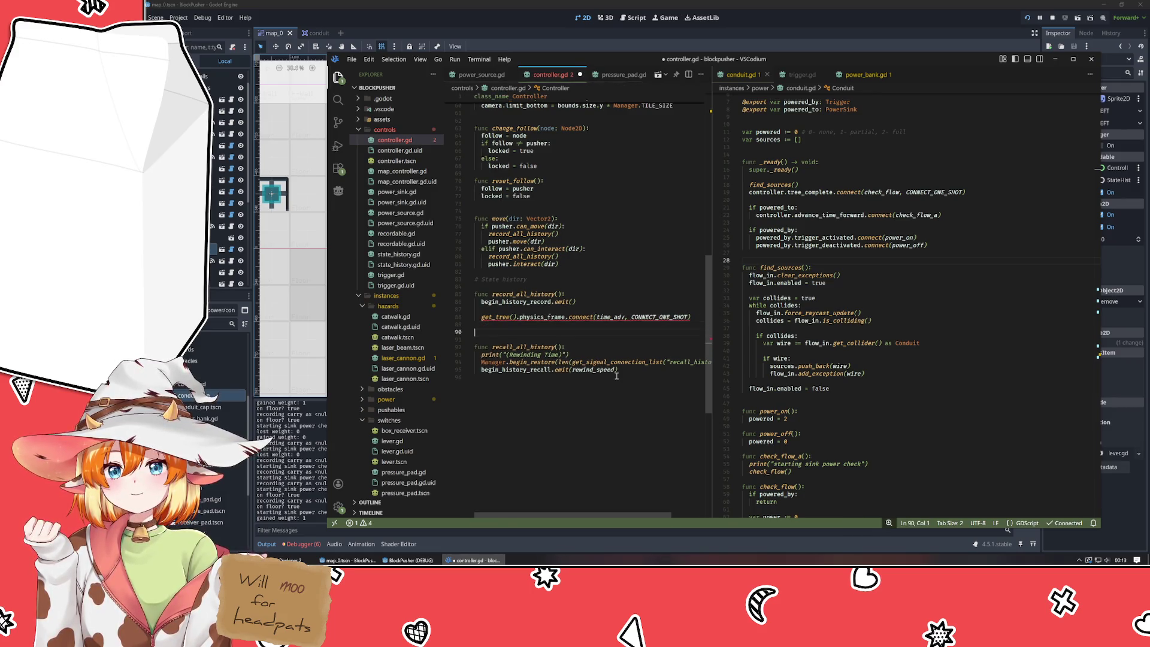
type("func time_adv:")
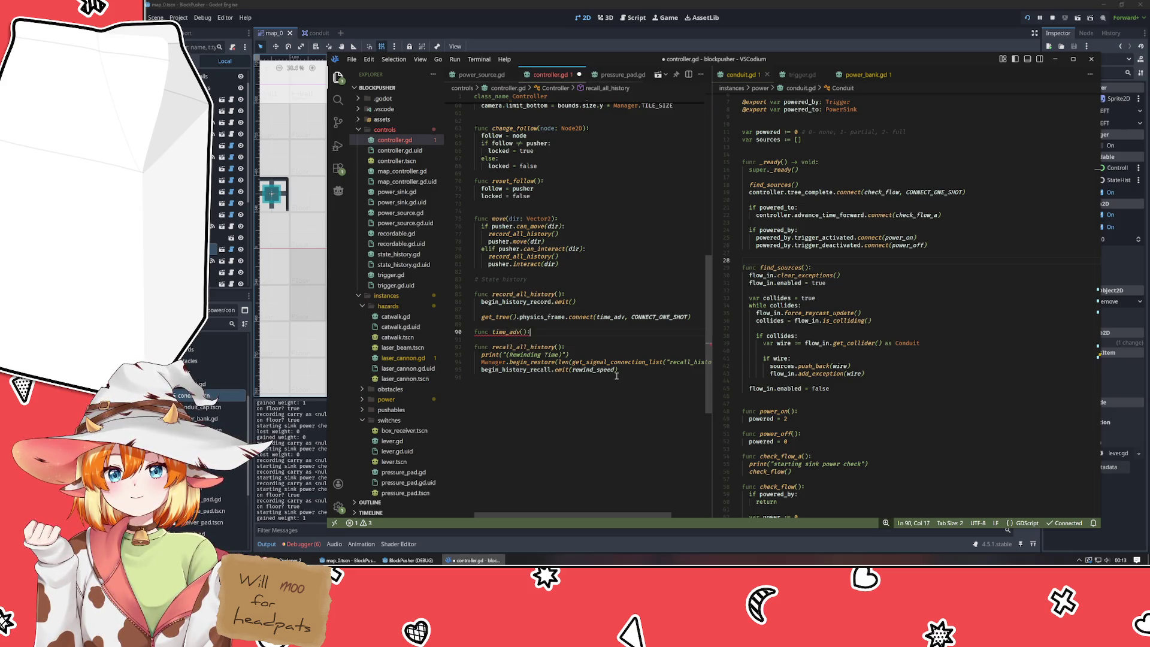
key("Return")
type("advance_time_forward.emit() #todo - emit AFTER movement completes")
key("ctrl+shift+Left")
key("ctrl+shift+Left")
key("ctrl+shift+Left")
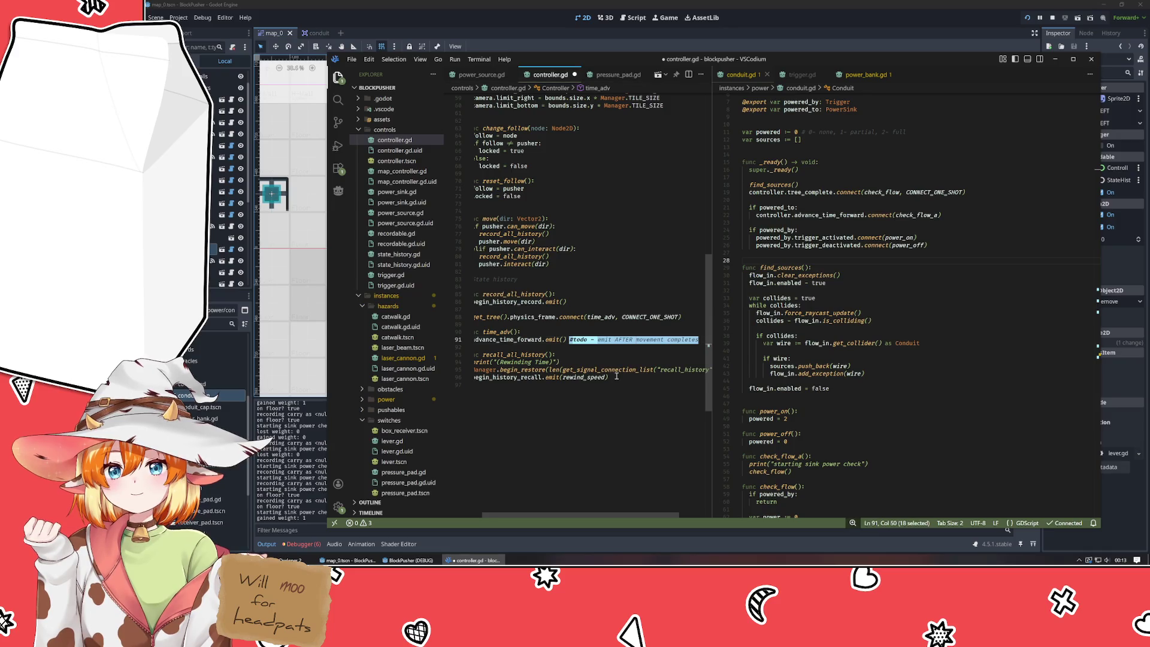
key("BackSpace")
key("BackSpace")
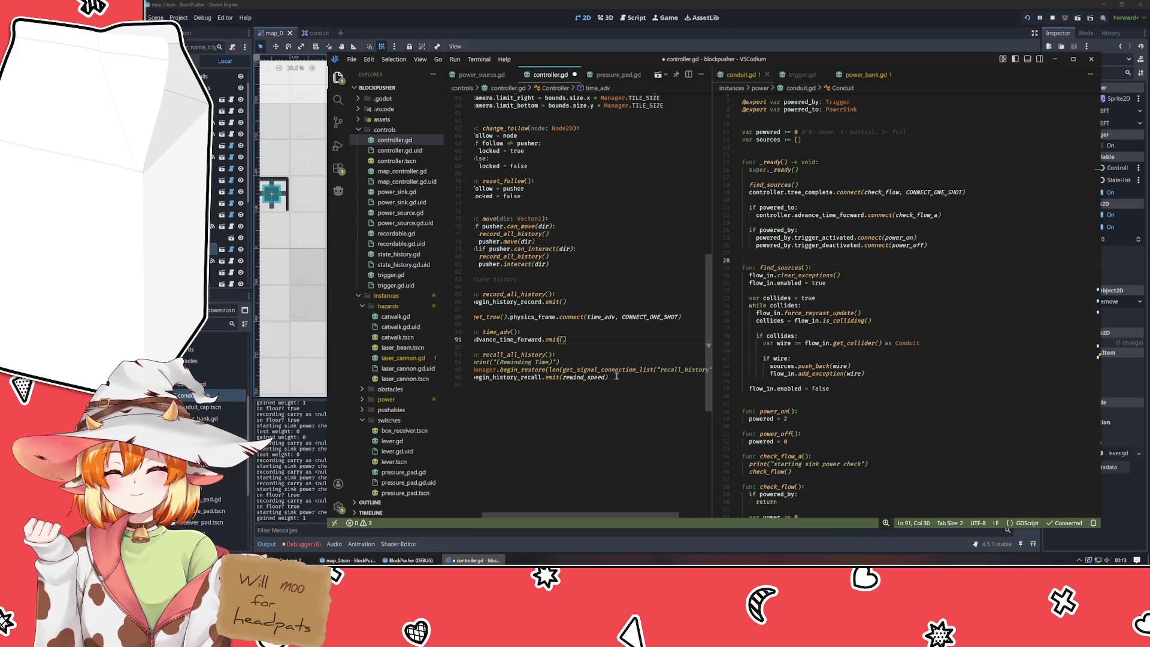
- Add print("advancing time NOW") above the emit call and save controller.gd
key("Home")
key("Home")
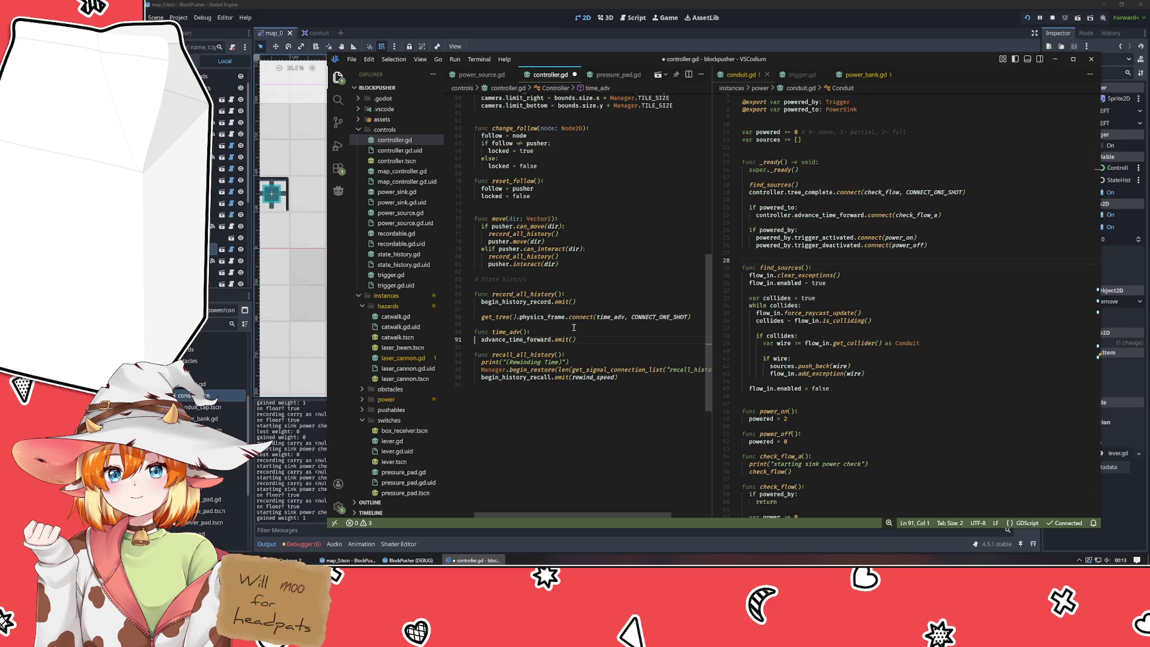
key("Home")
key("Return")
key("Up")
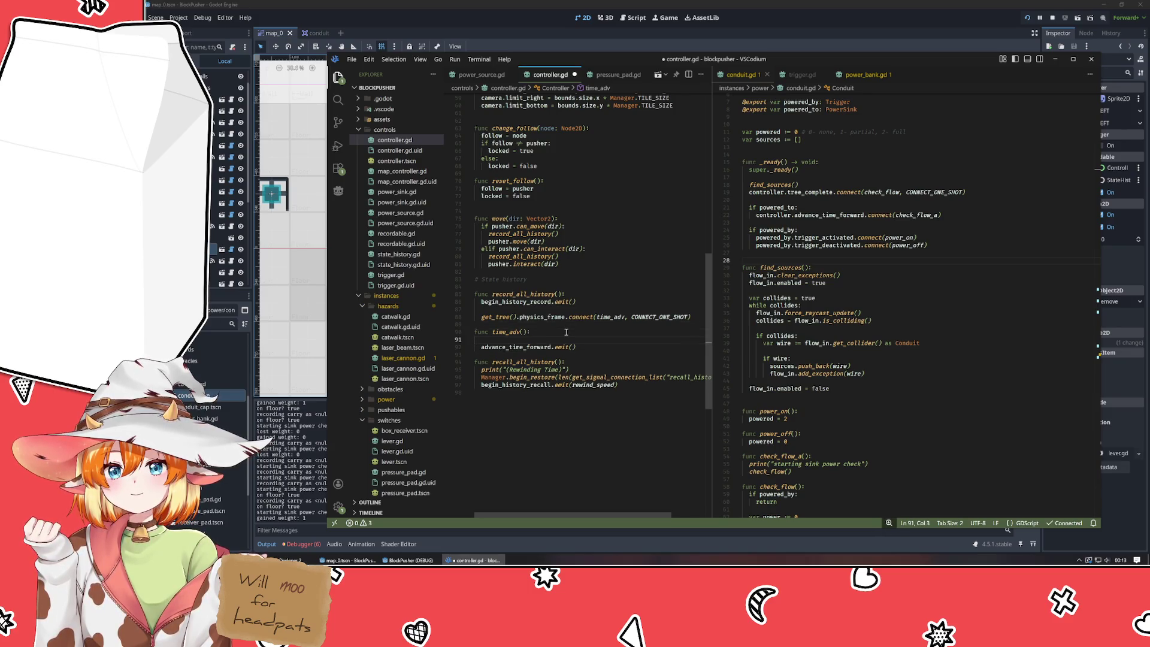
type("print(\"")
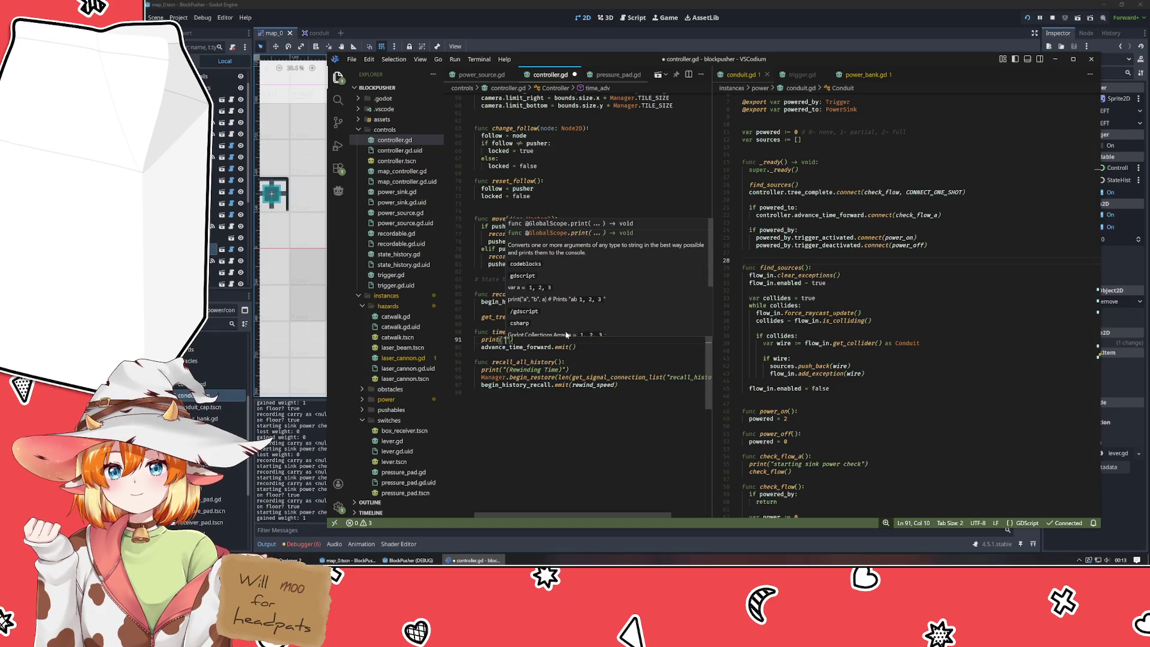
type("advanc")
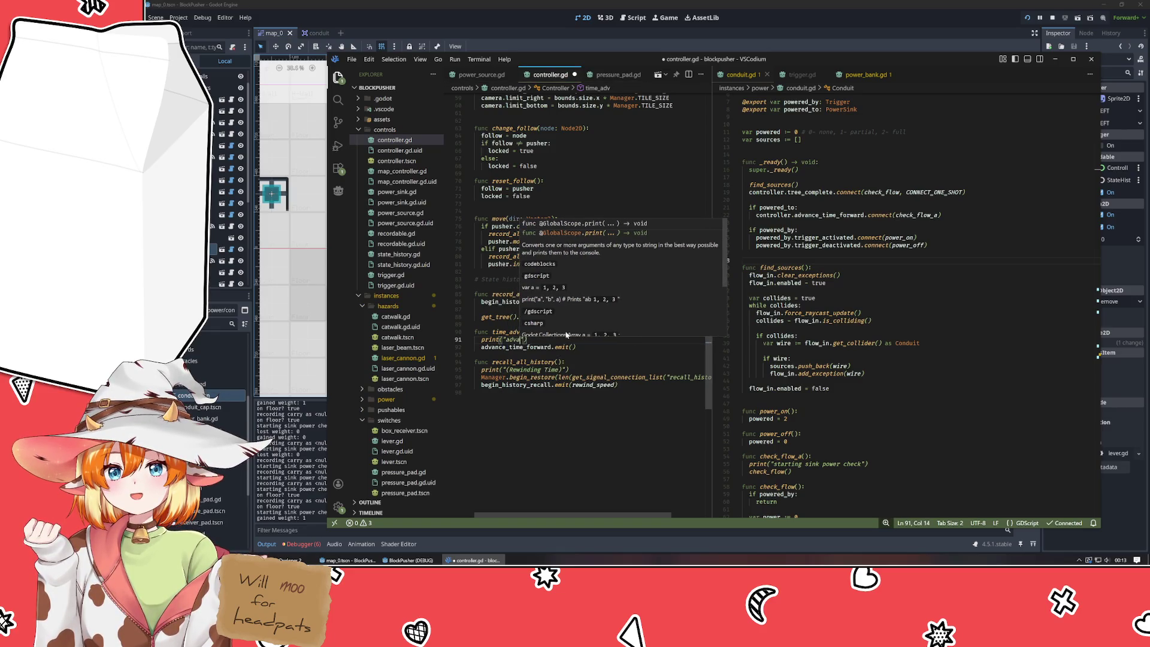
type("ing time")
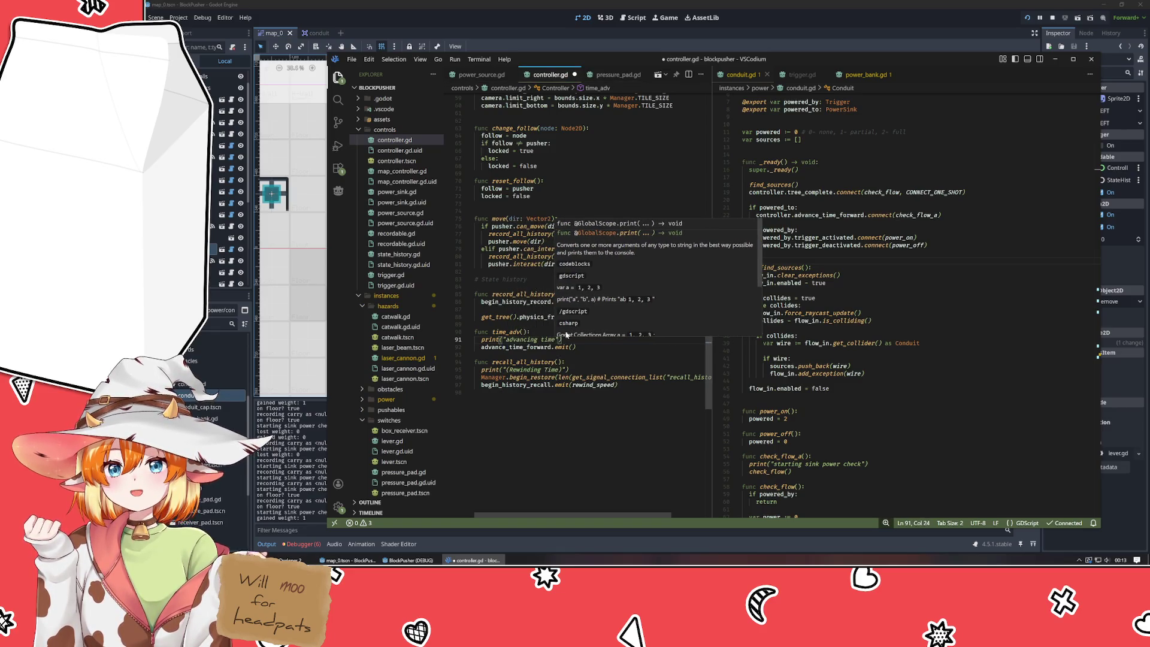
type(" NOW")
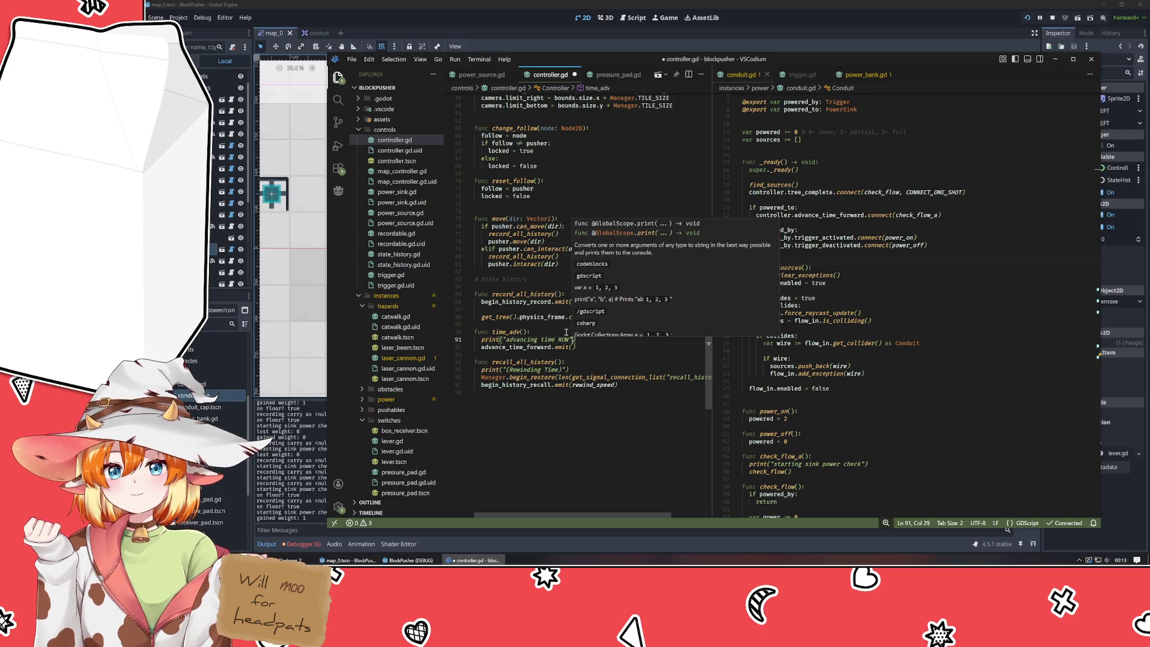
key("ctrl+s")
left_click(838, 162)
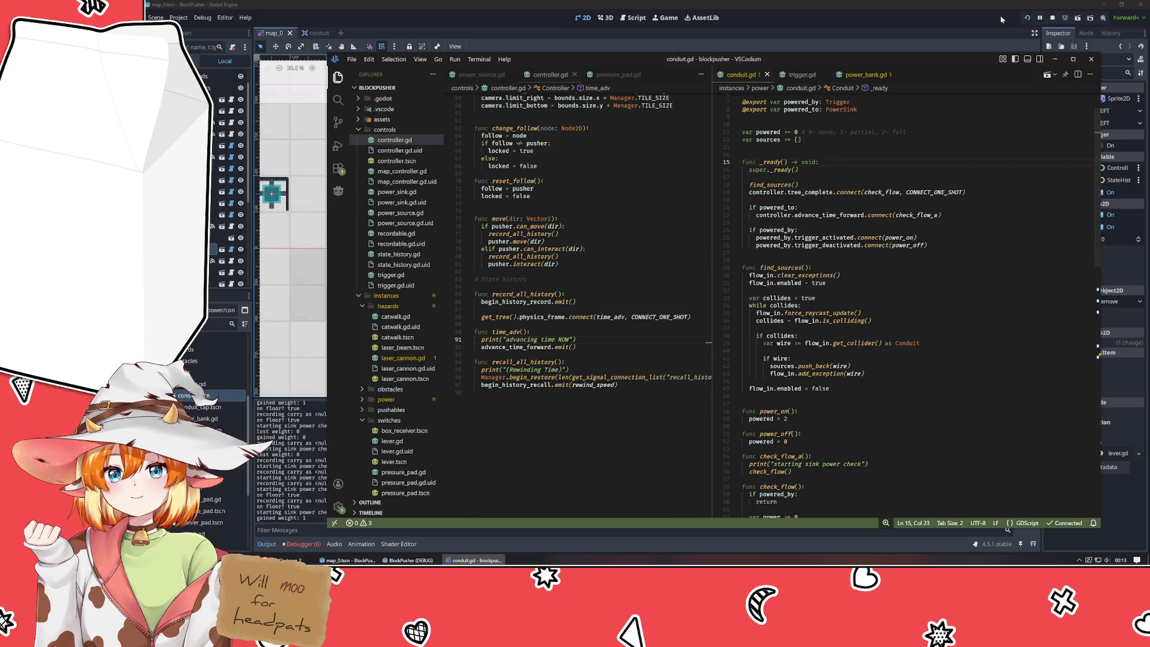
- Restart the running game with the new code and move the player up onto the red pad
left_click(1002, 19)
left_click(1027, 18)
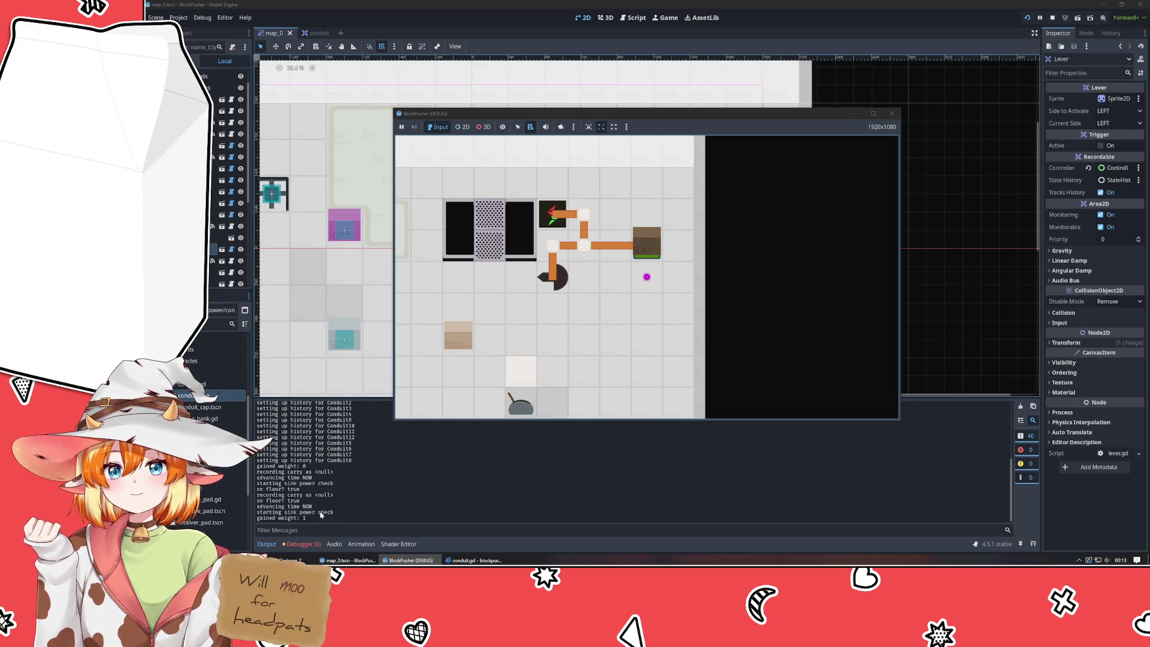
key("Up")
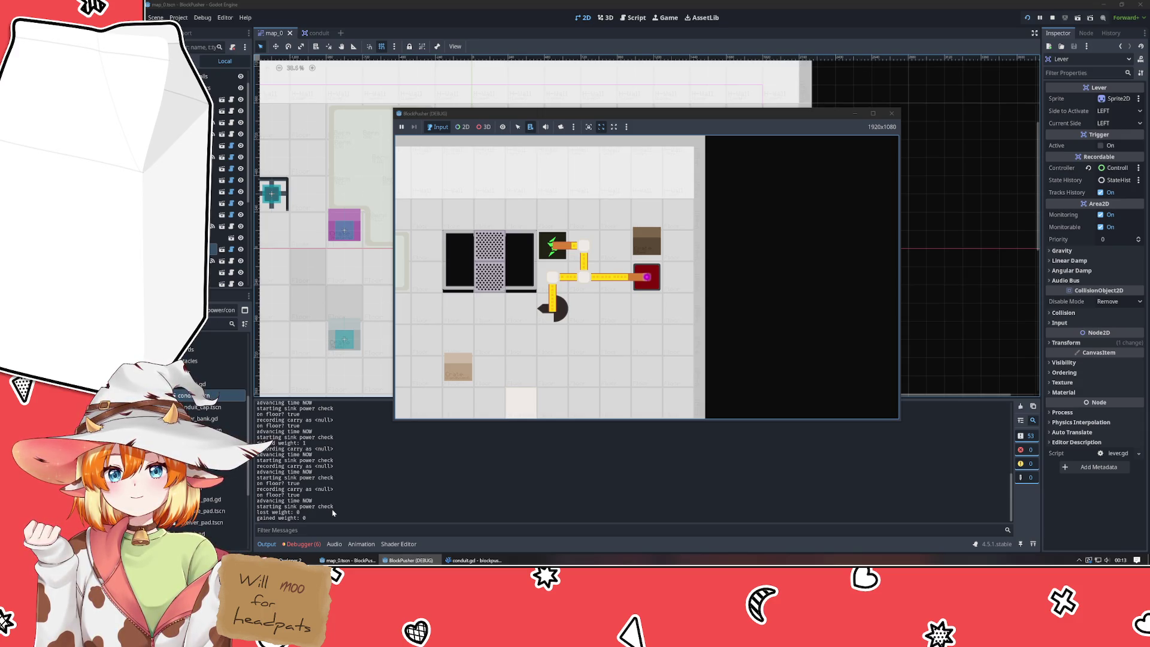
- Inspect the Output log's "advancing time NOW" and weight lines, then return to VSCodium
left_click(277, 505)
left_click_drag(265, 501, 334, 508)
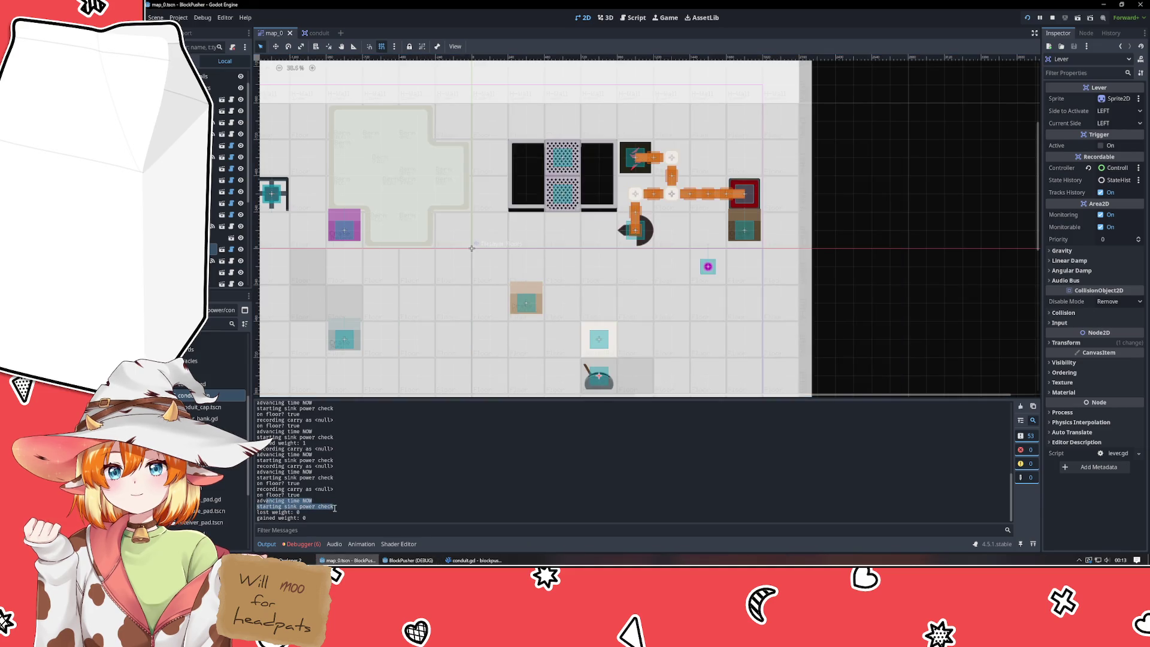
left_click_drag(258, 513, 307, 518)
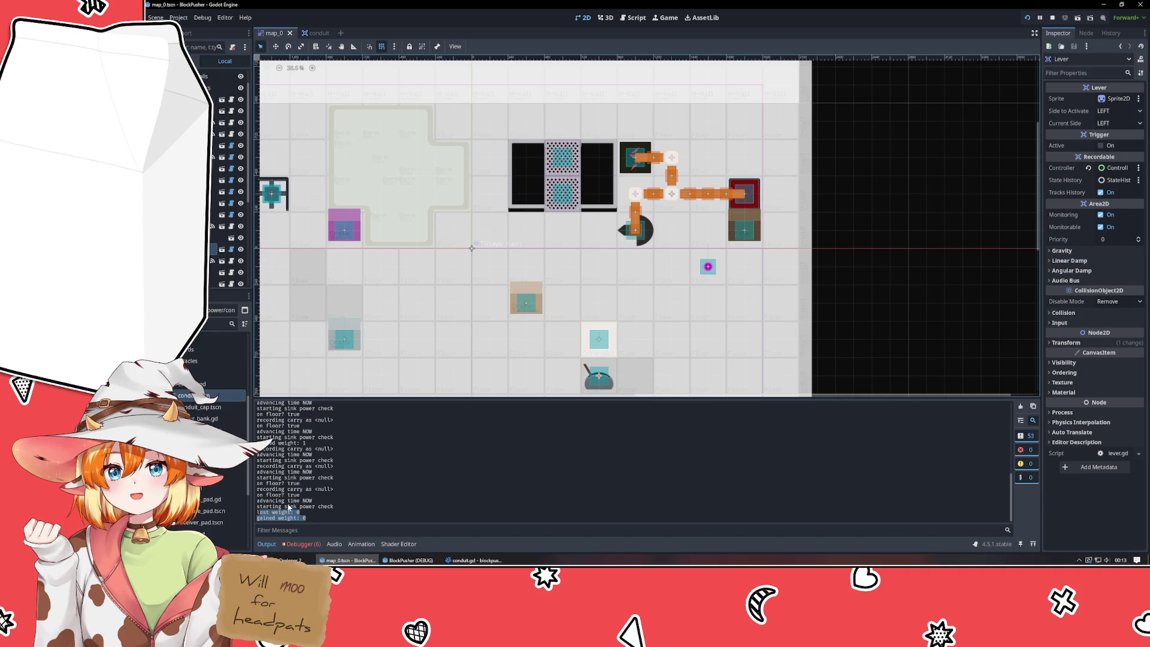
left_click_drag(267, 501, 337, 508)
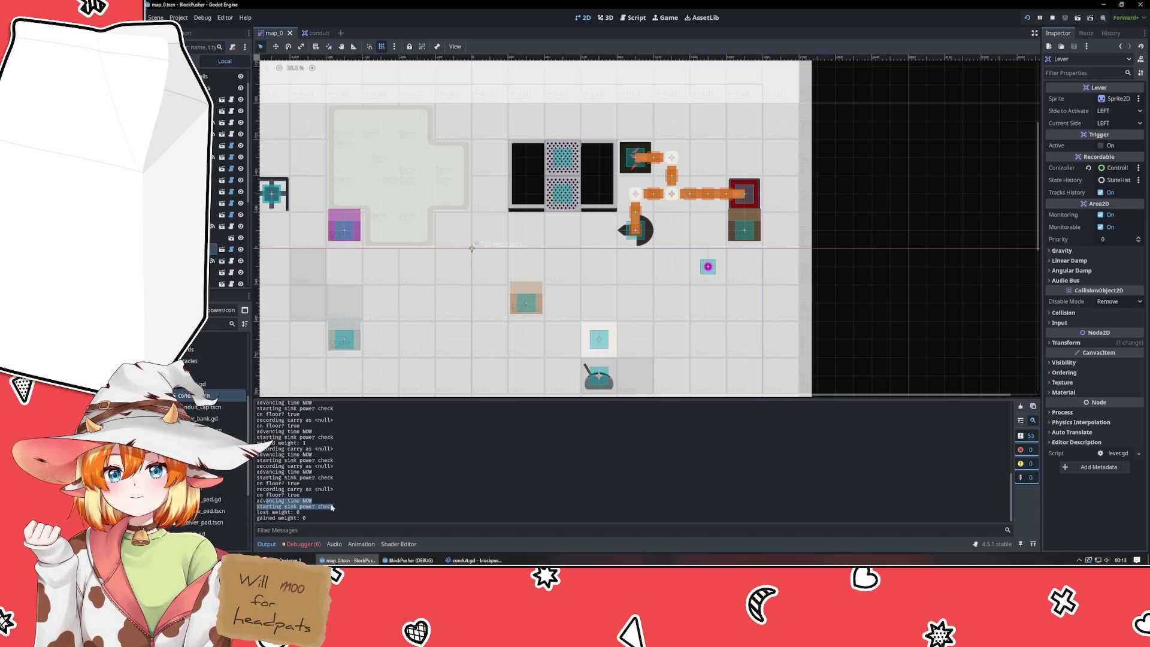
left_click(332, 507)
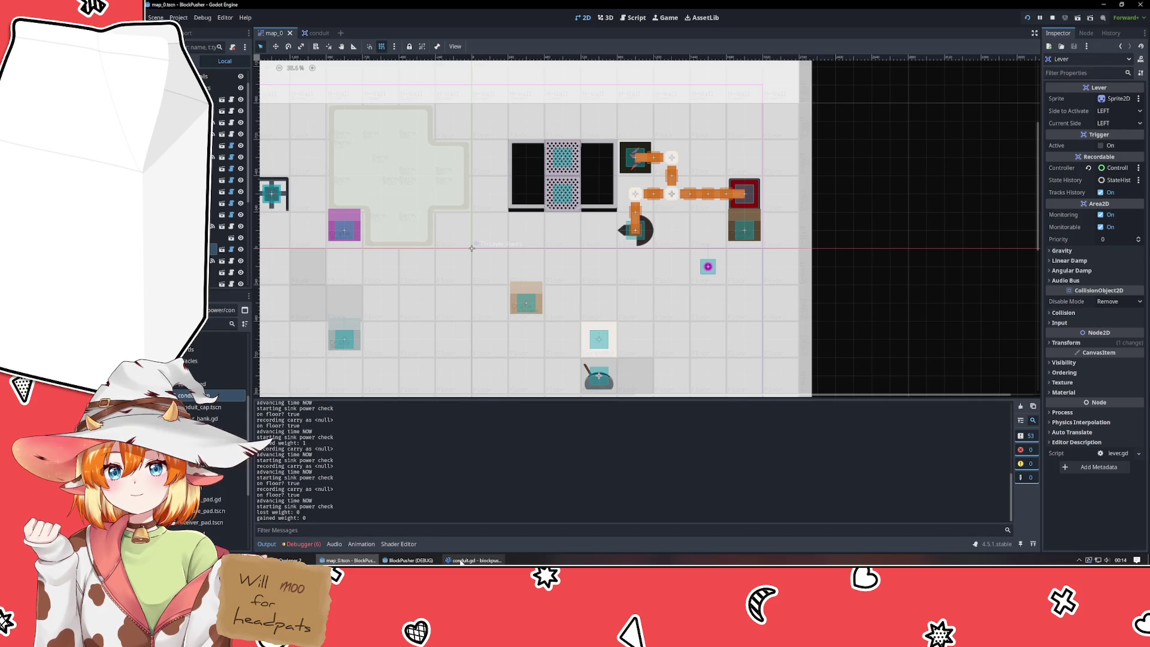
left_click(468, 559)
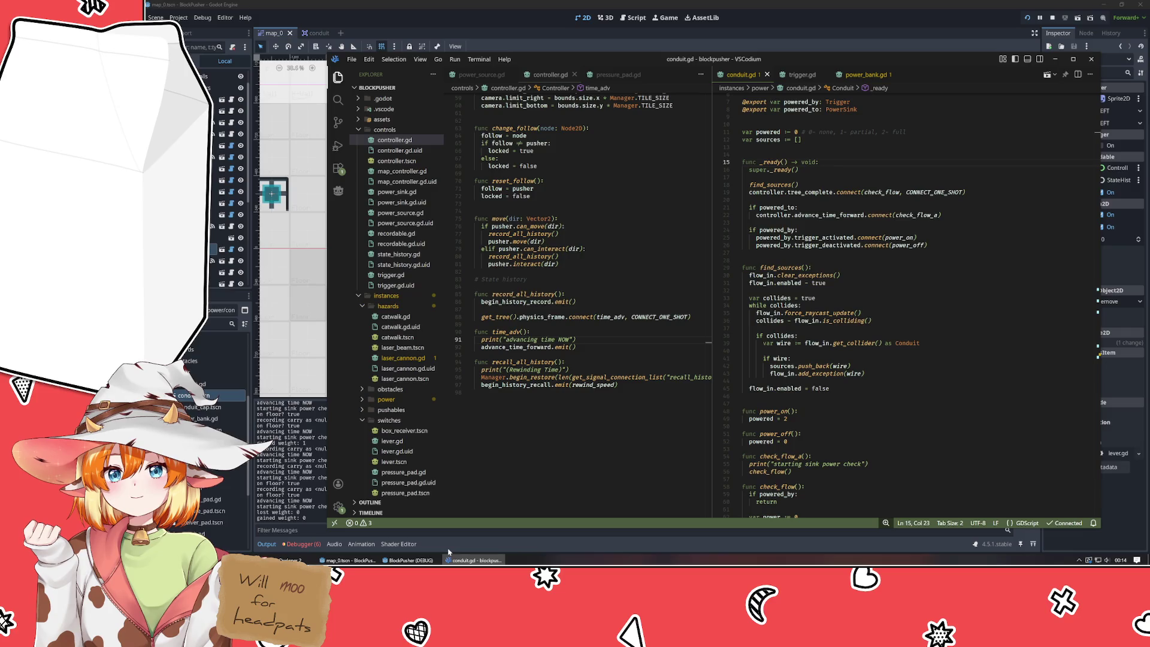
left_click(519, 241)
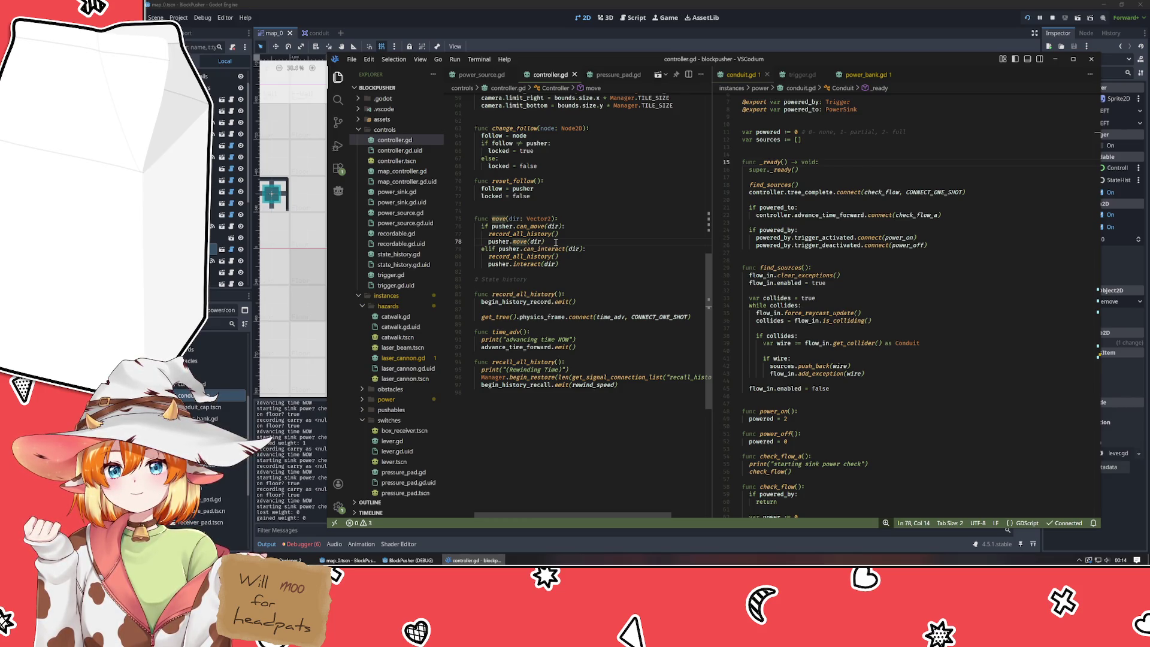
left_click(518, 264)
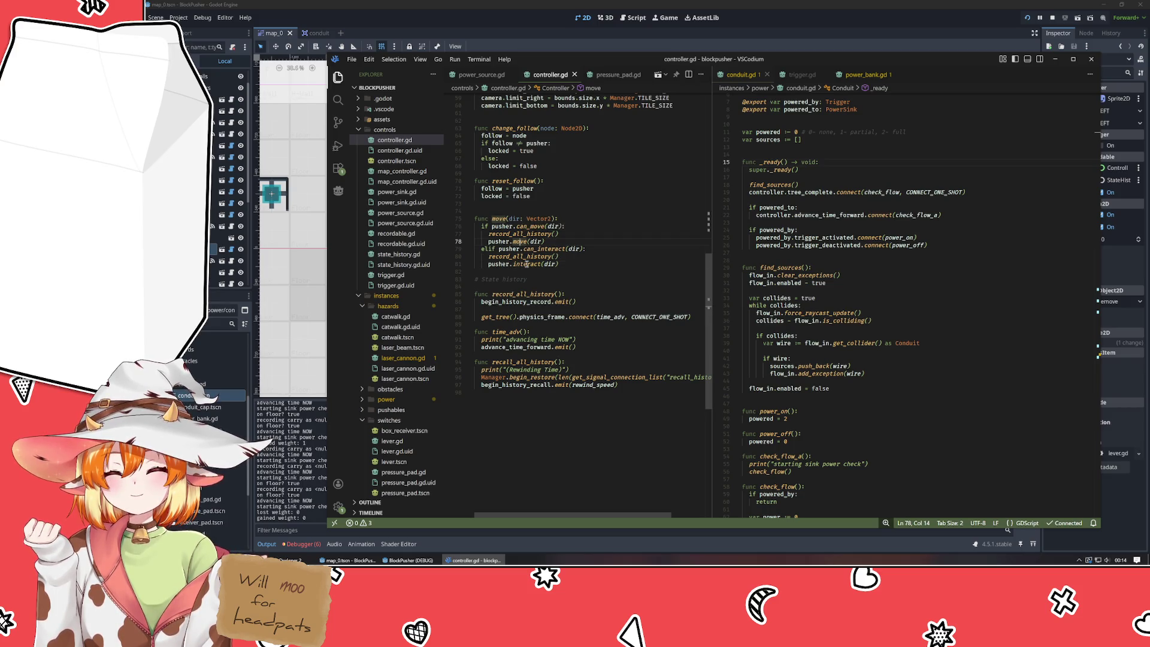
key("Right")
key("Right")
left_click(574, 317)
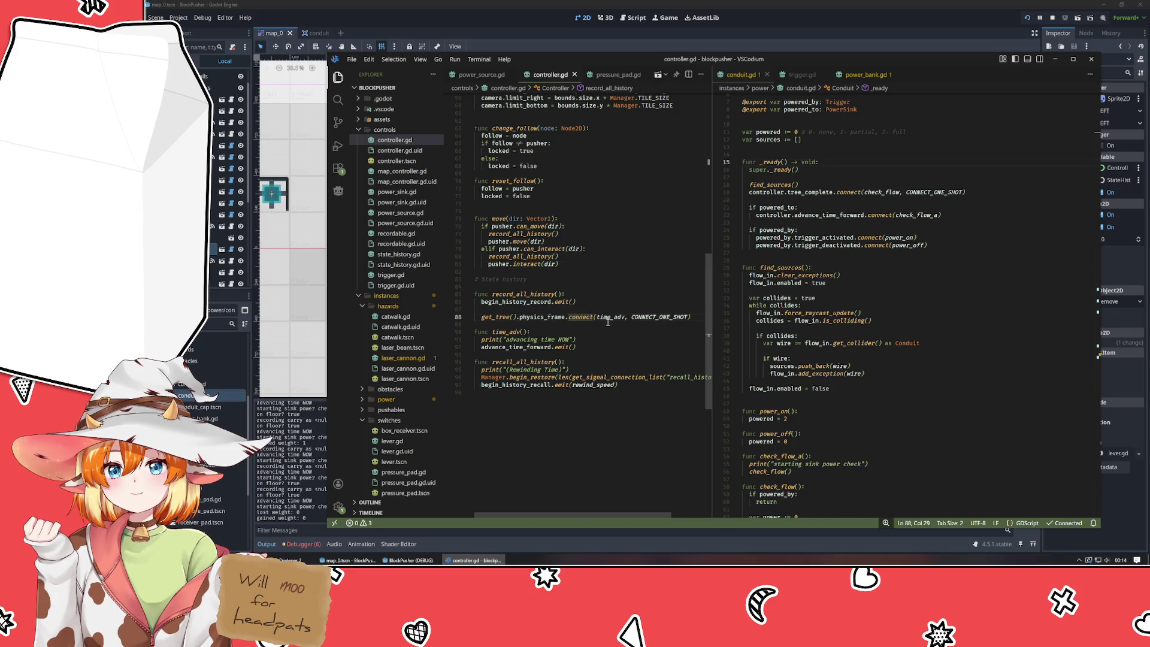
left_click(534, 319)
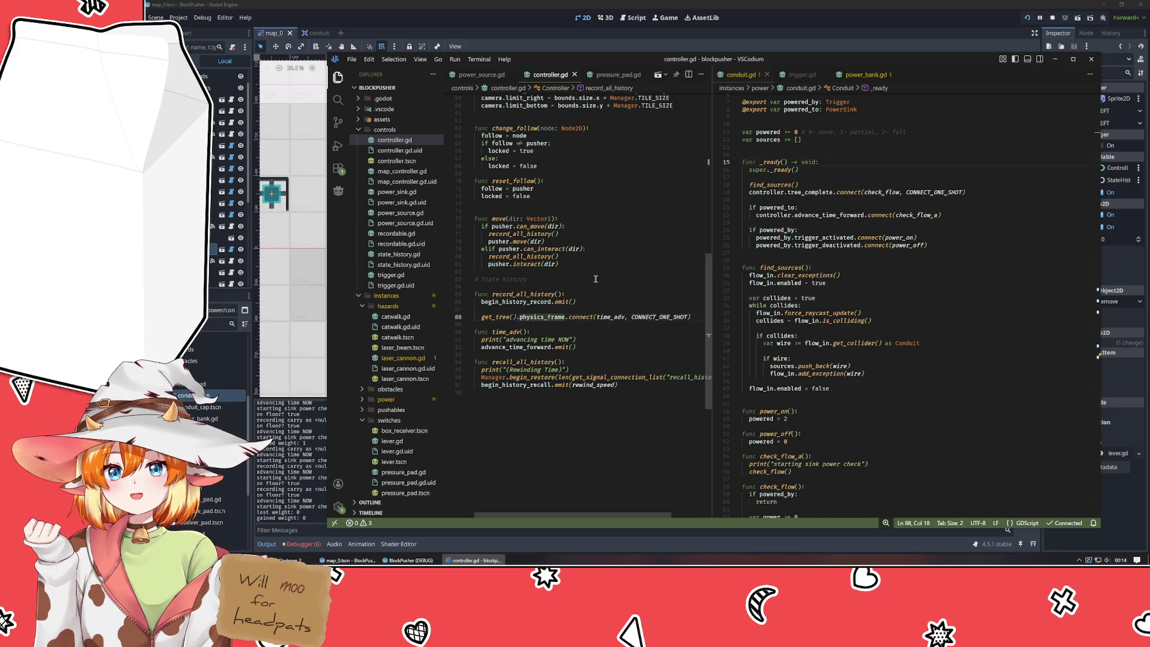
left_click(576, 286)
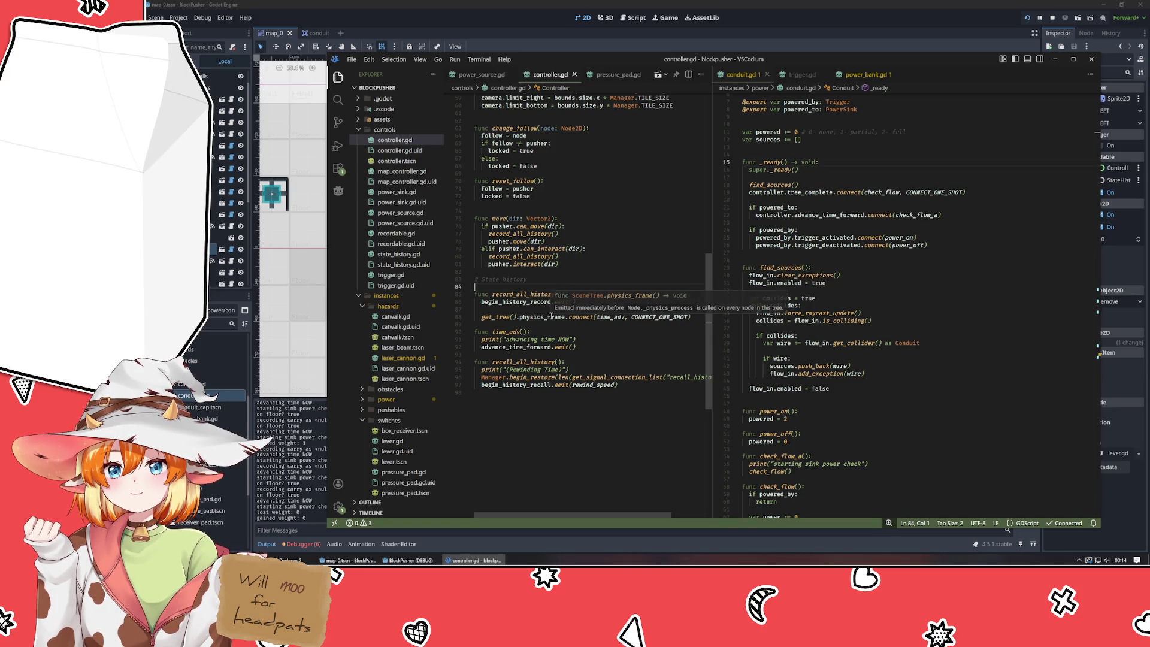
scroll(548, 316, "up", 12)
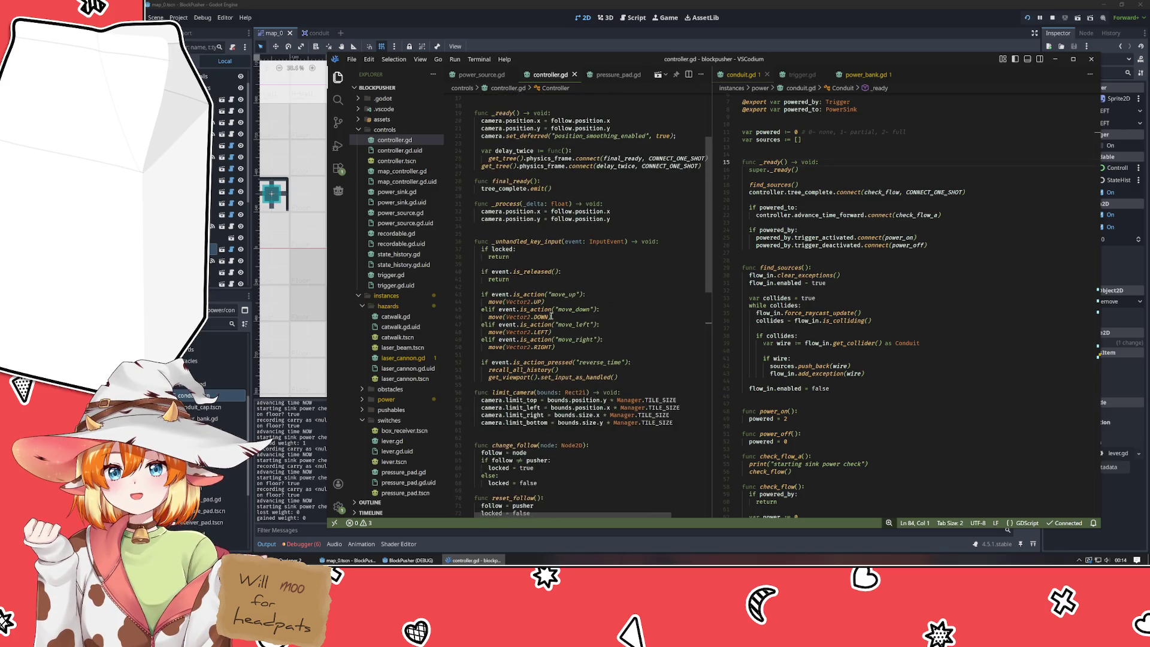
scroll(551, 316, "up", 3)
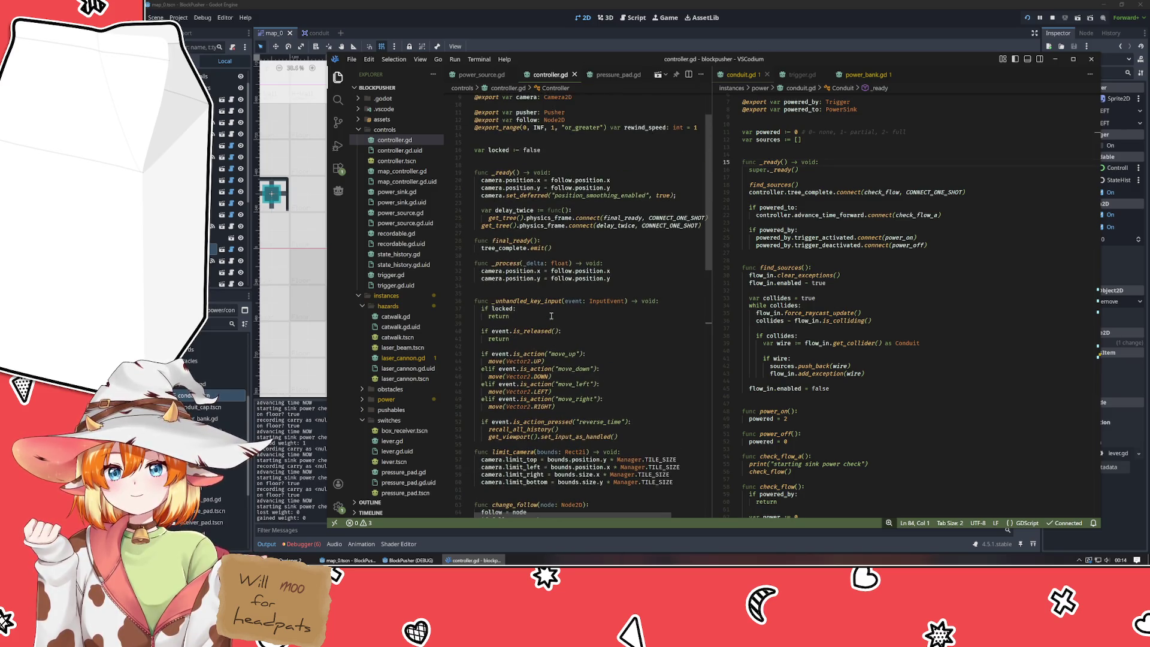
- Wrap time_adv's print and emit lines in a new 'var adc := func():' lambda
scroll(551, 316, "down", 15)
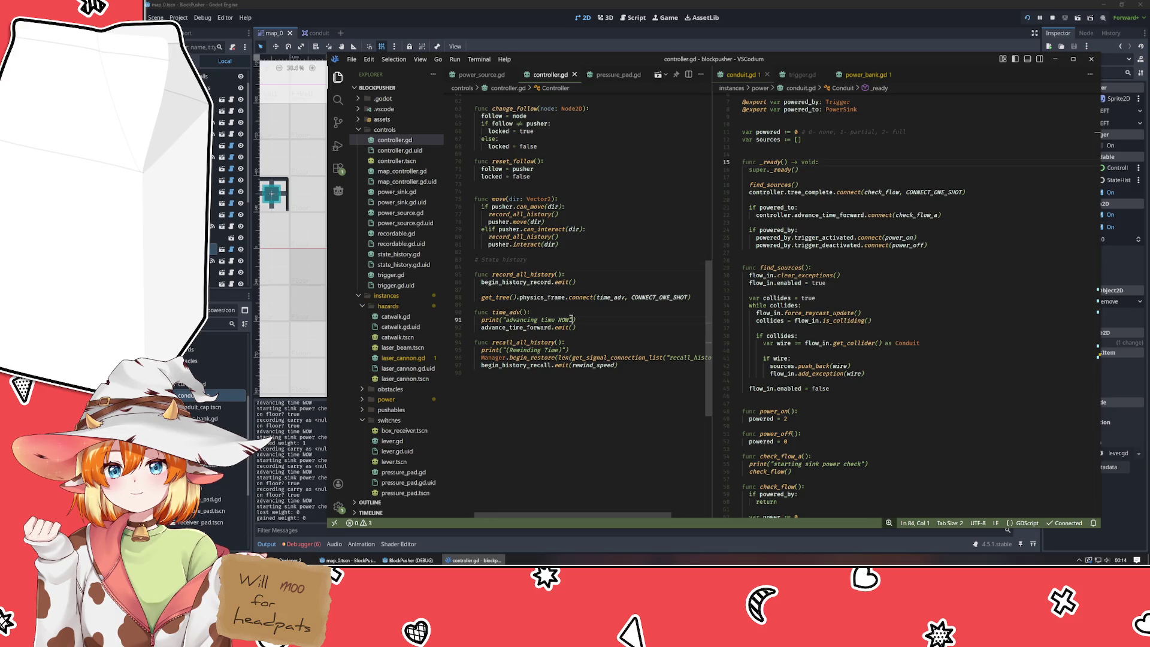
key("Up")
key("Return")
type("va")
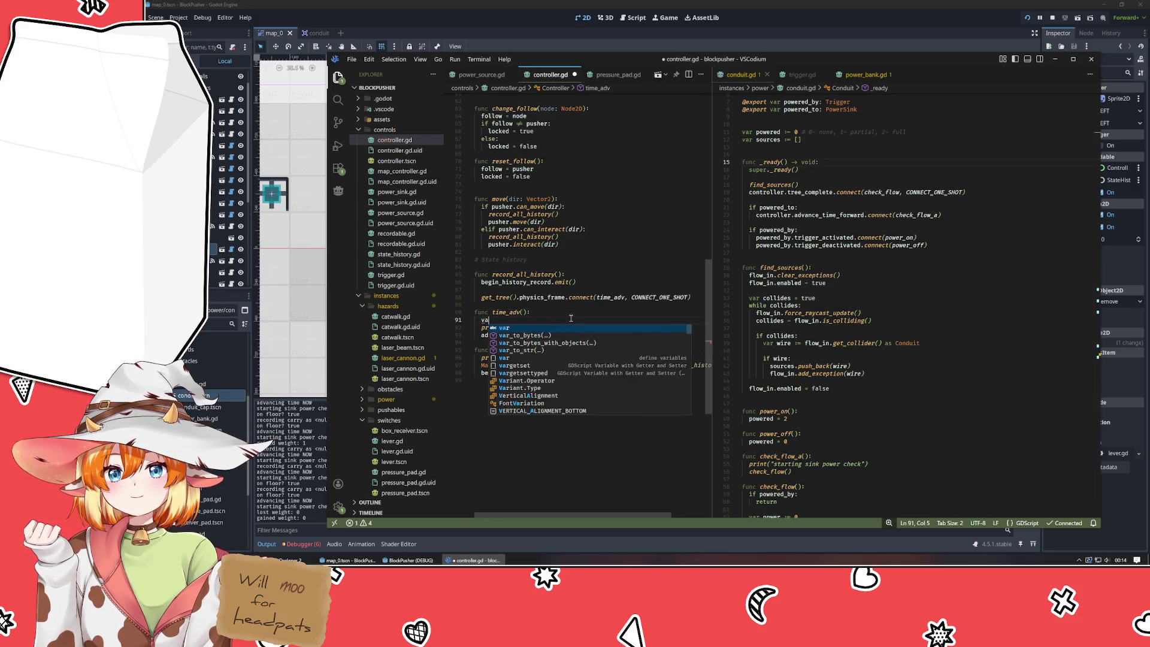
type("r")
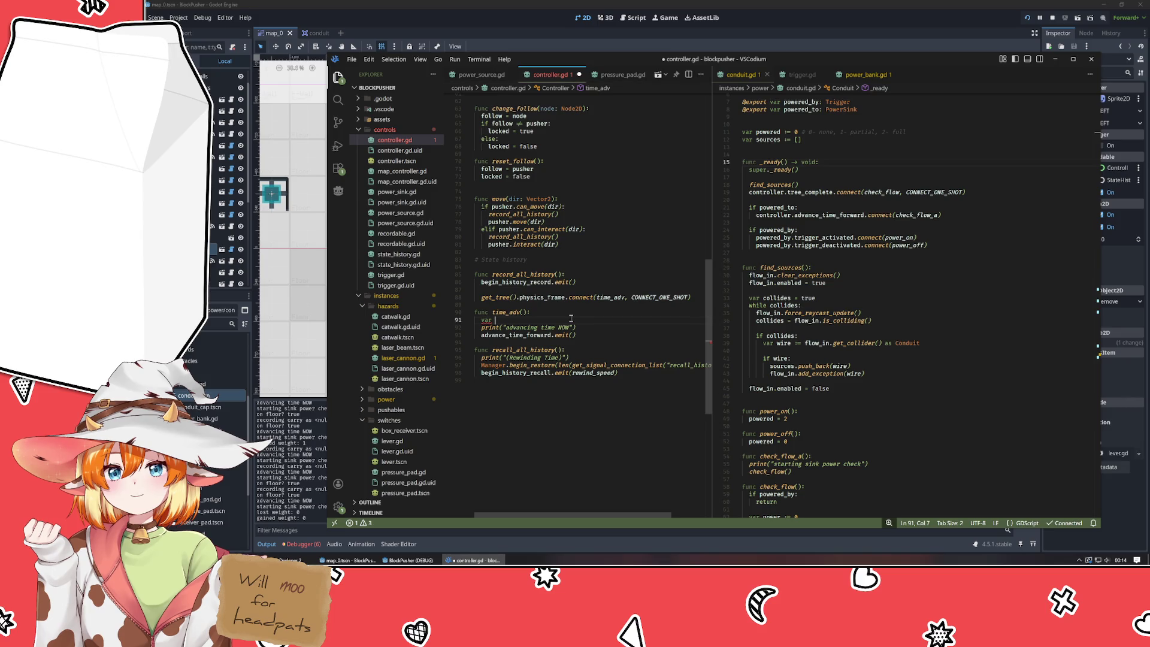
scroll(571, 318, "up", 15)
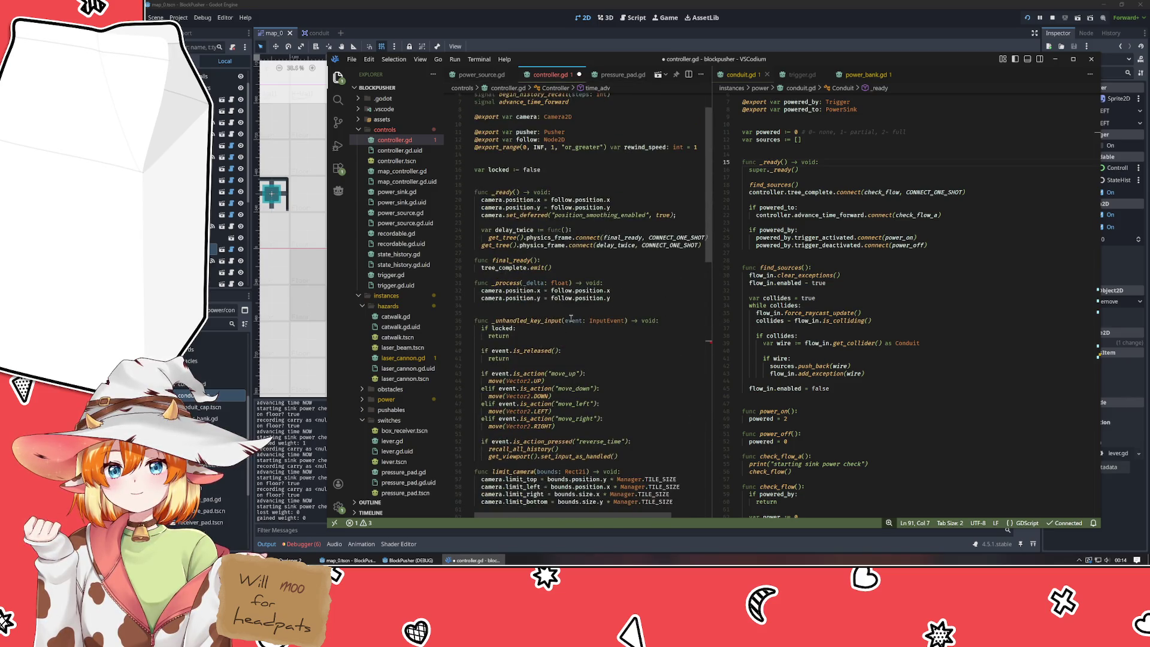
scroll(571, 318, "up", 1)
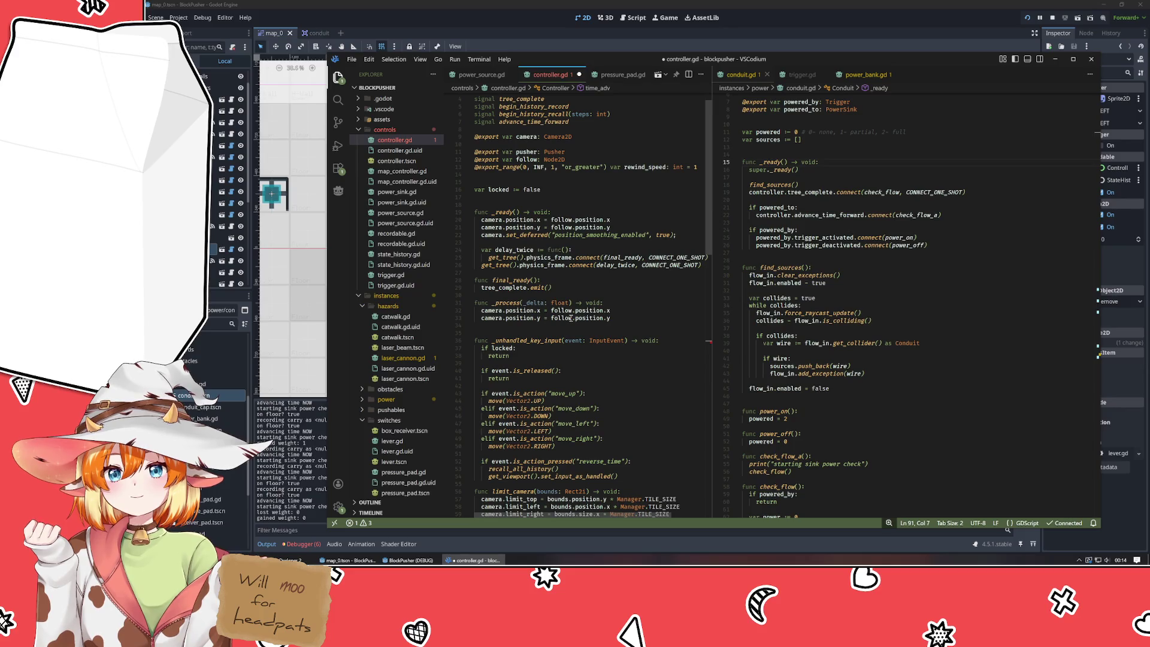
type("adc := ")
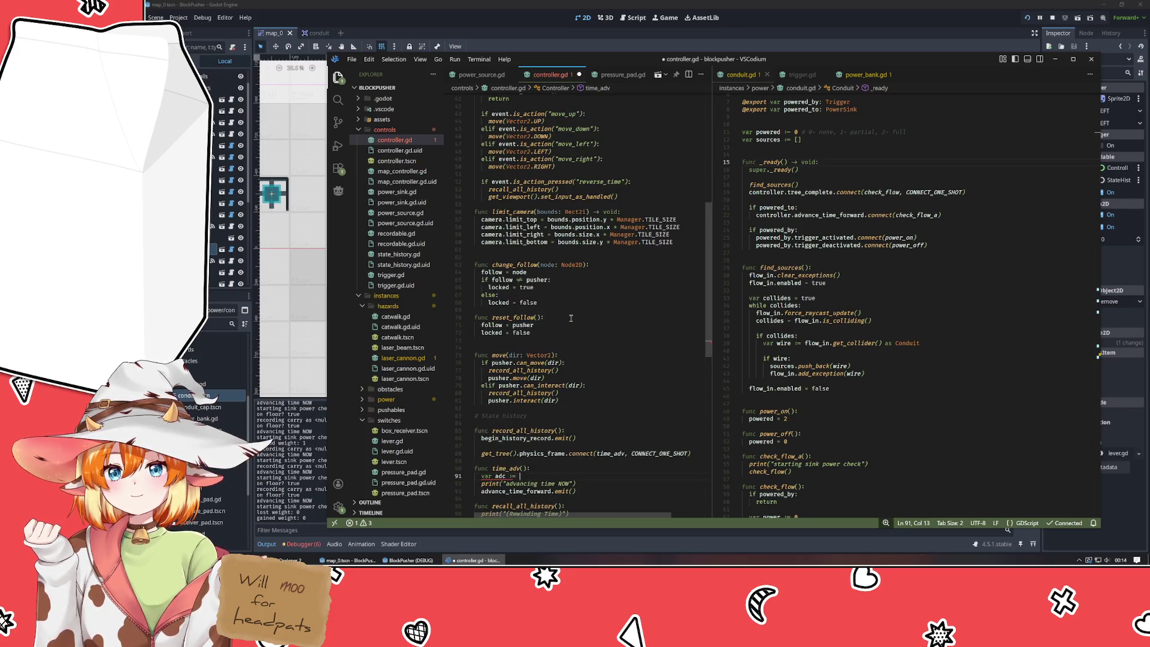
type("func():")
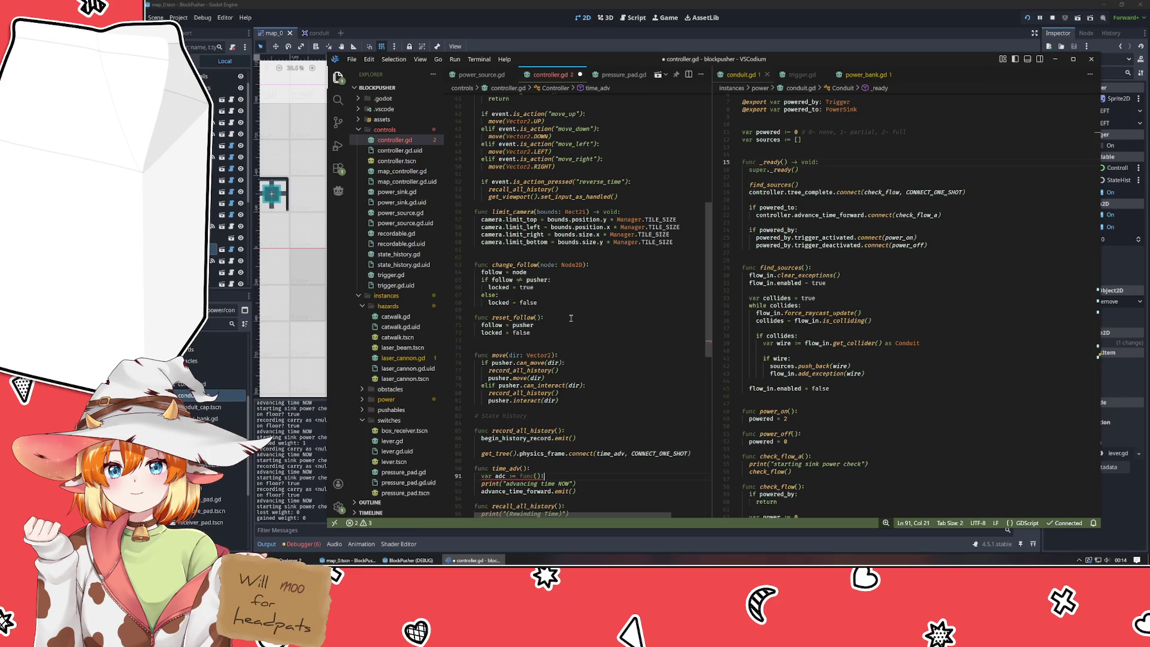
key("Down")
key("shift+Down")
key("Tab")
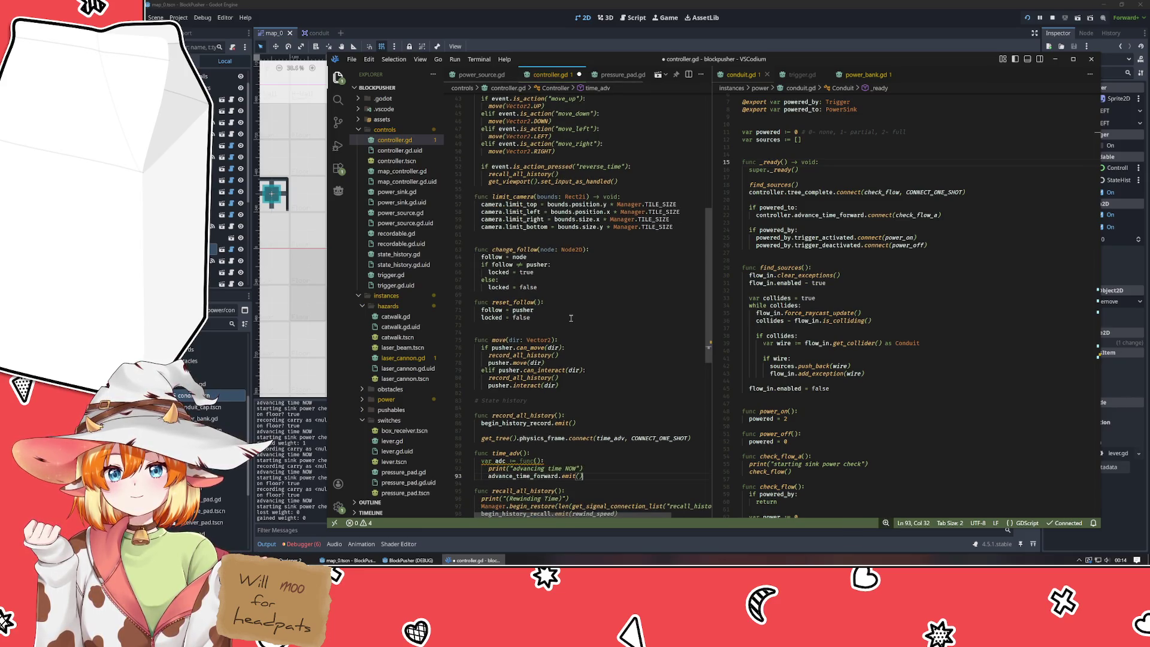
key("End")
key("Return")
key("Return")
key("BackSpace")
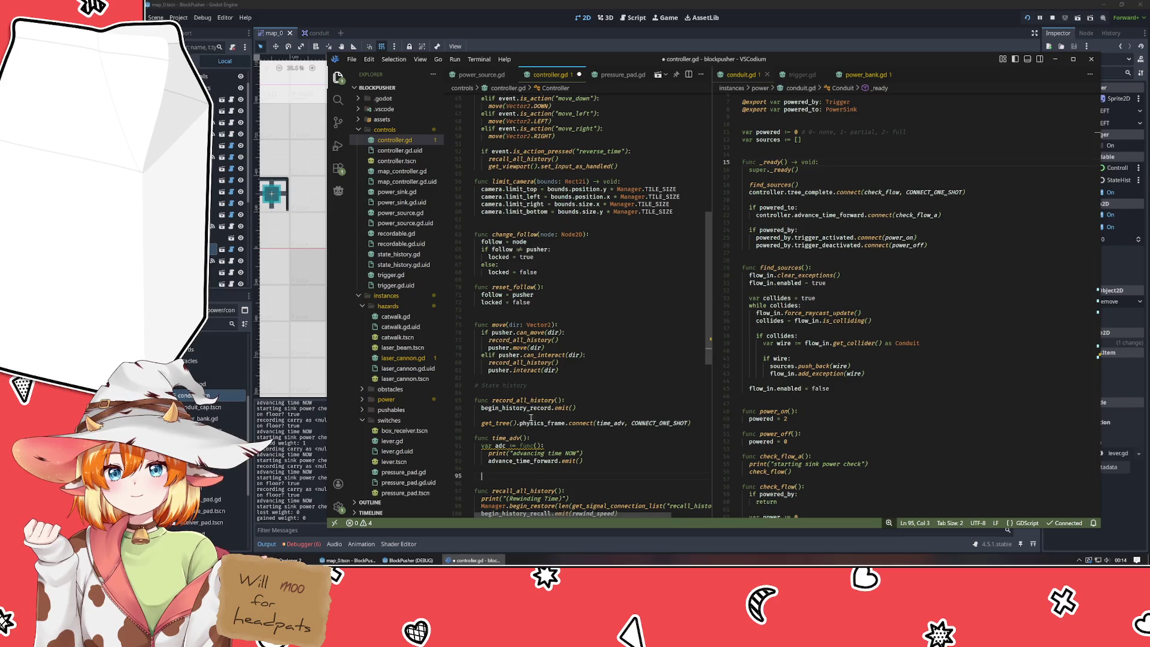
- Move the physics_frame connect line below the lambda so it connects adc instead of time_adv
left_click(531, 417)
key("alt+Down")
key("alt+Down")
key("alt+Down")
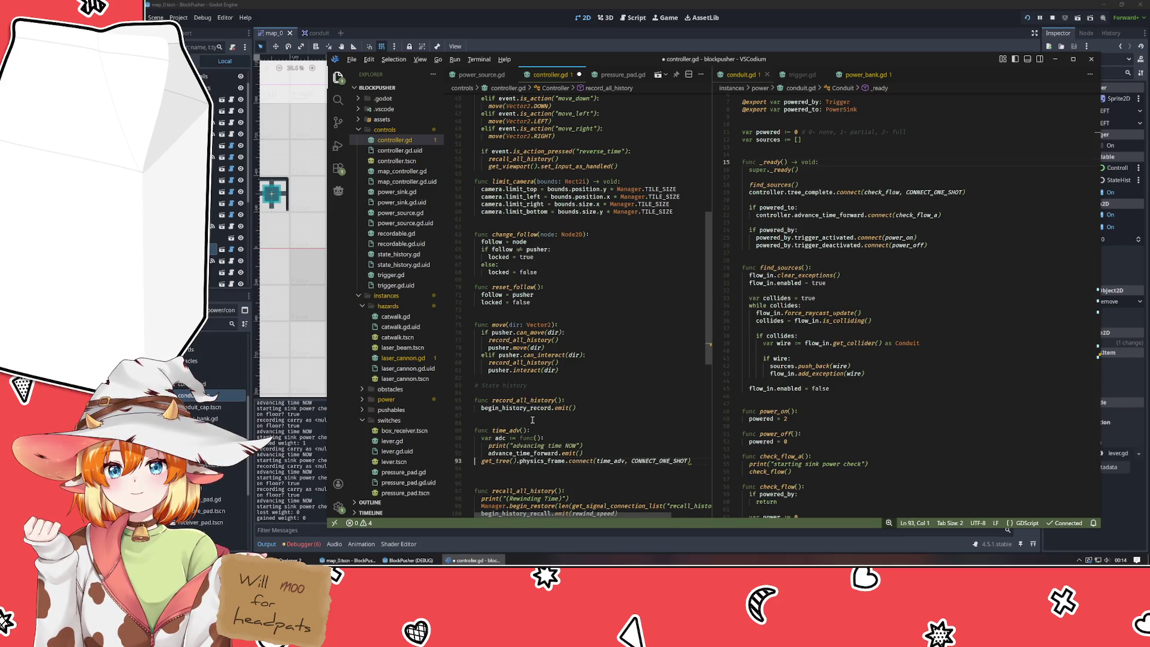
key("ctrl+Right")
key("ctrl+Right")
key("ctrl+Right")
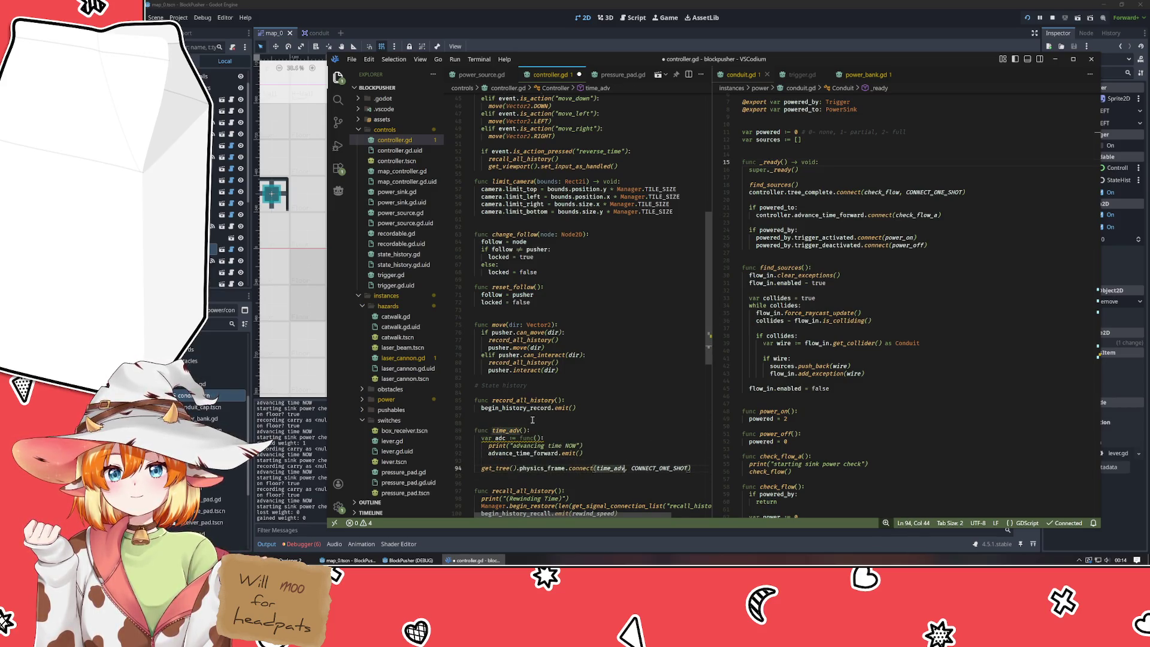
key("ctrl+BackSpace")
type("adc")
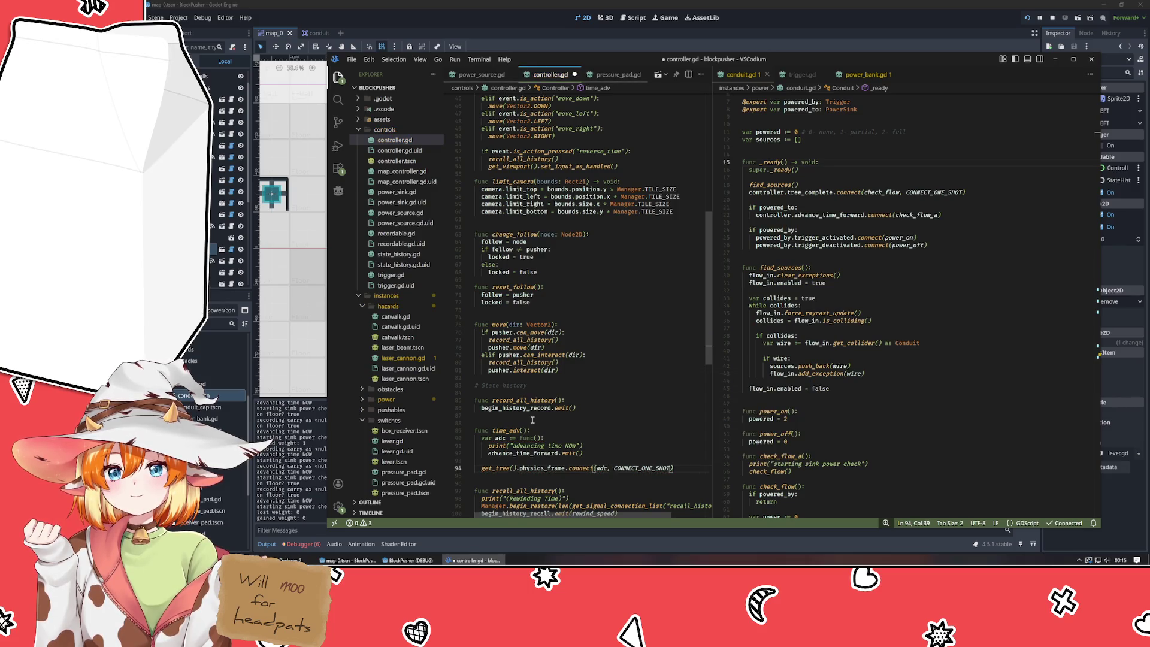
- Call time_adv() after pusher.interact(dir) and pusher.move(dir) in move(), save, and run the project
double_click(514, 430)
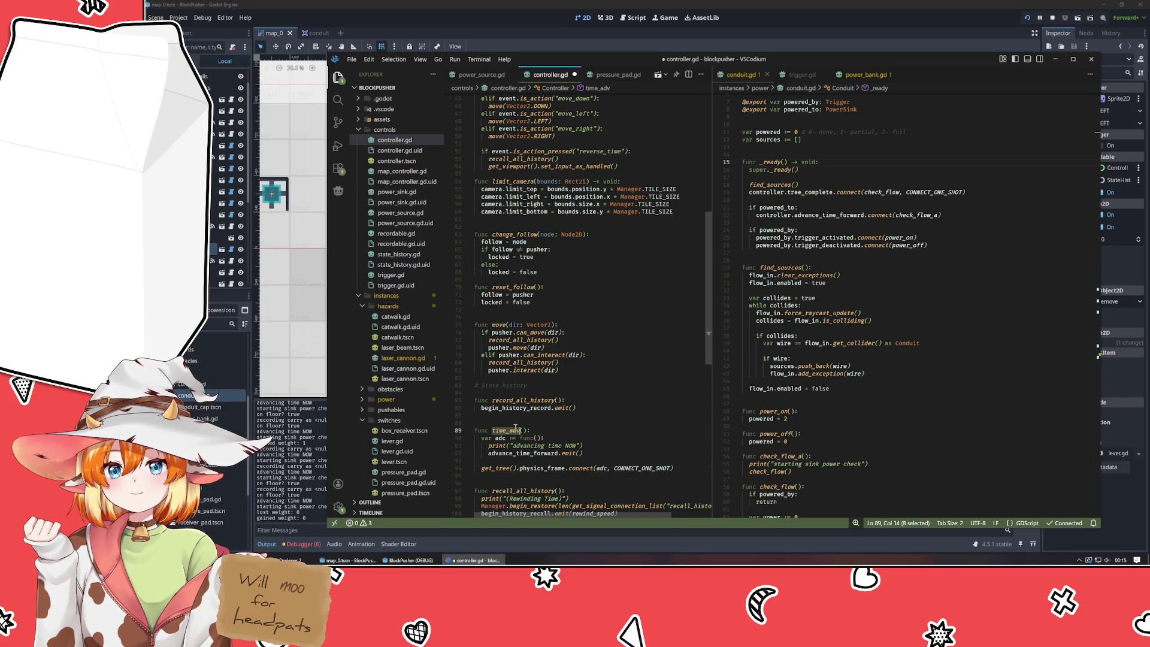
key("ctrl+c")
left_click(580, 371)
key("Return")
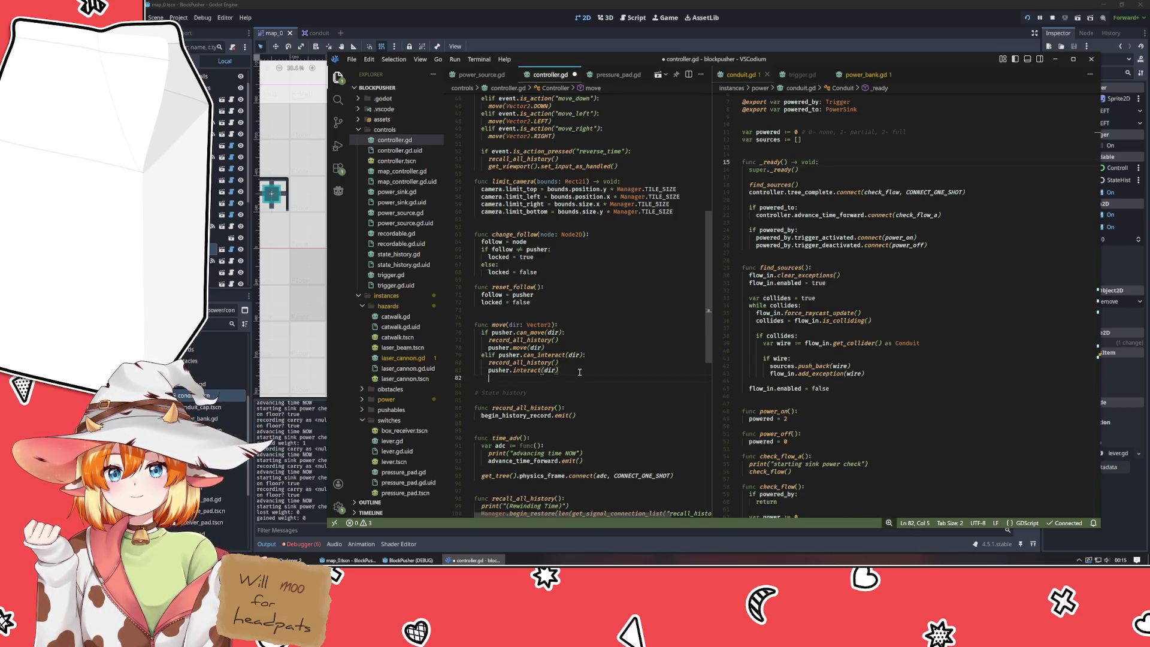
key("ctrl+v")
type("()")
key("Up")
key("Up")
key("Up")
key("End")
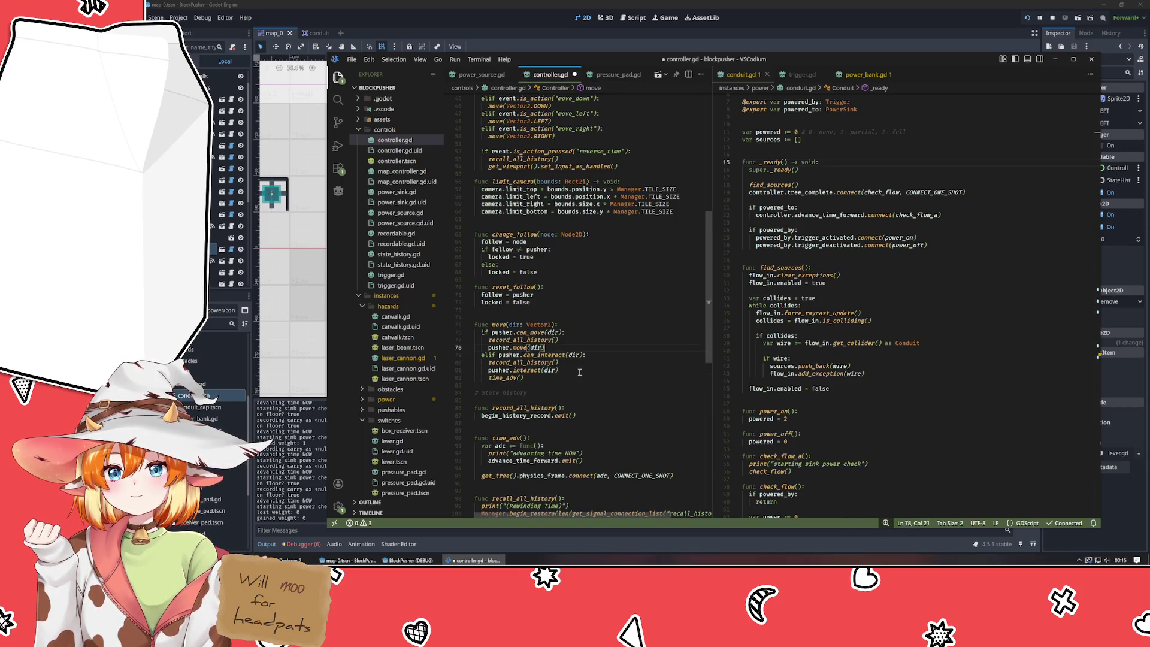
key("Return")
key("ctrl+v")
type("()")
key("ctrl+s")
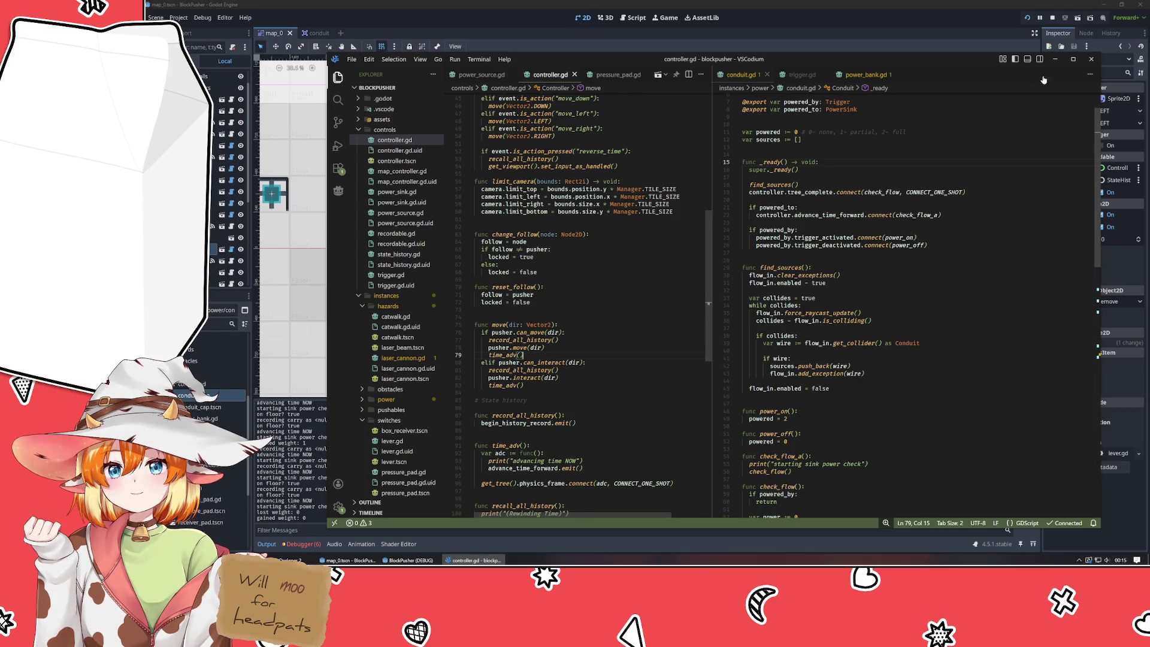
left_click(1027, 18)
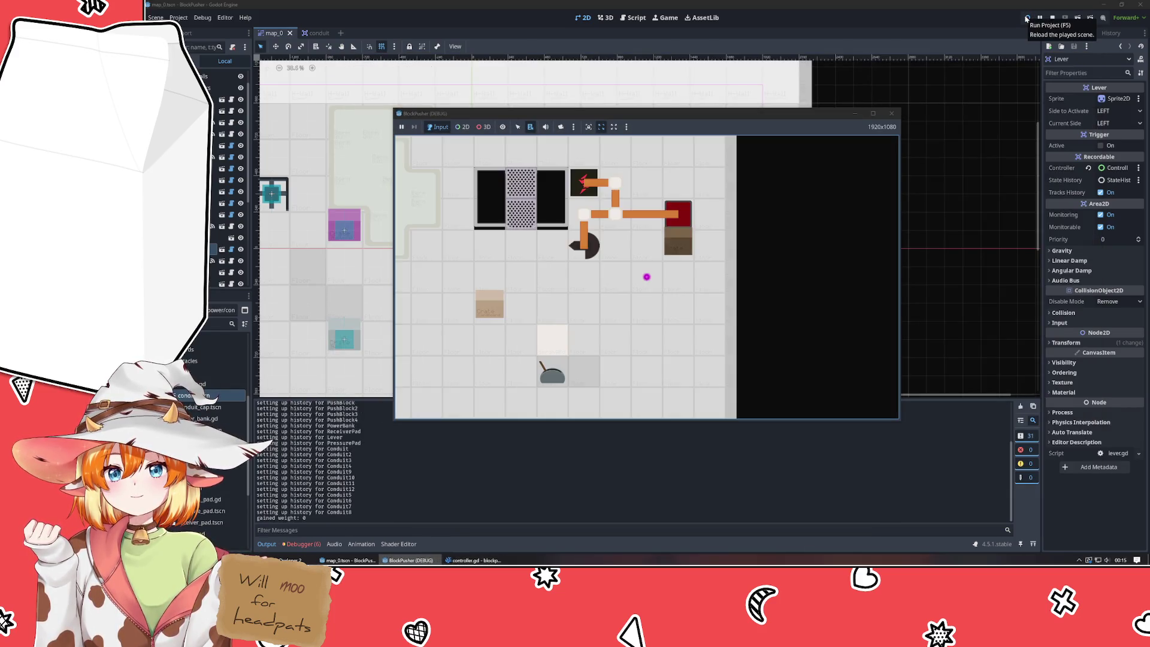
- Push the crate onto the red pad with the arrow keys, then close the game window
key("Right")
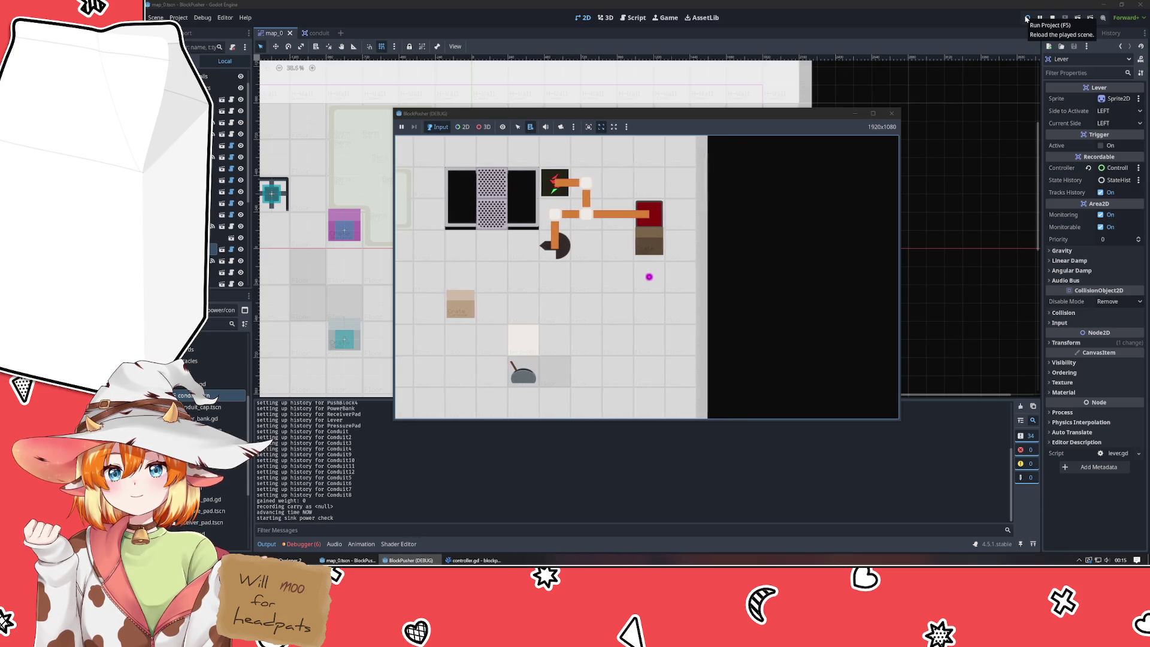
key("Up")
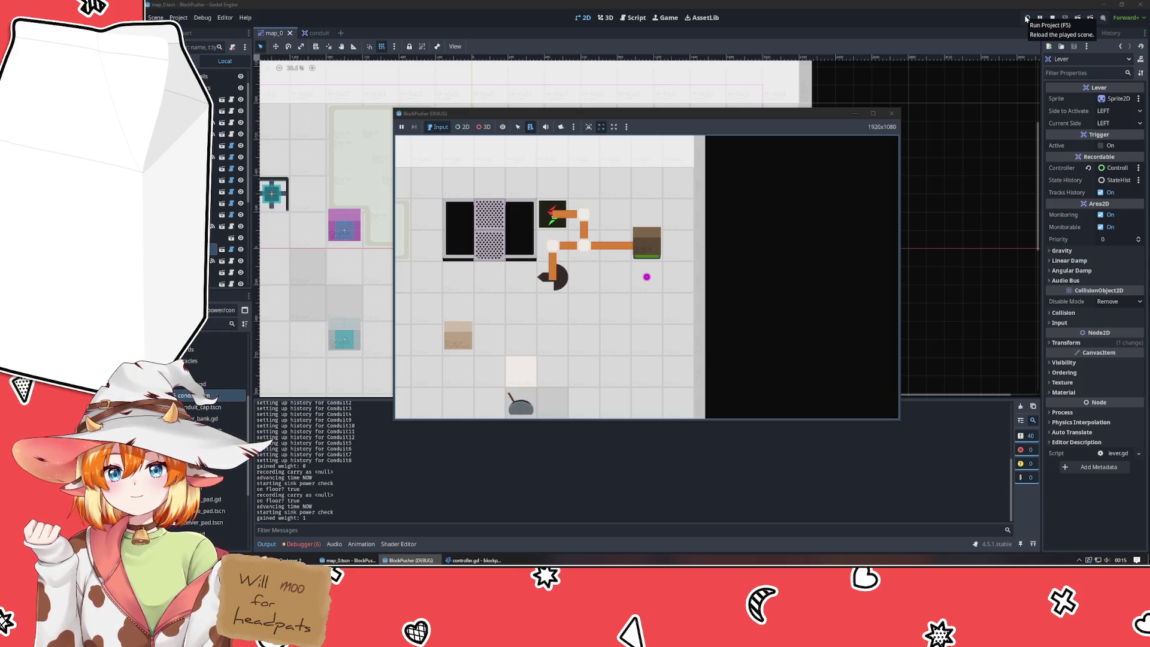
key("Up")
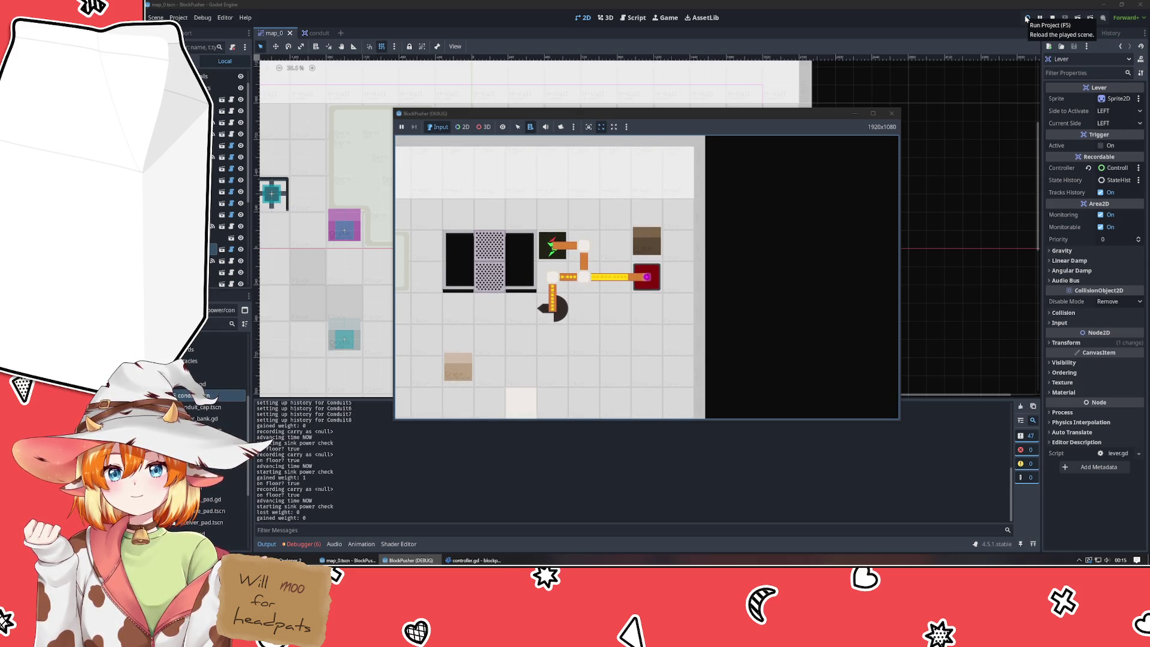
key("Left")
key("Up")
key("Right")
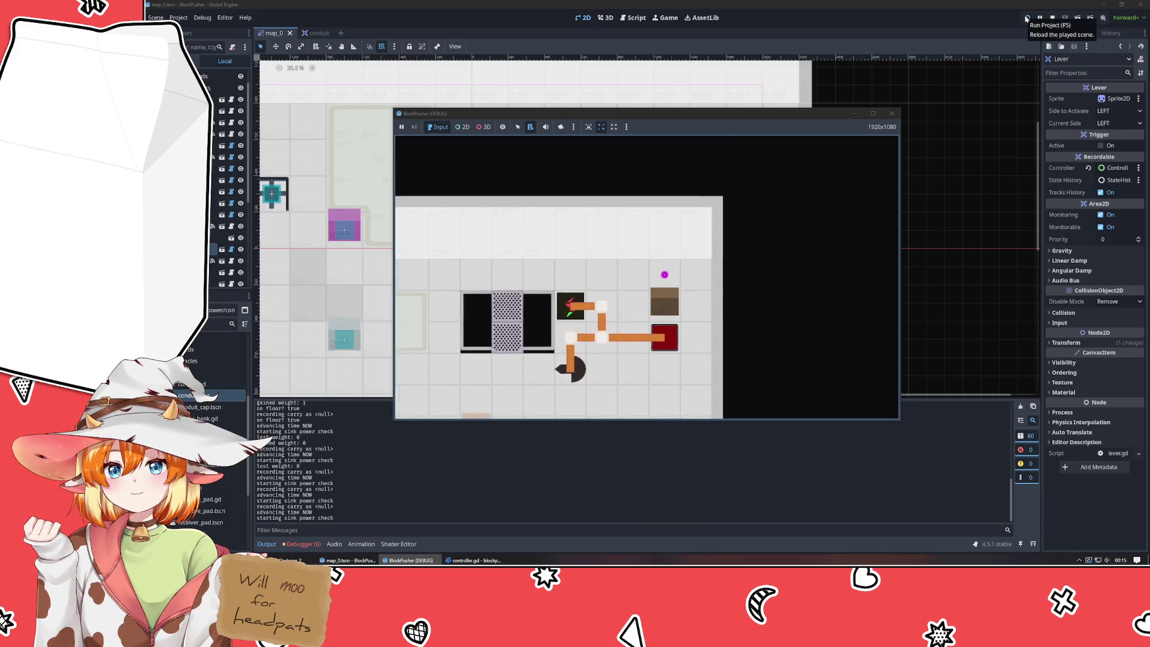
key("Down")
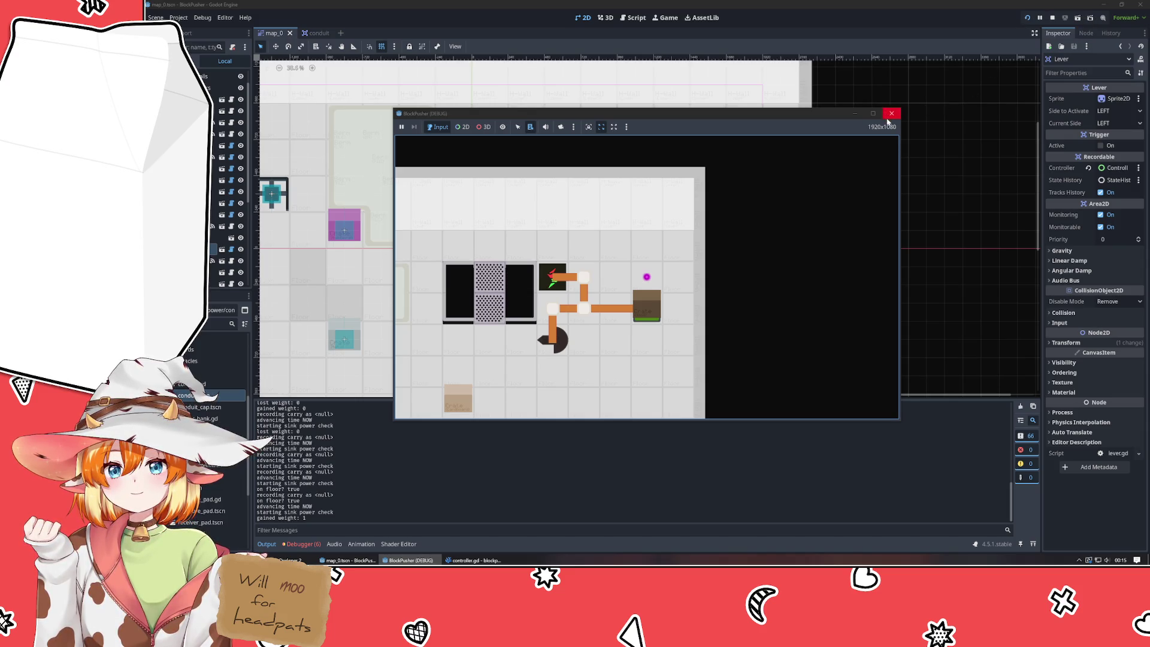
left_click(891, 113)
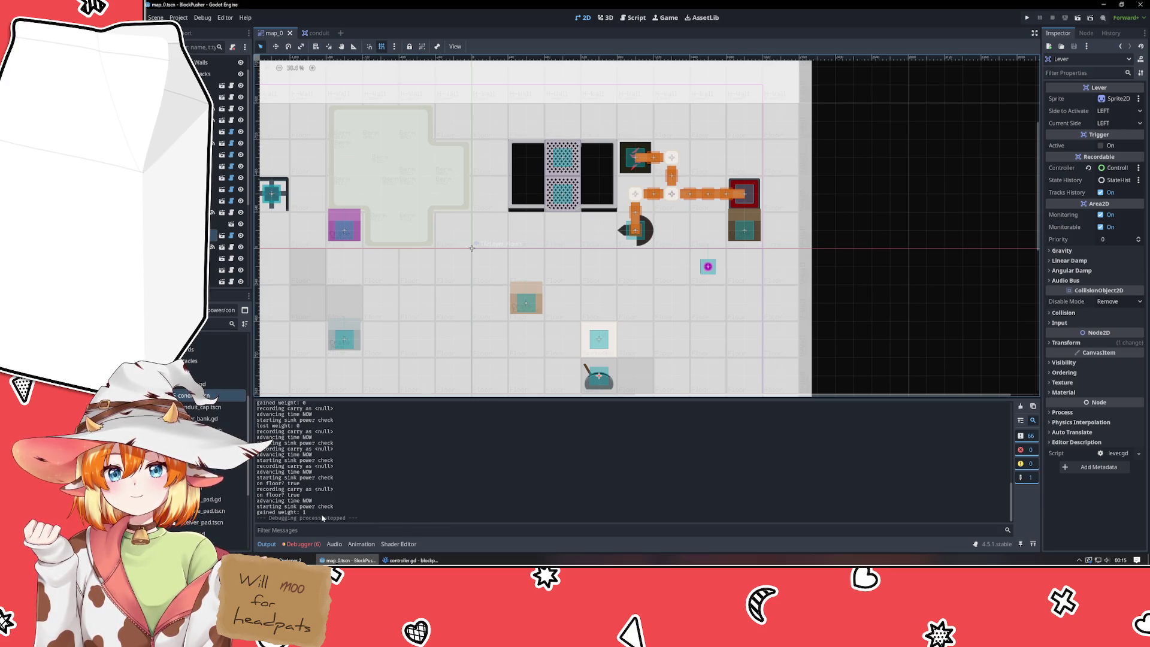
left_click(410, 561)
- Copy the delay_twice connect line from _ready into time_adv below the adc connect
scroll(556, 356, "down", 3)
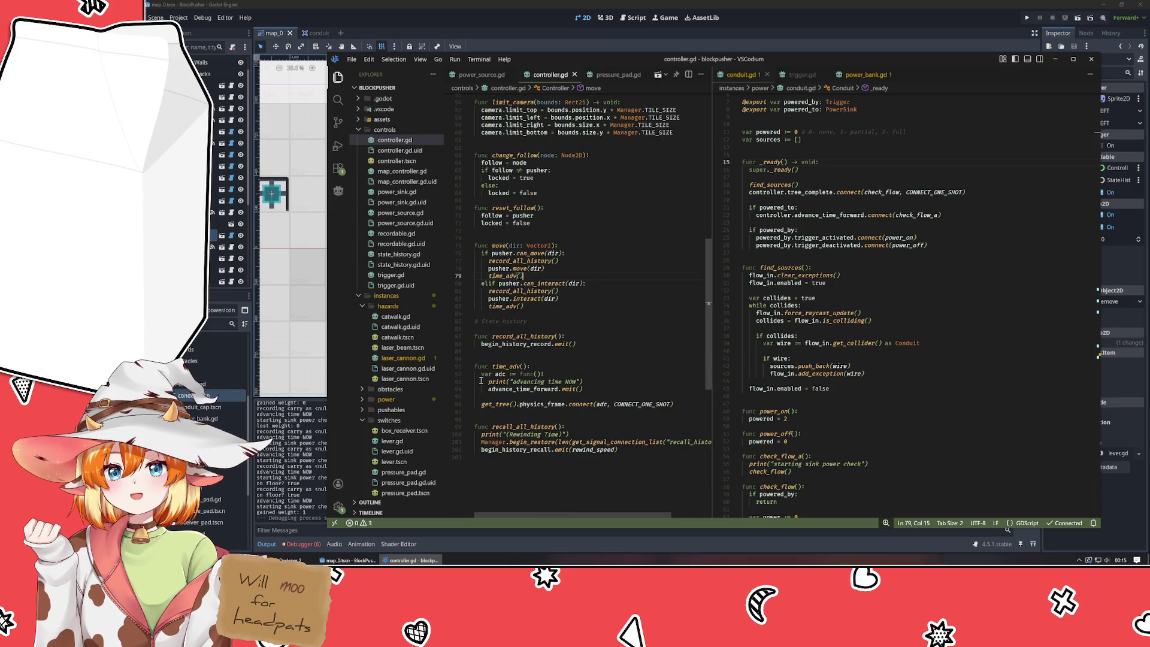
mouse_move(501, 374)
scroll(597, 396, "up", 15)
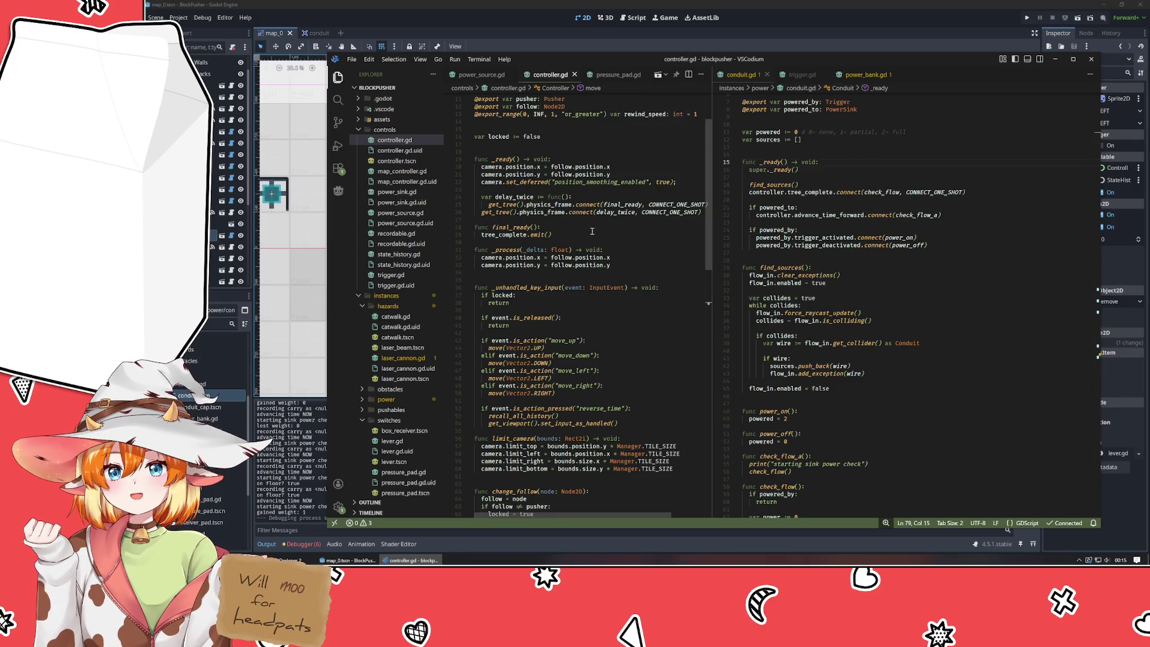
left_click(601, 204)
left_click(588, 213)
key("End")
key("shift+Home")
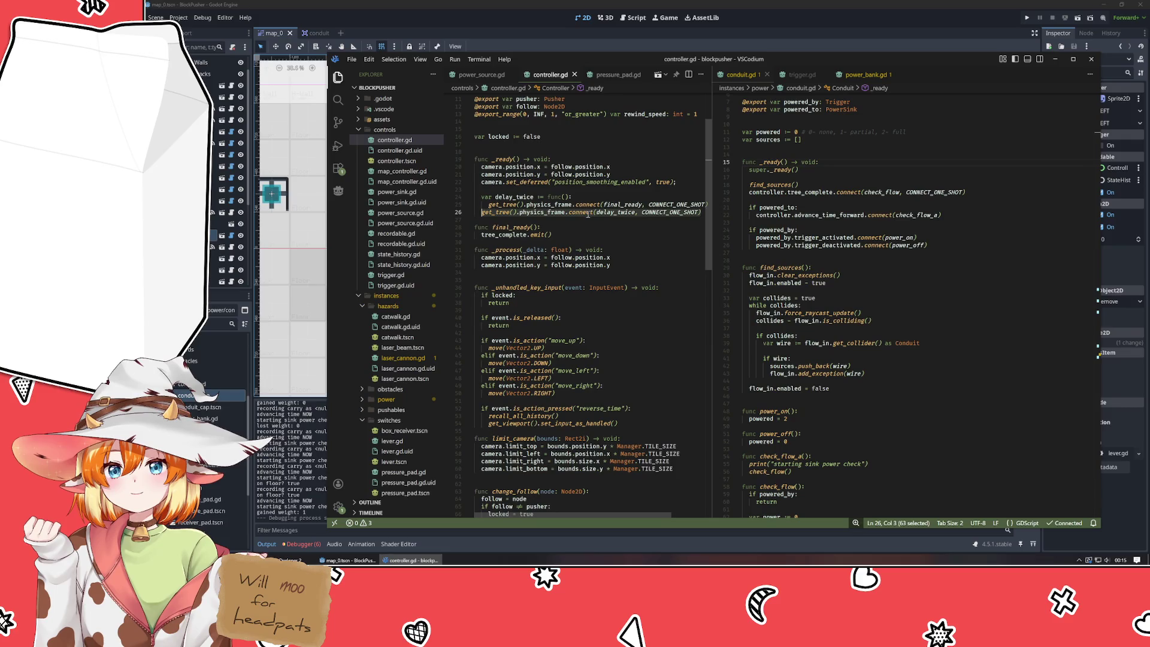
scroll(563, 342, "down", 15)
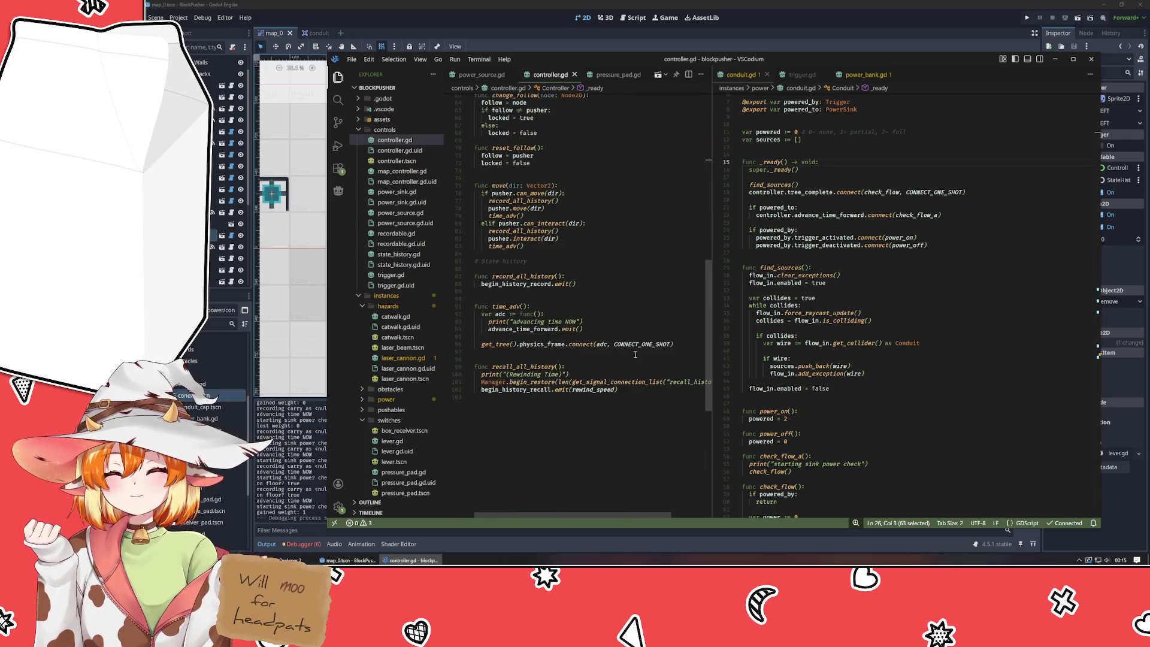
left_click(683, 345)
key("ctrl+z")
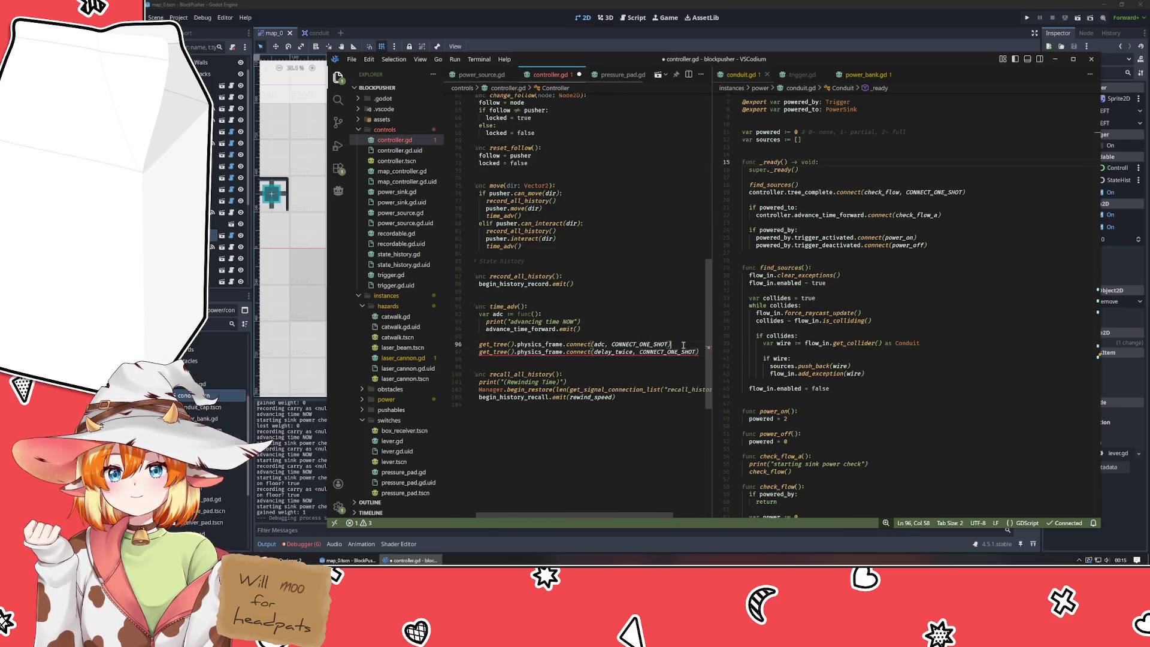
key("Return")
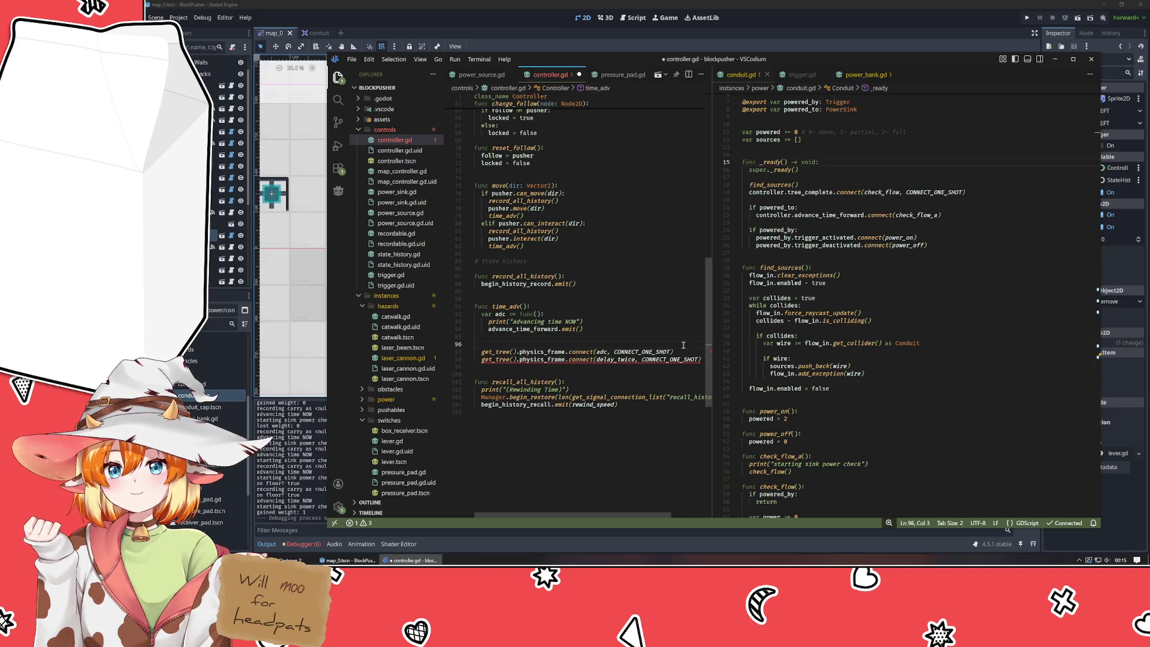
- Wrap the adc connect line in a 'var delay_twice := func():' lambda and rerun the project
type("var delay_tw")
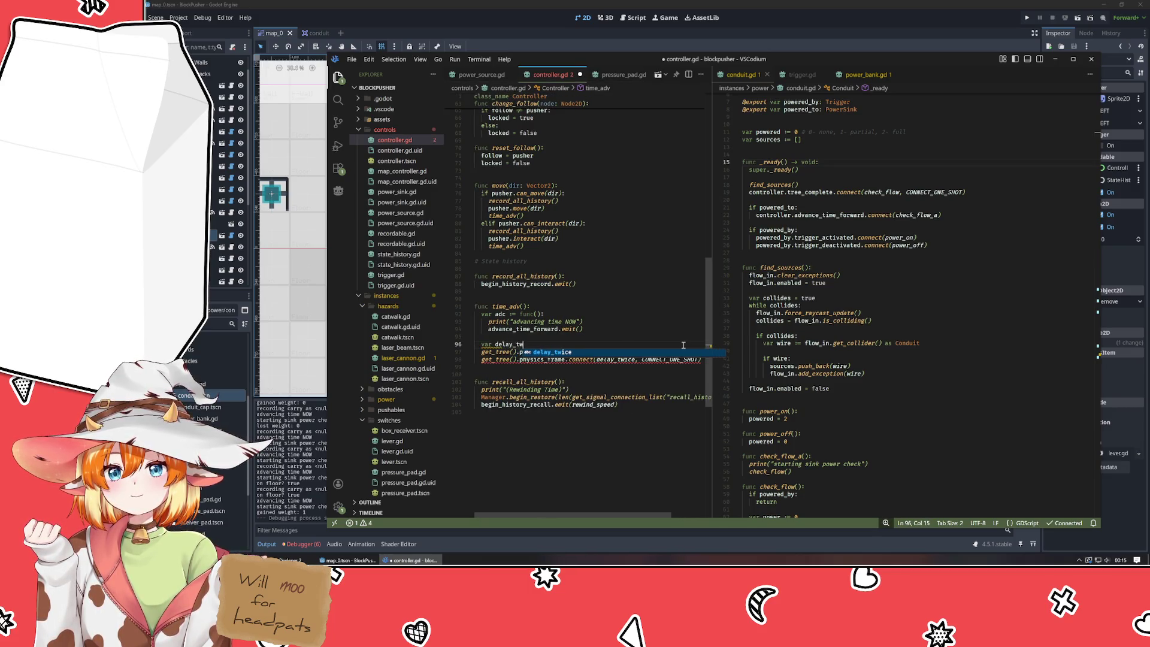
type("ice := func")
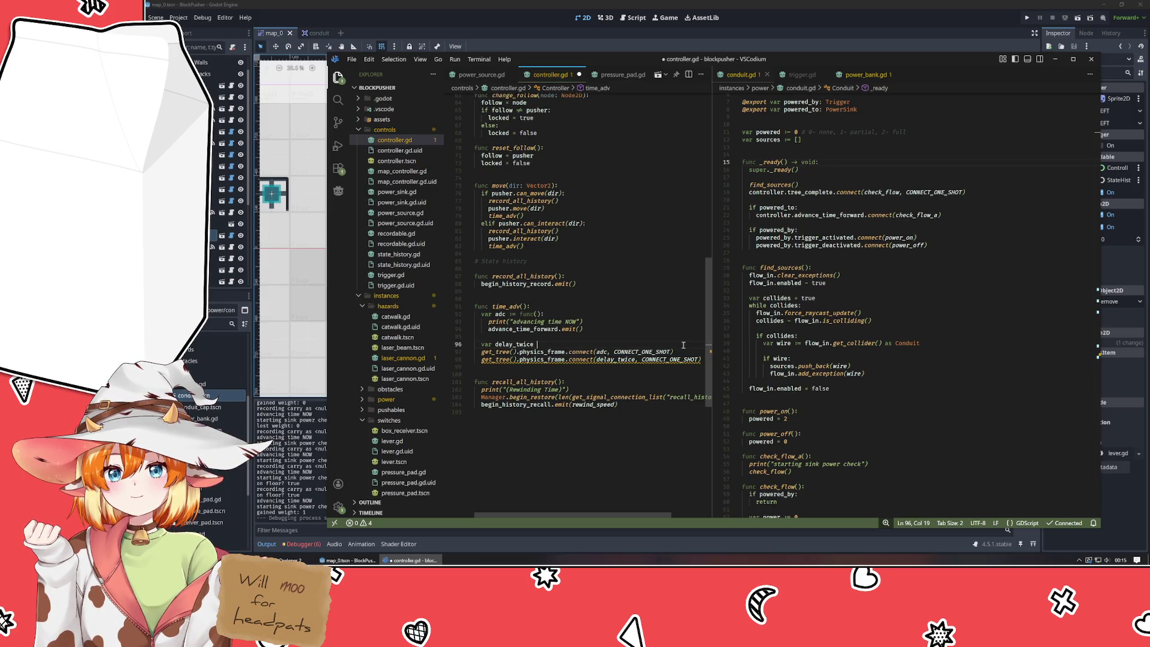
type("():")
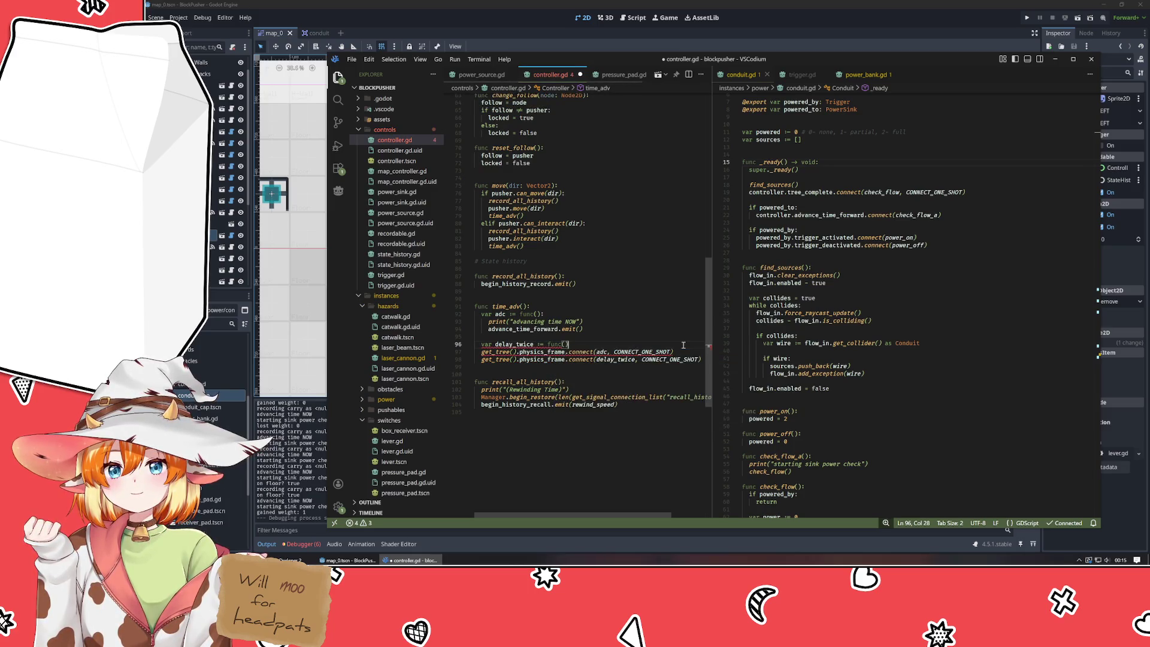
key("Down")
key("Home")
key("Tab")
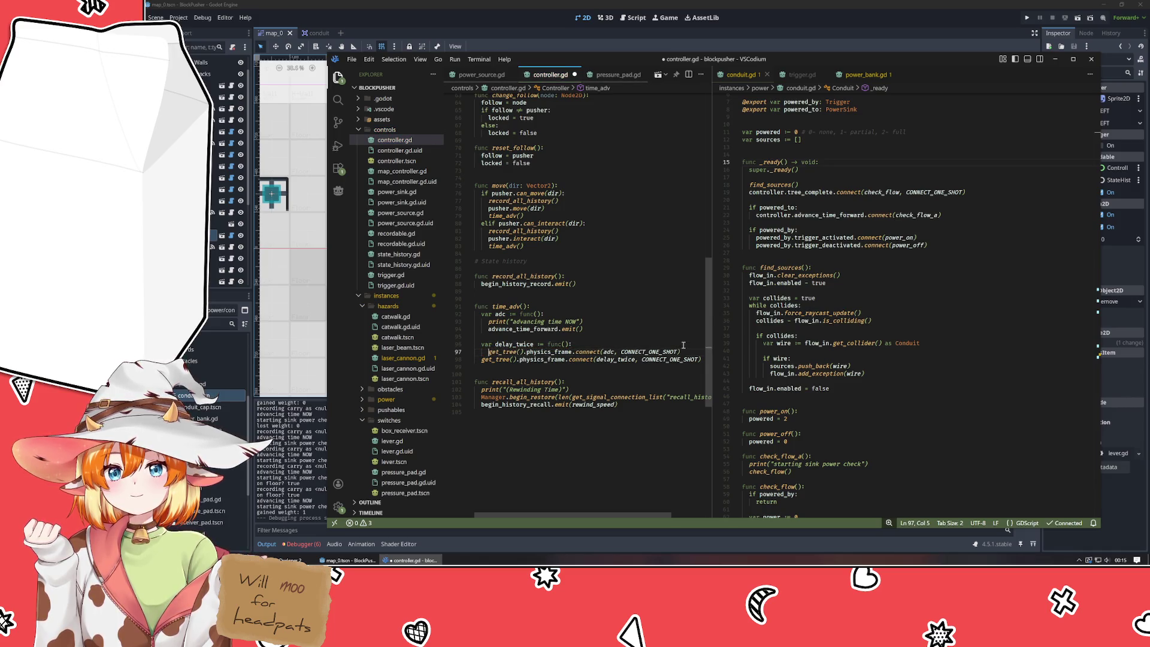
left_click(1027, 19)
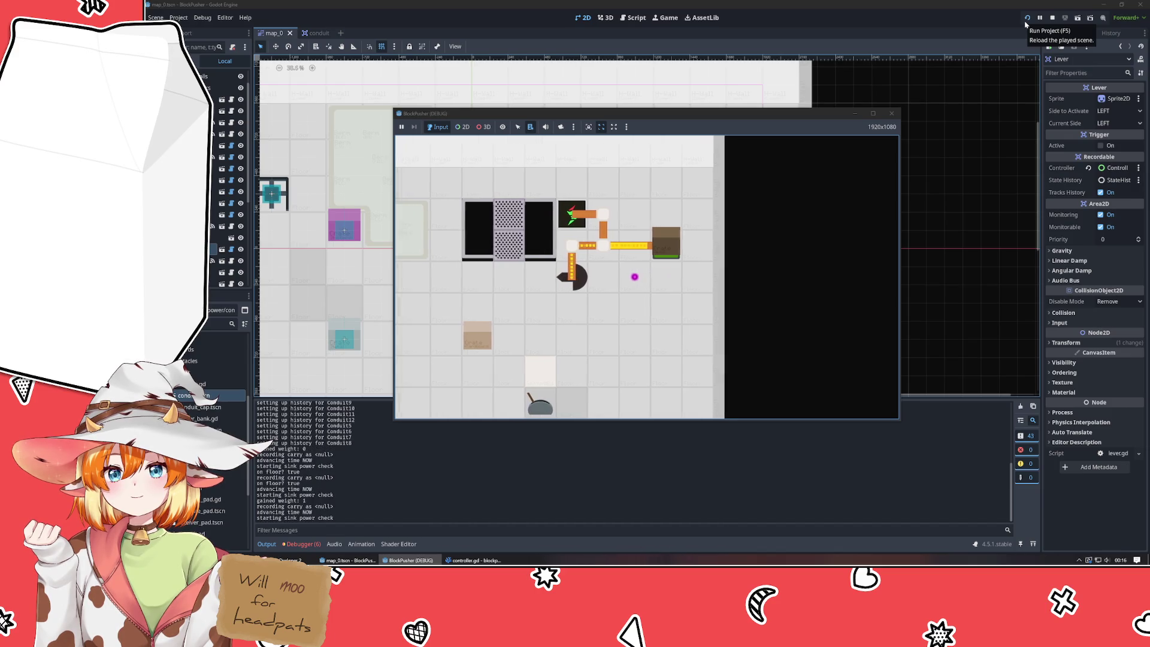
- Close the running game, deselect the Lever node, and return to VSCodium
left_click(892, 113)
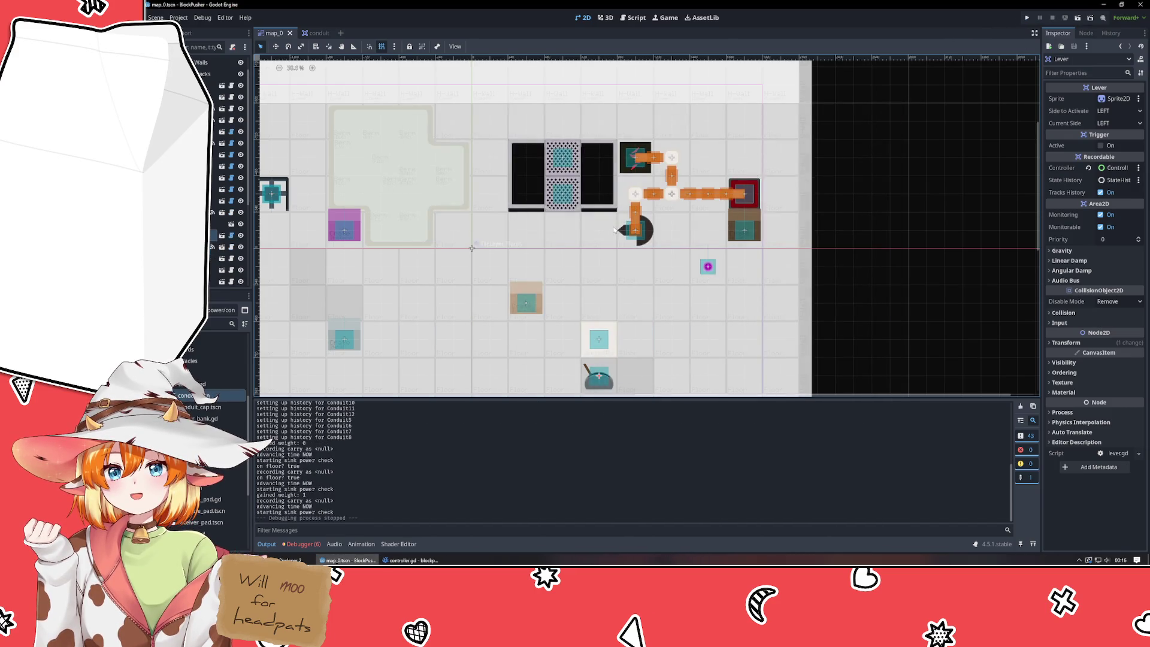
left_click(857, 272)
left_click(411, 560)
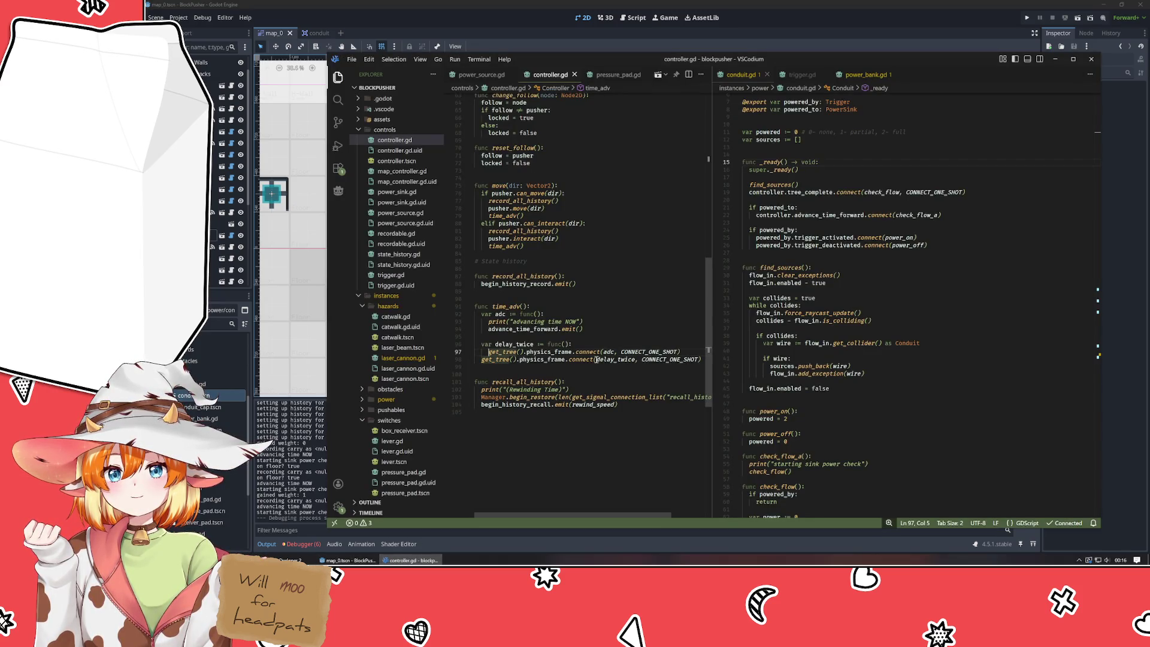
- Delete the delay_twice lines and the time_adv function, keeping its advance_time_forward emit line
key("End")
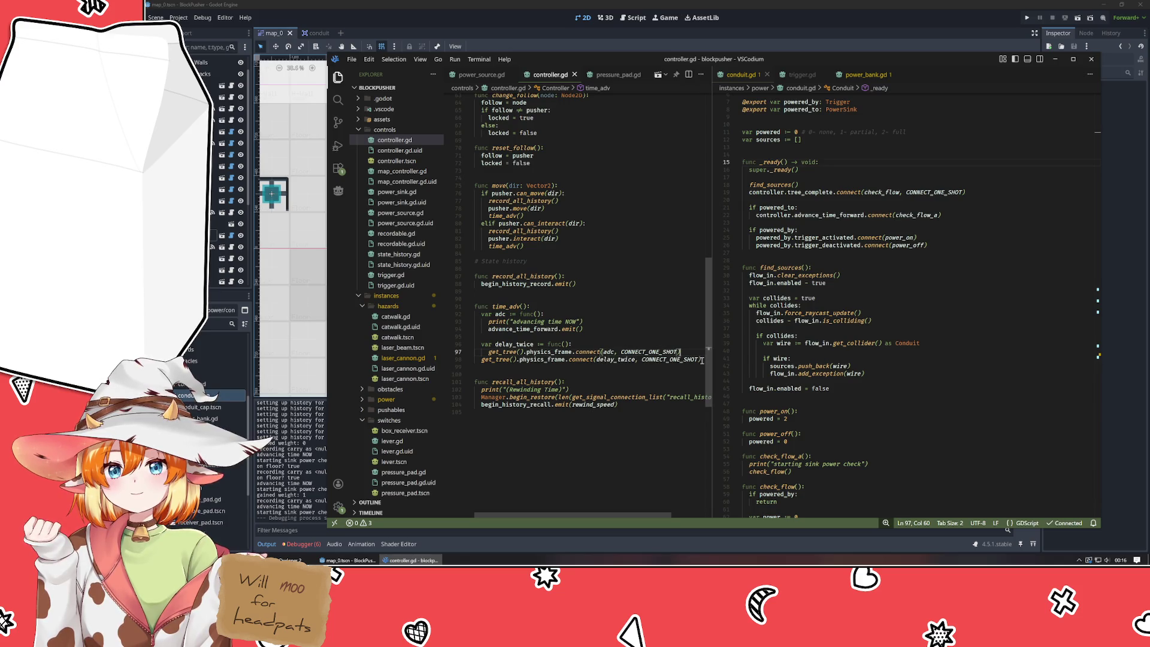
key("Down")
key("End")
key("shift+Up")
key("shift+Up")
key("shift+Up")
key("BackSpace")
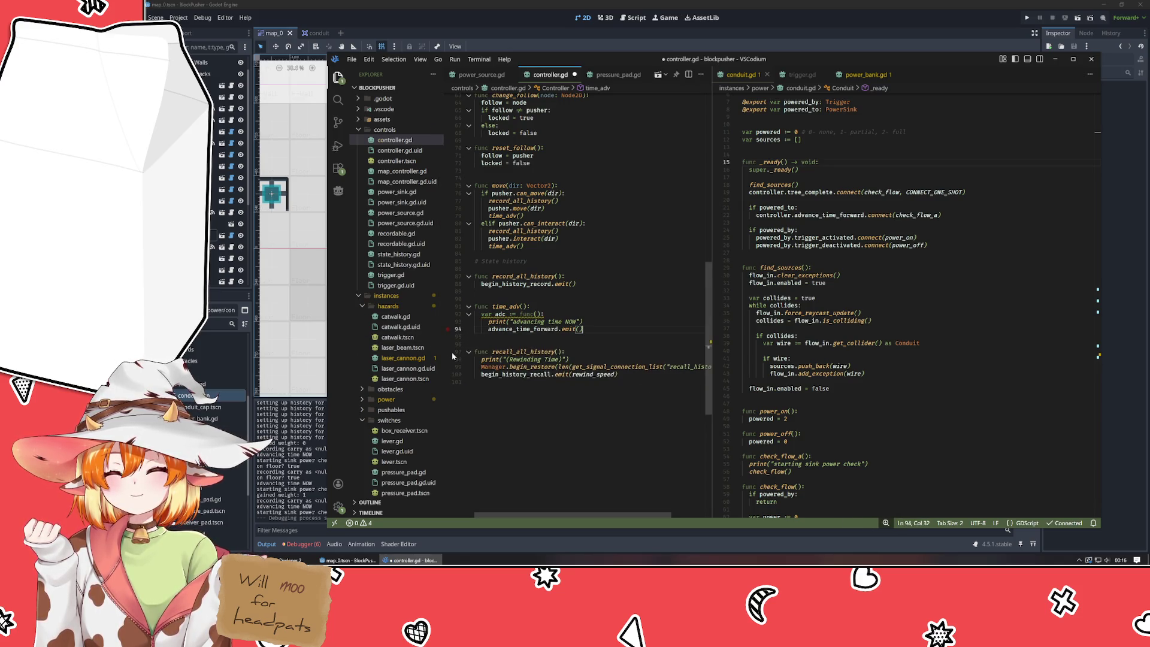
key("Up")
key("shift+Up")
key("shift+Up")
key("shift+Up")
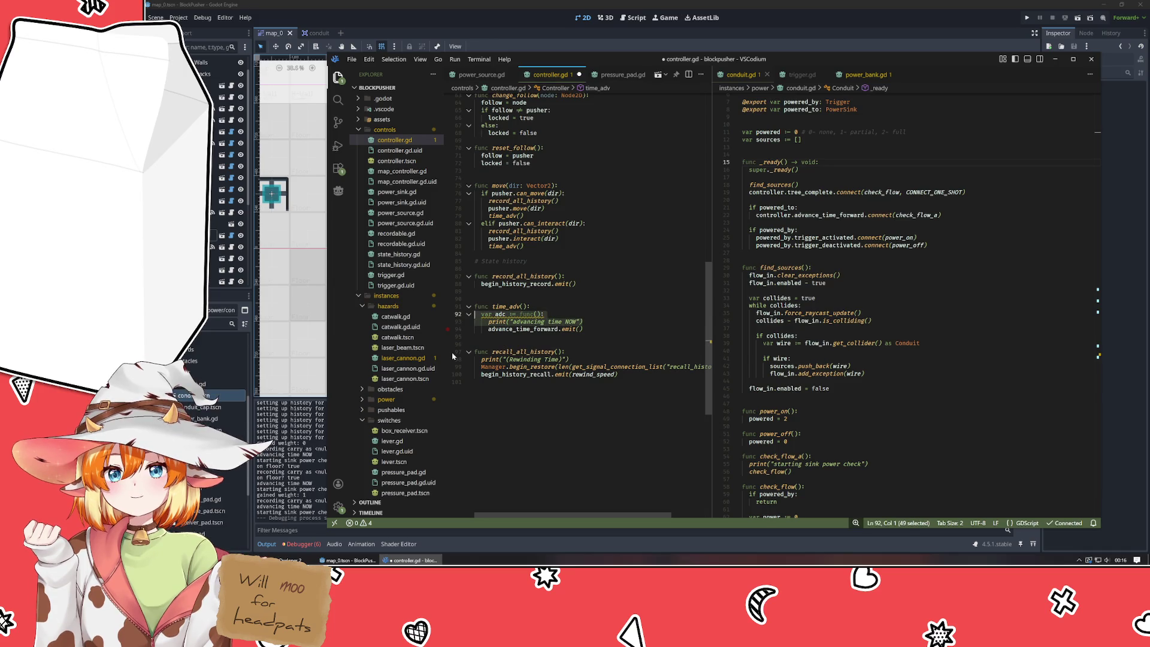
key("Delete")
key("Delete")
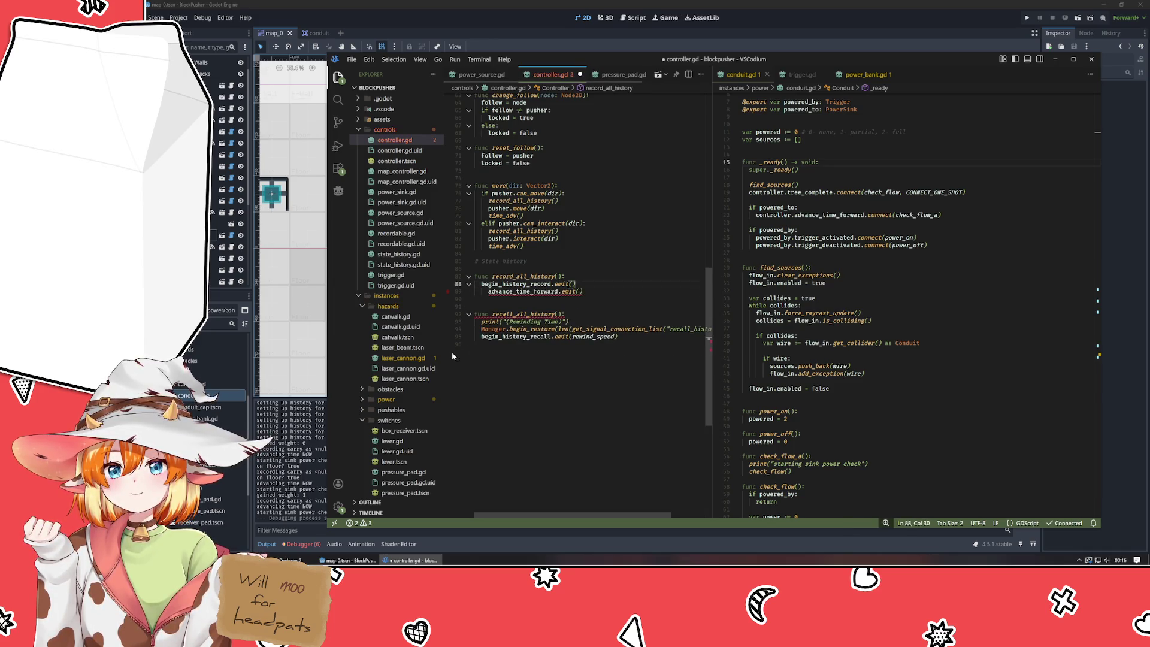
key("shift+Tab")
key("End")
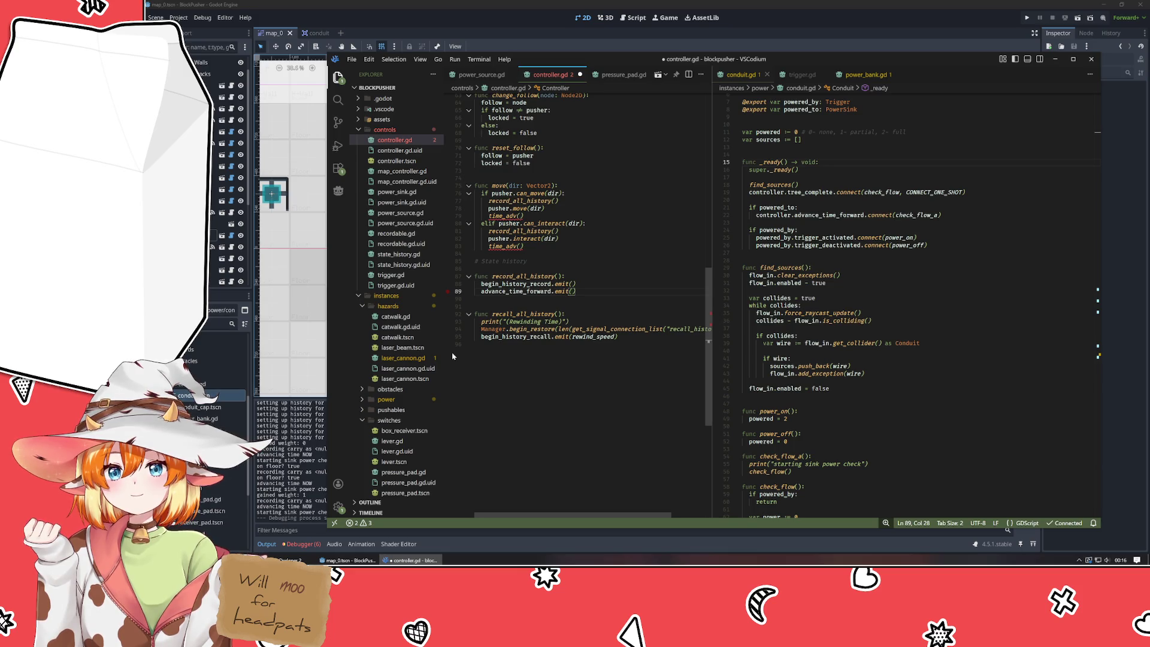
- Remove both time_adv() calls from move()
left_click(550, 215)
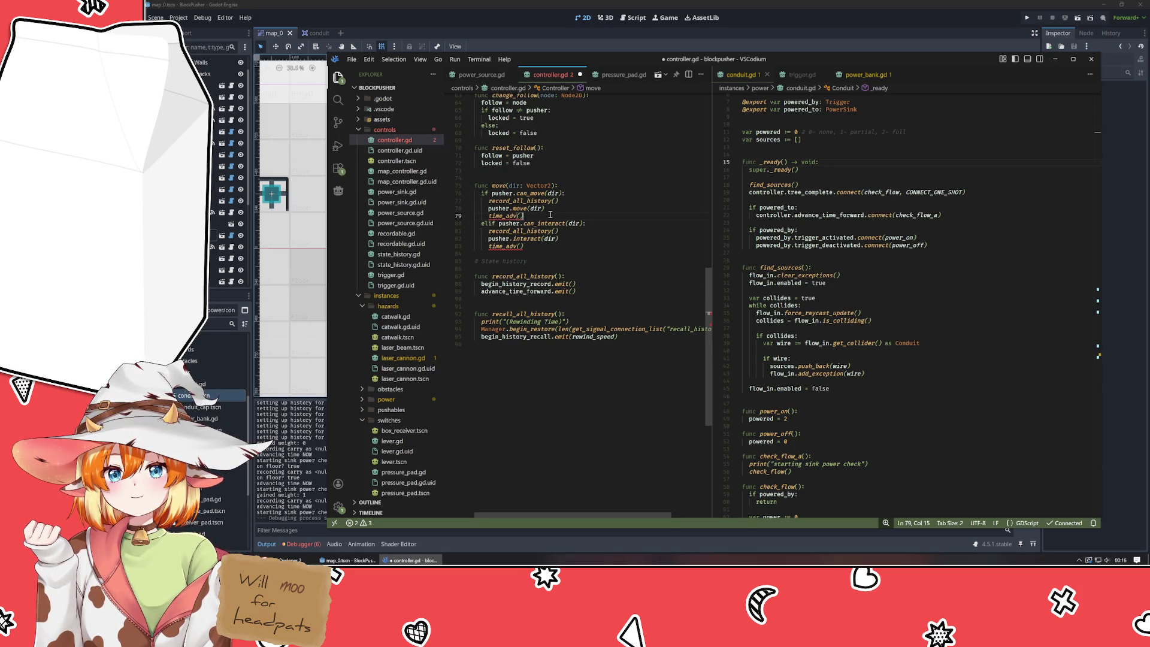
key("ctrl+shift+k")
key("Down")
key("Down")
key("Down")
key("ctrl+shift+k")
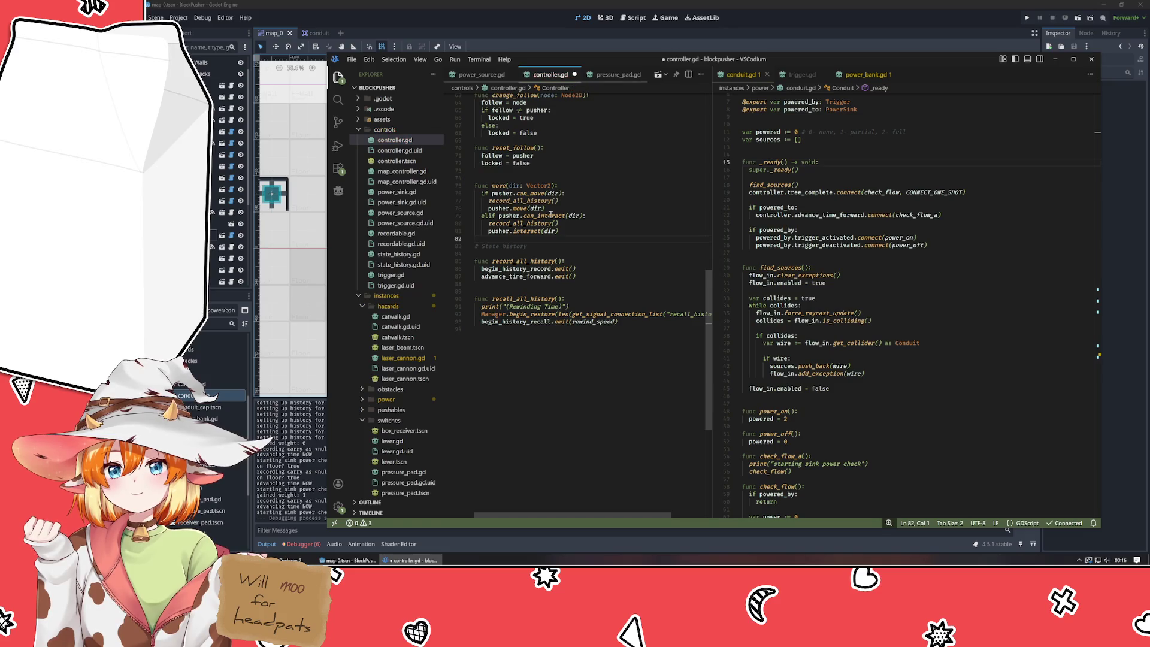
- Highlight the uses of pusher and jump to the definition of pusher's move in pusher.gd
left_click(519, 210)
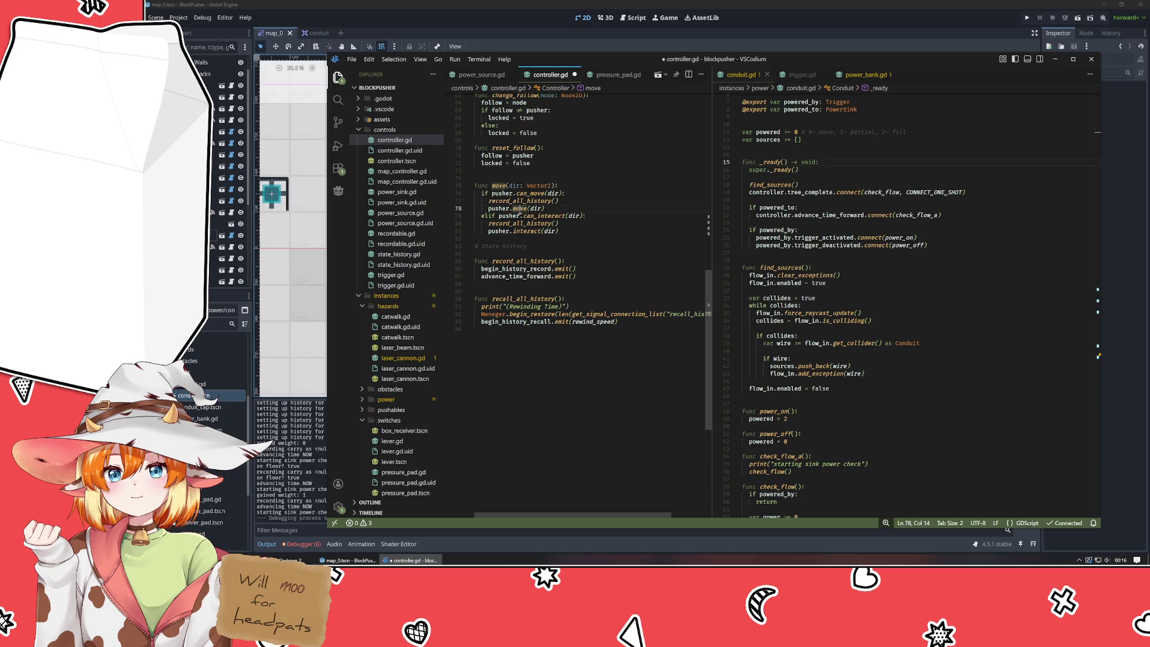
scroll(520, 214, "up", 5)
scroll(589, 307, "up", 12)
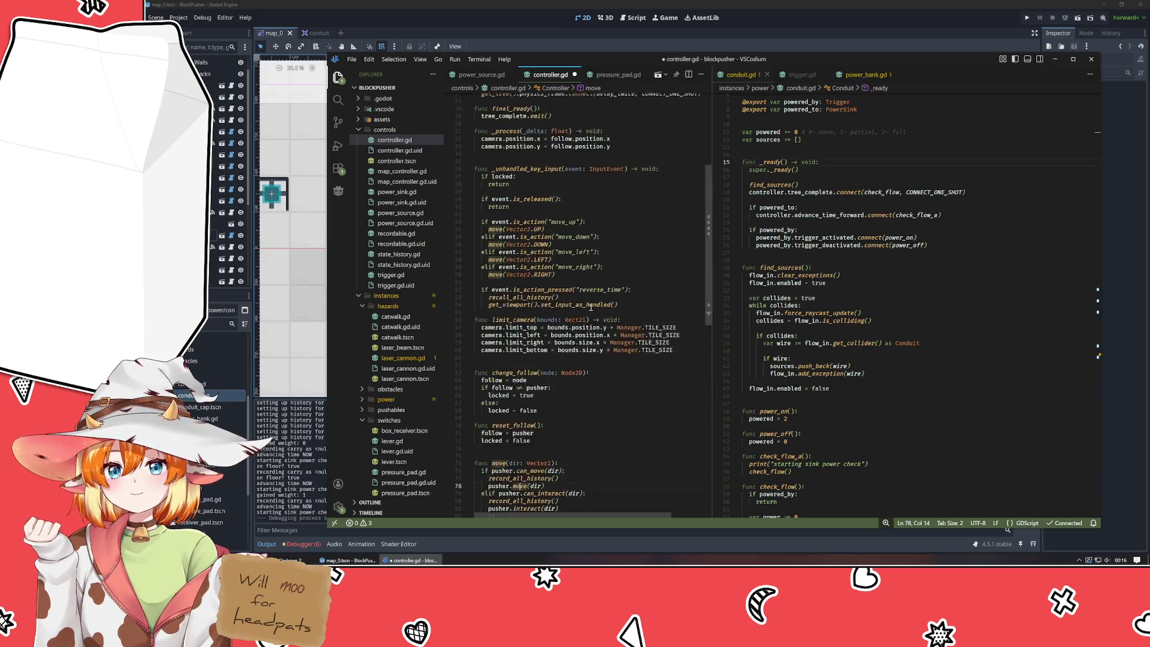
scroll(555, 308, "down", 10)
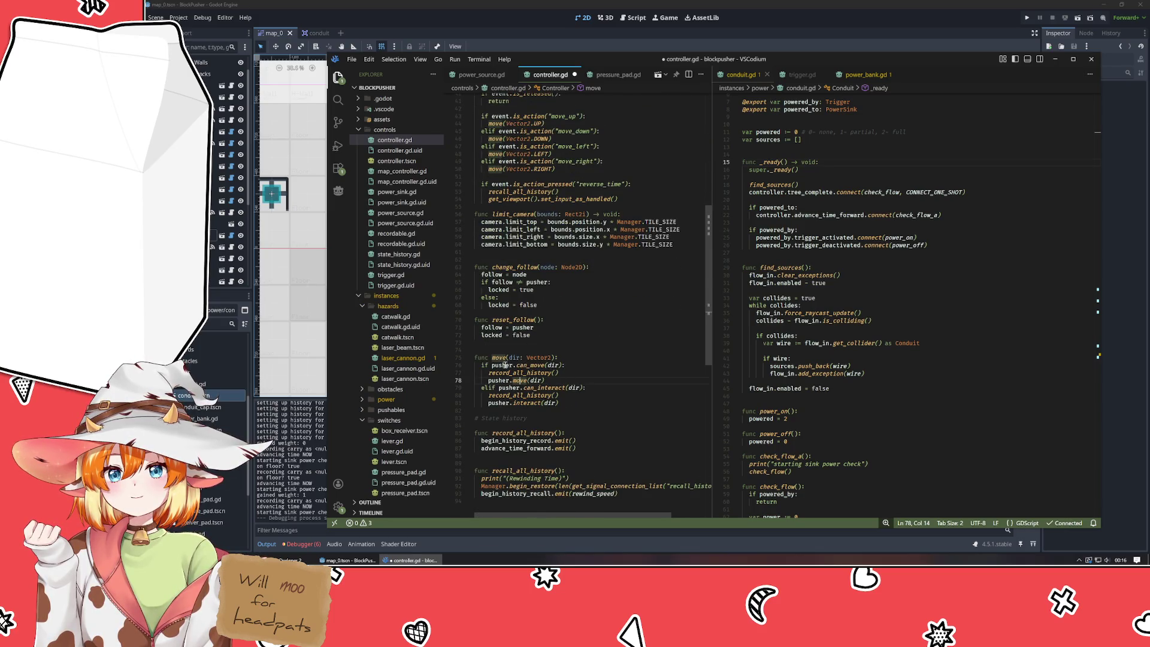
left_click(504, 365)
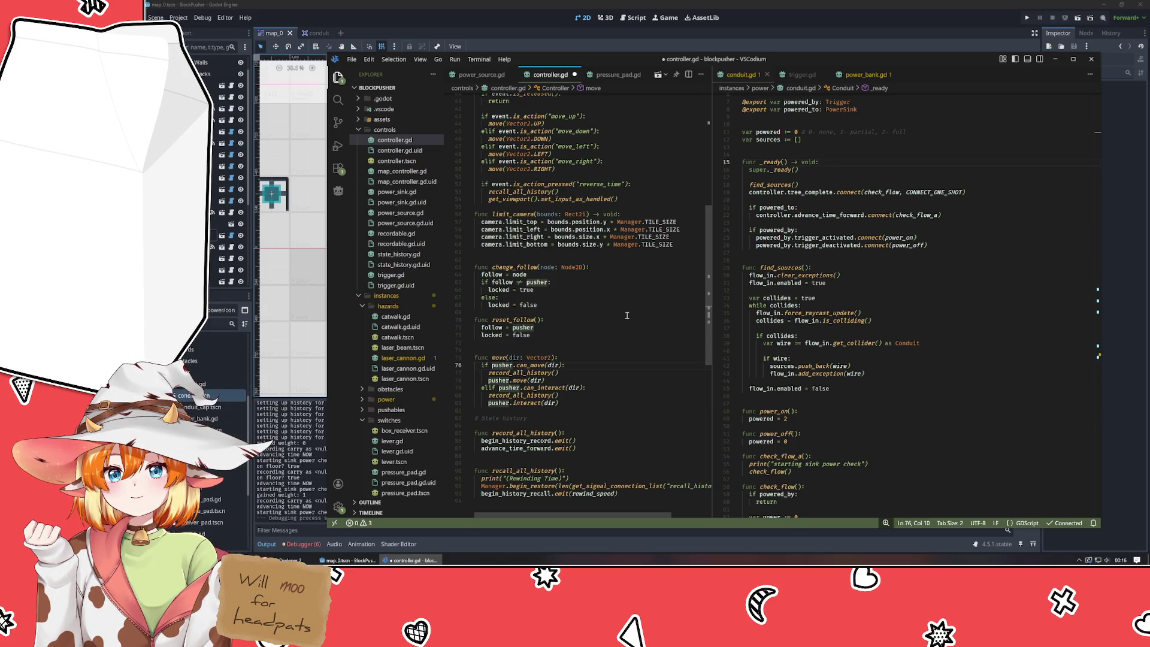
scroll(617, 328, "up", 10)
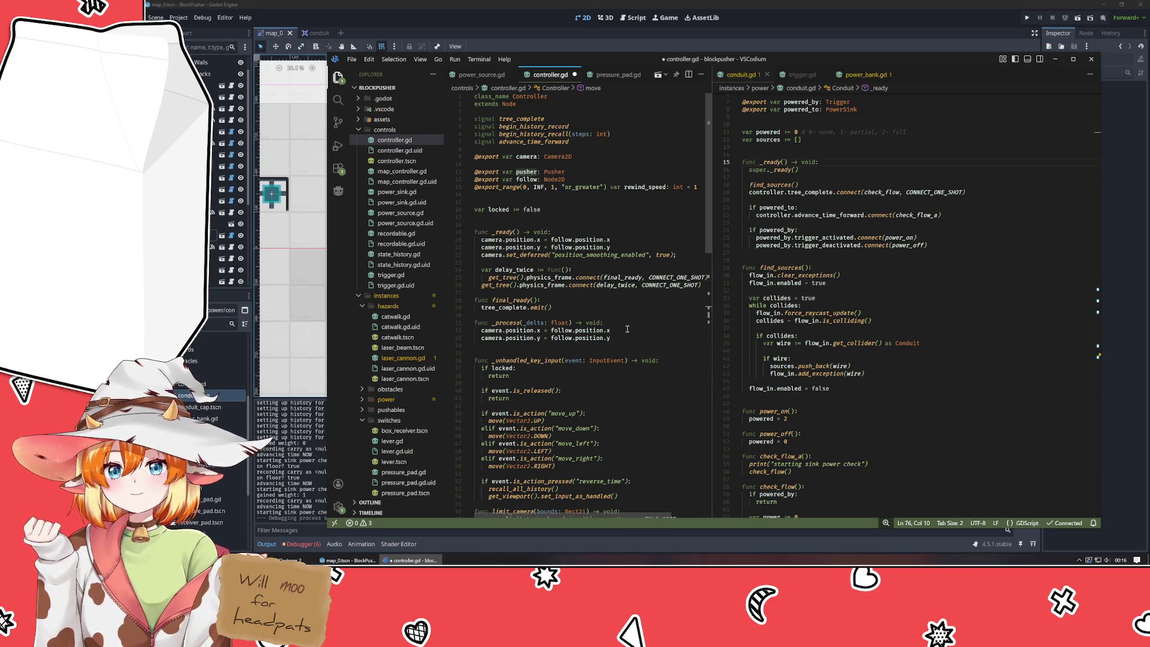
scroll(628, 329, "down", 9)
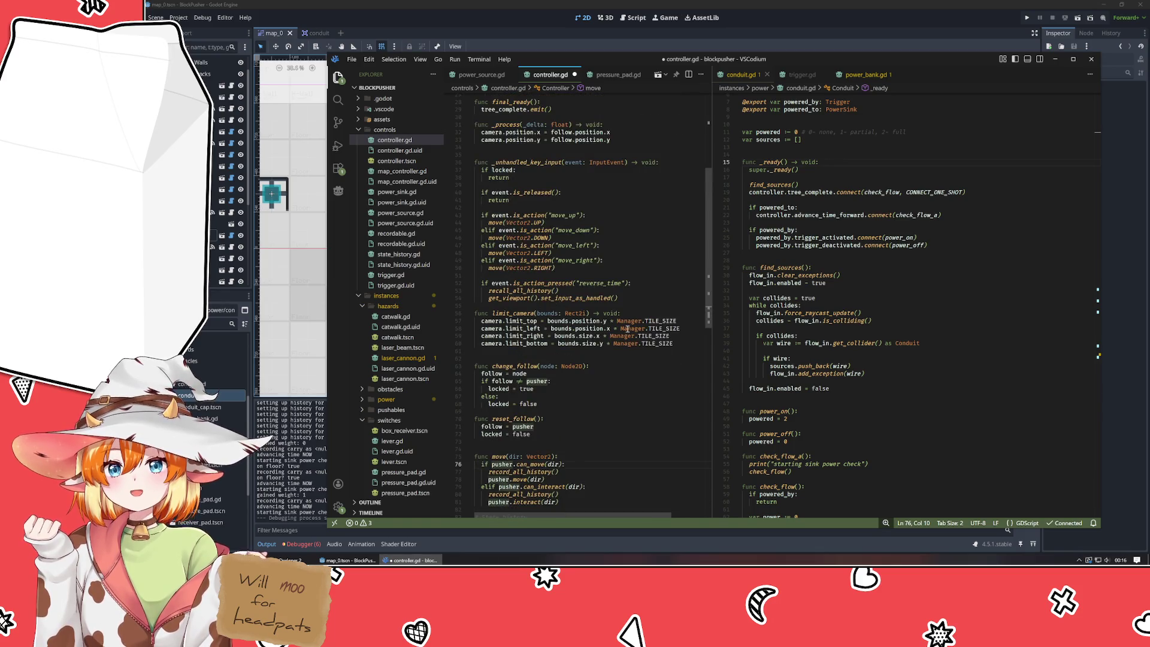
scroll(627, 328, "down", 3)
scroll(627, 329, "down", 2)
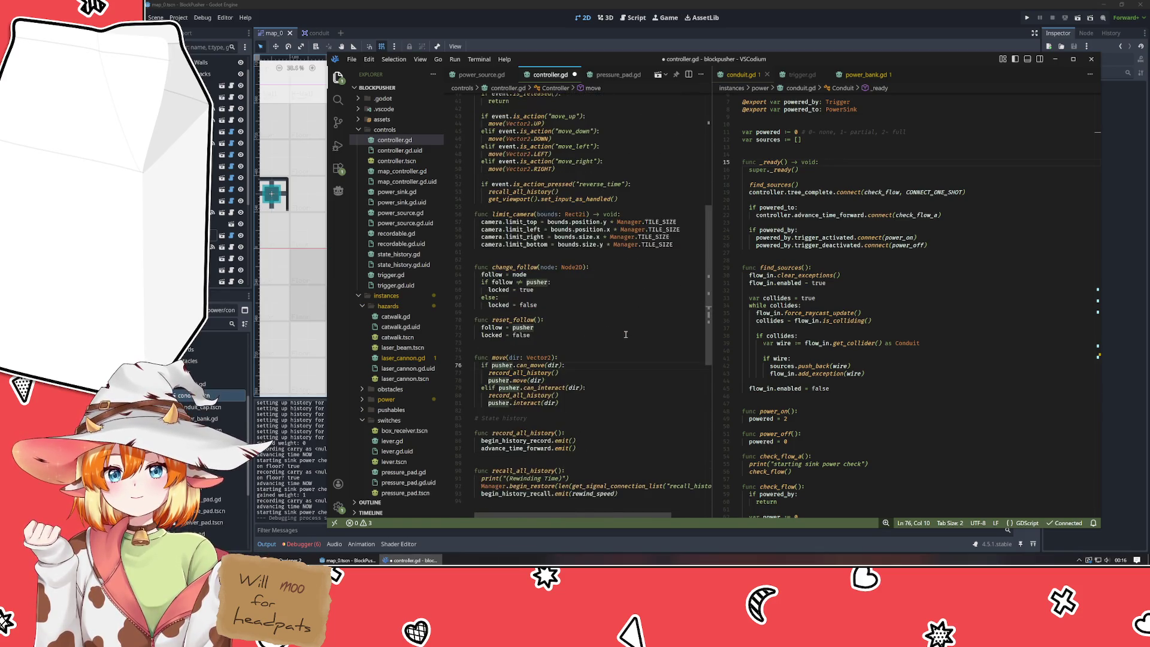
left_click(514, 380, "ctrl")
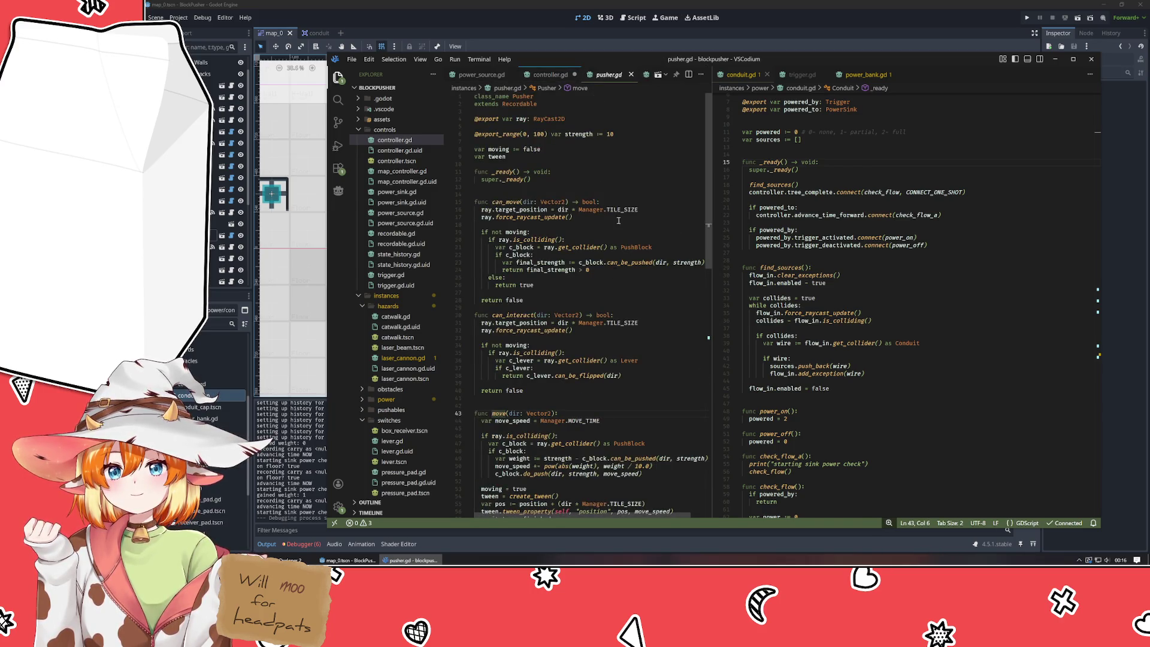
- Review pusher.gd's move(), noting do_push and 'await tween.finished' before 'moving = false', then return to controller.gd
scroll(607, 330, "down", 5)
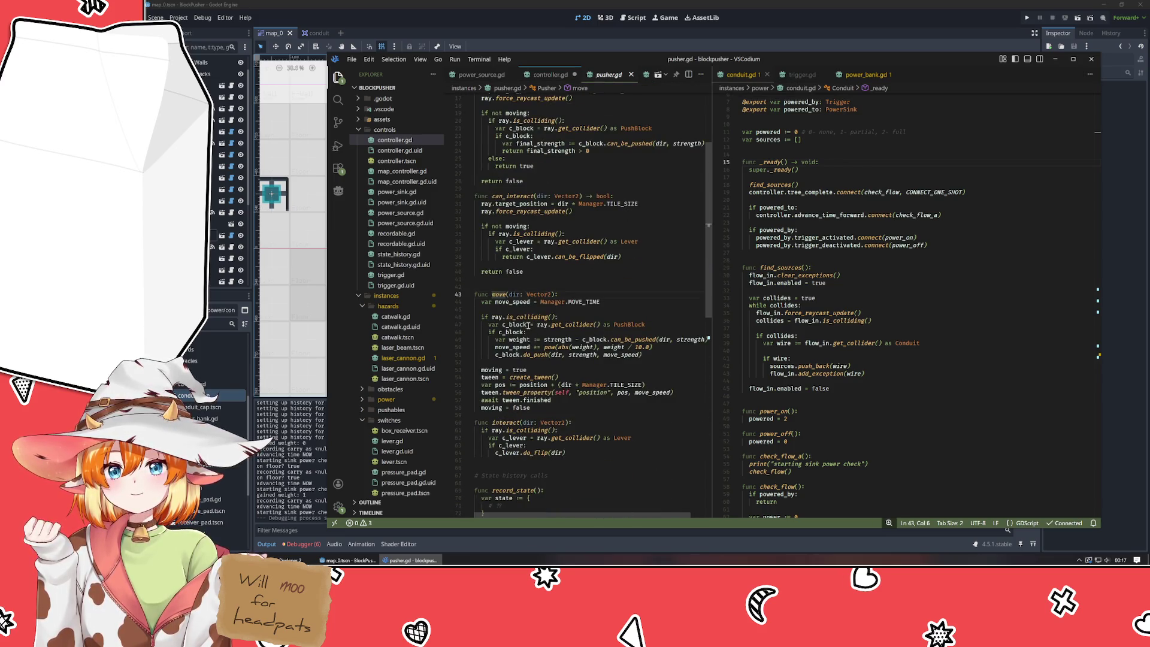
mouse_move(526, 324)
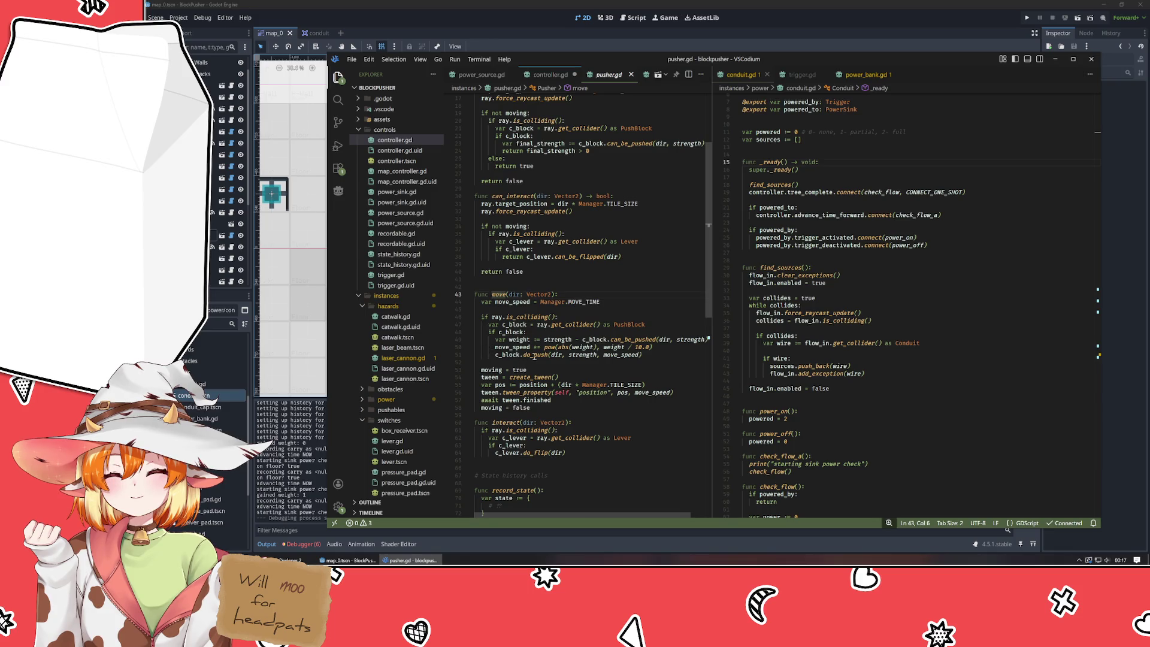
left_click(539, 355)
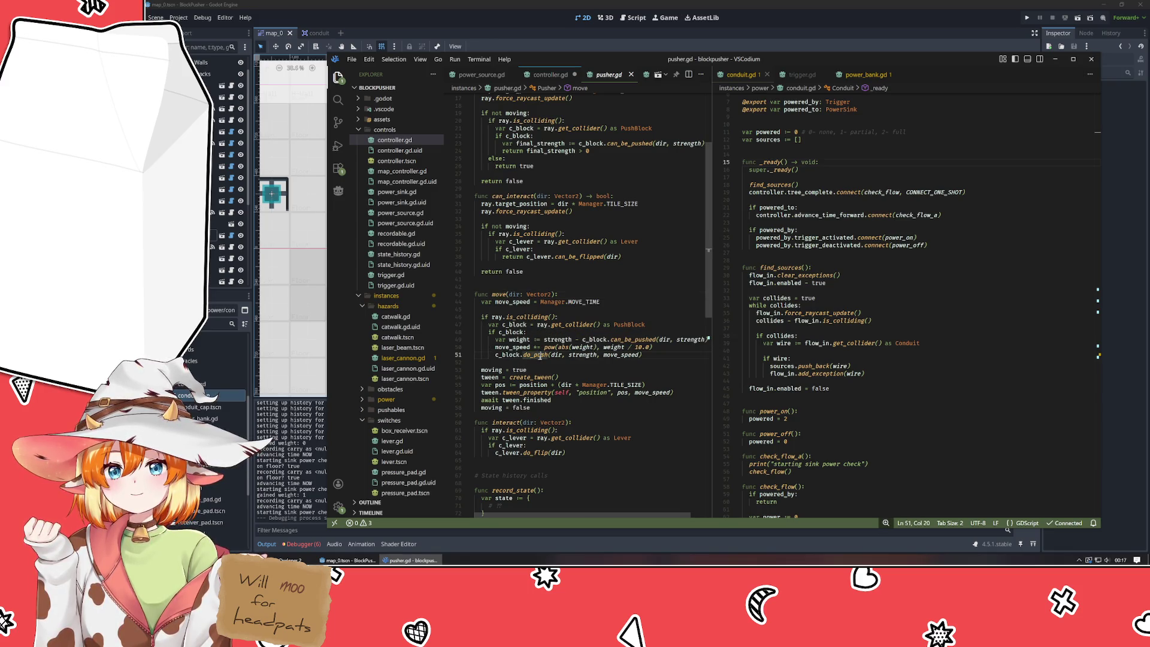
left_click(488, 408)
left_click(519, 408)
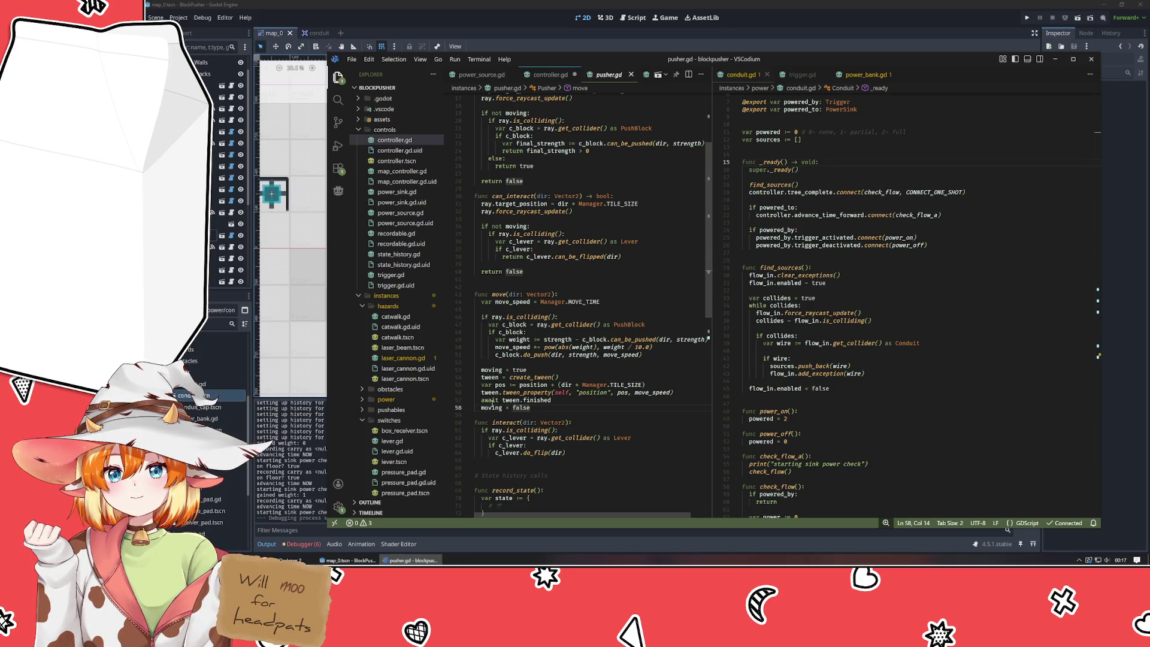
left_click_drag(481, 400, 551, 401)
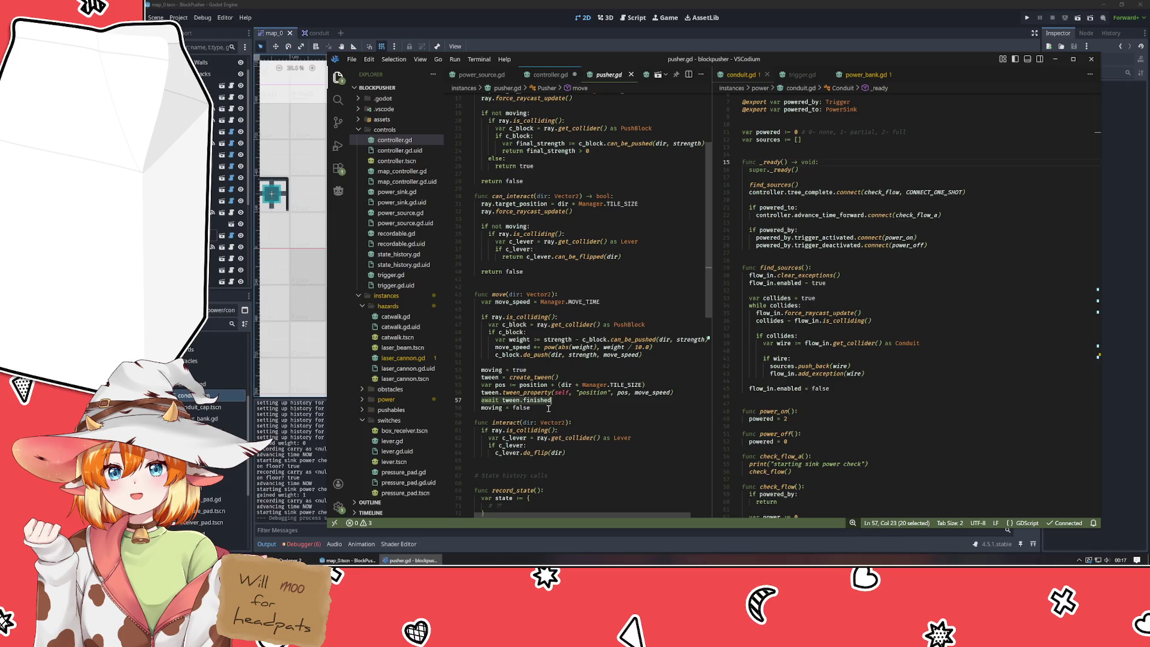
left_click(548, 409)
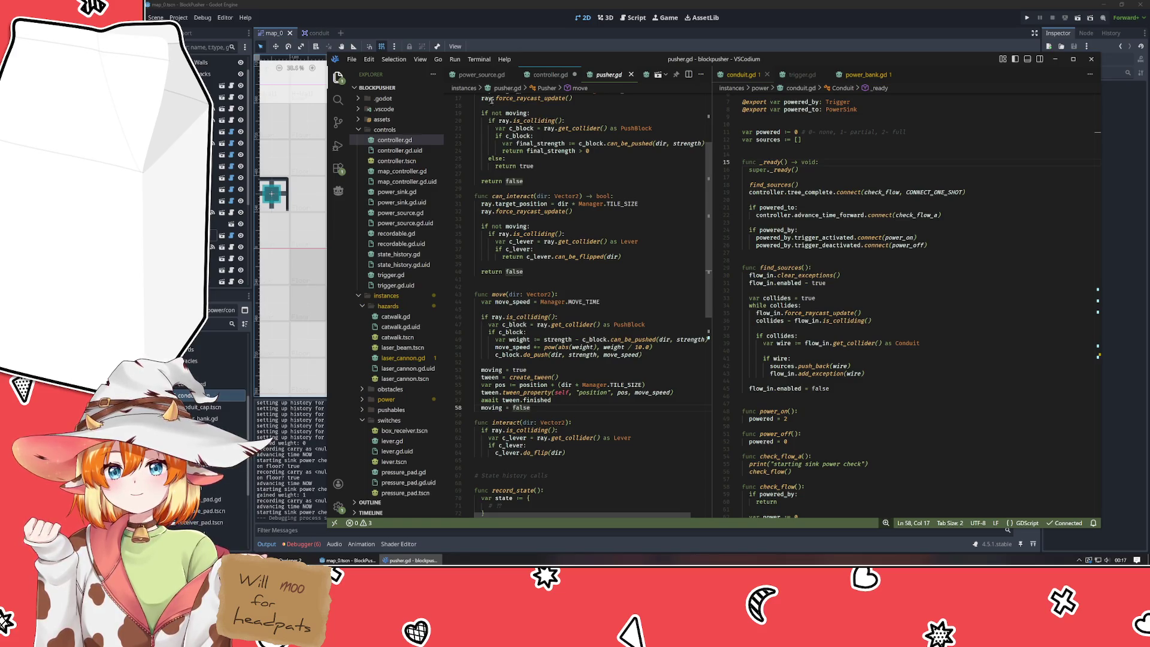
left_click(550, 74)
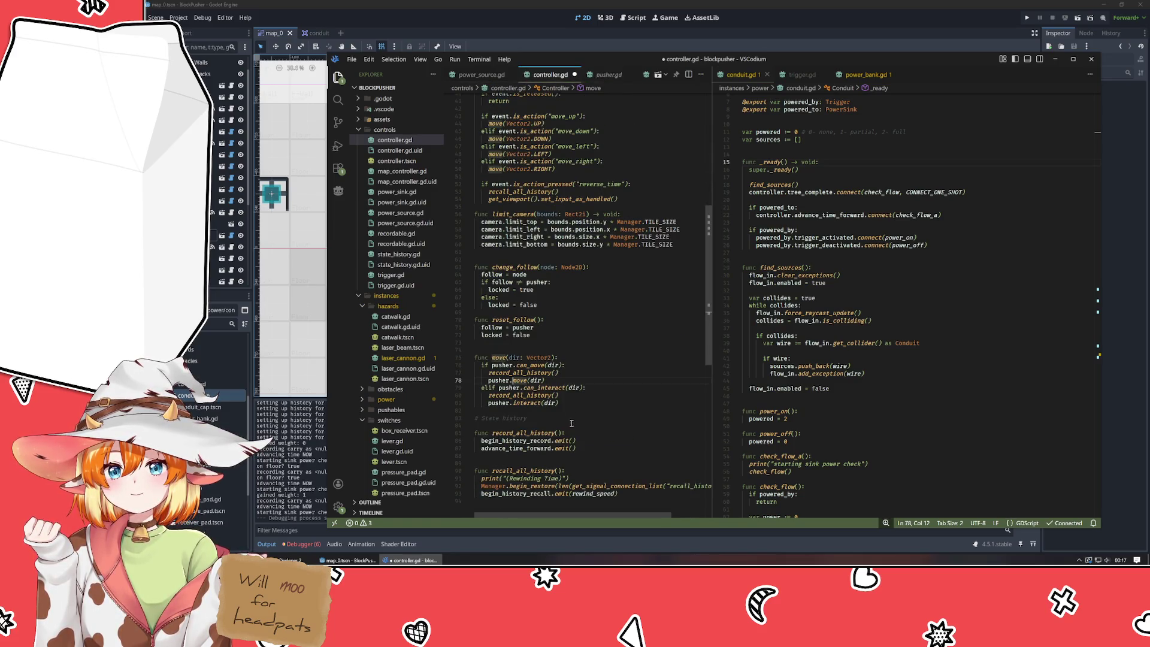
- Make the call 'await pusher.move(dir)' and move advance_time_forward.emit() from record_all_history to below it
key("End")
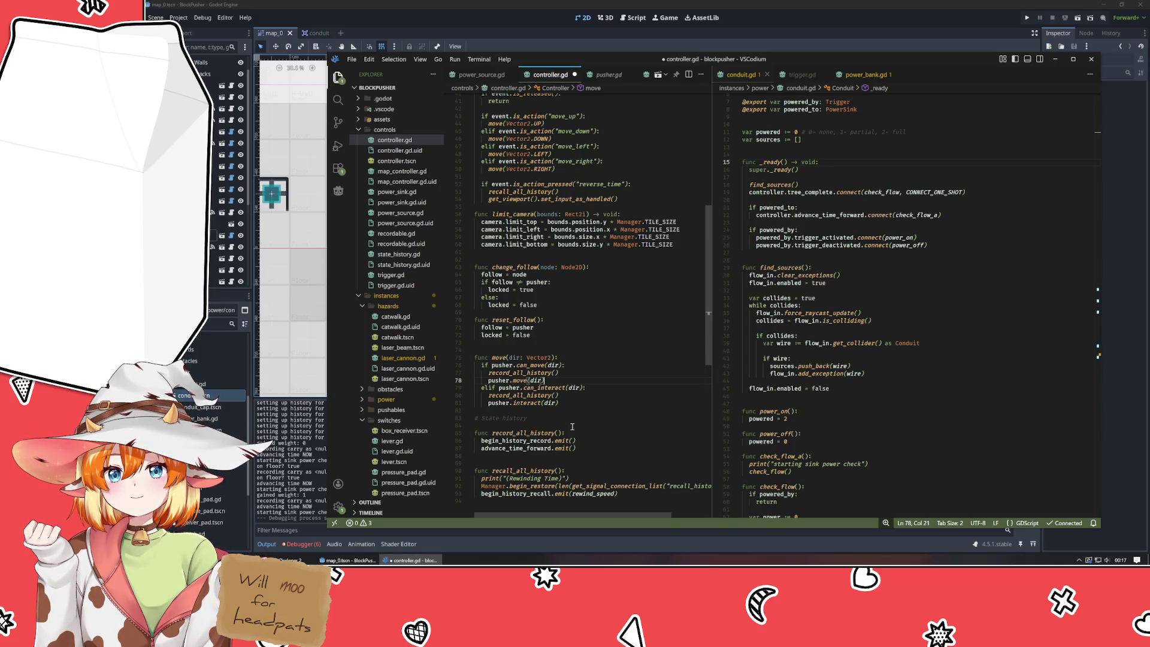
key("Home")
type("await")
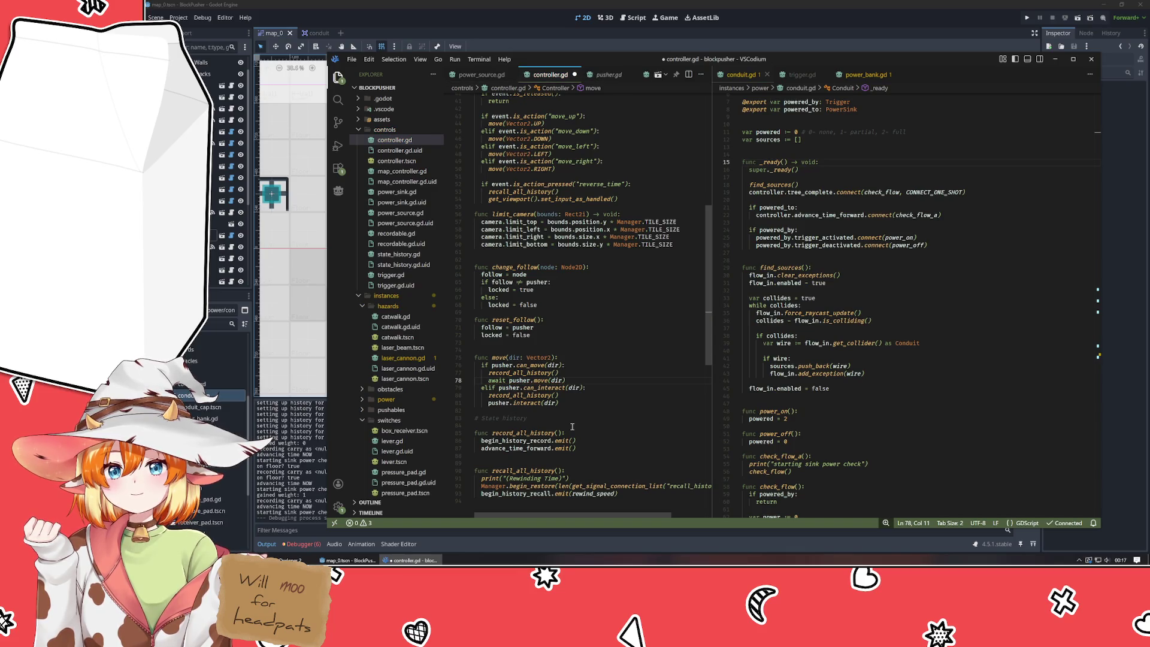
left_click(605, 450)
key("shift+Home")
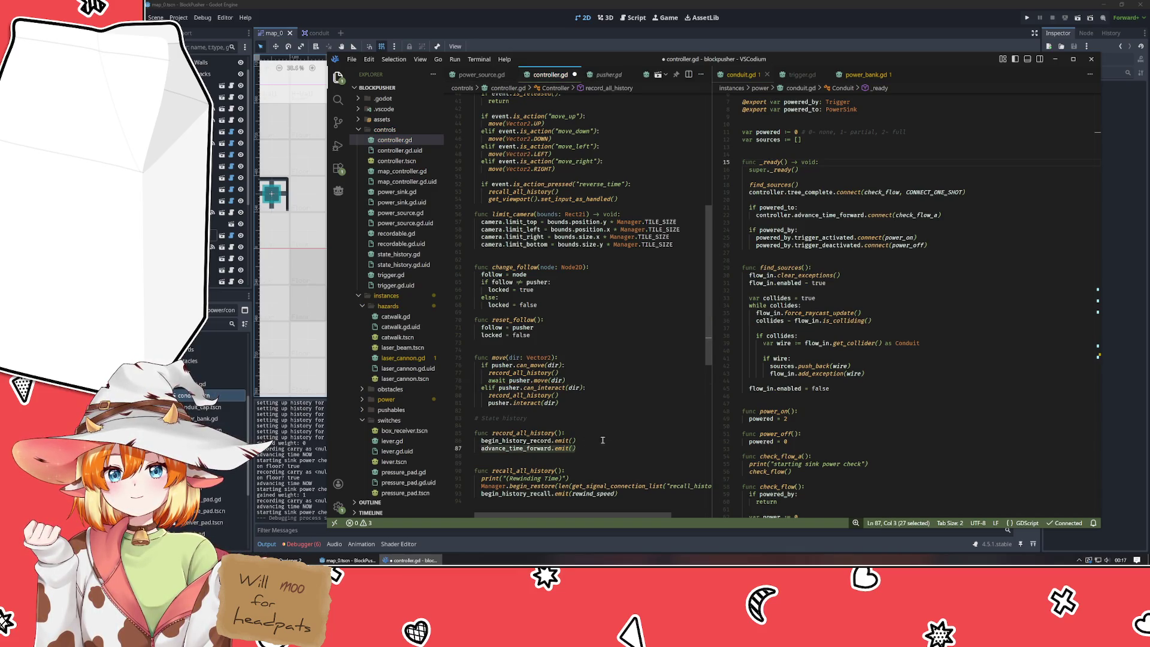
key("ctrl+x")
left_click(592, 381)
key("Return")
key("ctrl+v")
- Emit advance_time_forward after an awaited pusher.interact(dir) too, then save controller.gd
key("Down")
key("Down")
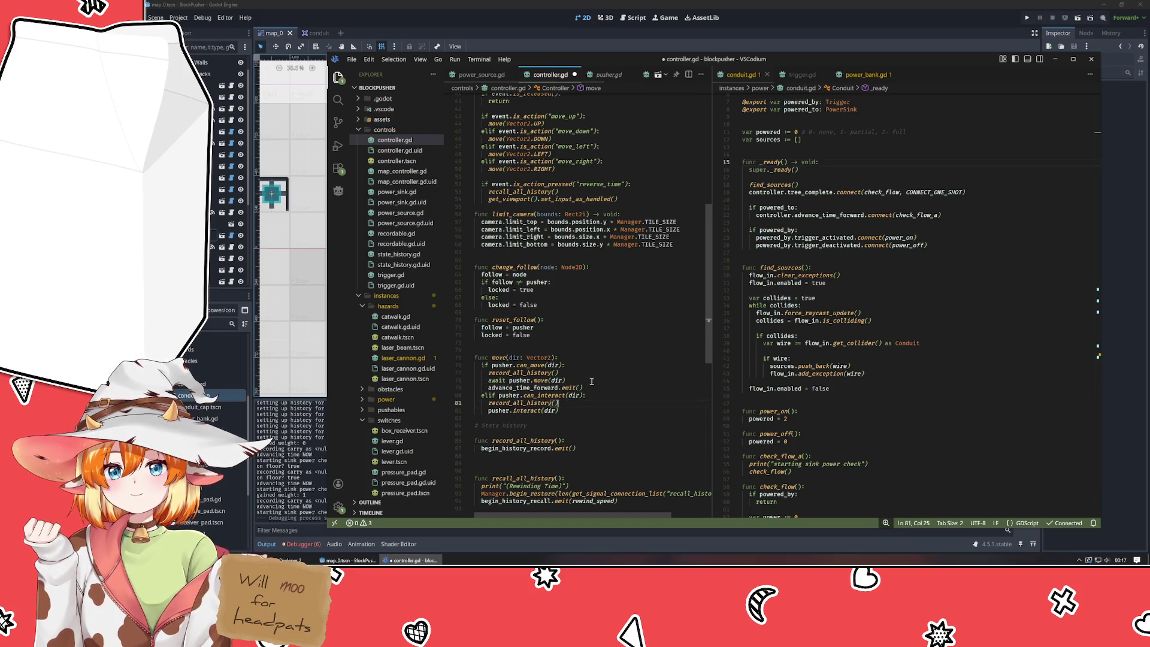
key("Down")
key("End")
key("Return")
key("ctrl+v")
key("Up")
key("Home")
type("await")
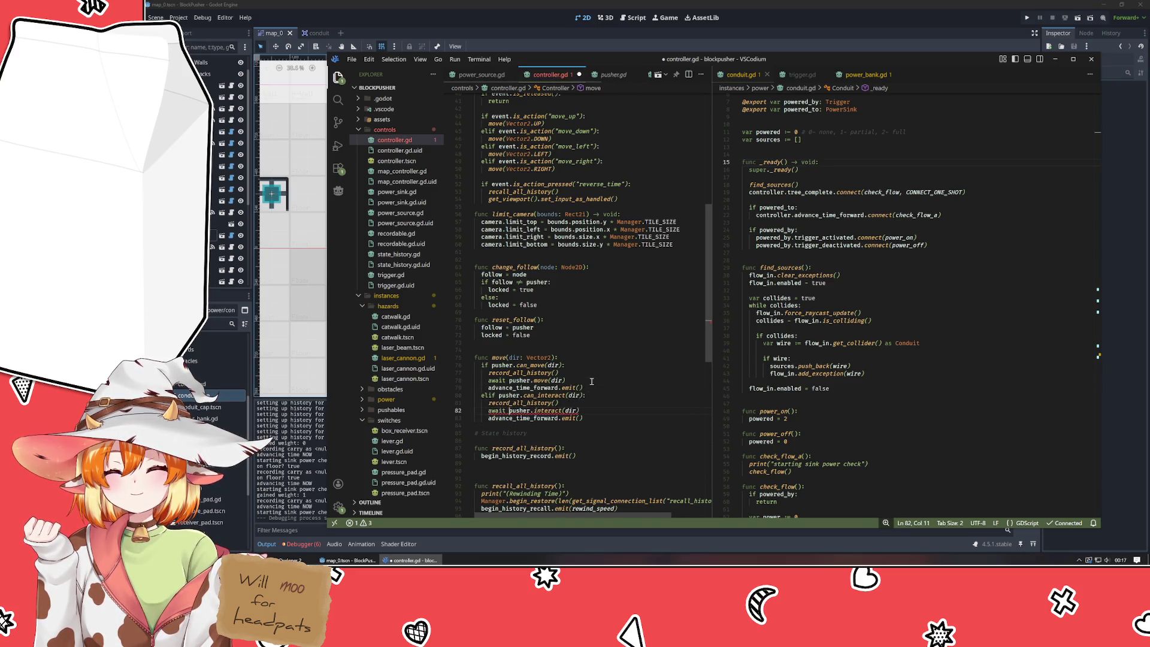
key("ctrl+s")
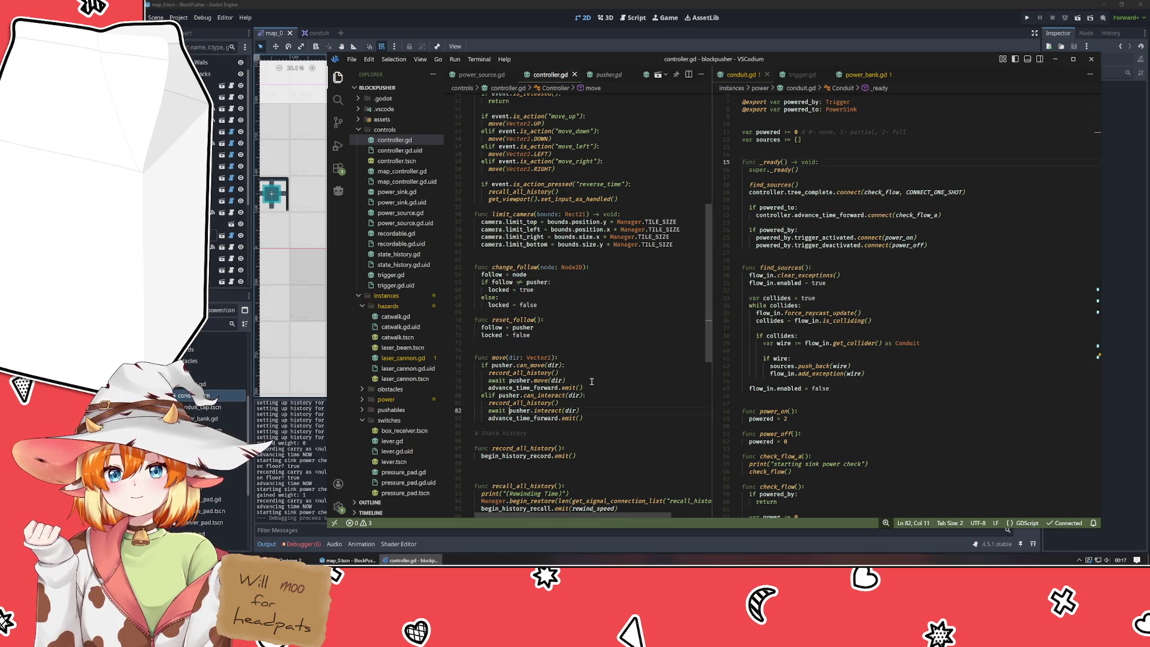
left_click(955, 27)
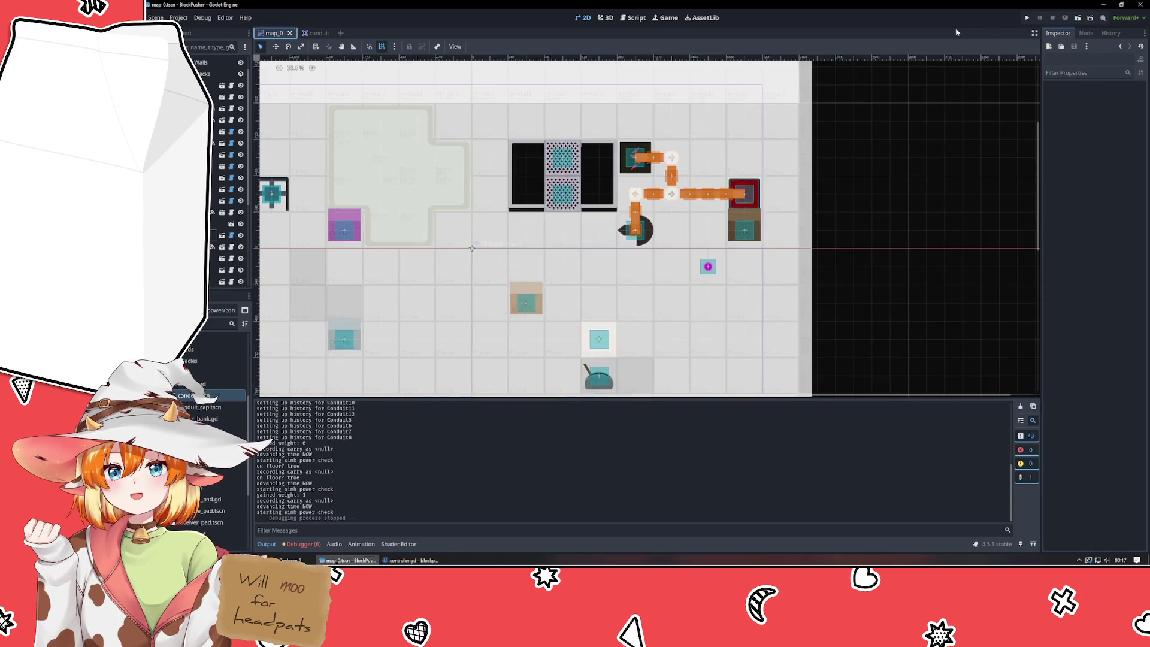
- Run the game with F5 and push the brown block onto the red pad, lighting the conduits
key("F5")
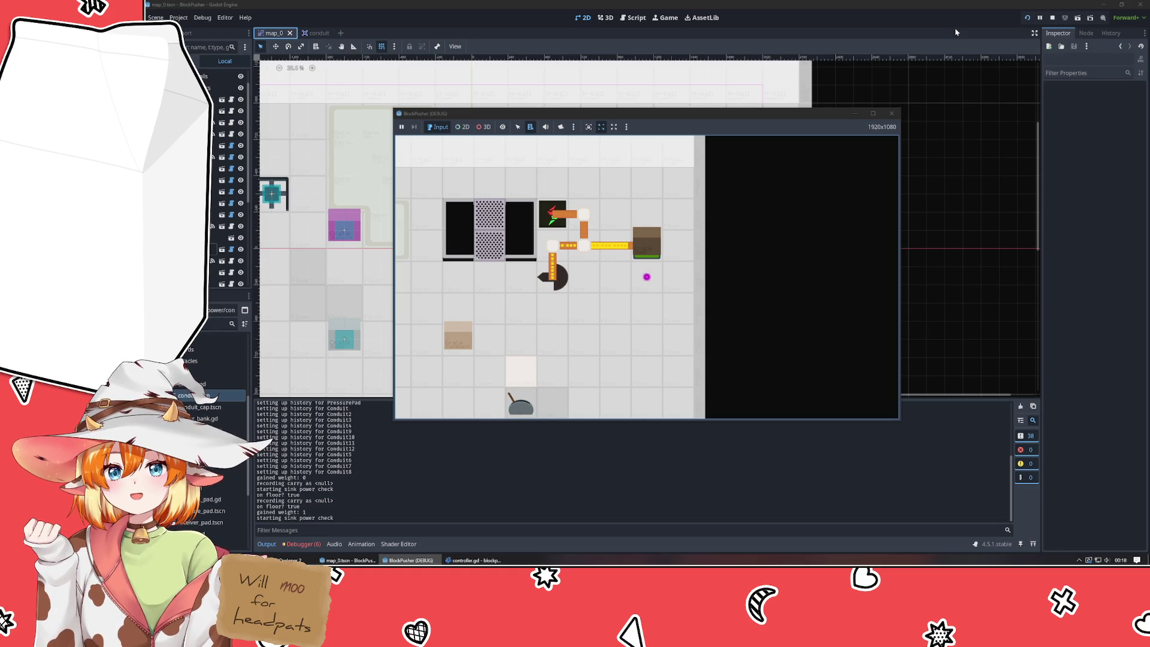
key("Left")
key("Up")
key("Up")
key("Up")
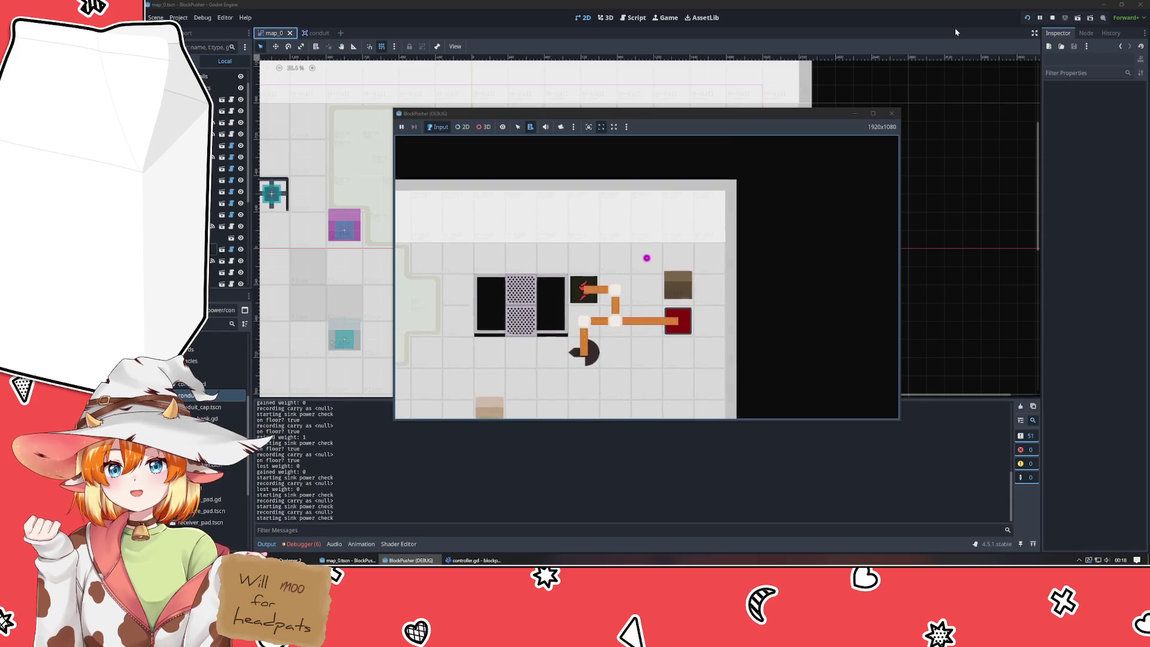
key("Down")
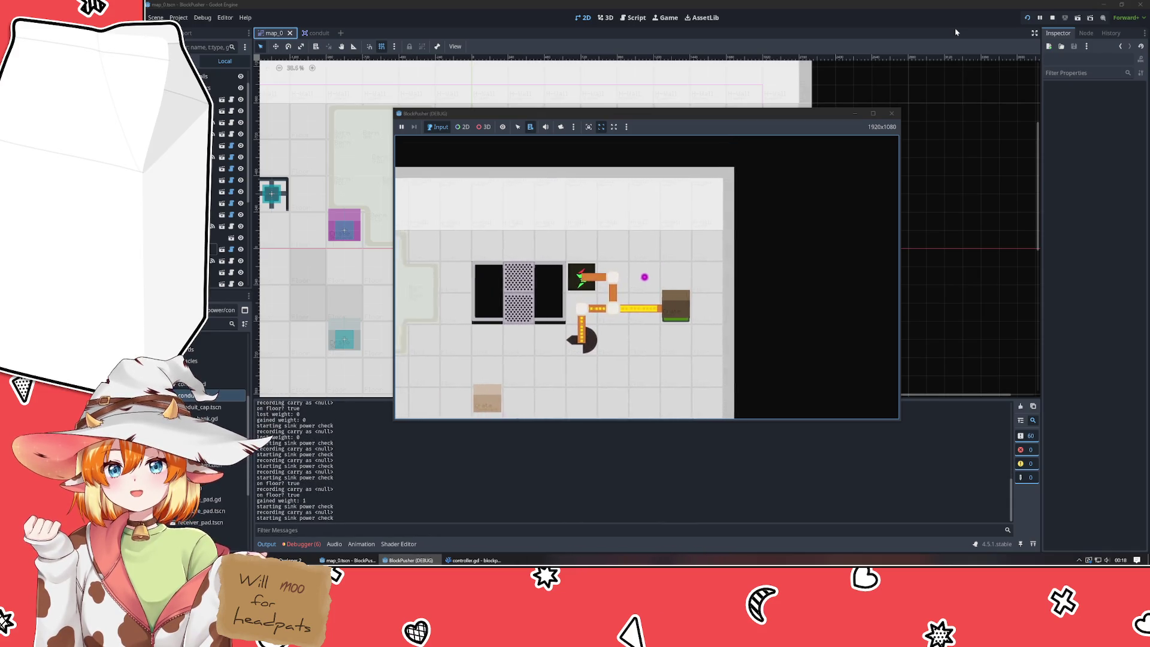
key("Down")
key("Down")
key("Down")
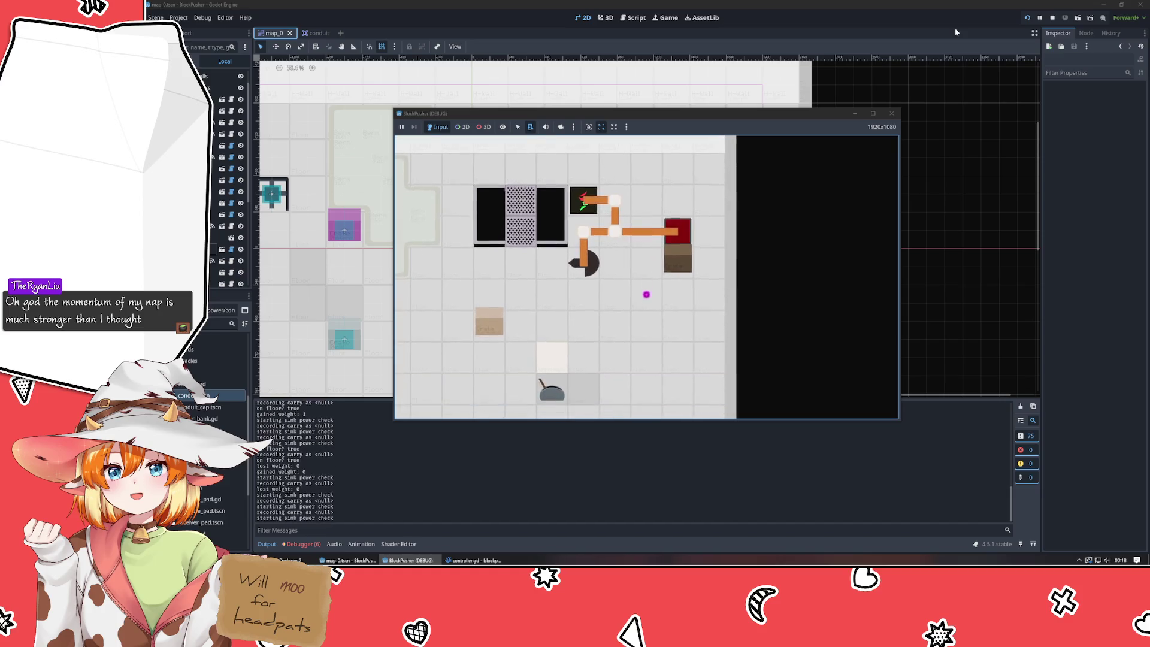
key("Right")
key("Up")
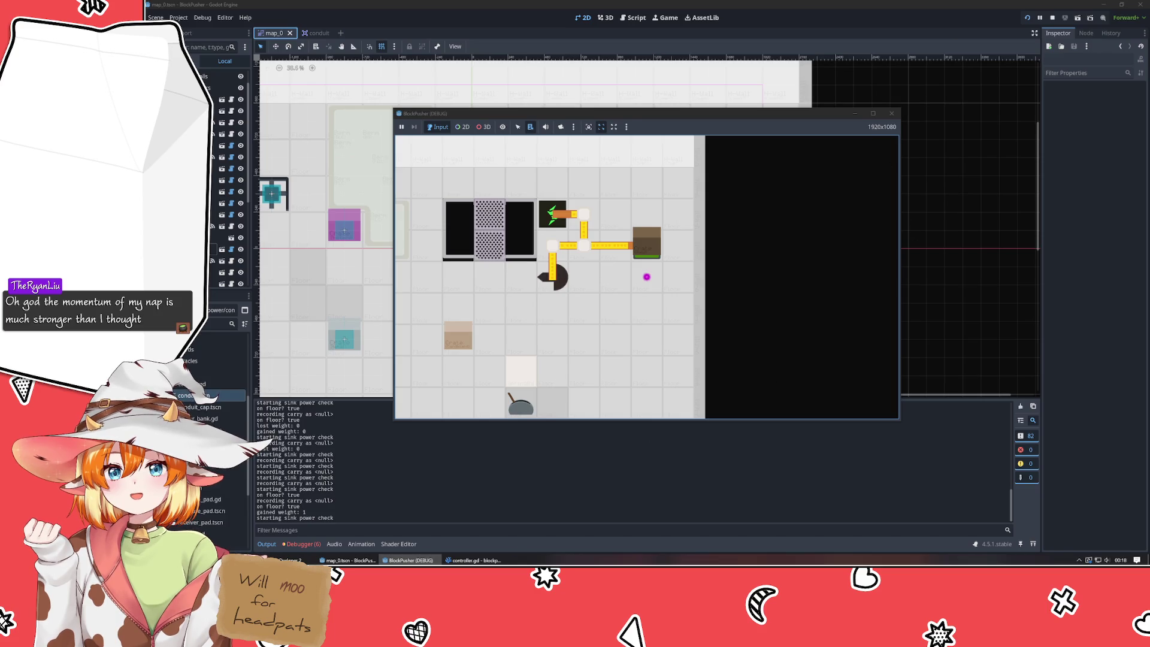
left_click(474, 560)
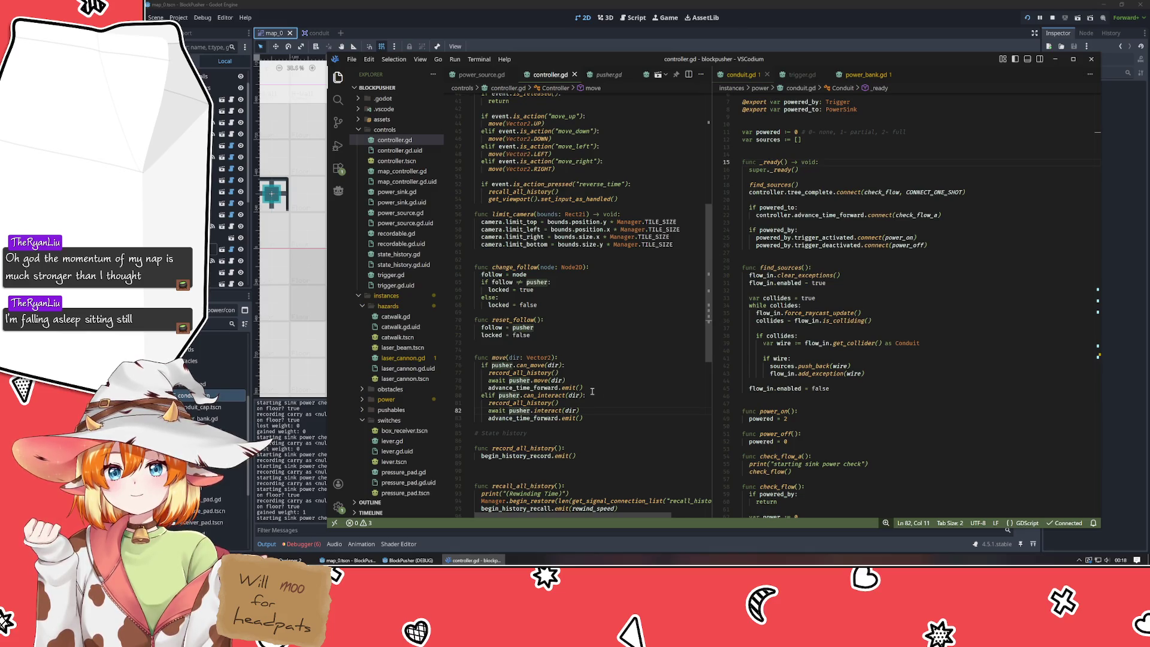
- Move the advance_time_forward.emit() line from move() into record_all_history and fix its indentation
scroll(628, 395, "down", 2)
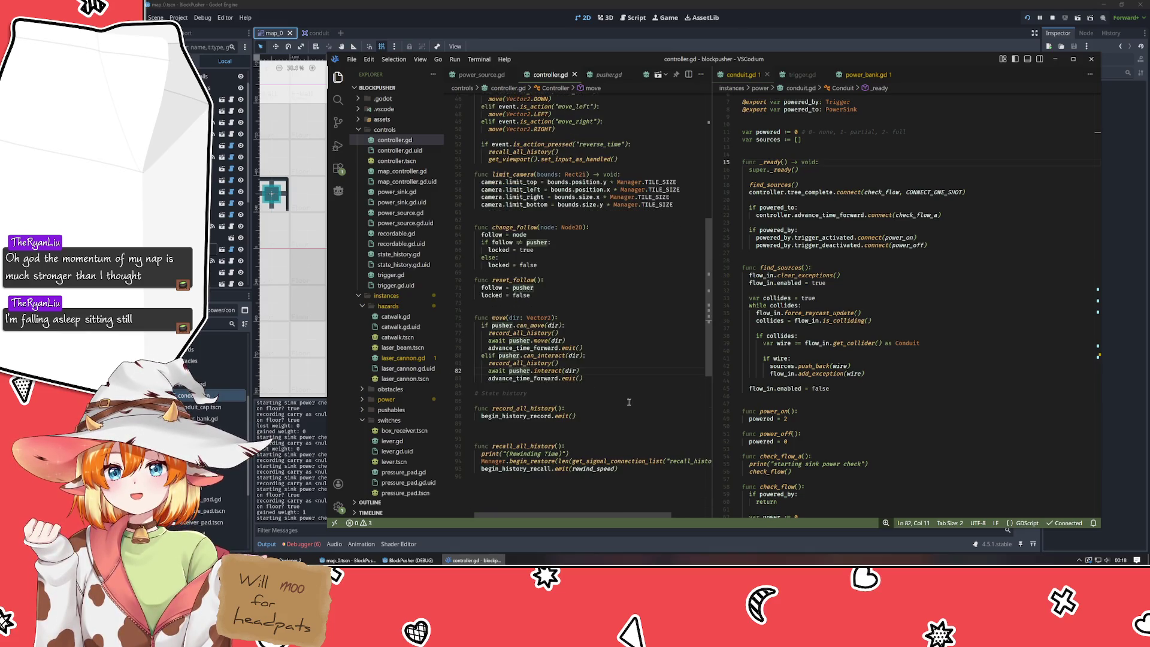
left_click(610, 418)
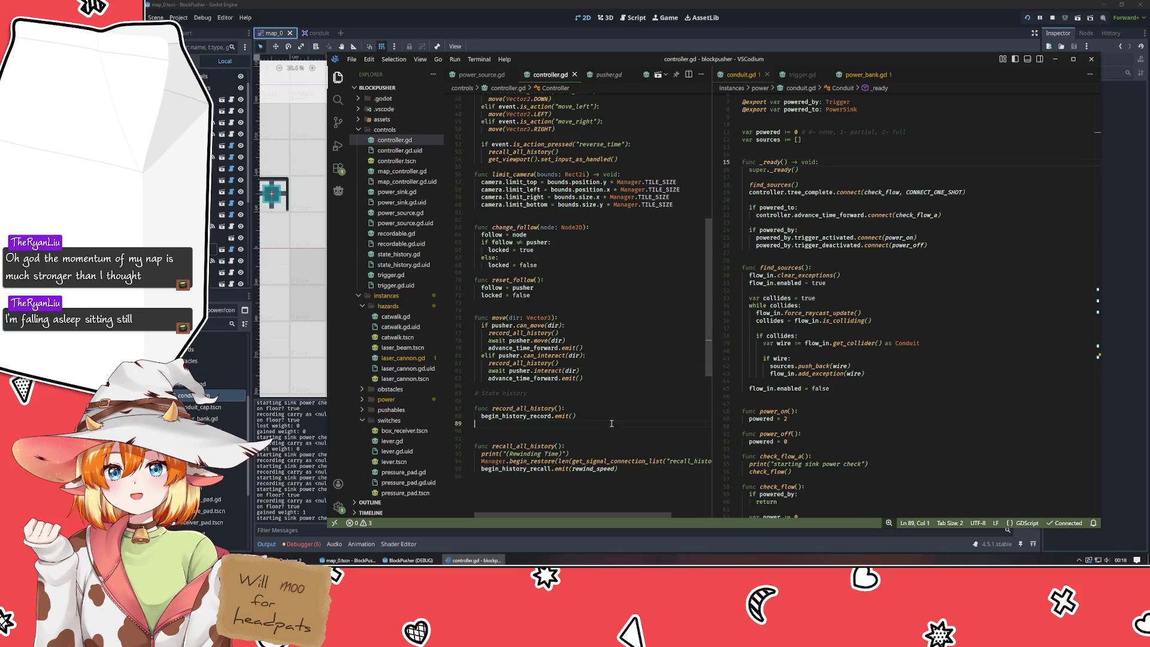
left_click(509, 409)
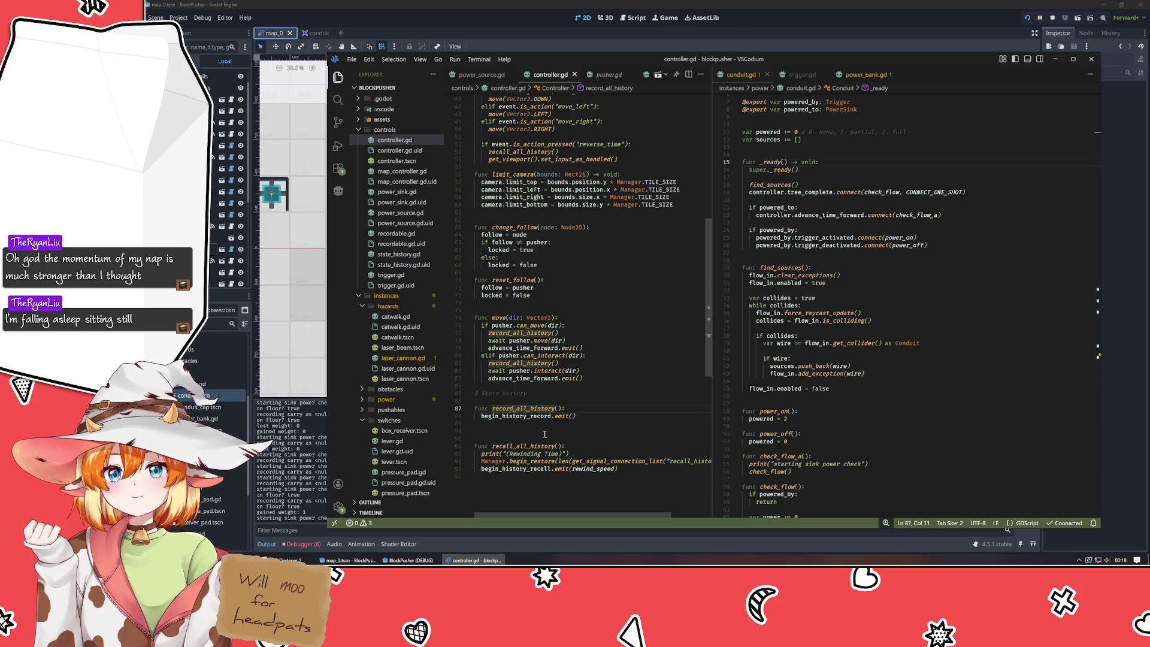
left_click(602, 348)
key("alt+Down")
key("alt+Down")
key("alt+Down")
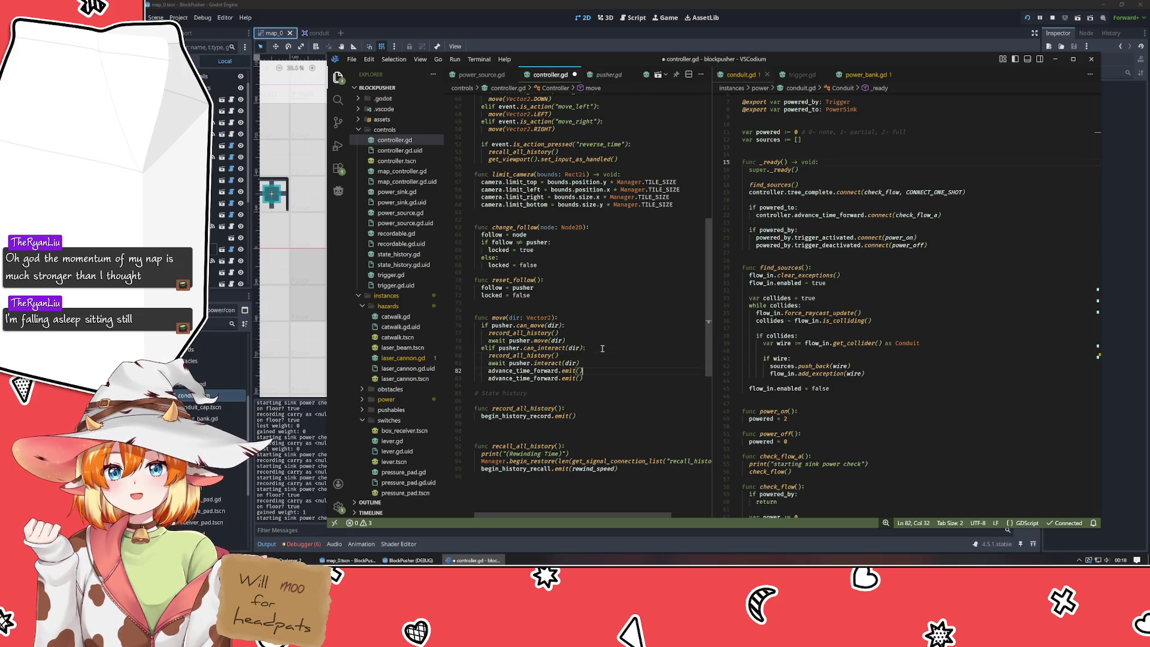
key("Up")
key("Up")
key("Left")
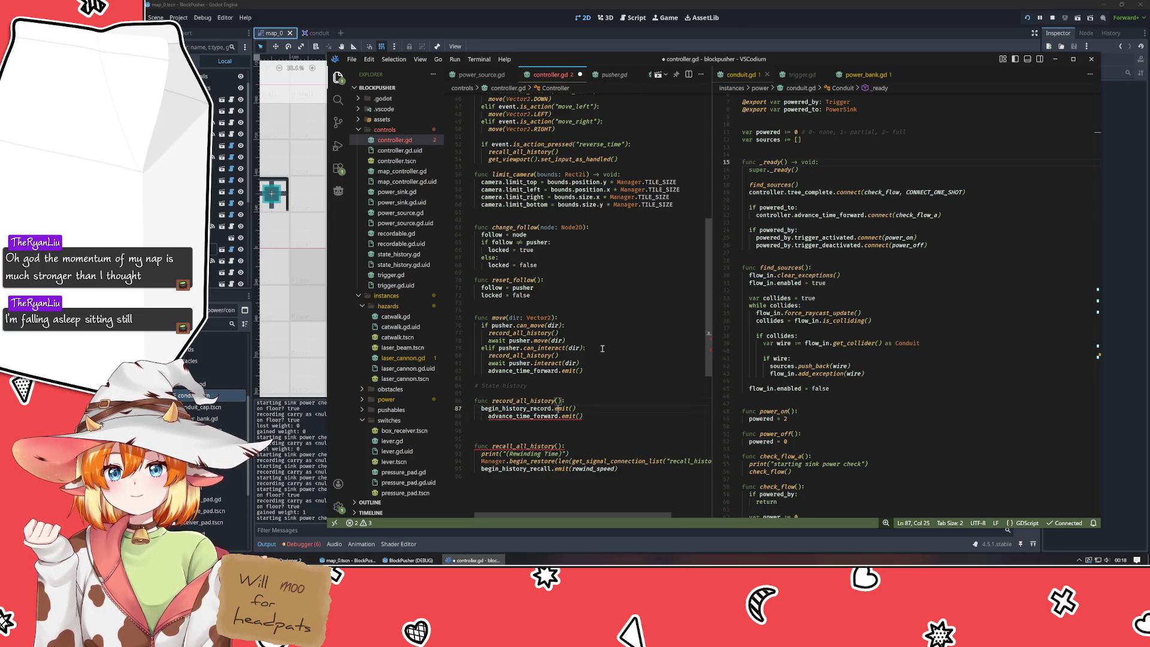
key("Down")
key("shift+Tab")
key("Up")
key("Up")
- Add an 'act: func()' parameter to record_all_history's signature
type("act: fun")
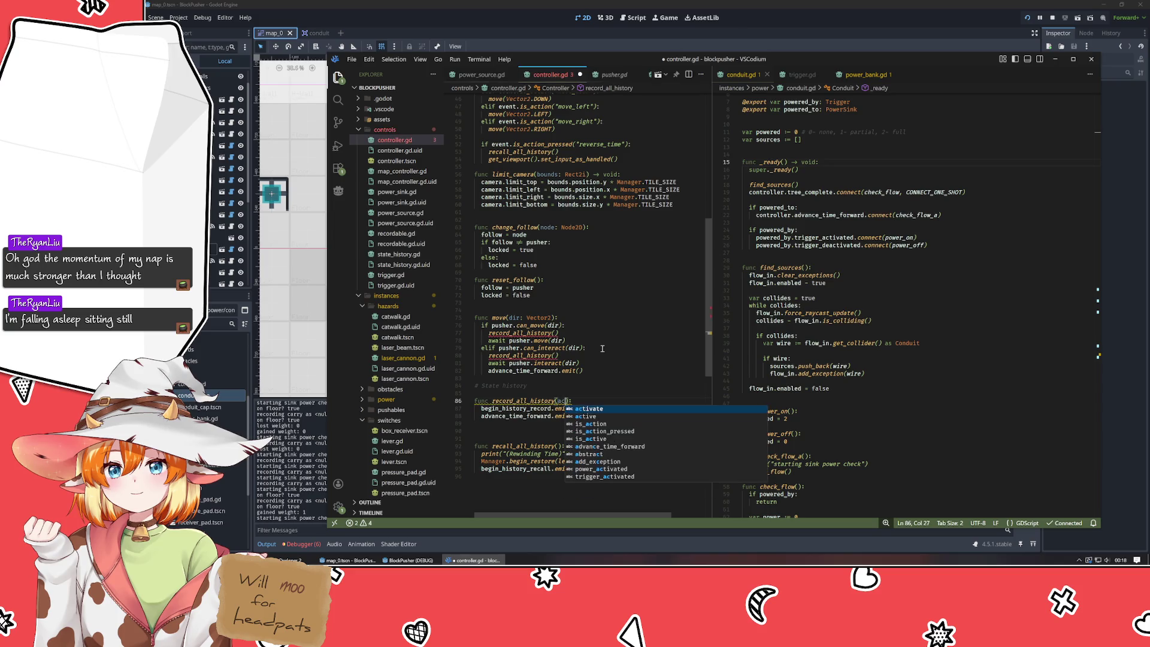
type("c")
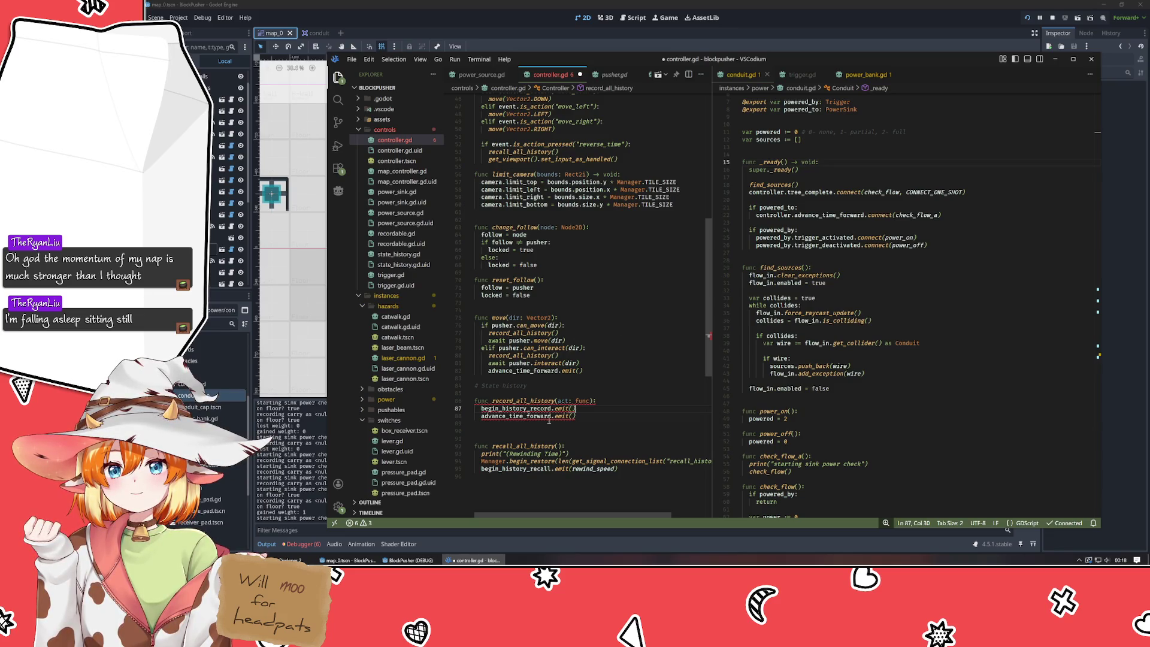
mouse_move(572, 406)
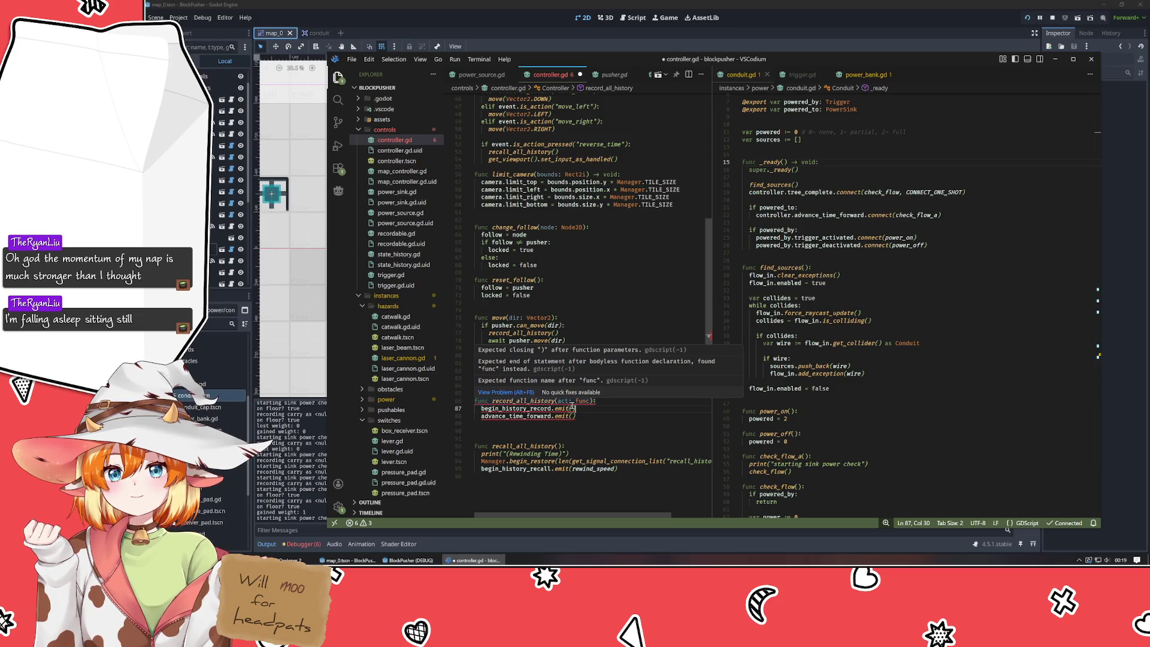
key("Up")
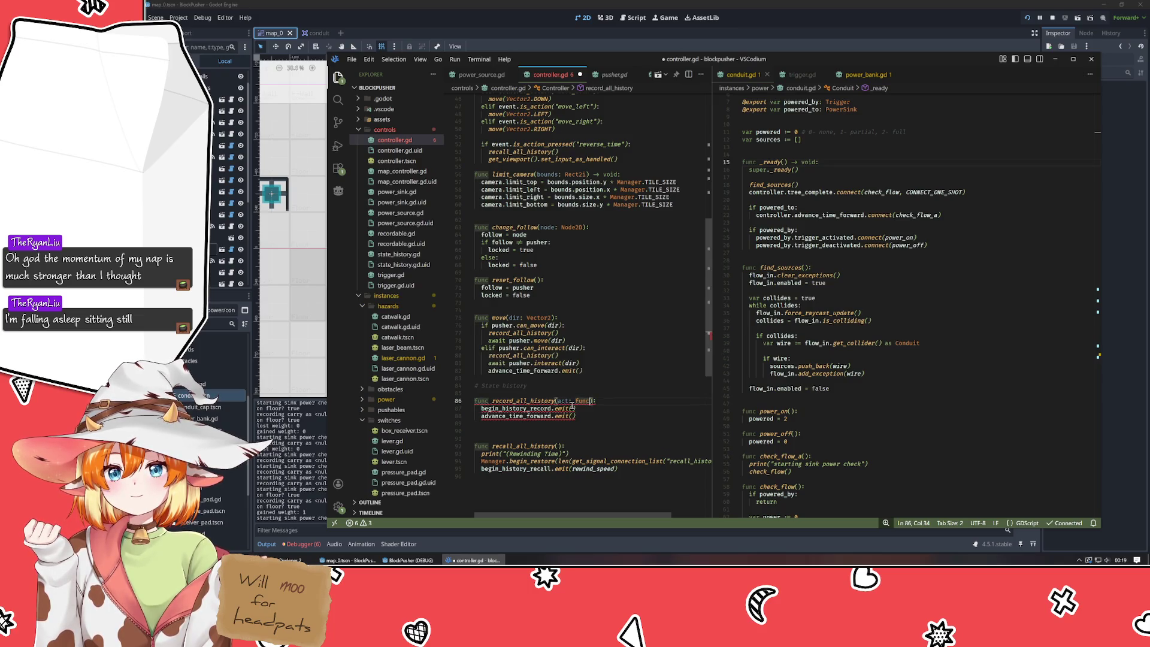
type("()")
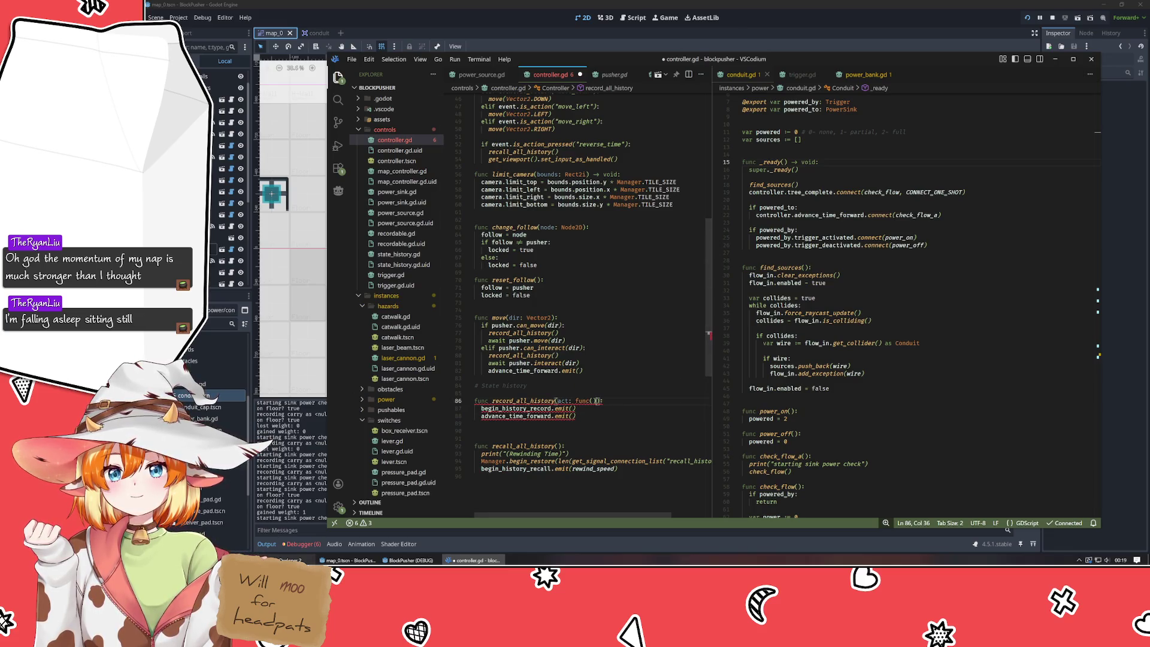
key("alt+Tab")
key("ctrl+t")
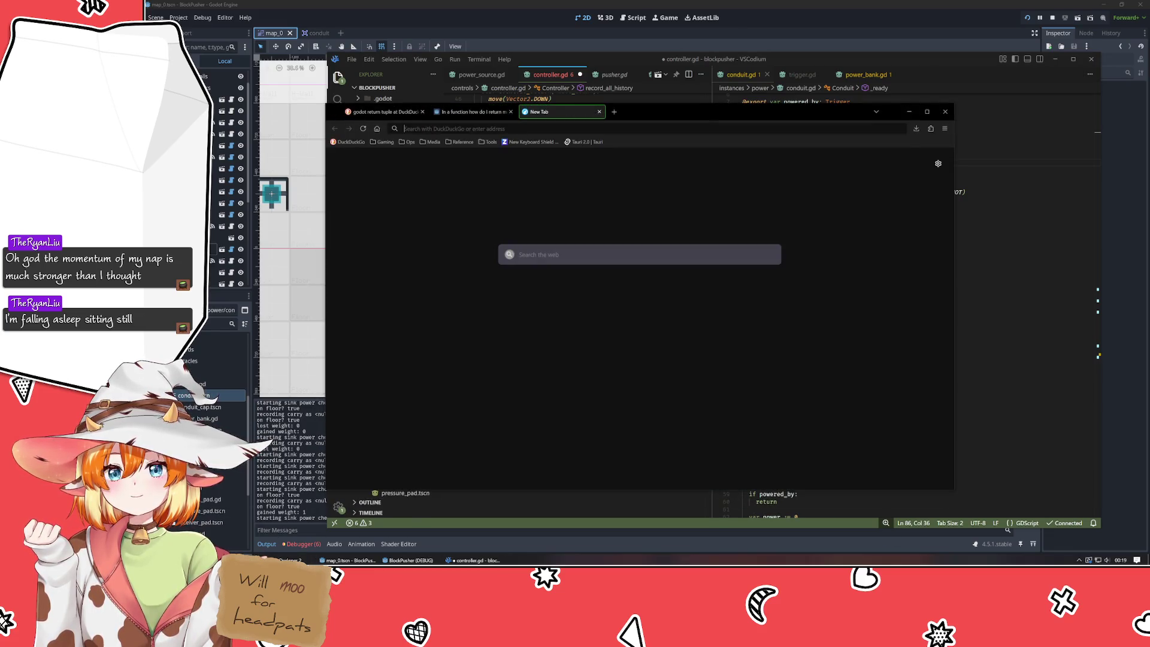
- Search 'godot pass function to a function' and read the Stack Overflow answer on Callables
type("godot pass function to ")
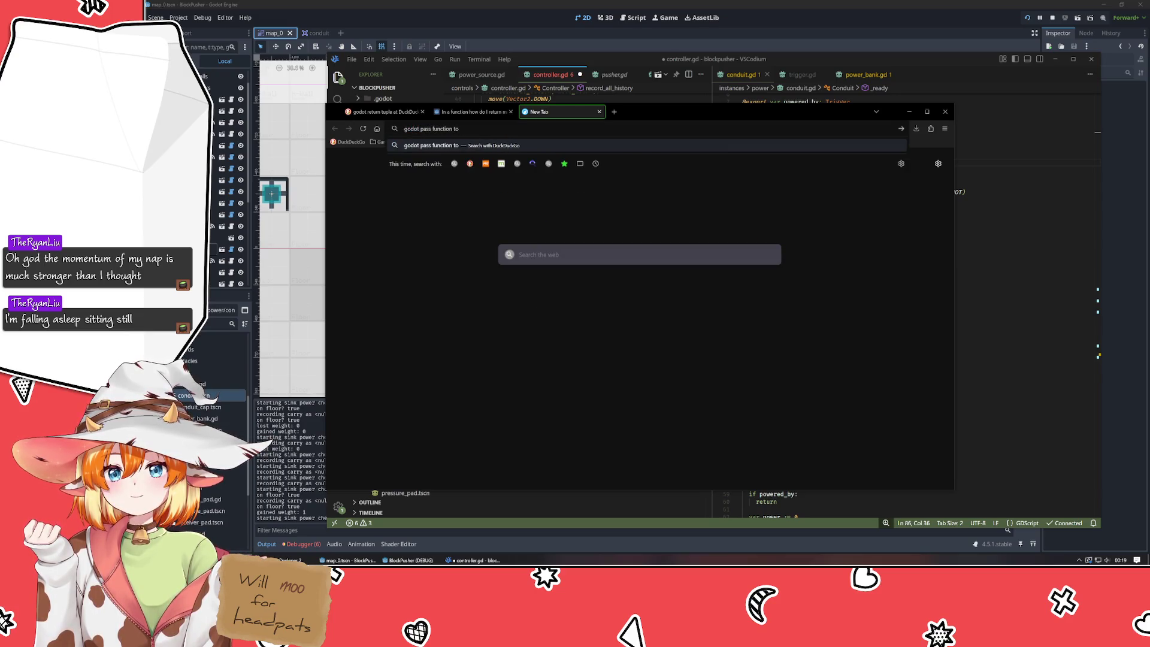
type("a function")
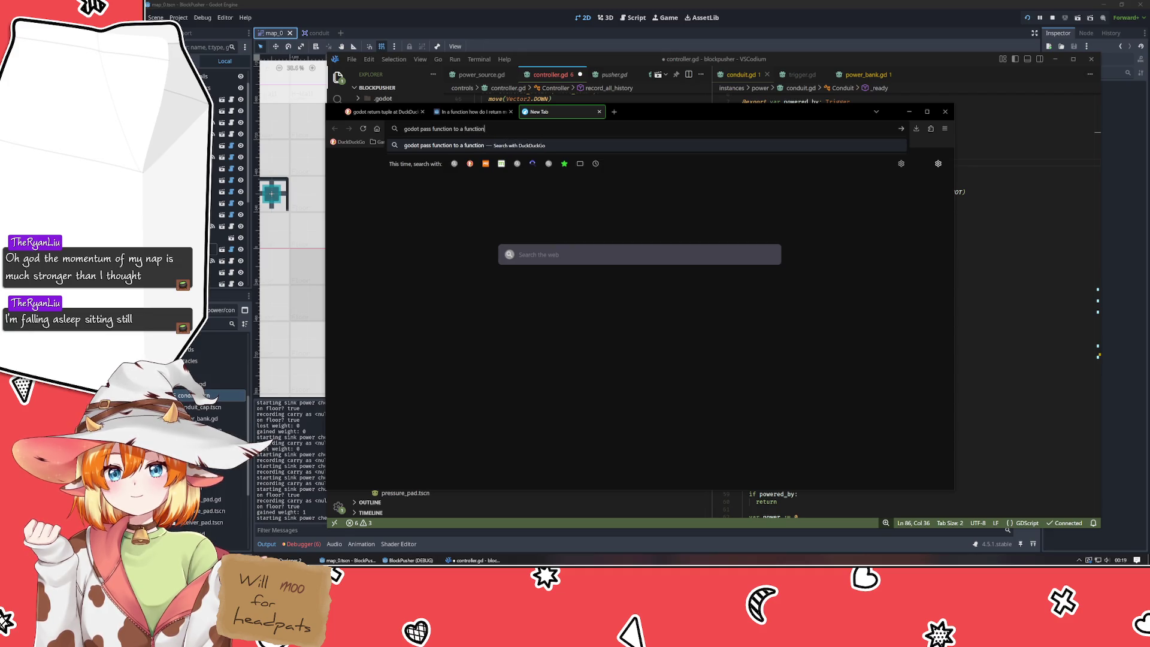
key("Return")
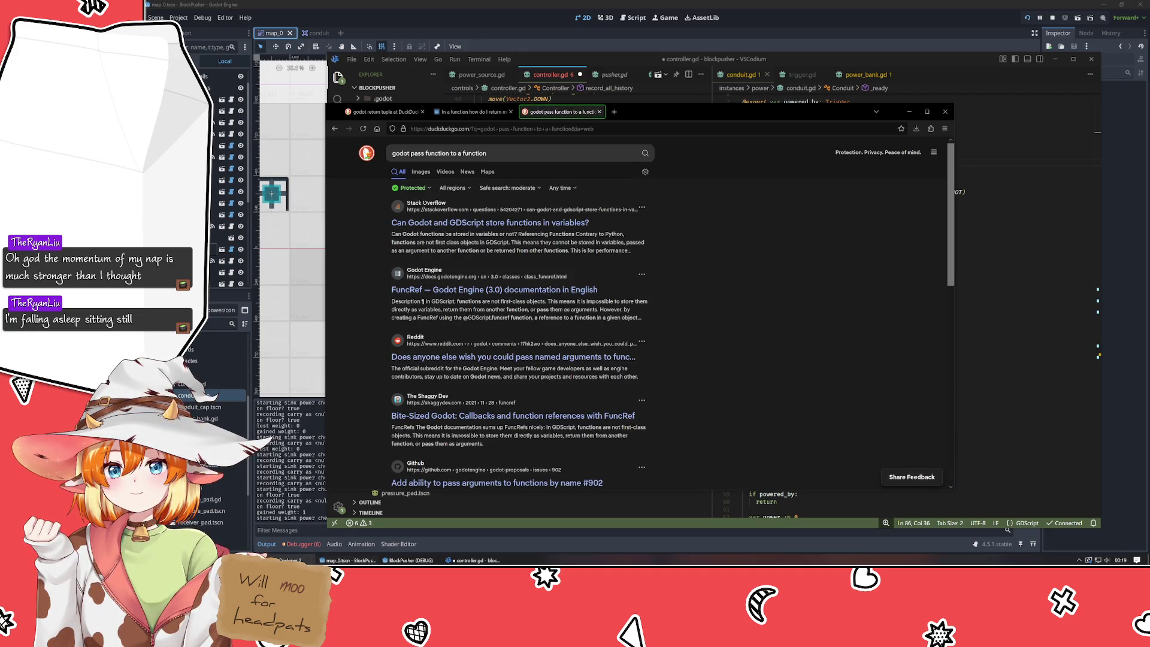
left_click(528, 225)
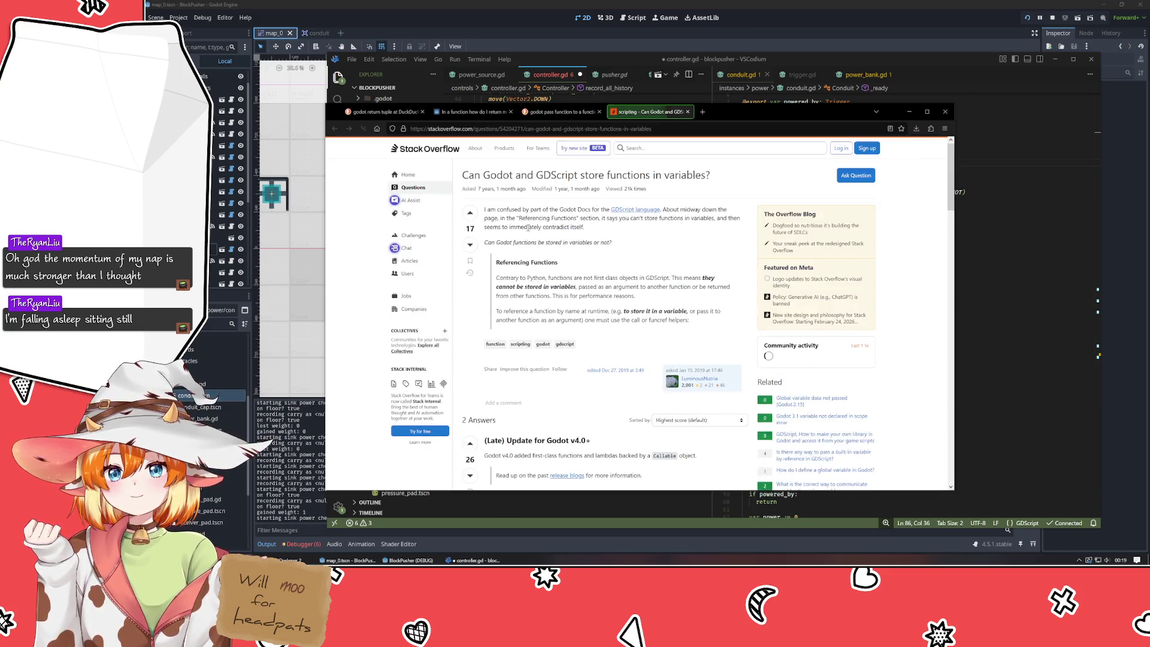
scroll(528, 227, "down", 3)
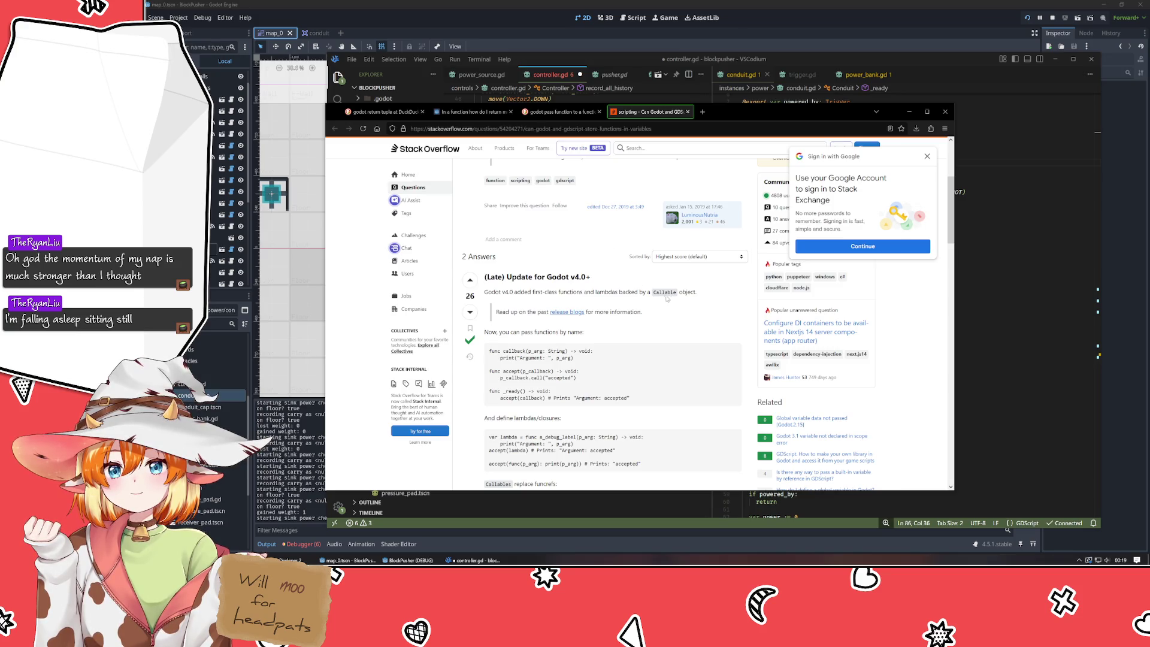
key("alt+Tab")
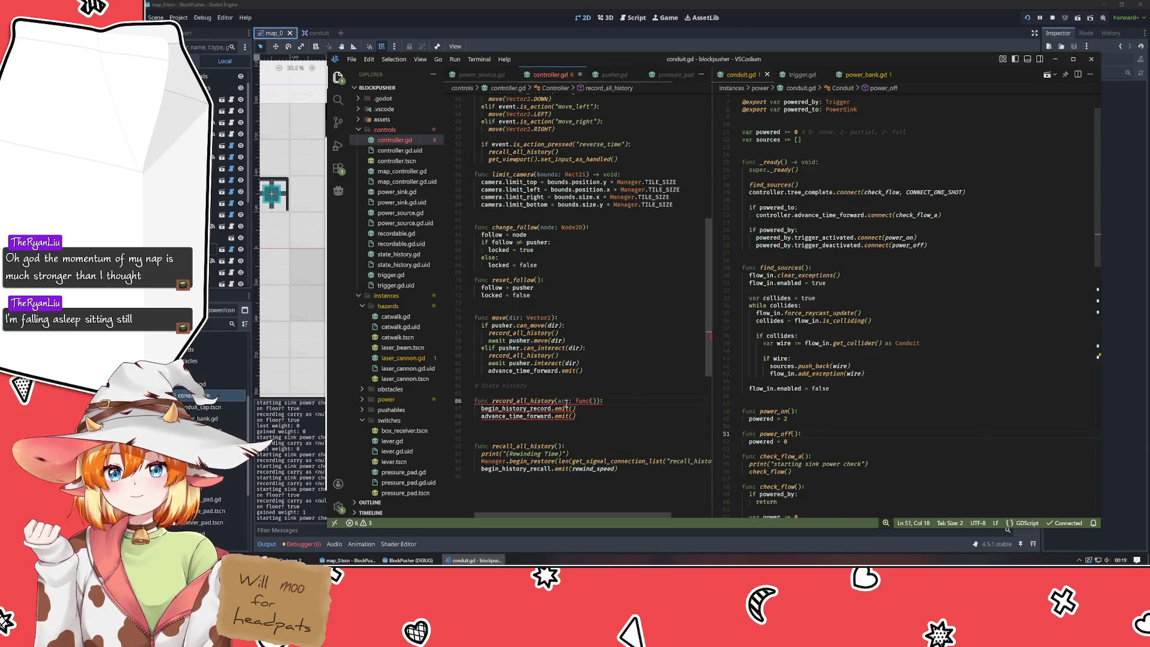
- Change the act parameter type of record_all_history to Callable
double_click(583, 400)
type("Ca")
key("Delete")
key("Delete")
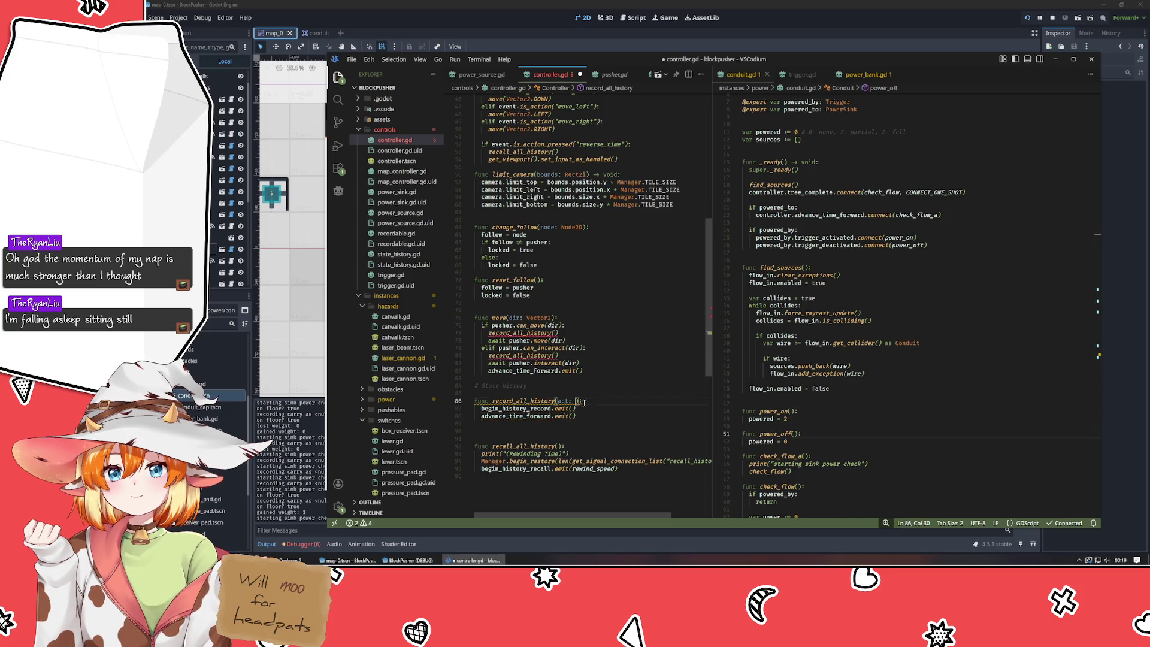
type("llable")
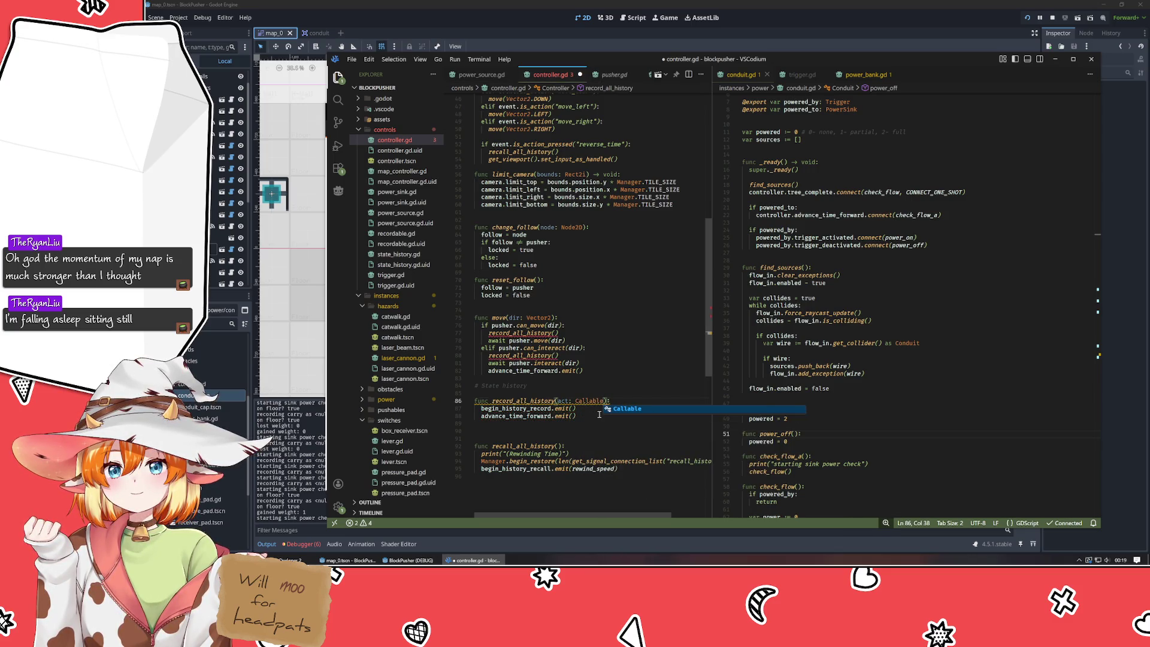
left_click(572, 416)
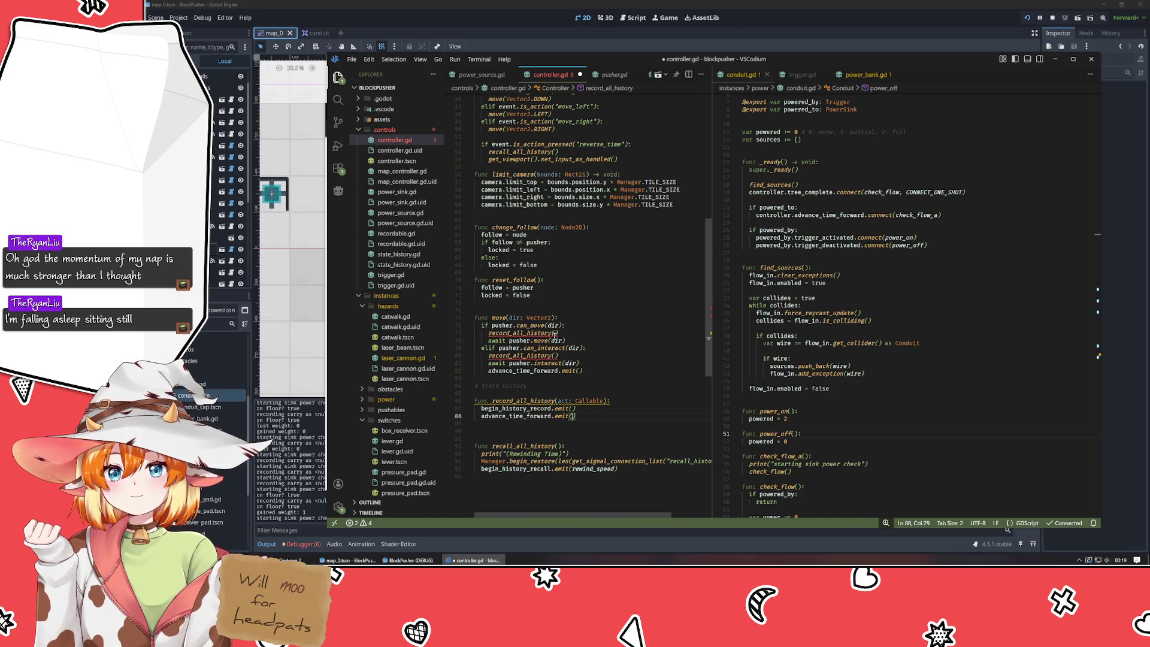
- Move the pusher.move(dir) line above record_all_history and strip its await
left_click(569, 341)
key("Home")
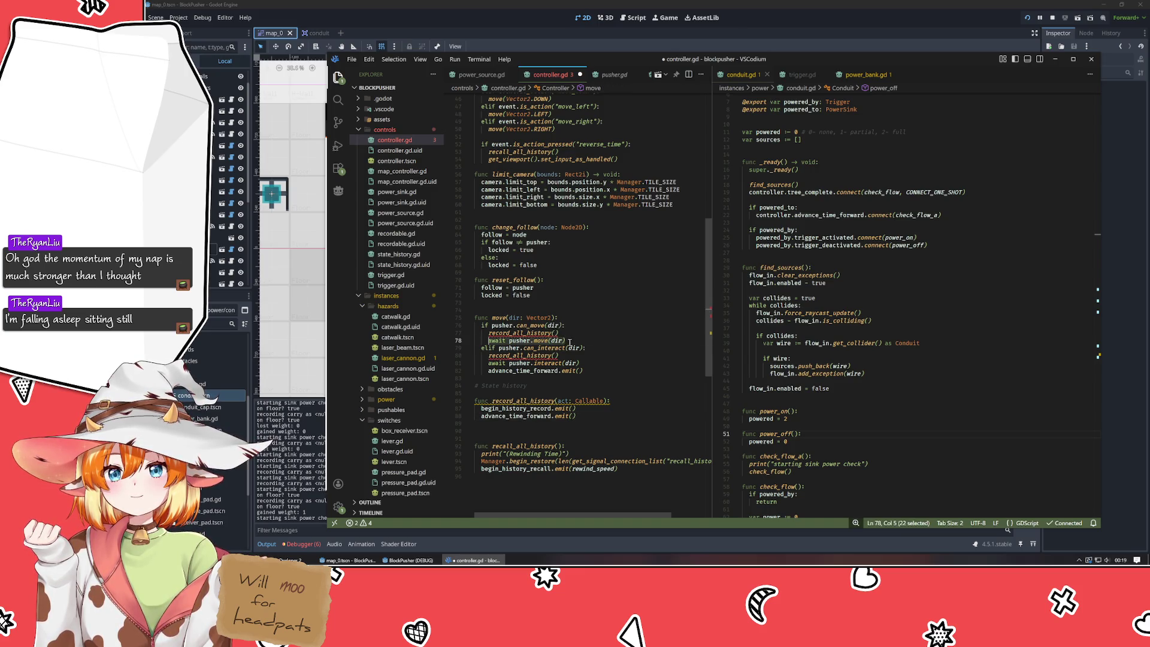
key("alt+Up")
key("ctrl+Delete")
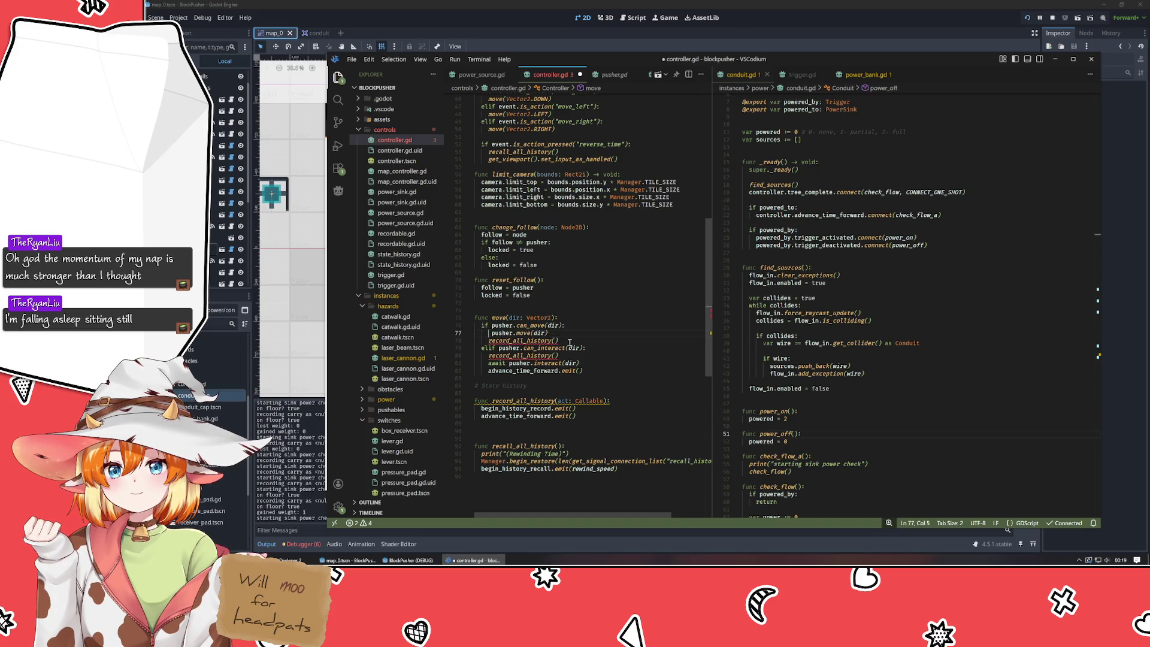
key("ctrl+shift+Return")
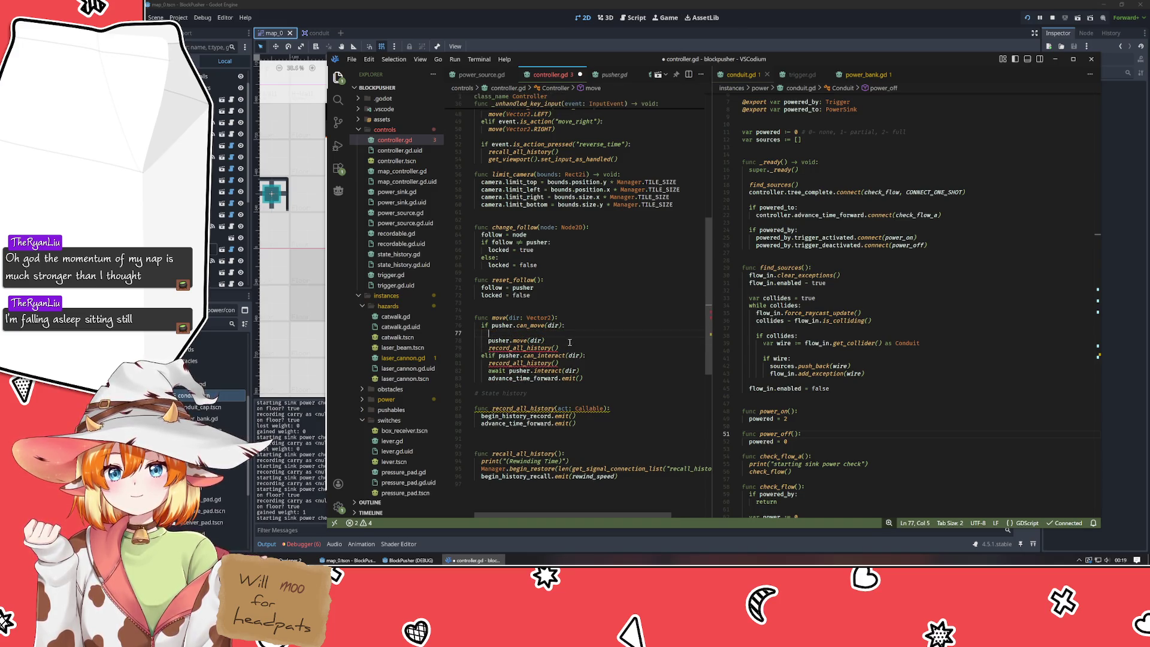
type("var")
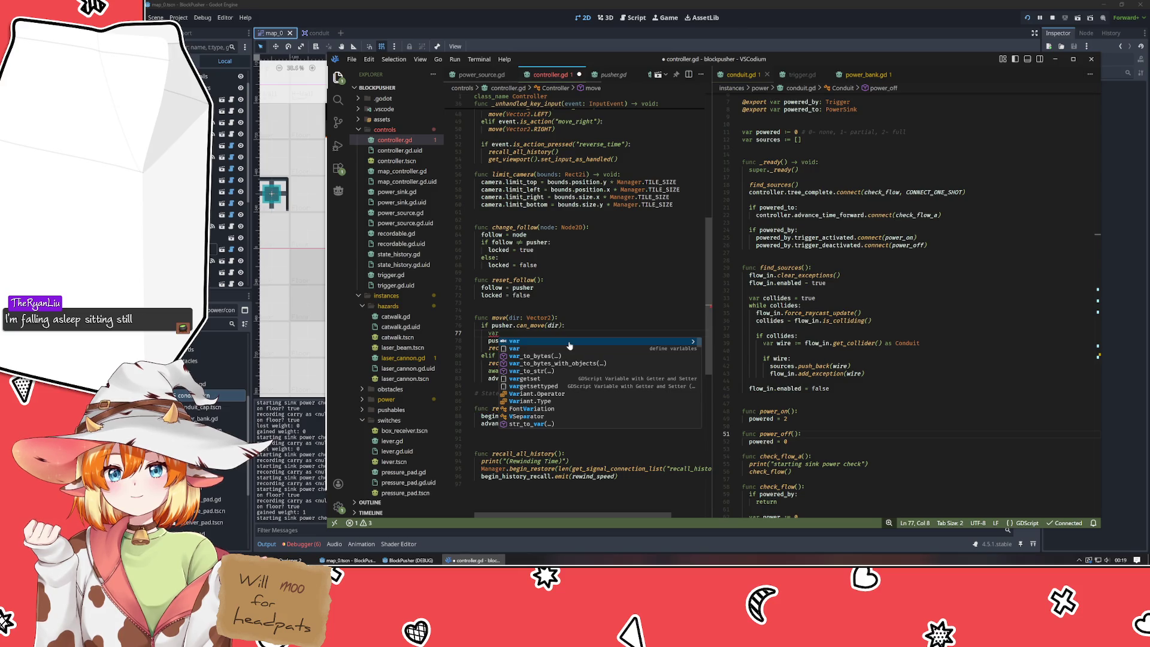
key("ctrl+z")
key("ctrl+z")
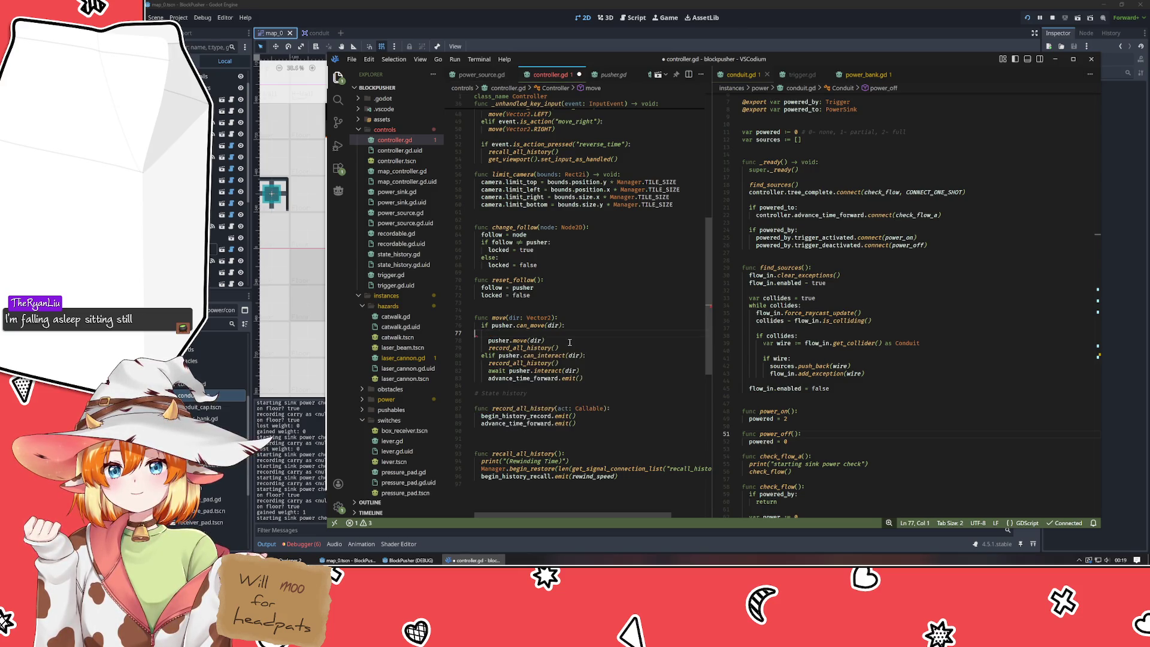
key("shift+Home")
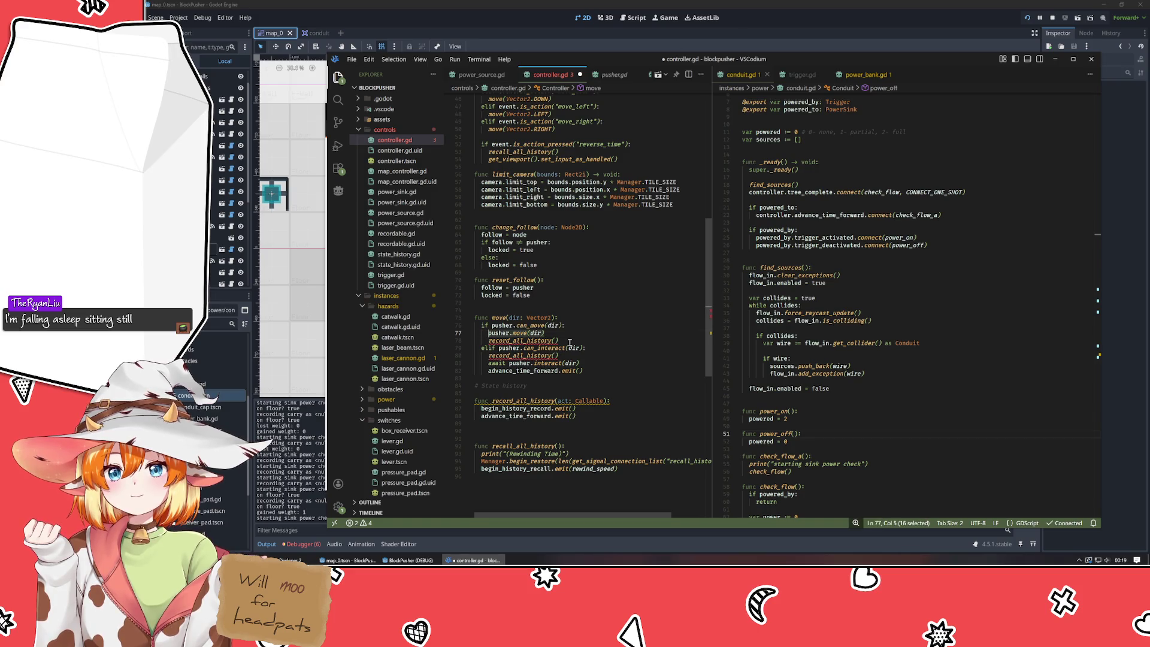
key("ctrl+x")
key("Down")
key("End")
key("Left")
key("ctrl+v")
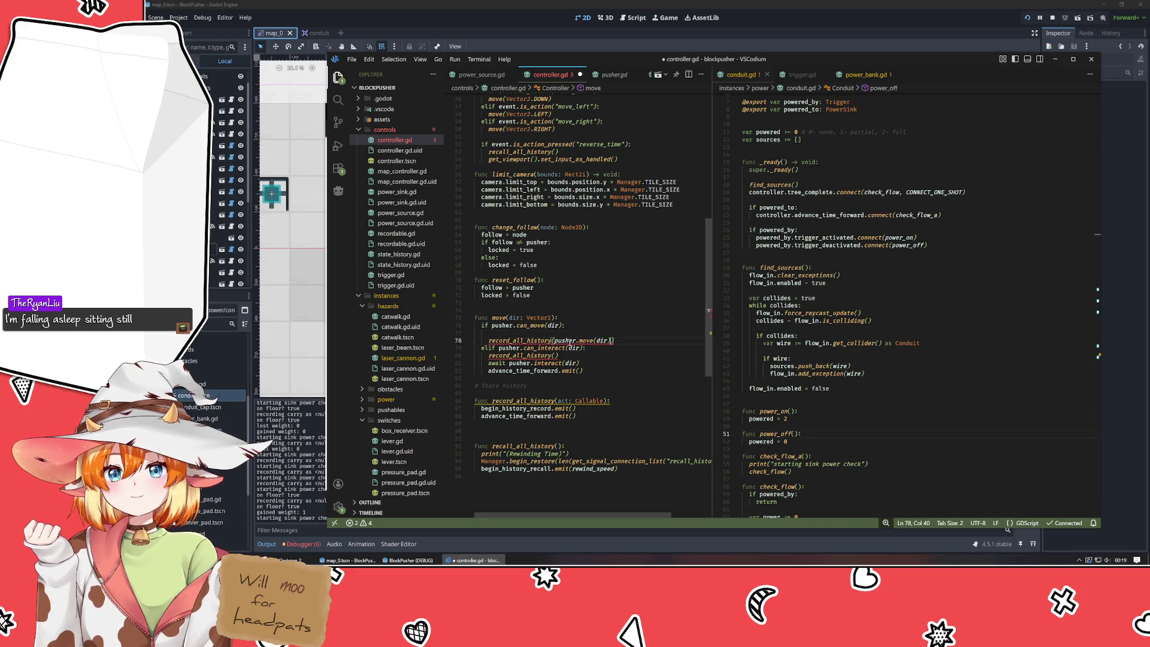
key("ctrl+z")
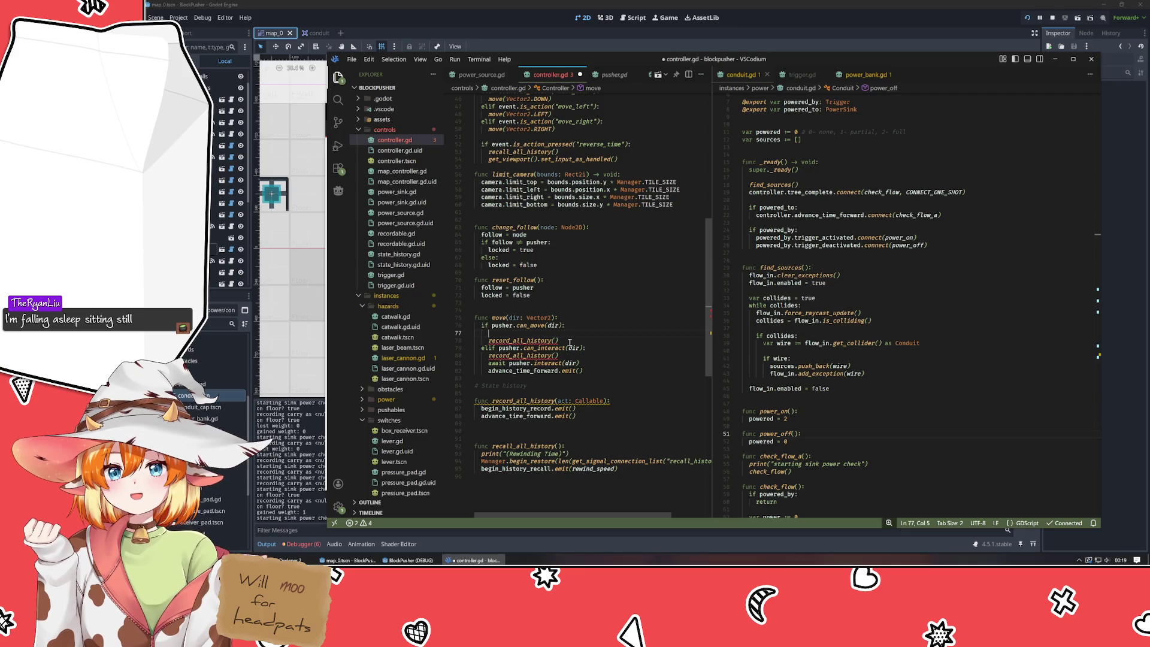
- Wrap pusher.move(dir) in `var call := func():` and pass call to record_all_history
type("var call ")
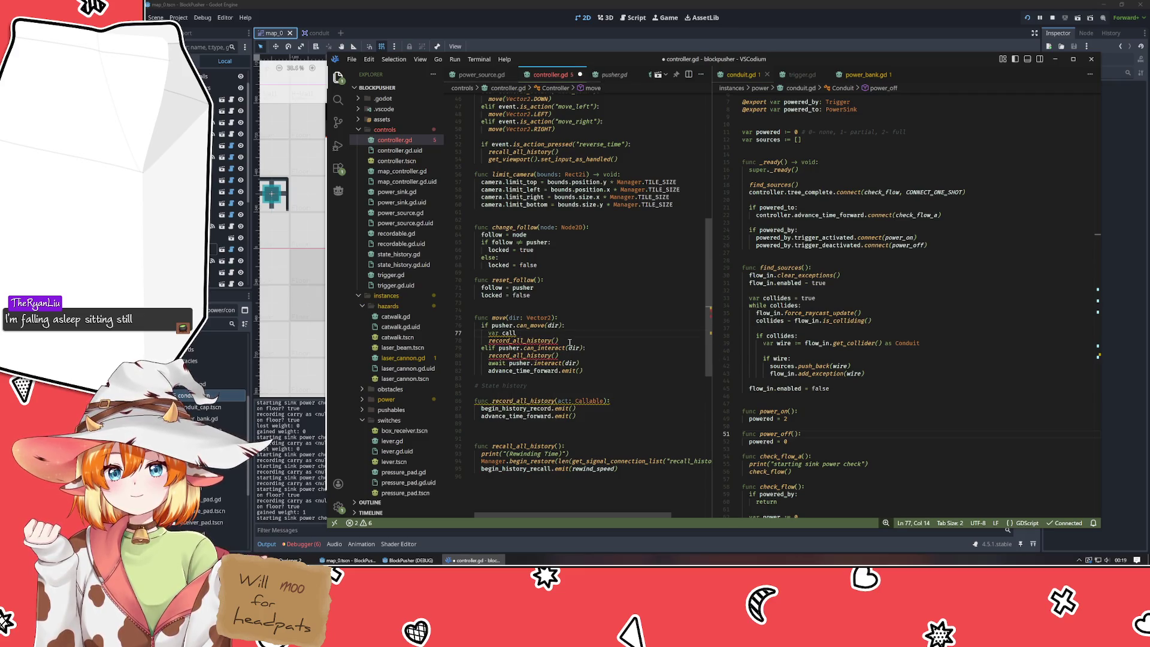
type(":=")
key("ctrl+v")
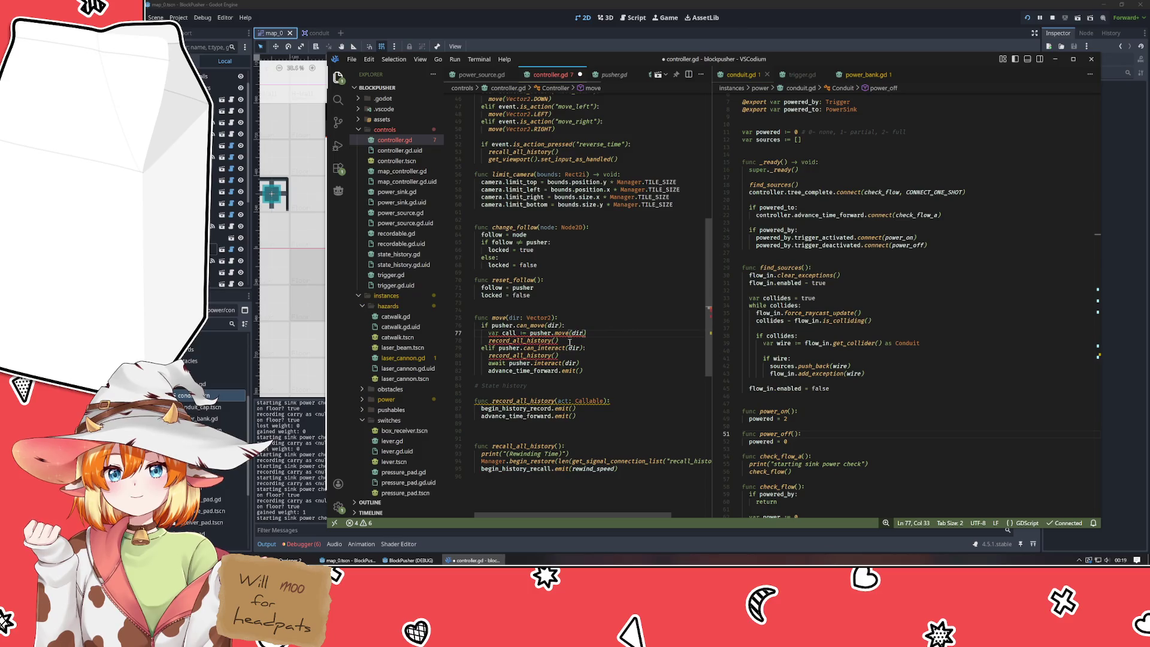
key("ctrl+z")
type("func")
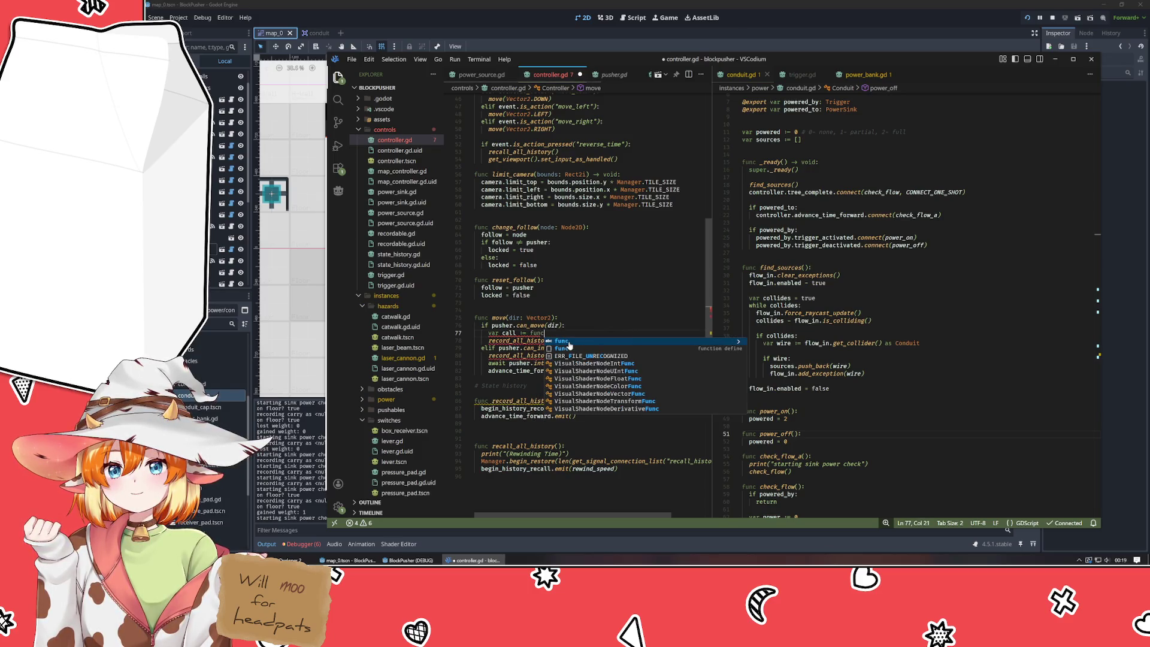
type("():")
key("ctrl+v")
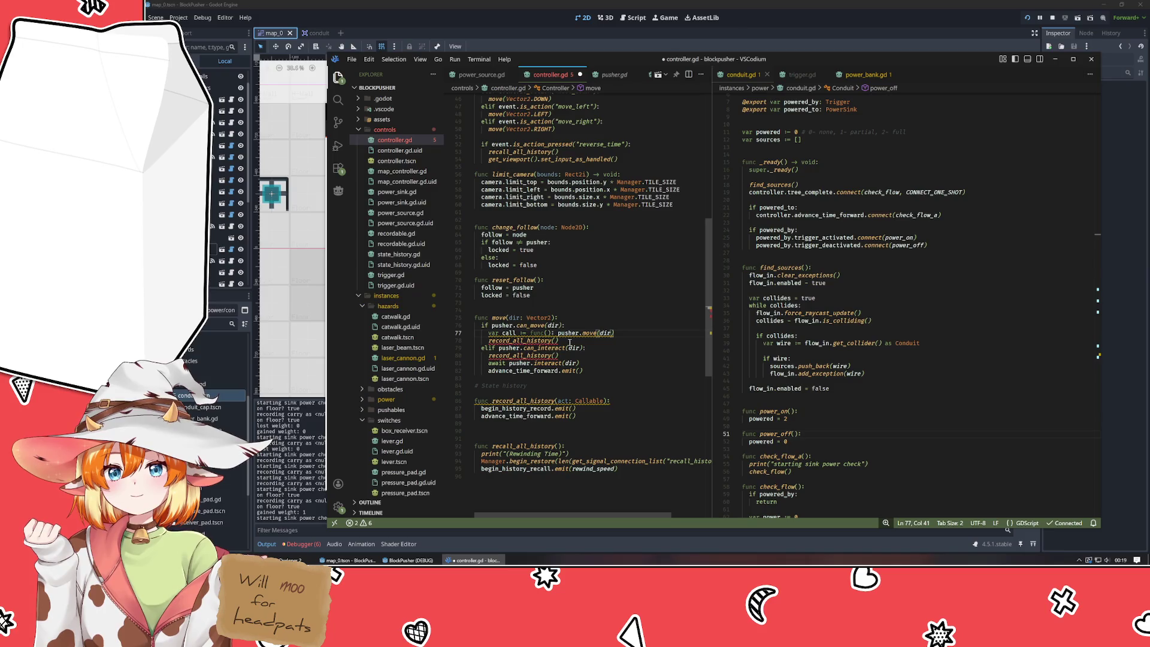
left_click(570, 342)
type("call")
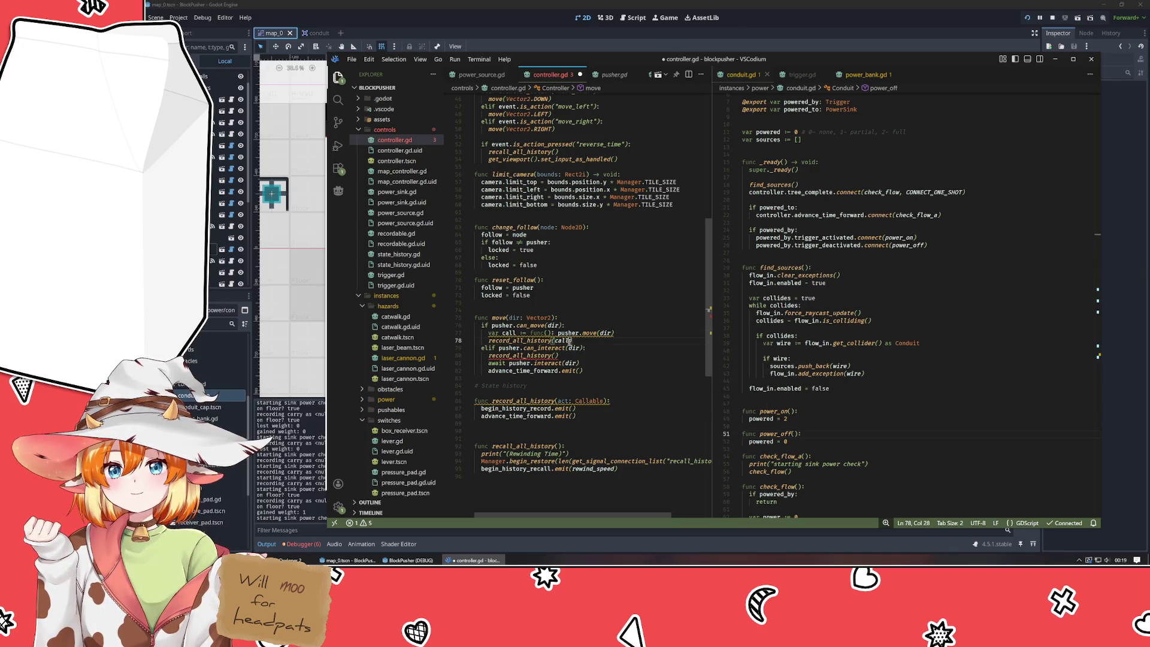
- Delete the advance_time_forward.emit() line
key("Up")
key("Down")
key("Down")
key("Down")
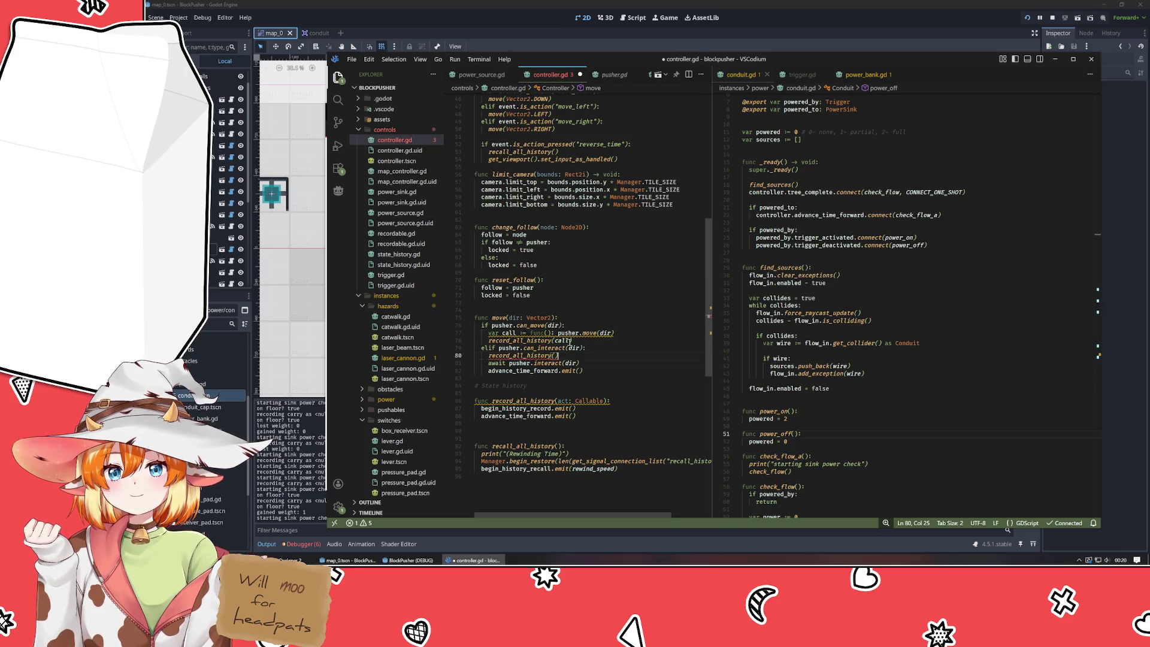
key("ctrl+shift+k")
key("Up")
key("Up")
key("Up")
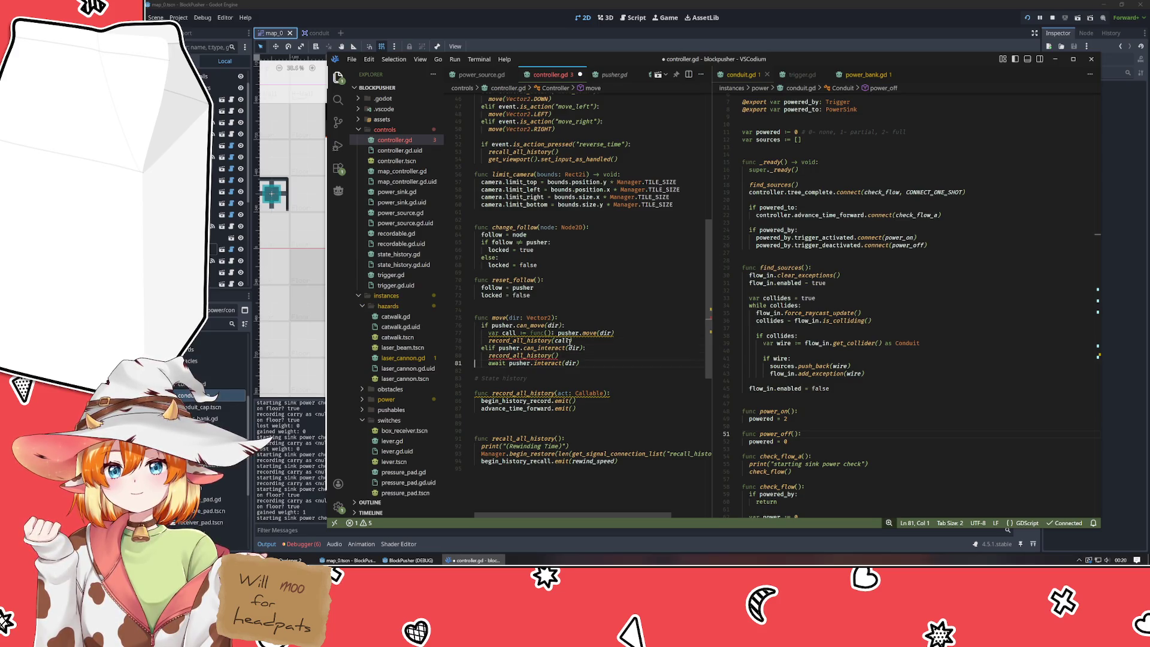
- Replace await on pusher.interact(dir) with a `var call := func():` lambda passed to record_all_history
key("ctrl+Right")
key("ctrl+BackSpace")
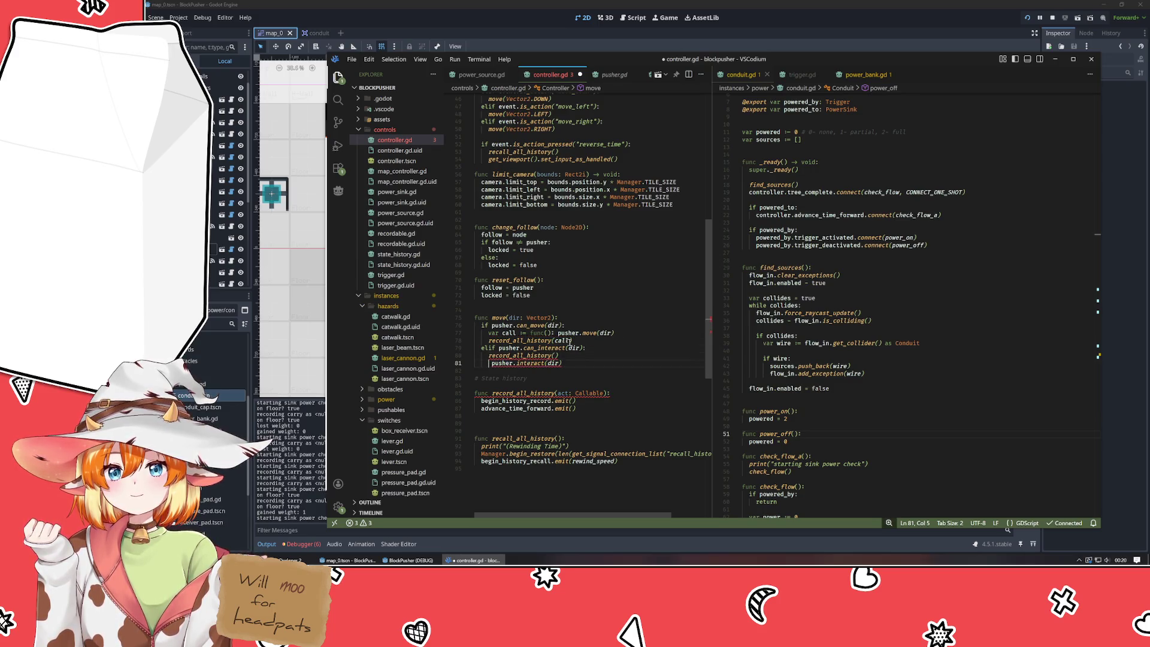
type("var")
type(" call := ")
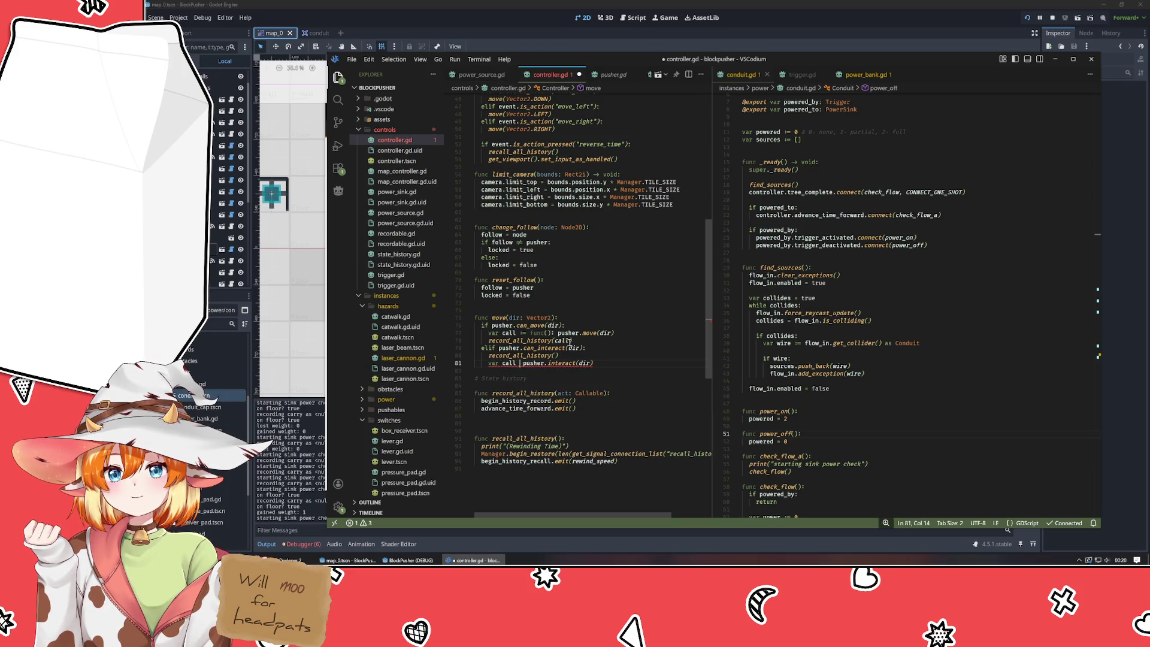
type("func():")
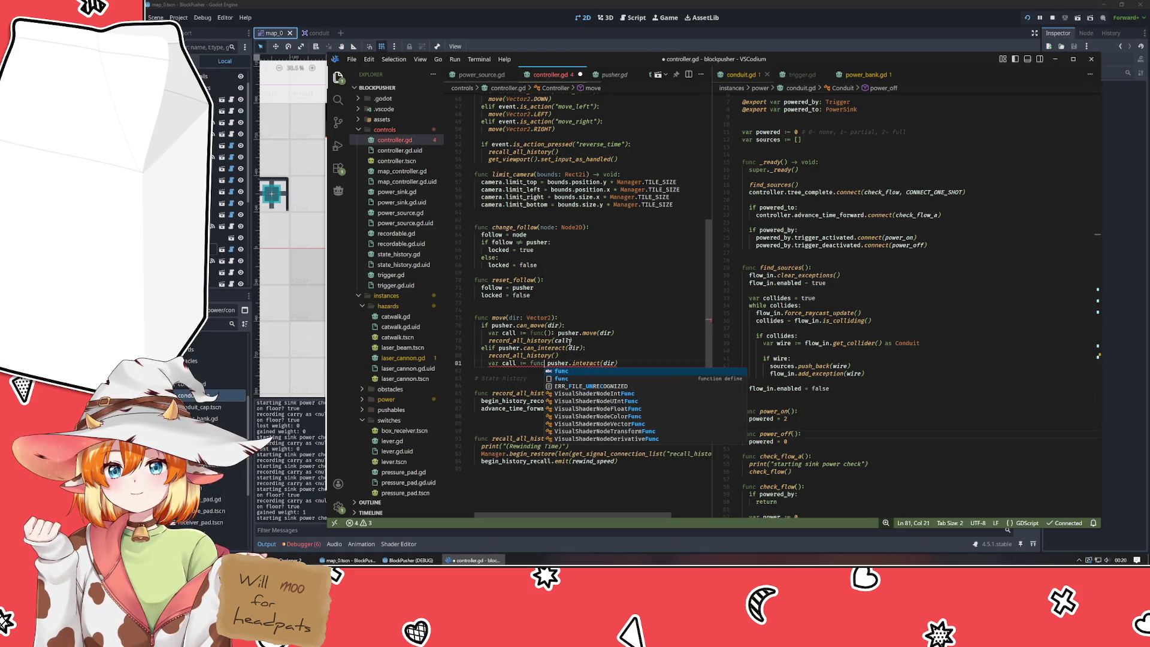
key("alt+Up")
key("Down")
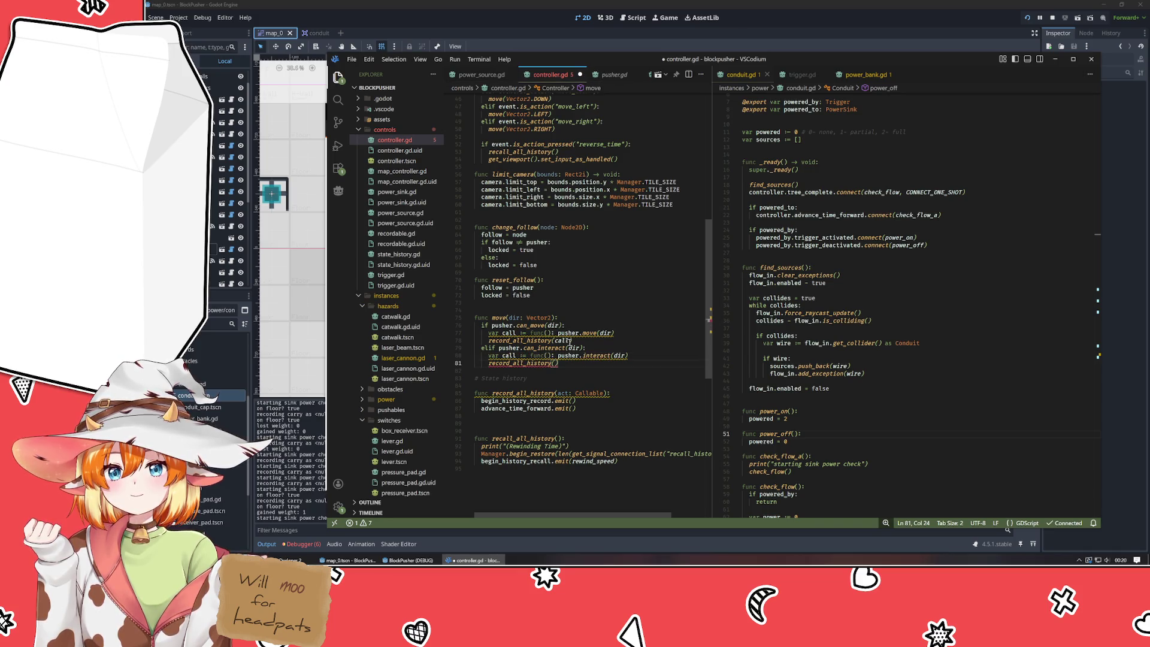
type("call")
key("Up")
key("Up")
key("Up")
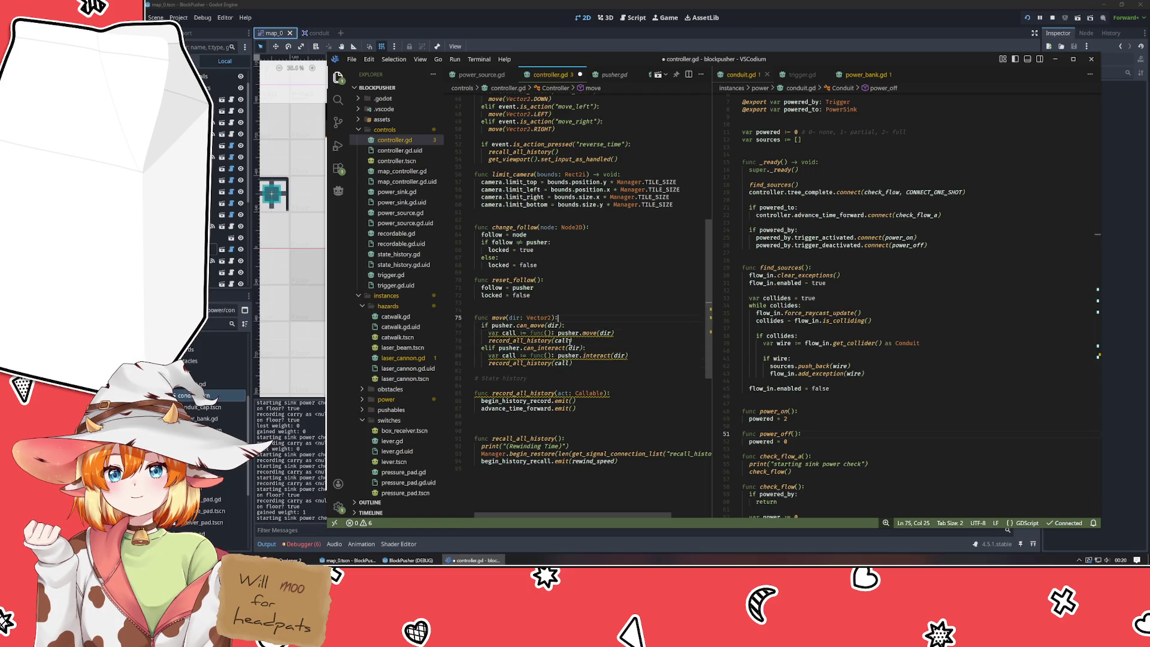
- Declare `var call: Callable` at the top of move()
key("ctrl+shift+Return")
key("ctrl+shift+Return")
type("var call")
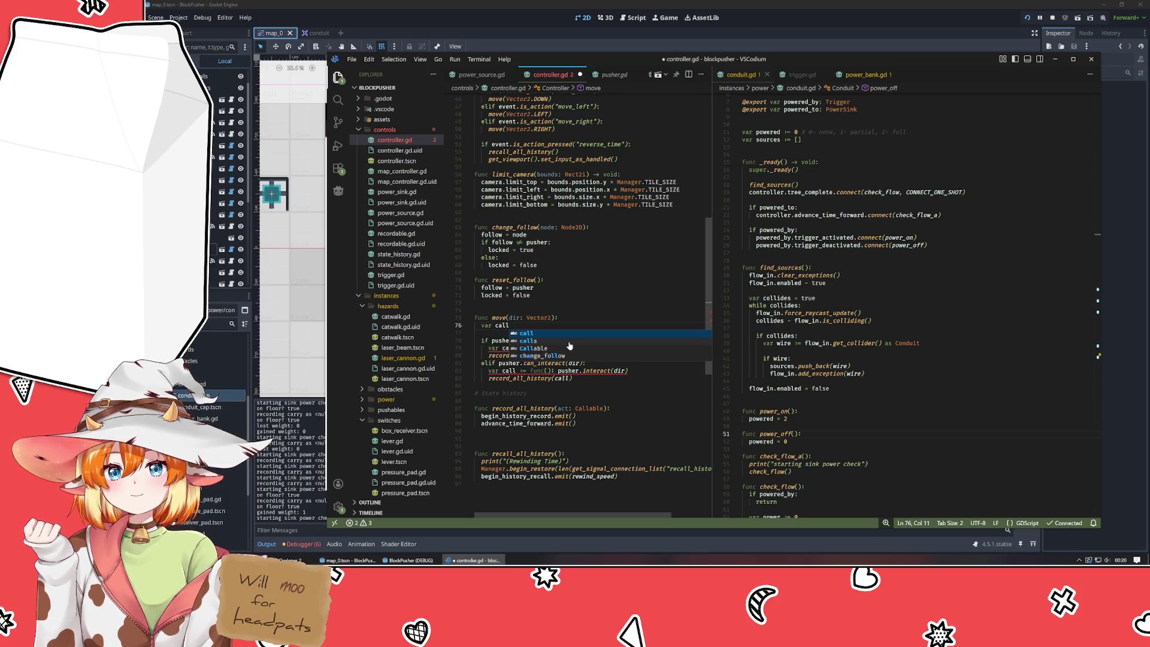
type(": ")
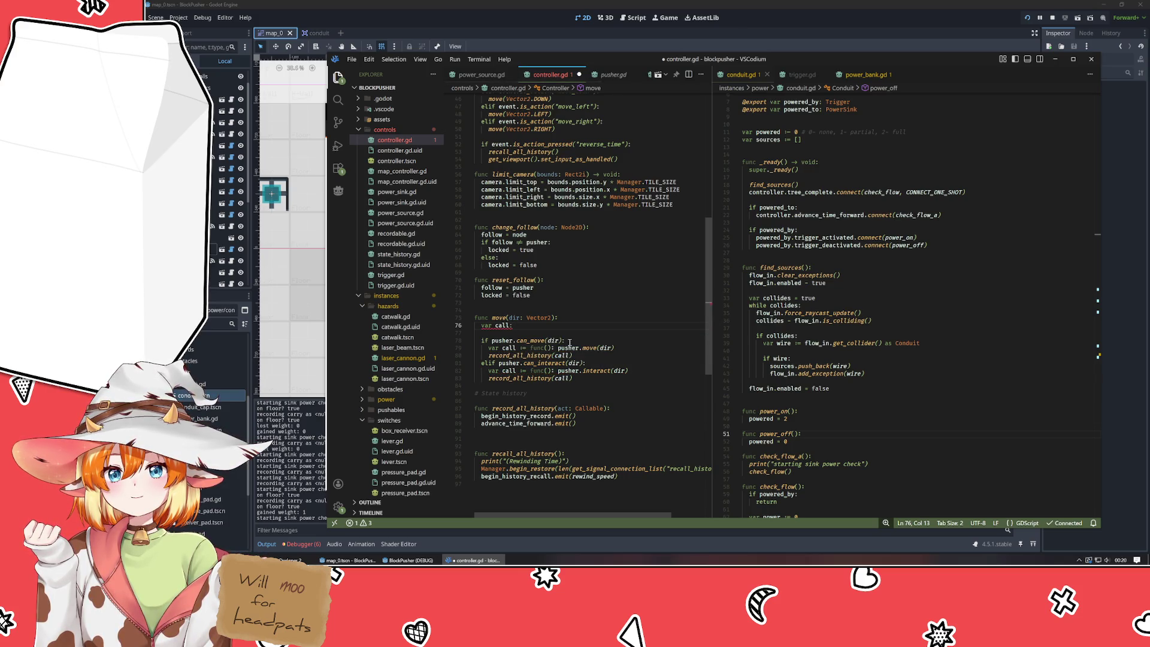
type("Callable")
key("Escape")
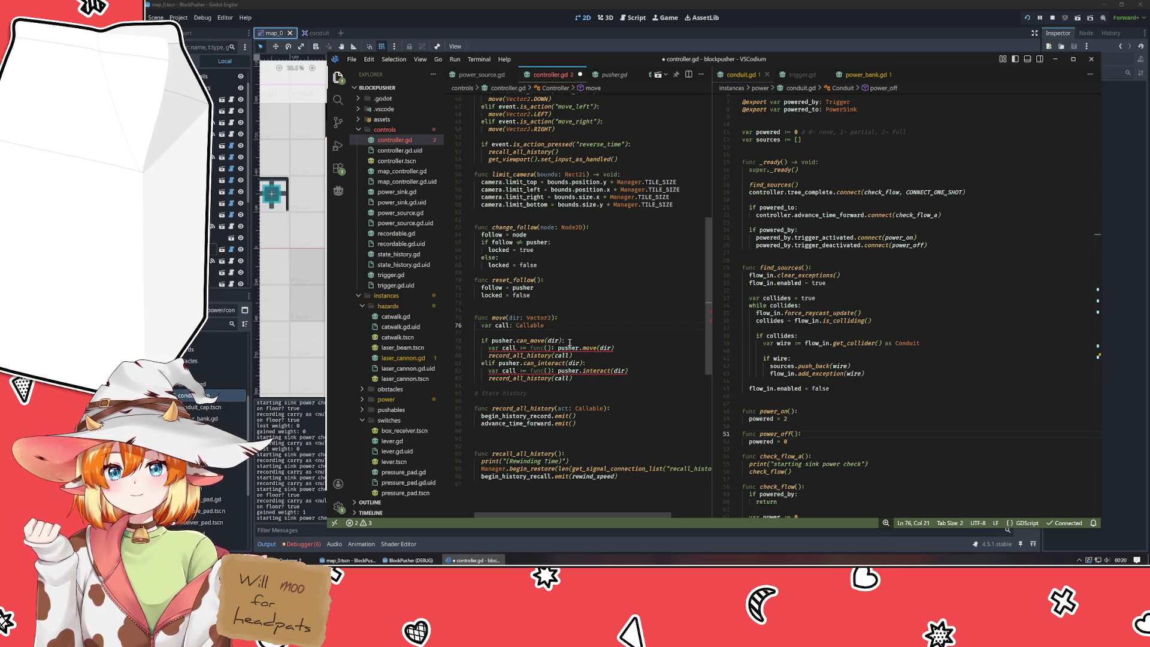
- Turn both branch declarations into `call = func()` assignments
key("Down")
key("Down")
key("Down")
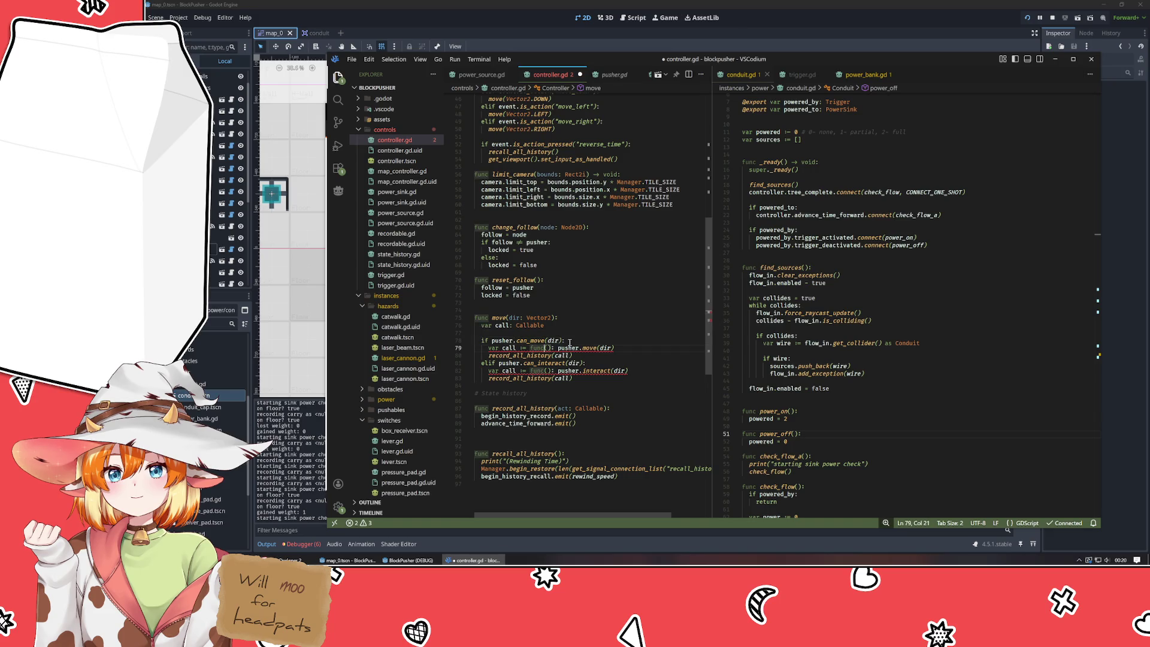
key("Home")
key("Delete")
key("Delete")
key("Delete")
key("Right")
key("Right")
key("Right")
key("Delete")
key("Down")
key("ctrl+shift+k")
- Replace the per-branch record_all_history(call) calls with one below the if/elif block
key("Down")
key("Home")
key("Delete")
key("Delete")
key("Delete")
key("End")
key("Left")
key("Left")
key("Left")
key("Delete")
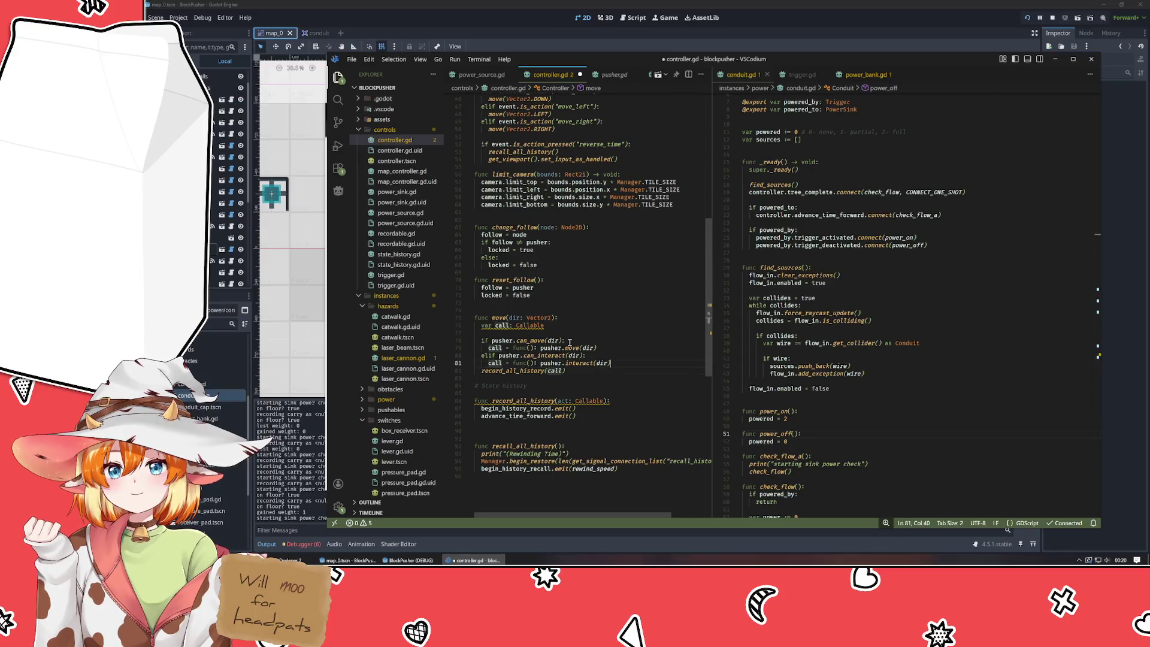
key("Down")
key("Home")
- Guard the shared record_all_history(call) with an `if call:` check
key("shift+Tab")
key("Home")
key("Return")
key("Return")
key("Up")
type("if ca")
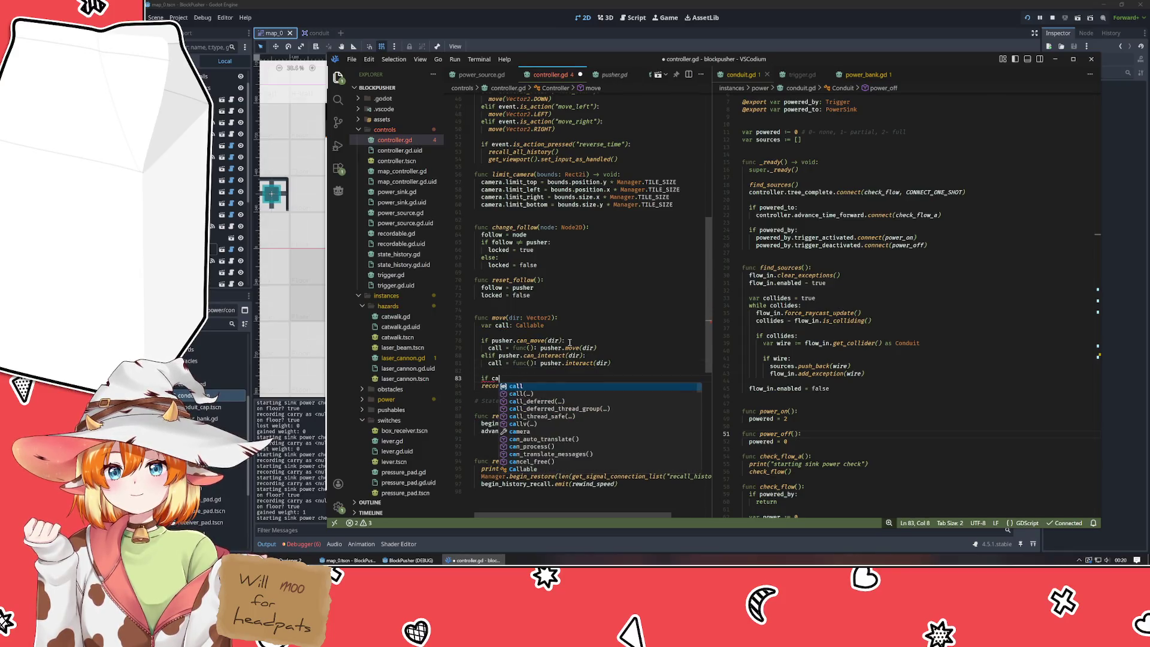
type("ll:")
key("Down")
key("Home")
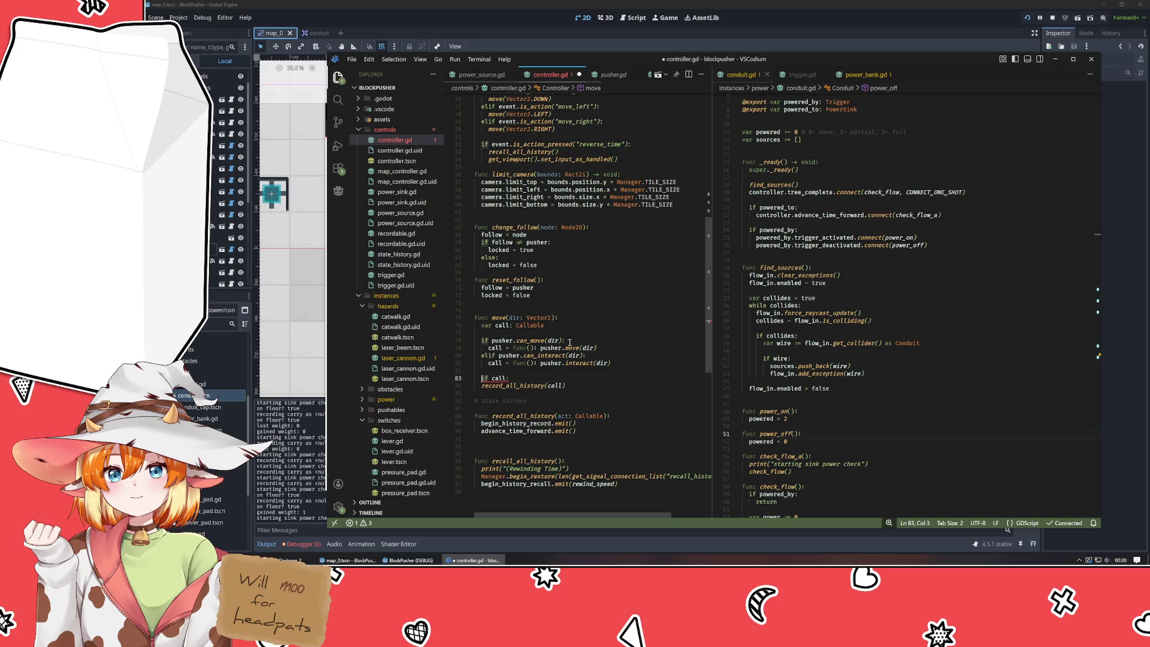
key("Tab")
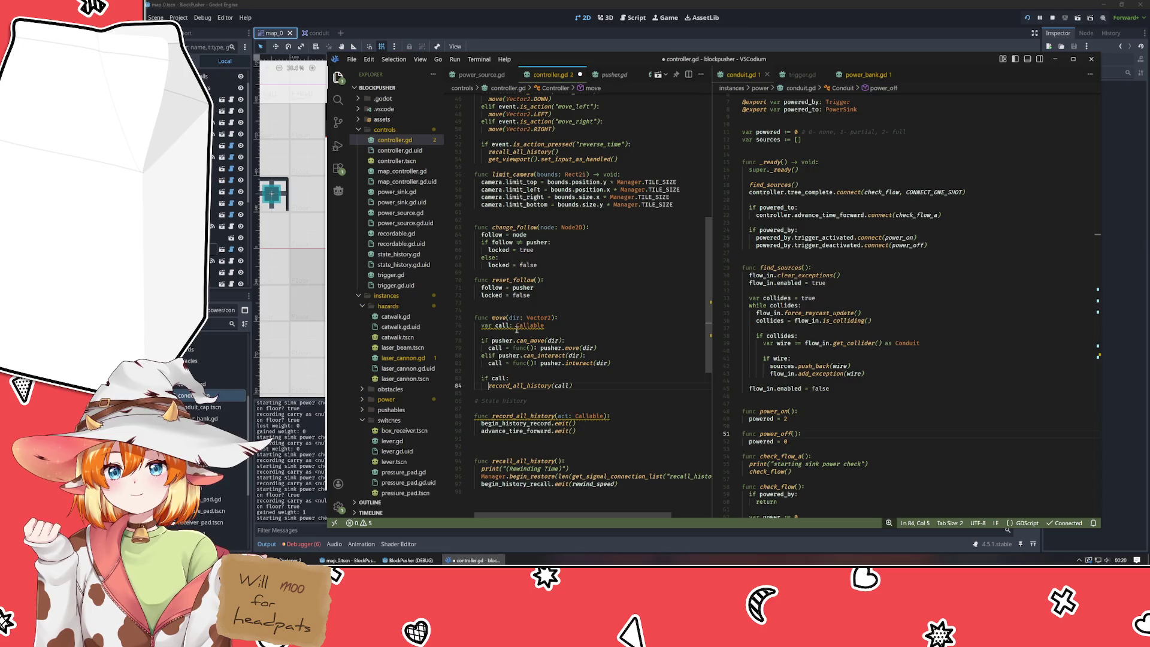
mouse_move(517, 329)
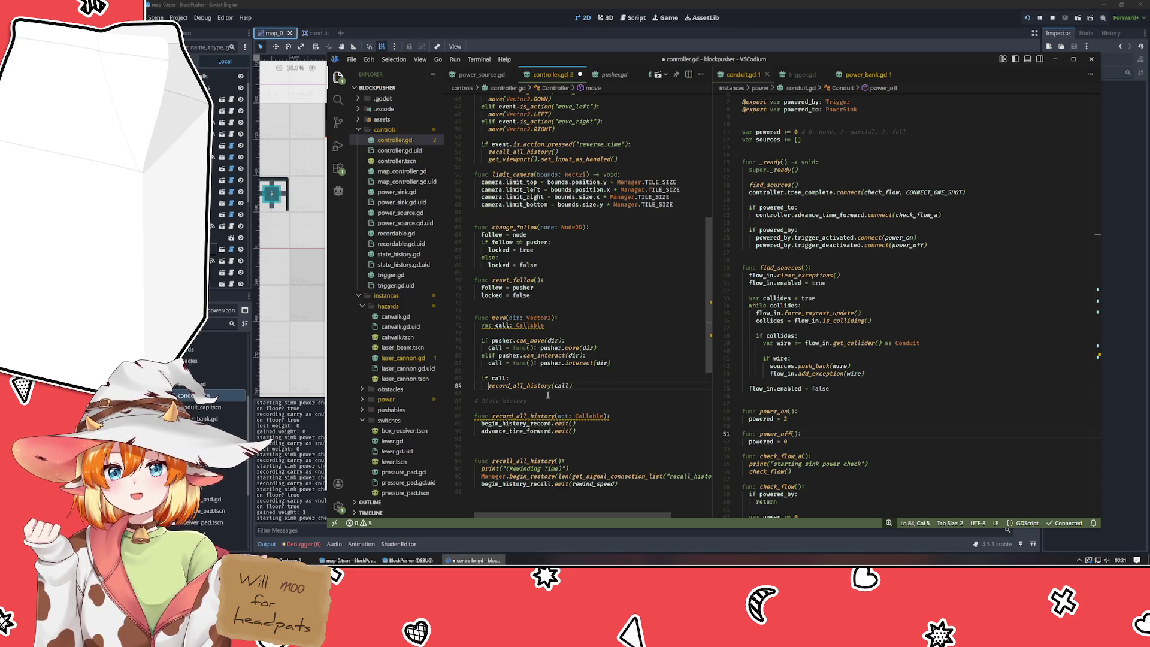
left_click(590, 425)
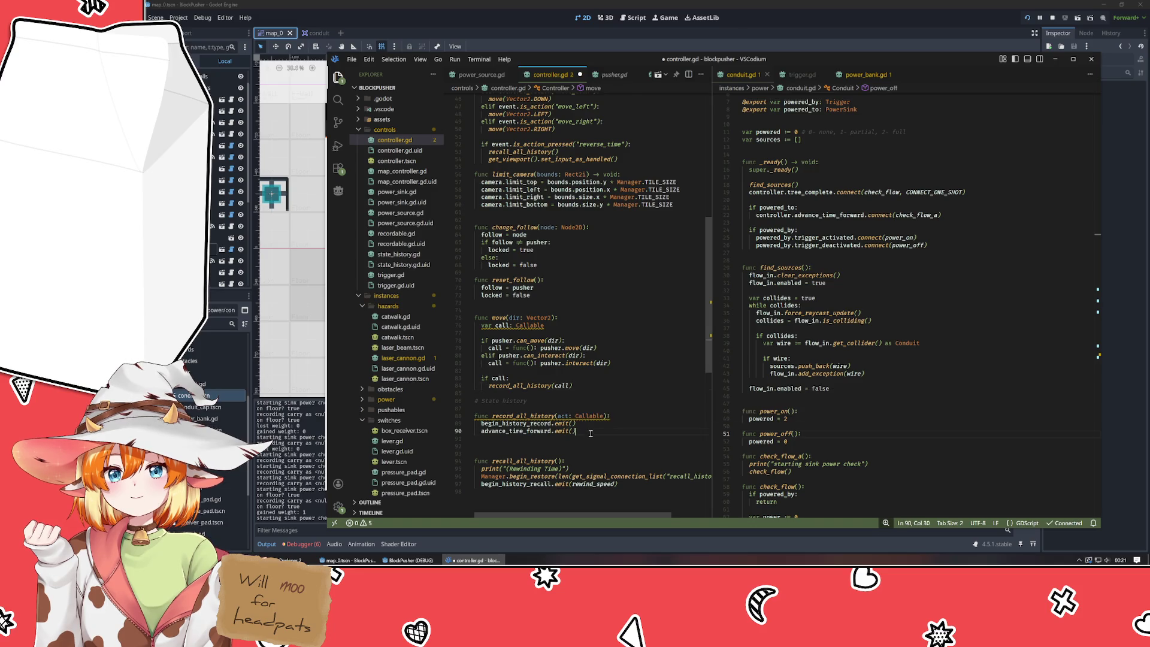
- Add an `await act` line after begin_history_record.emit()
key("Return")
type("await ")
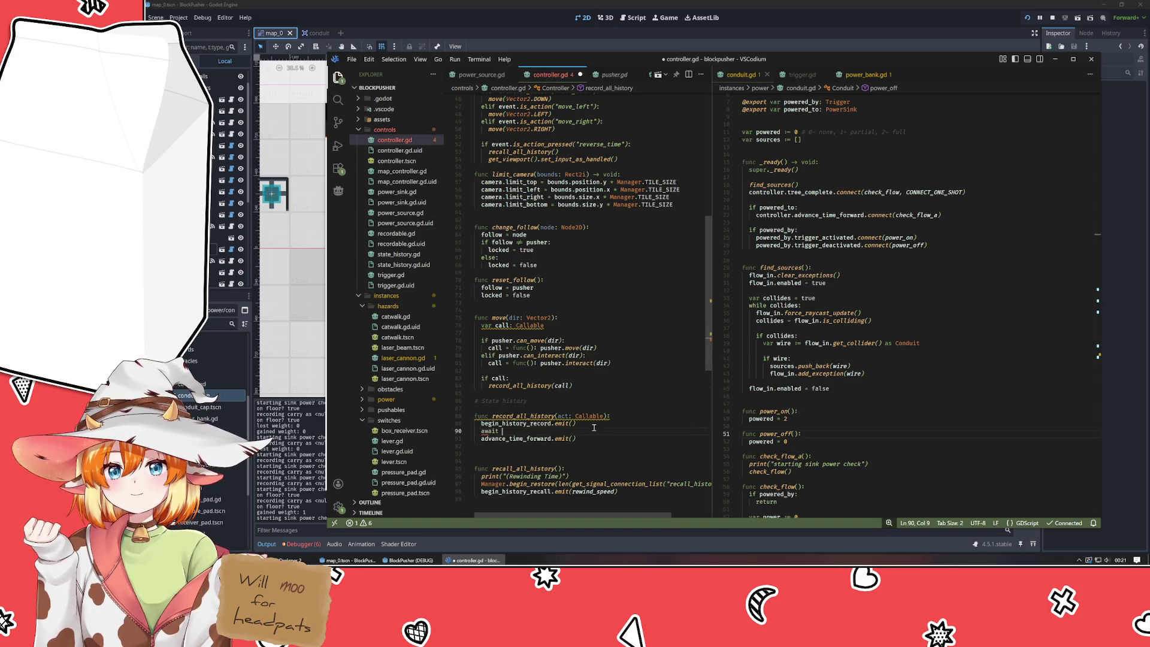
type("act")
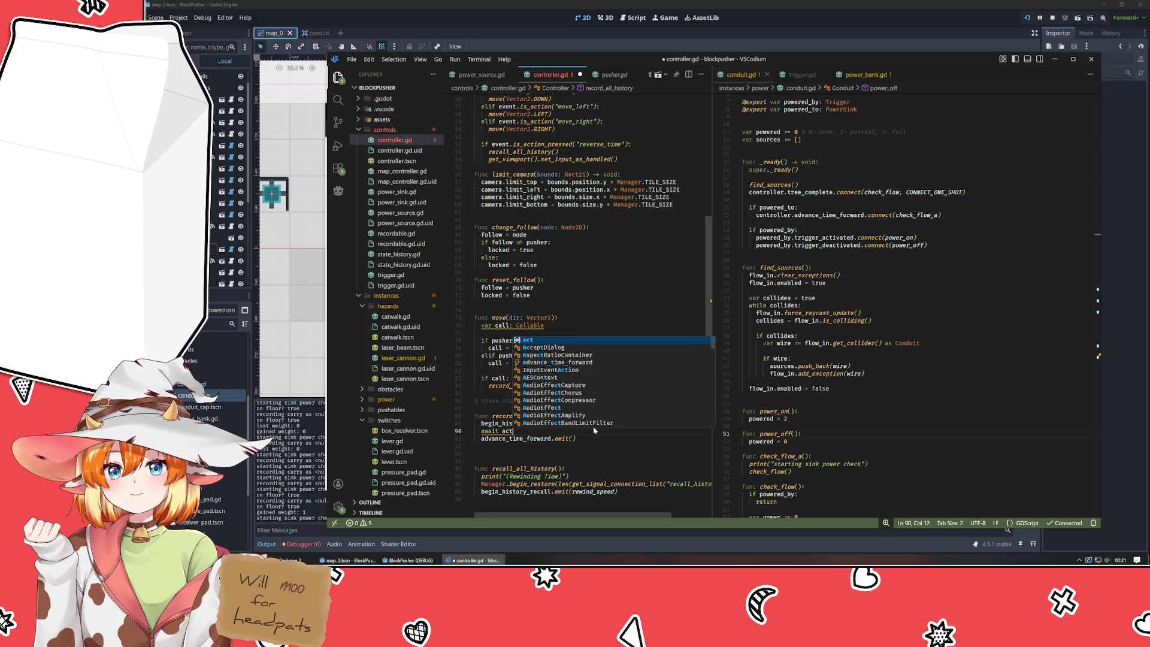
key("Escape")
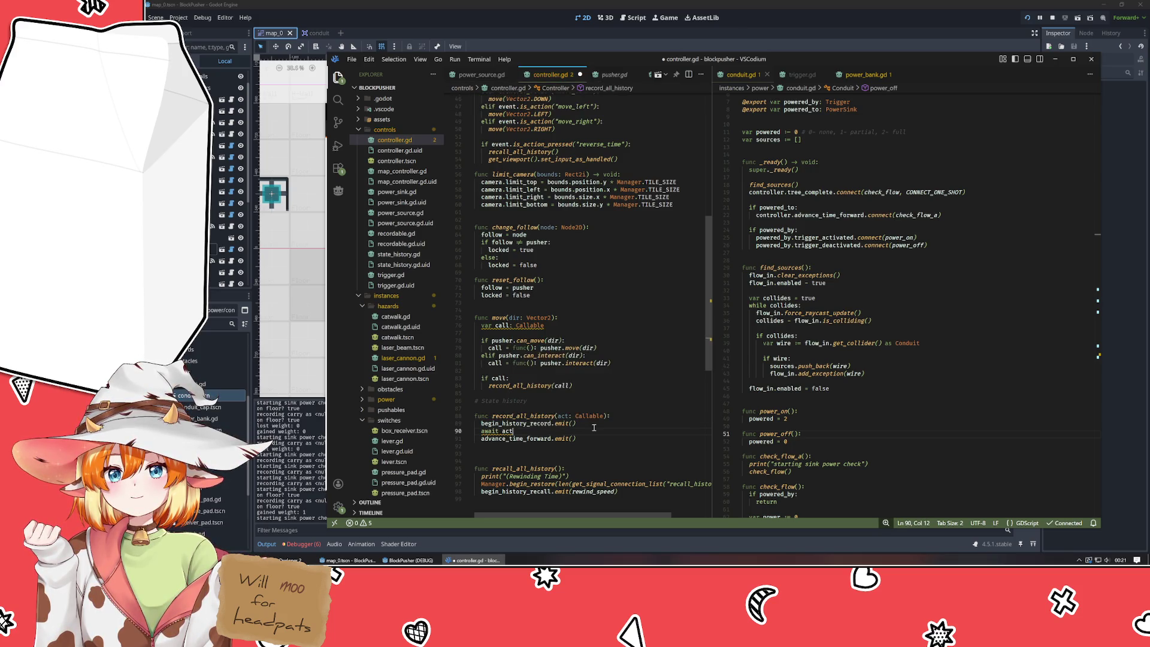
- Rename the act parameter to call_act and await call_act instead
left_click(560, 416)
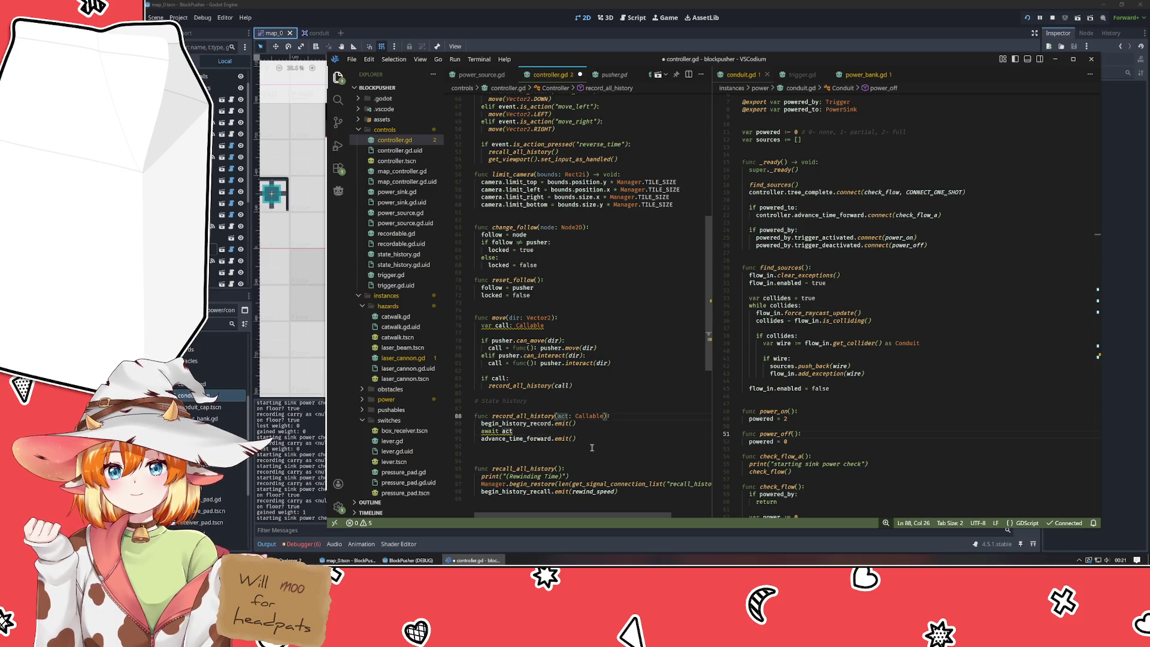
key("ctrl+d")
type("call_act")
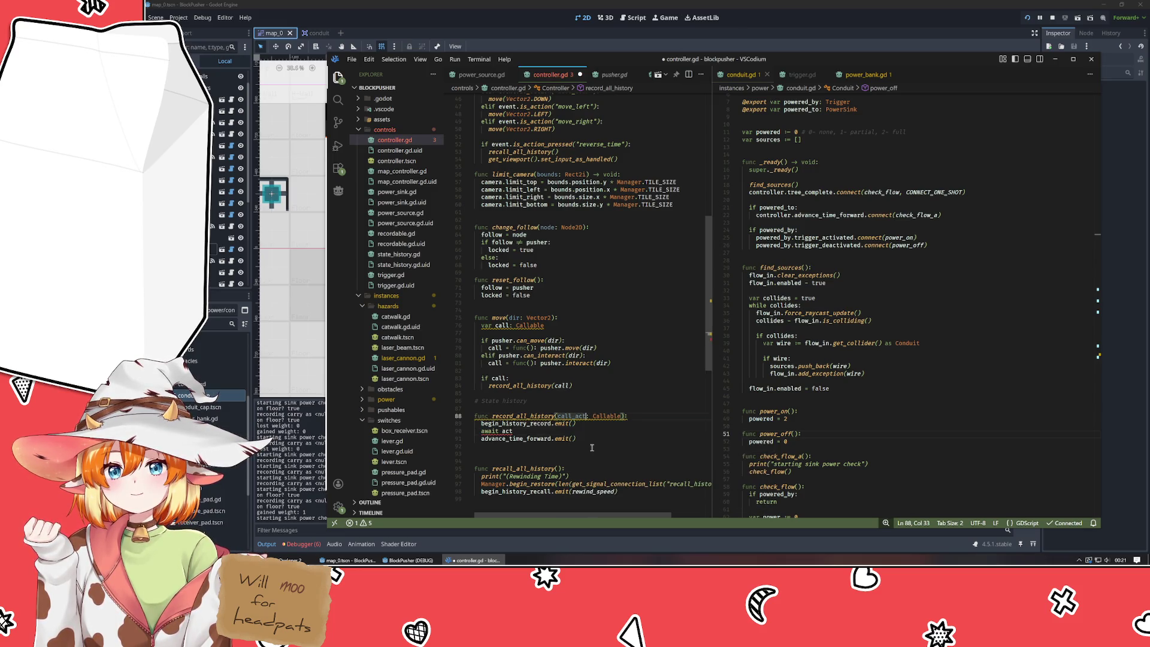
key("ctrl+shift+Left")
key("Down")
key("Down")
key("ctrl+shift+Left")
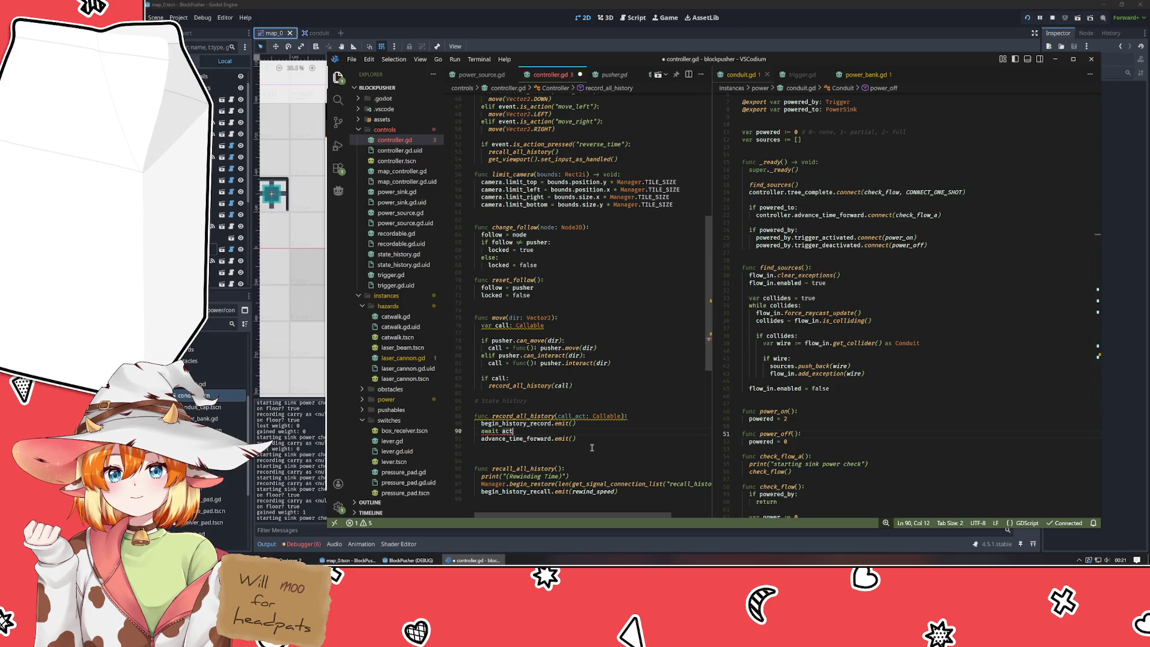
type("call_act")
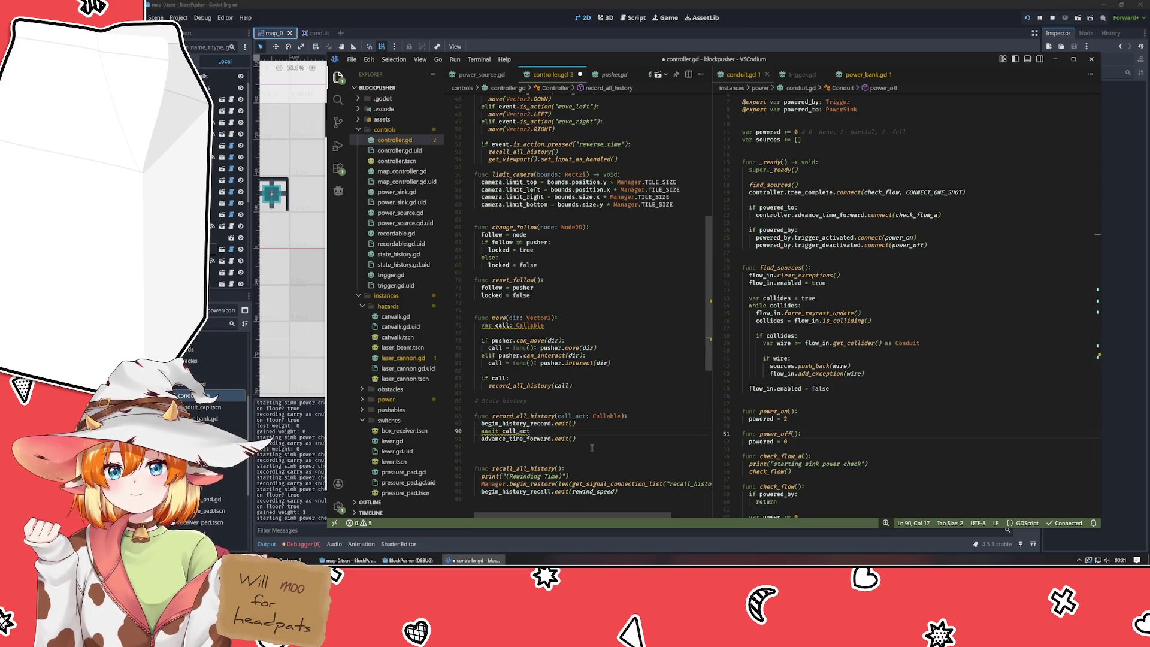
- Check the warning on call_act and add () after it
left_click(591, 448)
mouse_move(516, 431)
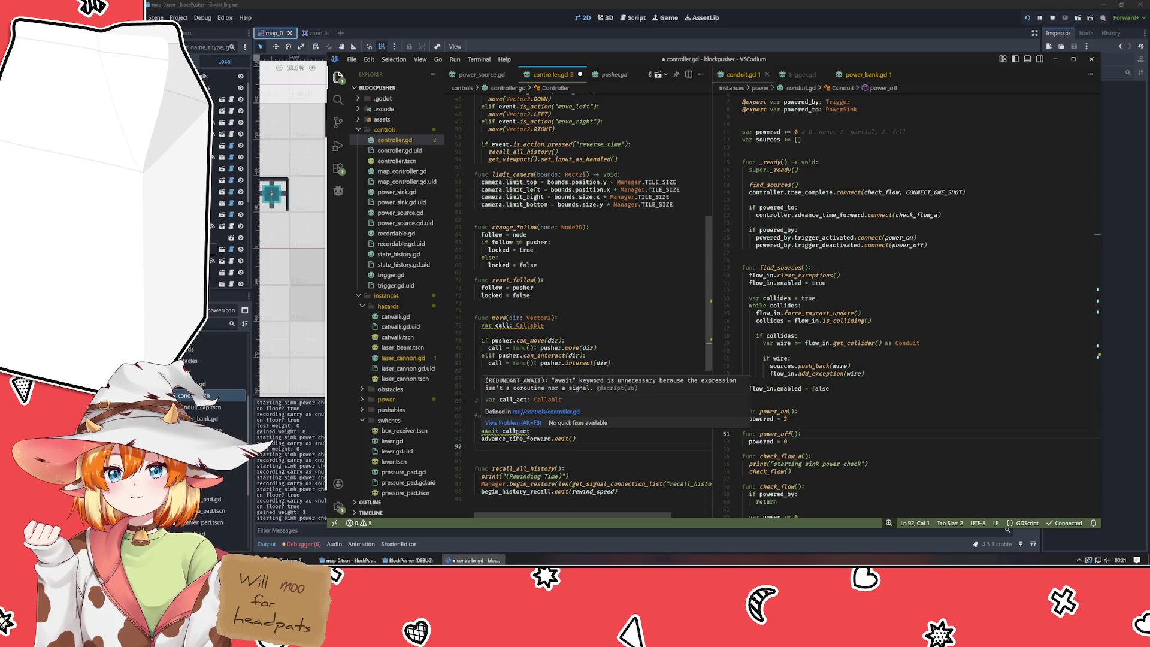
left_click(551, 431)
key("Home")
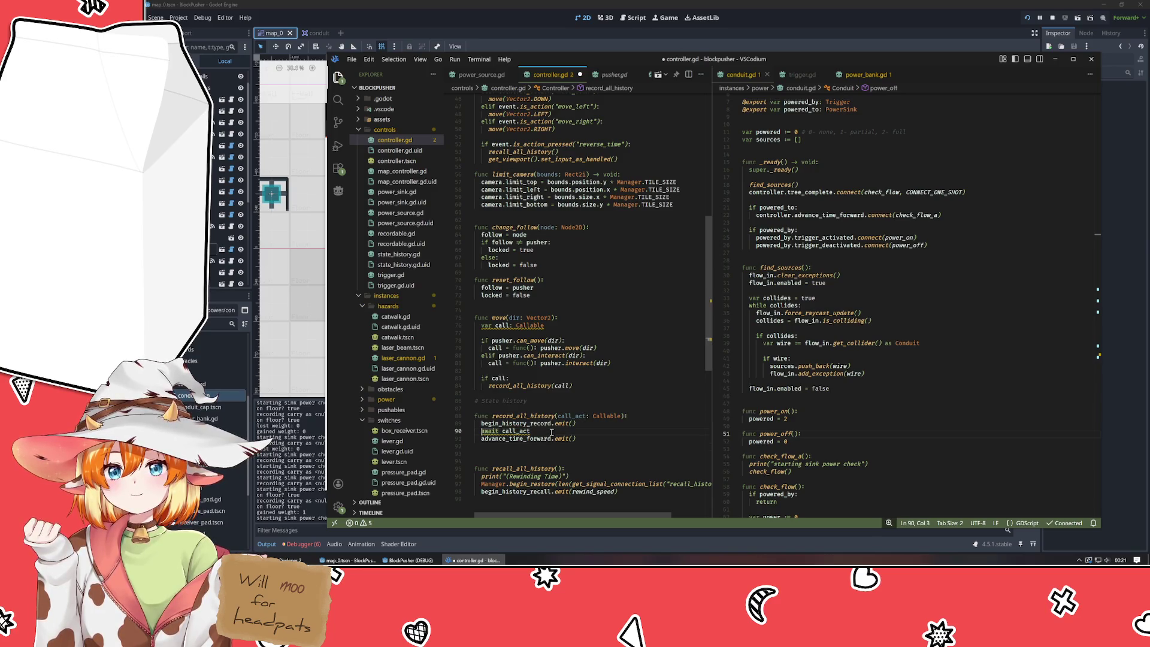
key("End")
type("()")
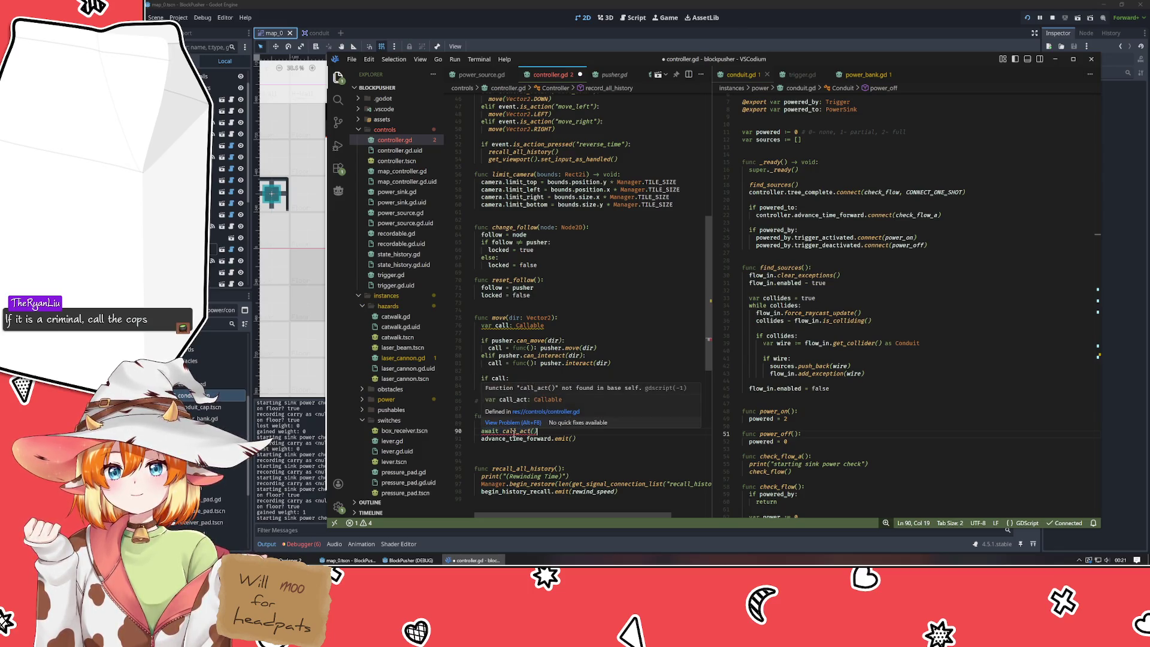
- Remove the () after call_act so line 90 reads `await call_act`
key("BackSpace")
key("BackSpace")
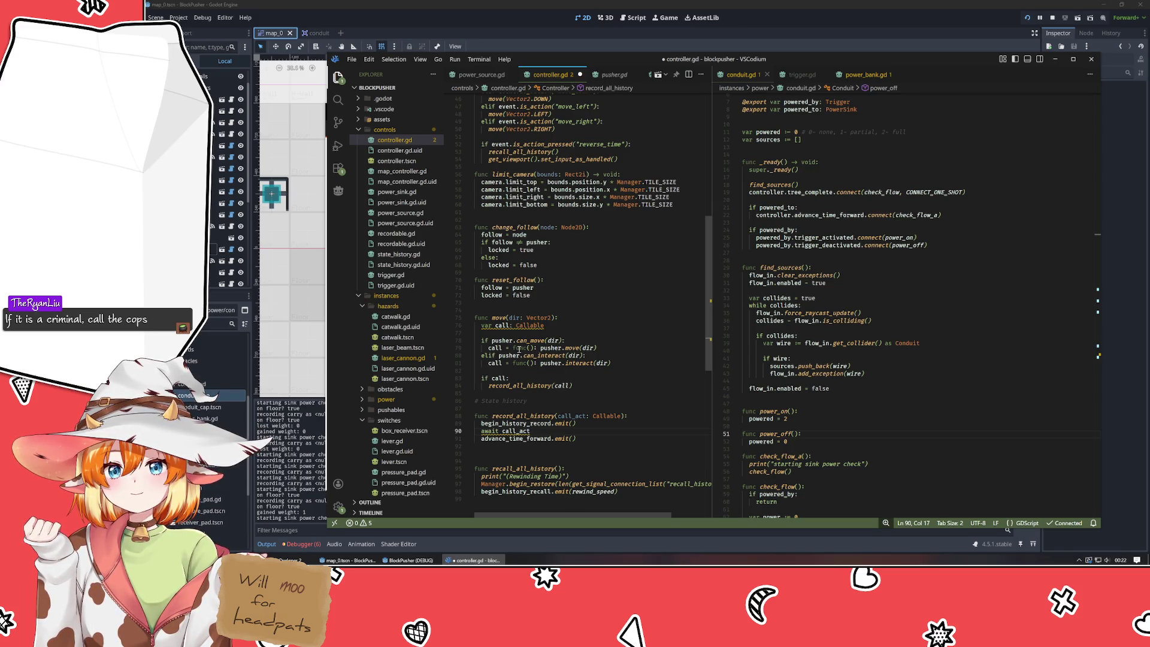
mouse_move(522, 325)
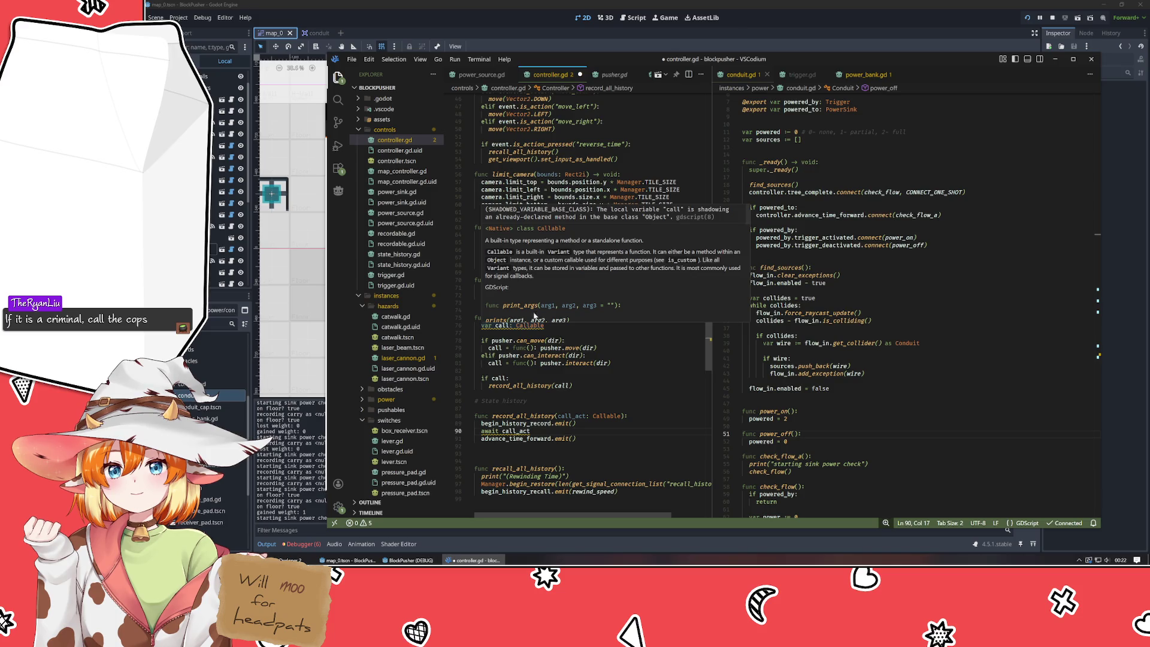
scroll(556, 275, "down", 2)
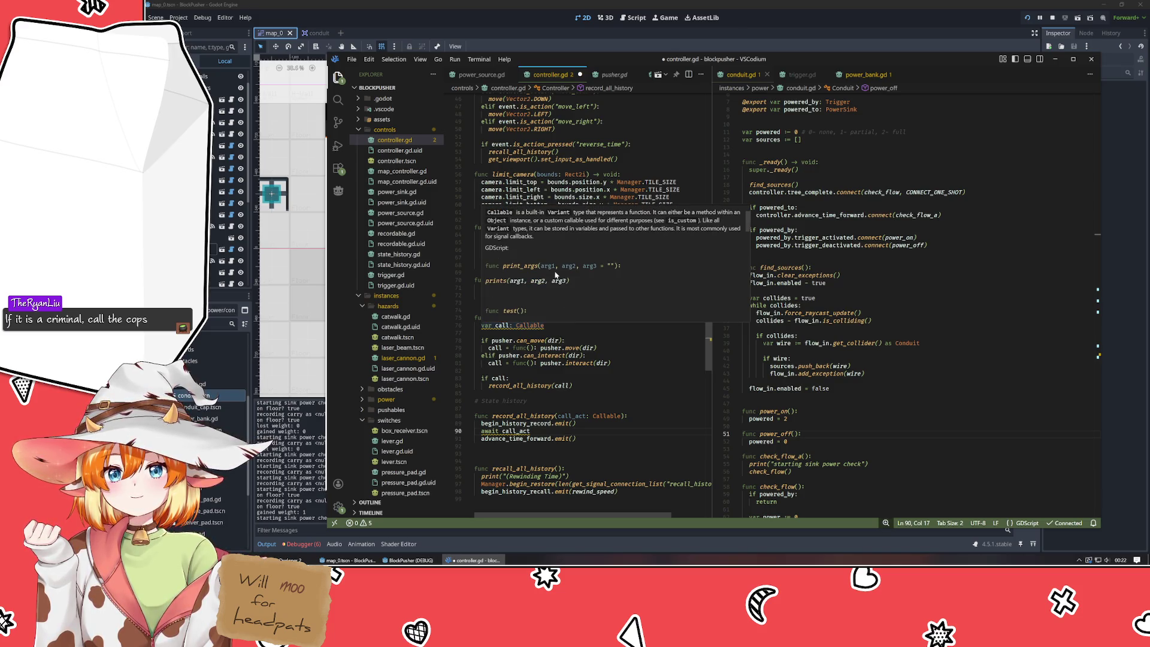
scroll(625, 284, "down", 2)
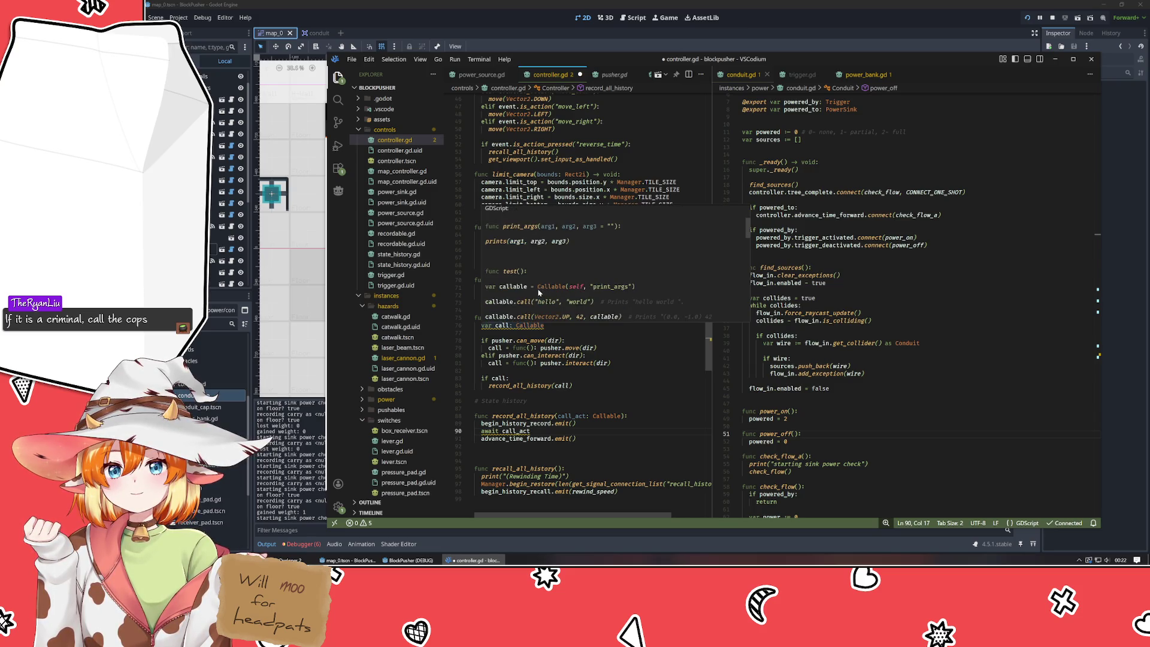
scroll(520, 304, "down", 1)
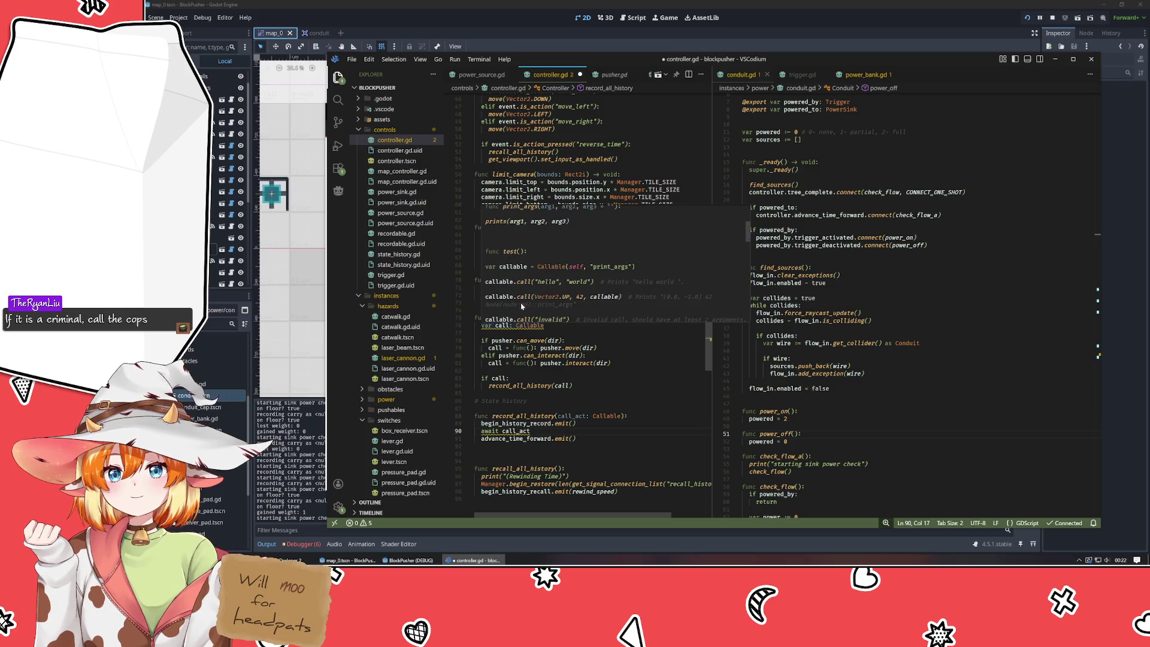
scroll(533, 296, "down", 1)
scroll(569, 293, "down", 1)
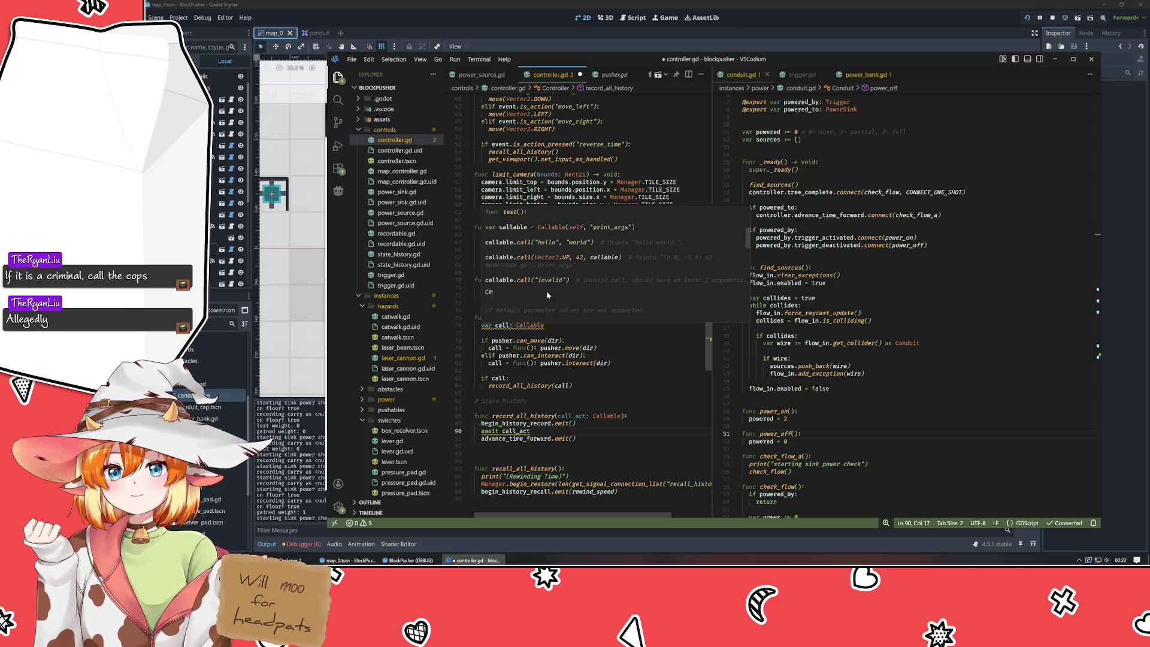
scroll(550, 294, "down", 1)
scroll(550, 293, "down", 3)
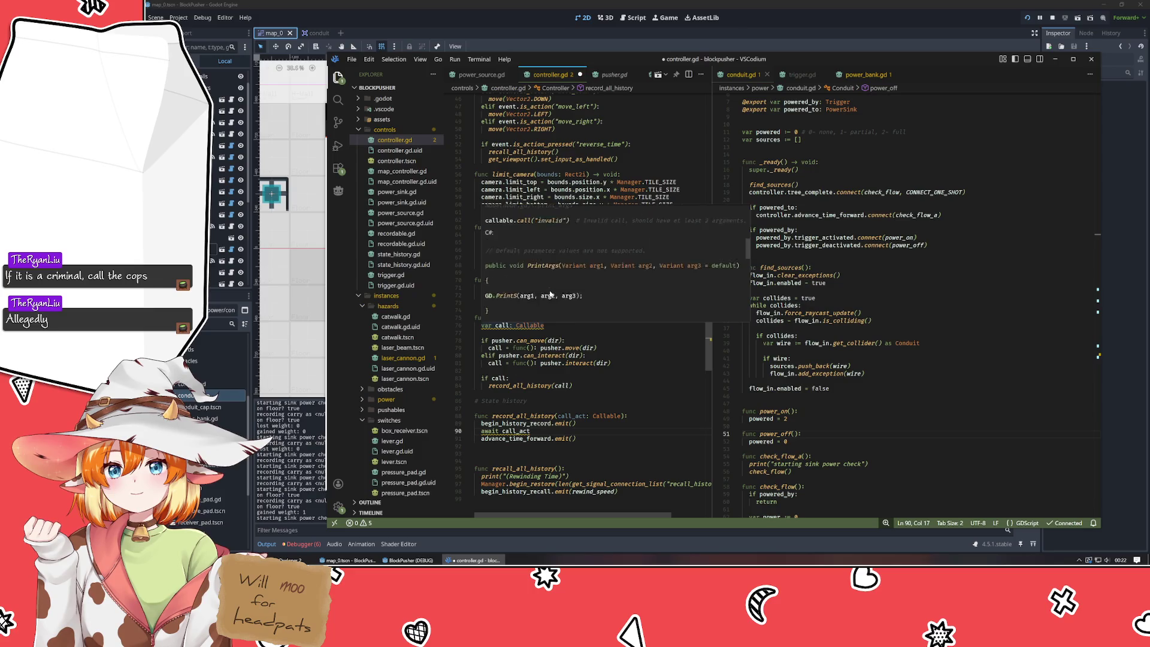
scroll(560, 293, "down", 1)
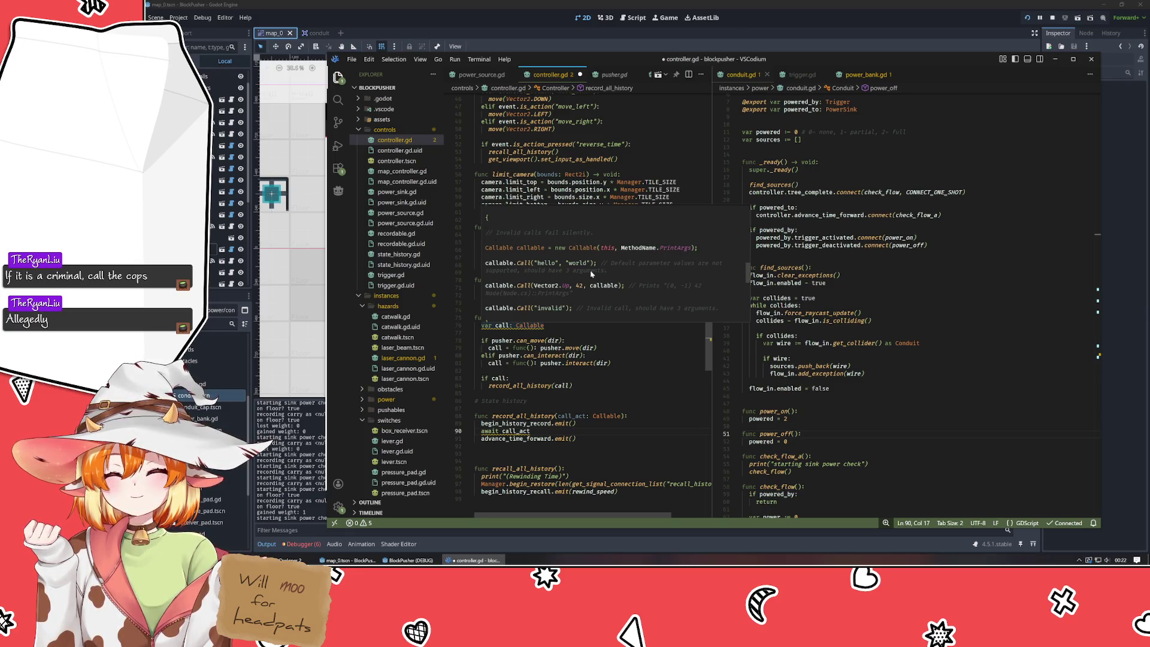
scroll(636, 298, "down", 3)
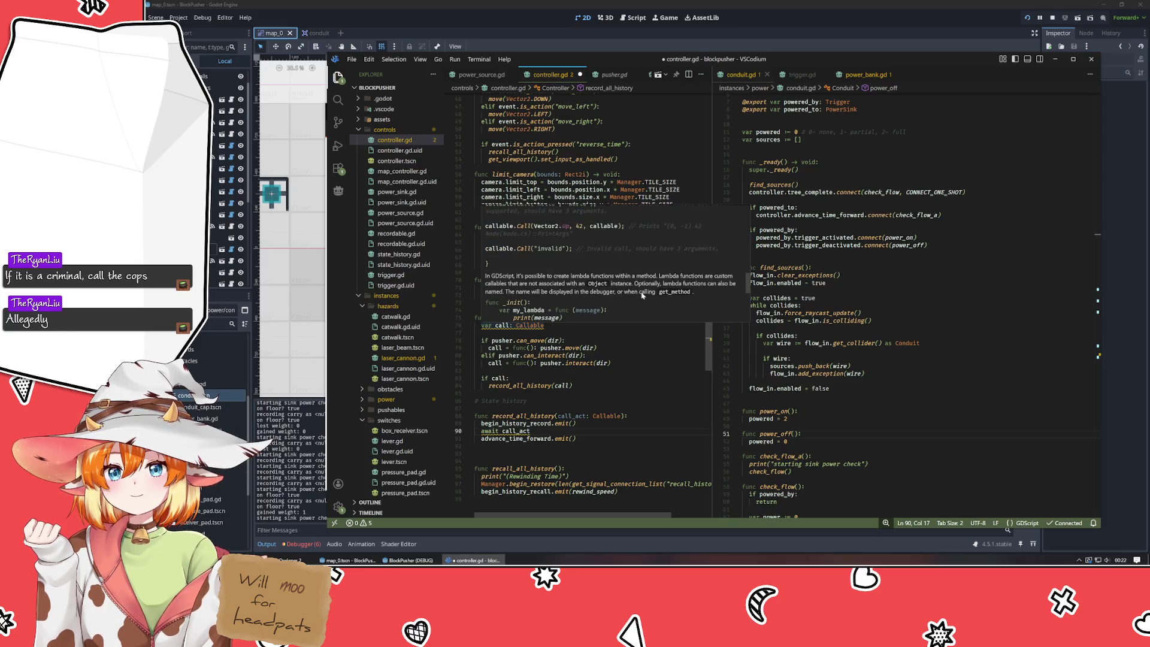
scroll(640, 295, "down", 2)
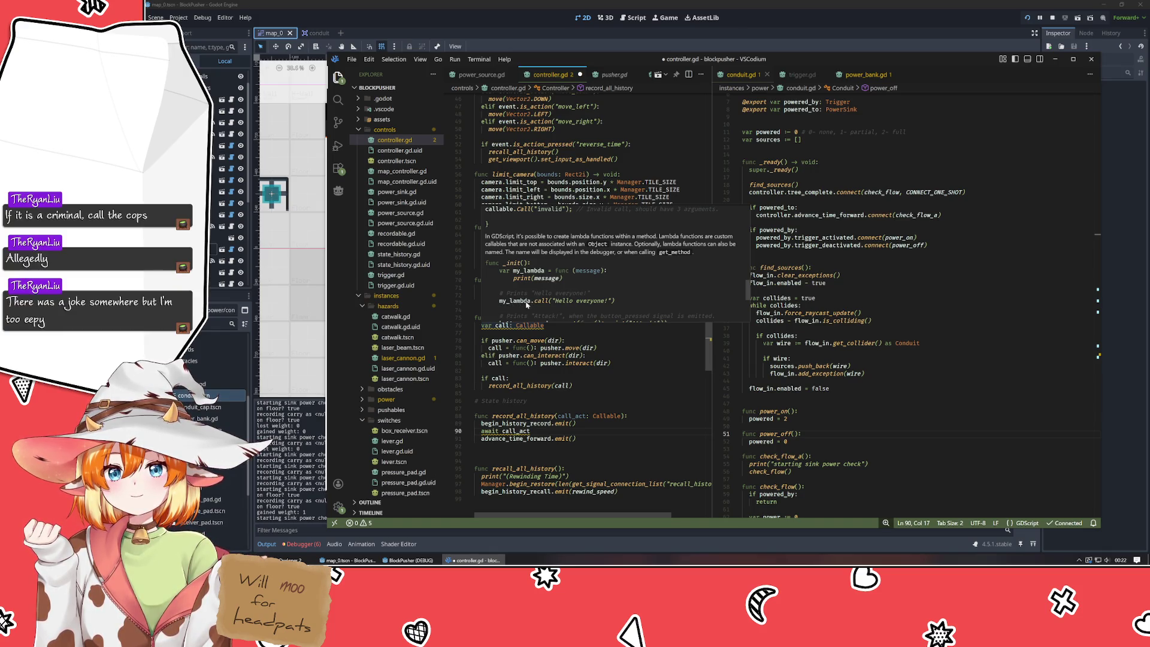
scroll(640, 306, "down", 1)
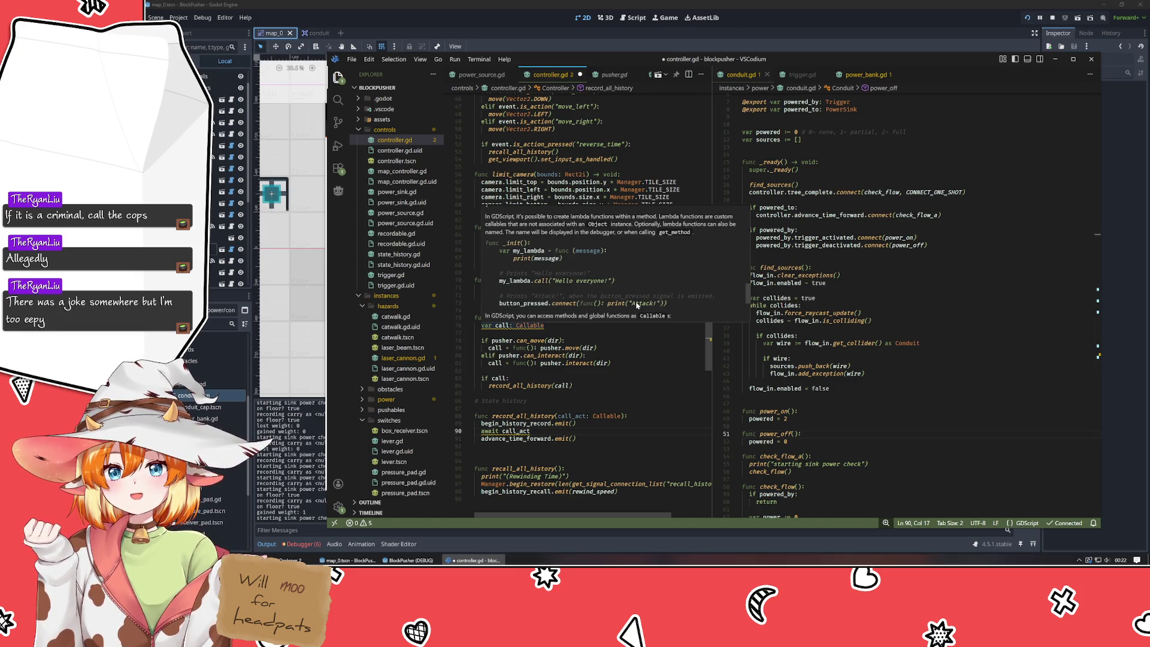
left_click(554, 386)
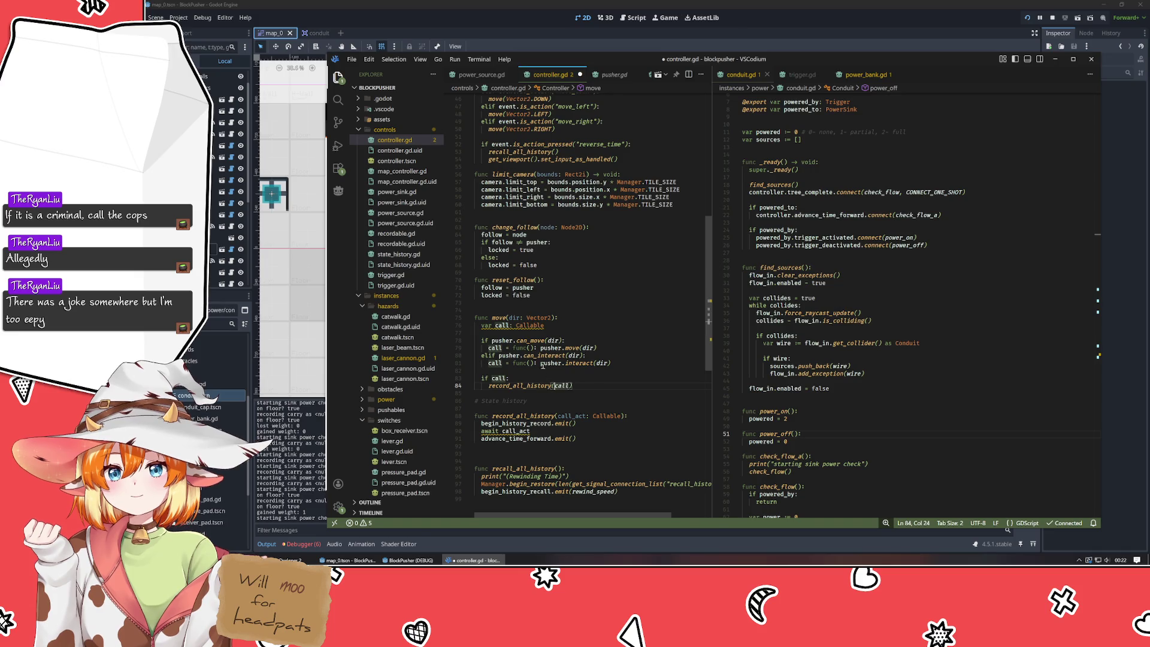
mouse_move(515, 326)
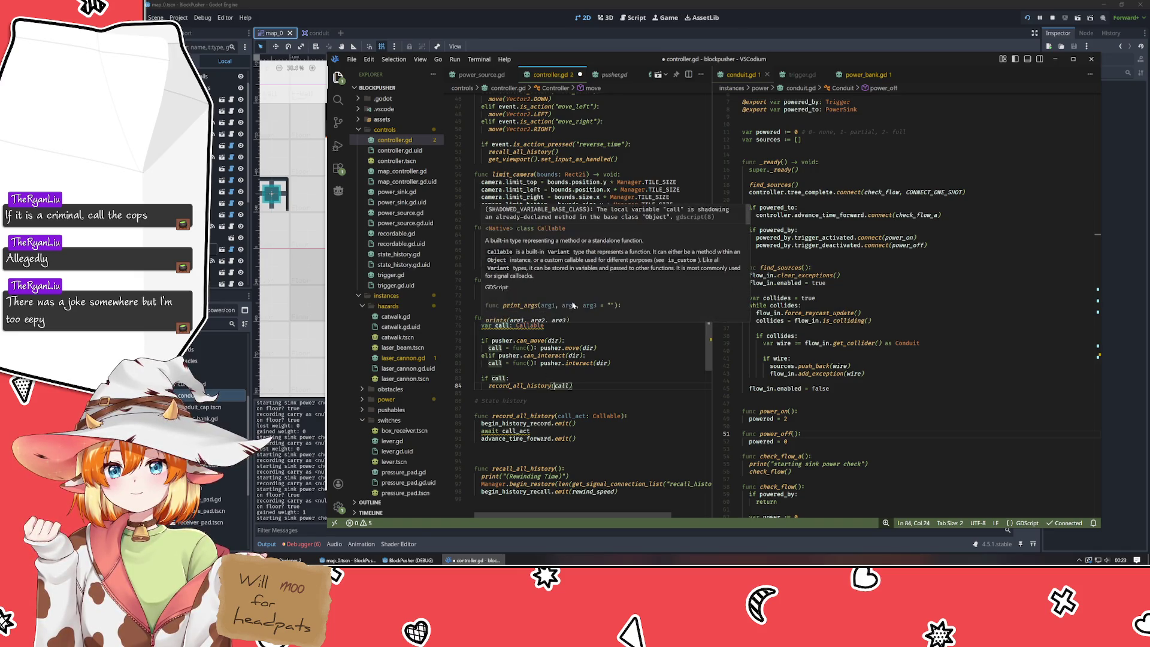
scroll(629, 274, "down", 5)
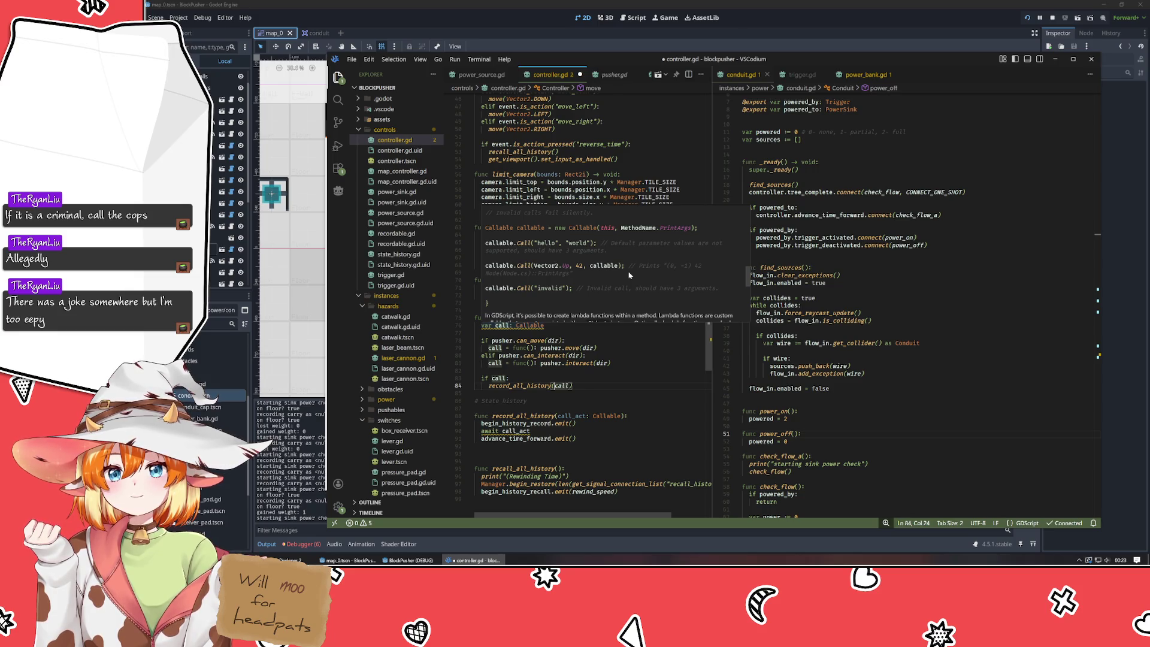
scroll(629, 275, "down", 1)
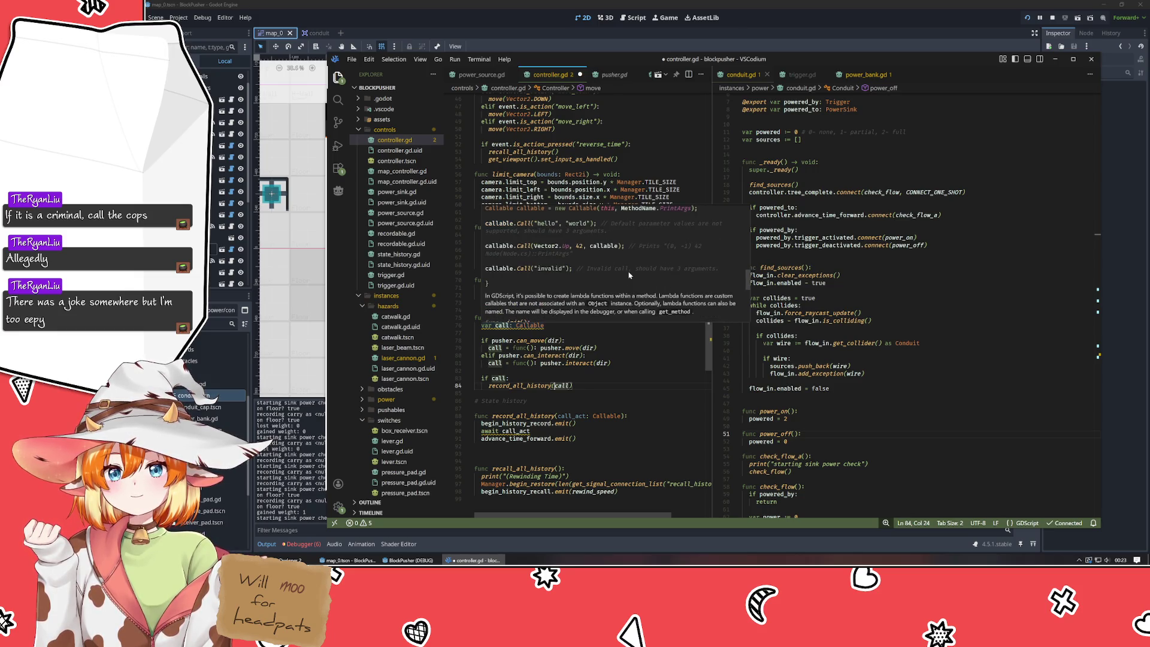
scroll(630, 275, "down", 5)
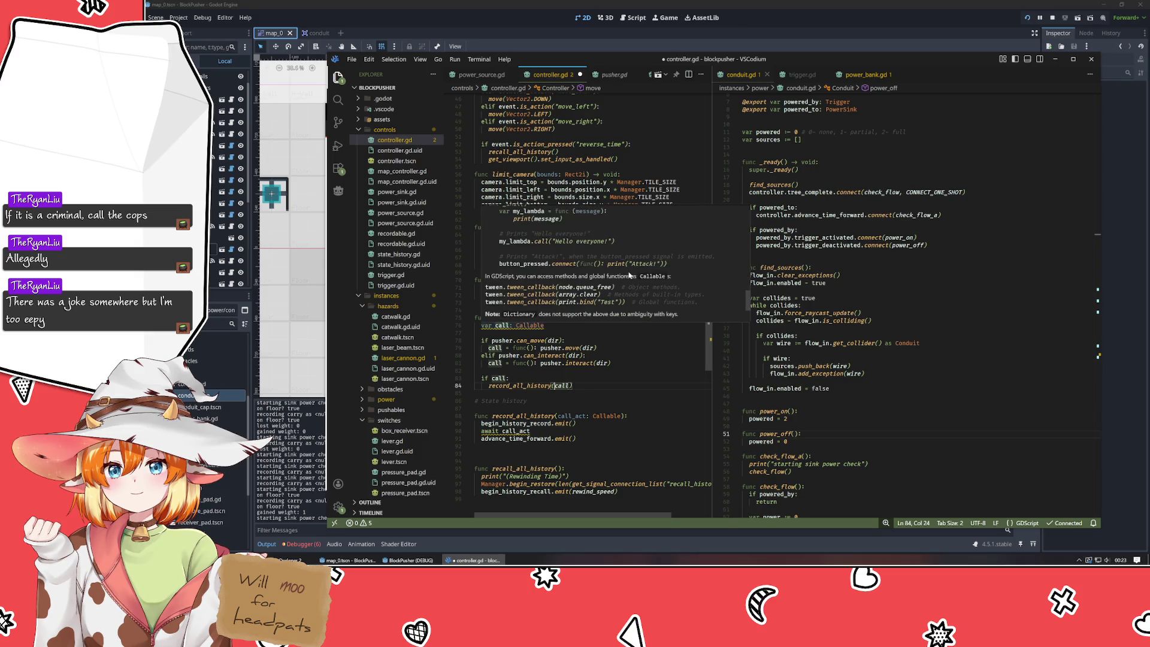
scroll(629, 275, "down", 5)
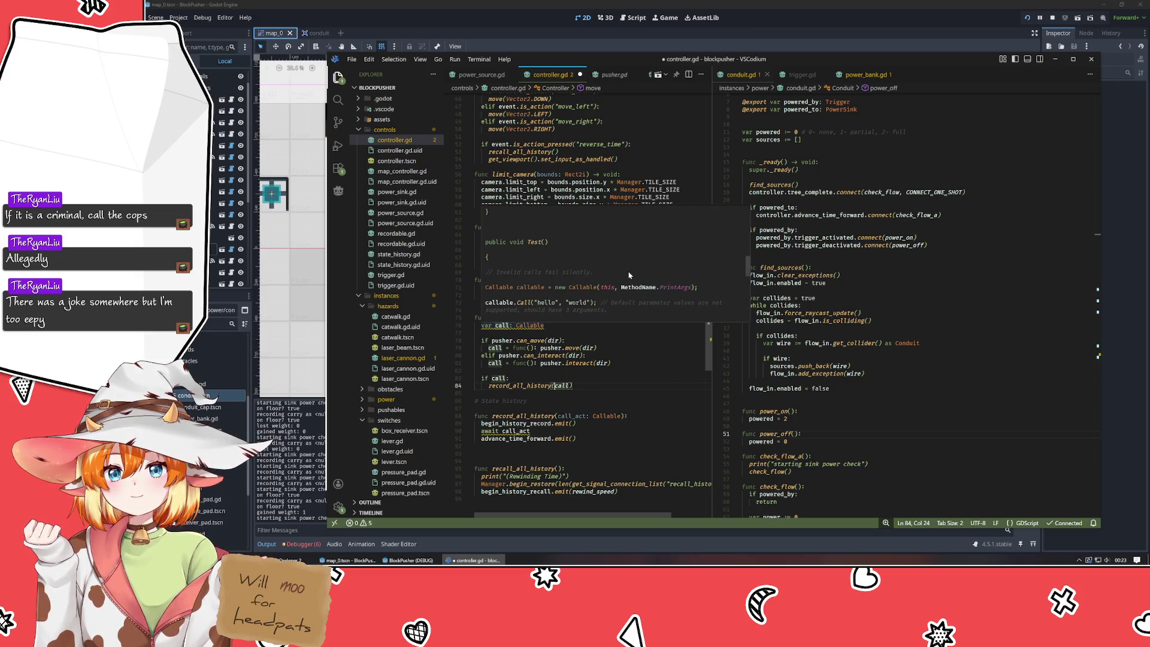
scroll(629, 275, "up", 6)
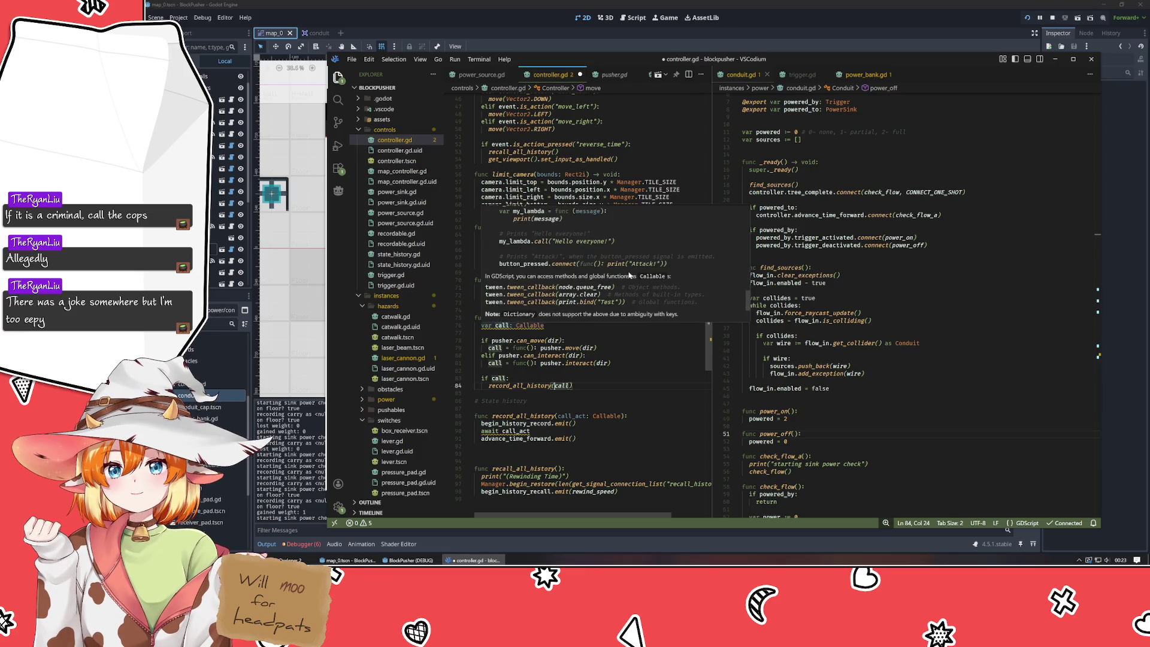
scroll(629, 275, "down", 3)
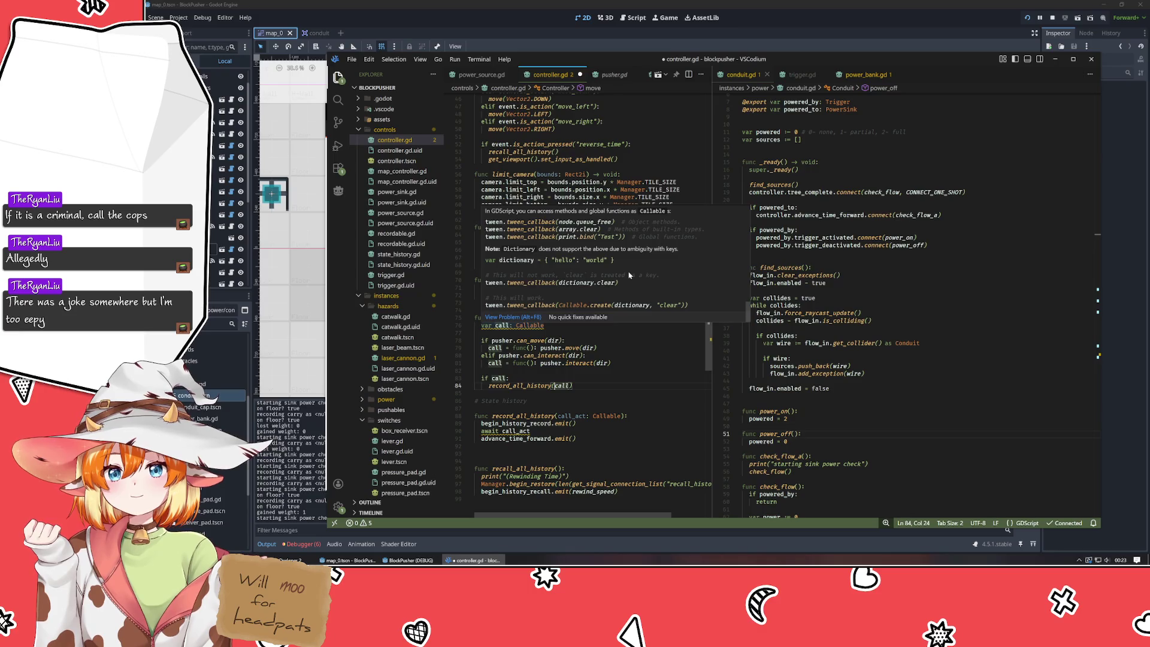
scroll(629, 275, "up", 2)
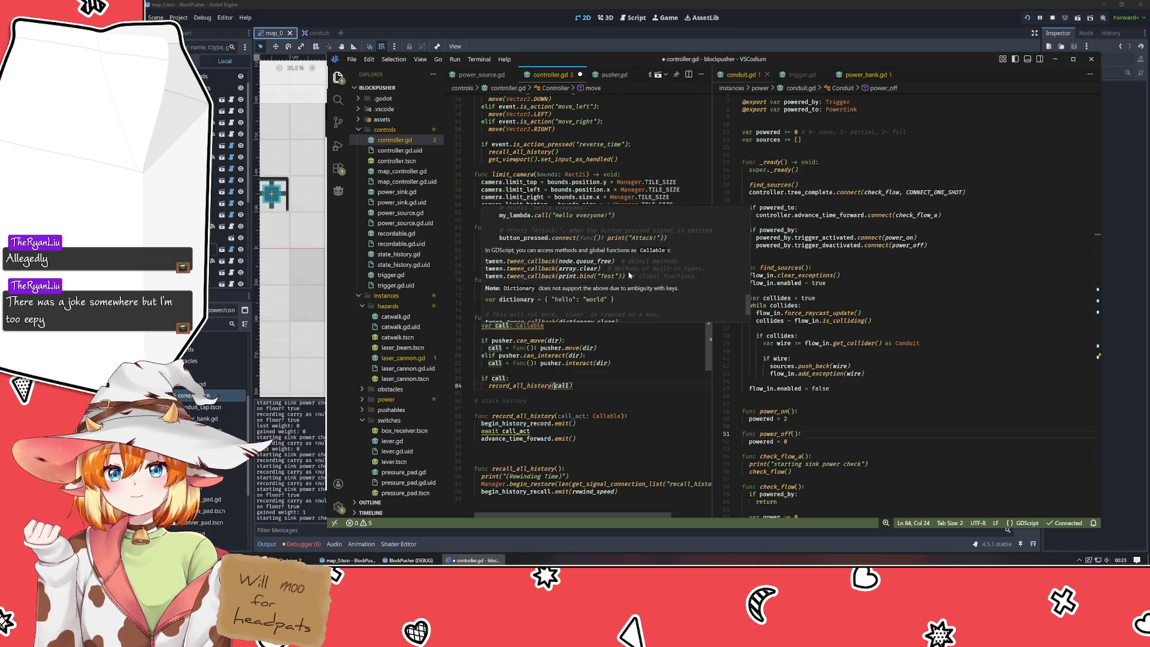
scroll(629, 275, "down", 6)
scroll(630, 275, "up", 5)
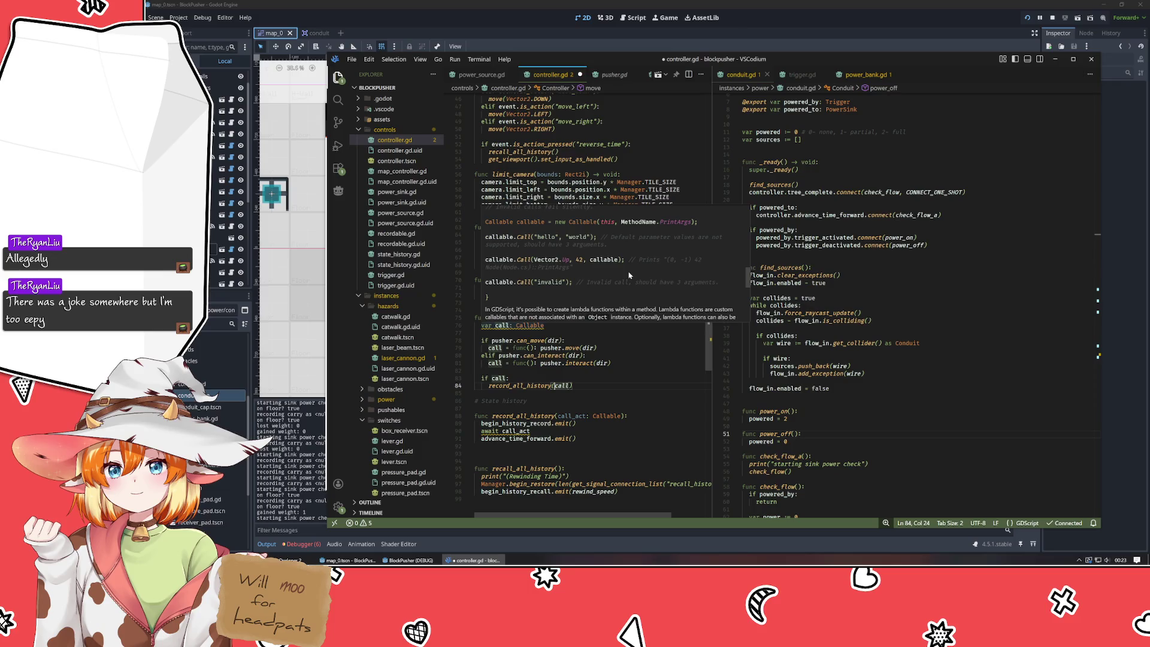
scroll(629, 275, "down", 2)
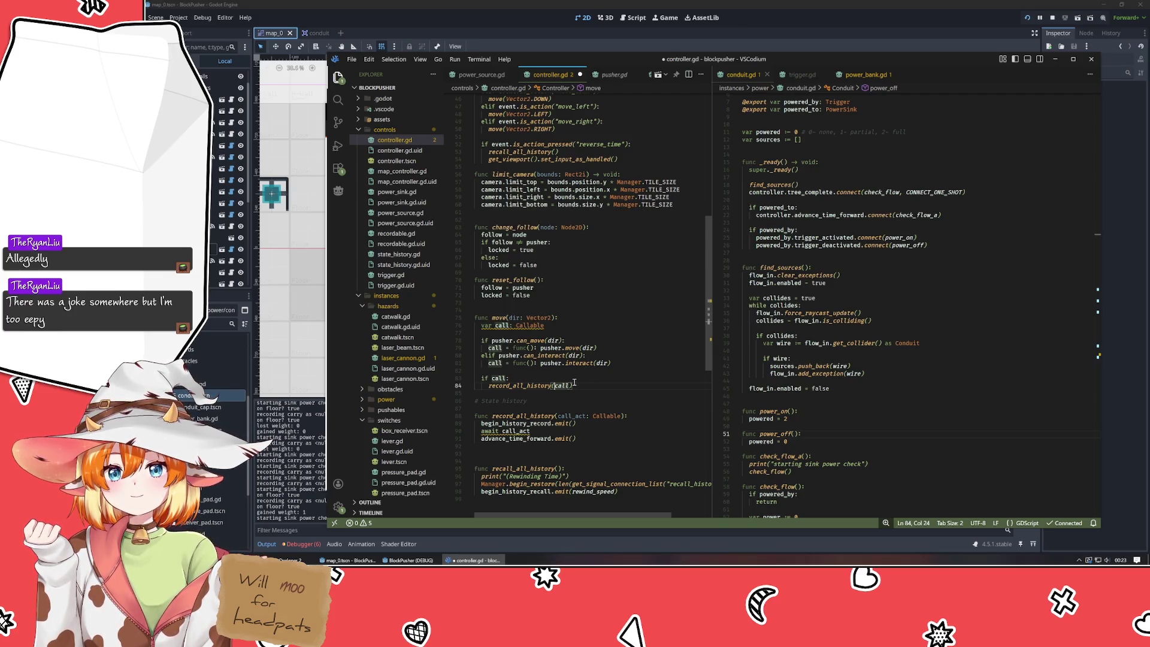
- Make line 90 read `await call_act.call()` using the call() completion
double_click(514, 431)
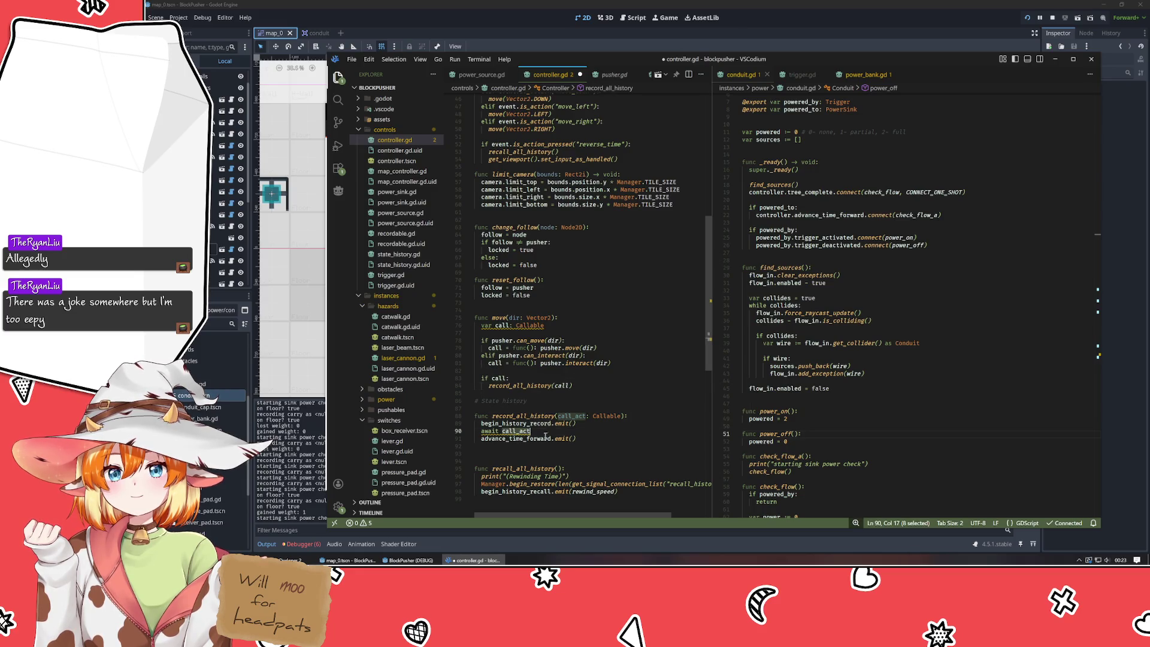
type("call_act.cal")
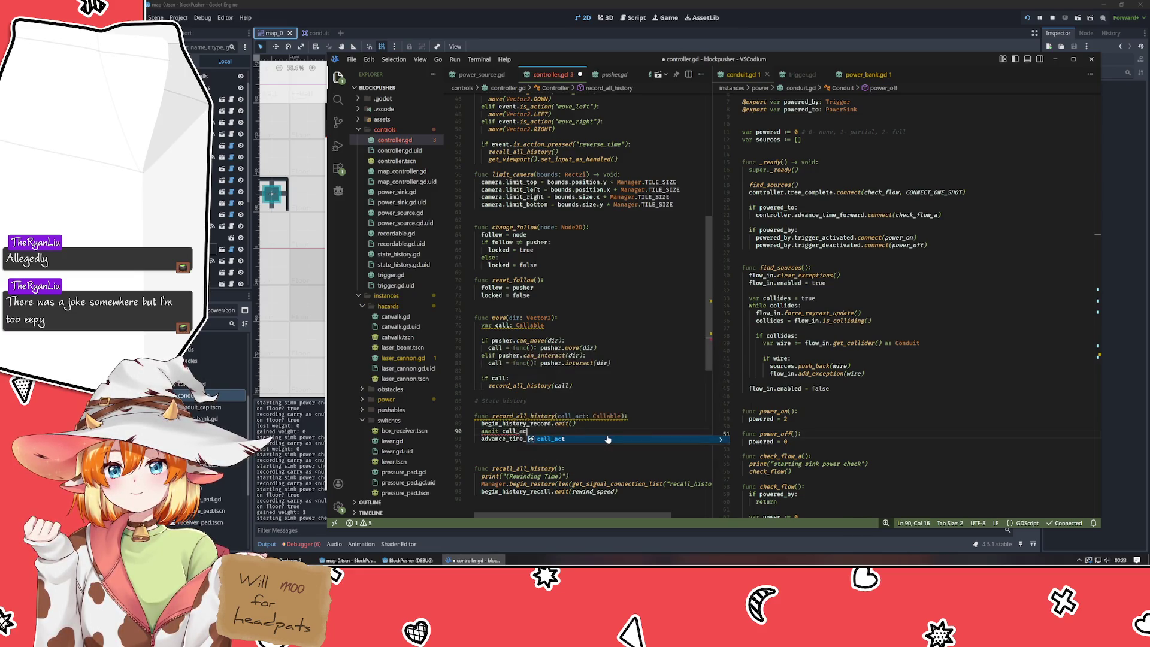
left_click(607, 439)
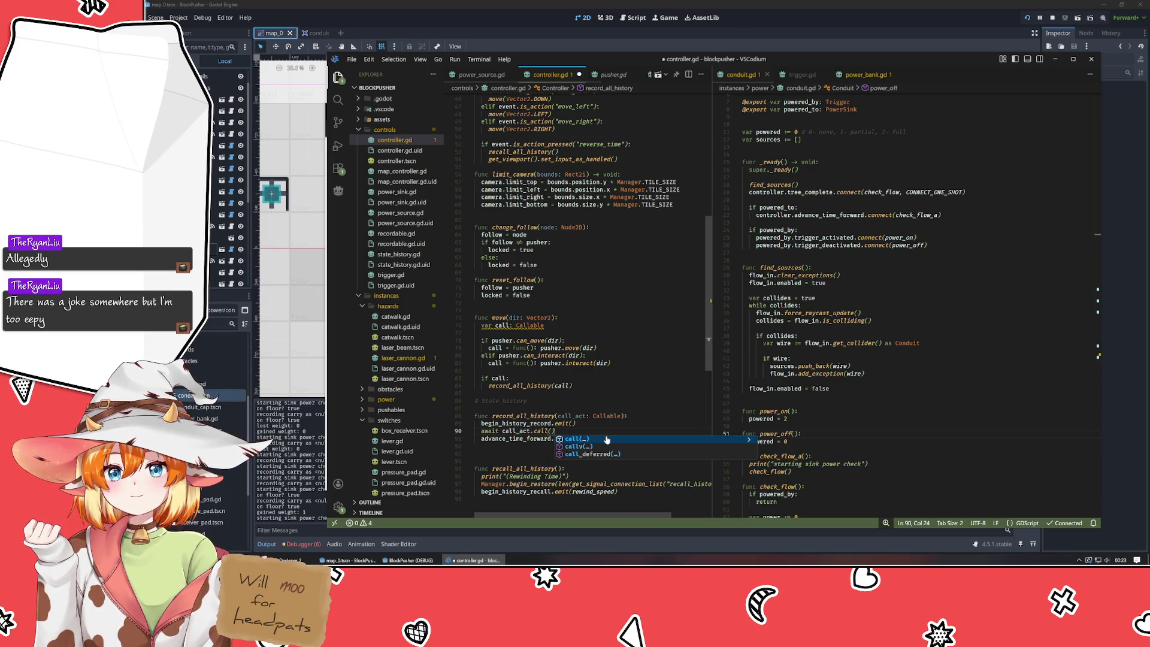
left_click(632, 397)
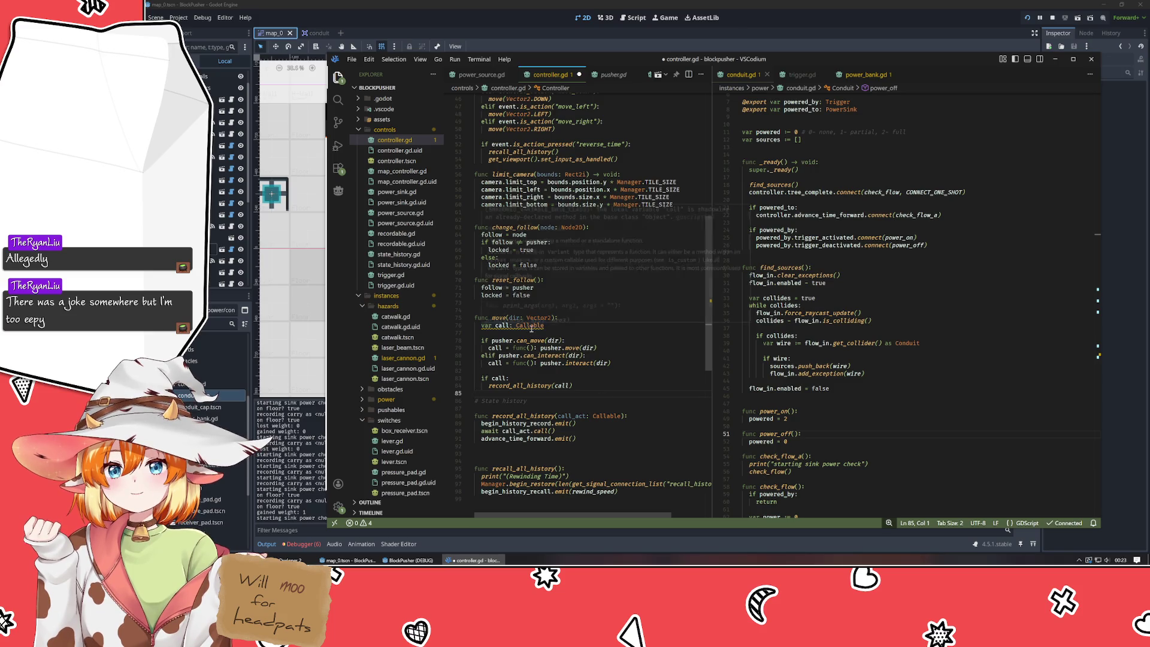
scroll(571, 278, "down", 1)
scroll(571, 279, "down", 4)
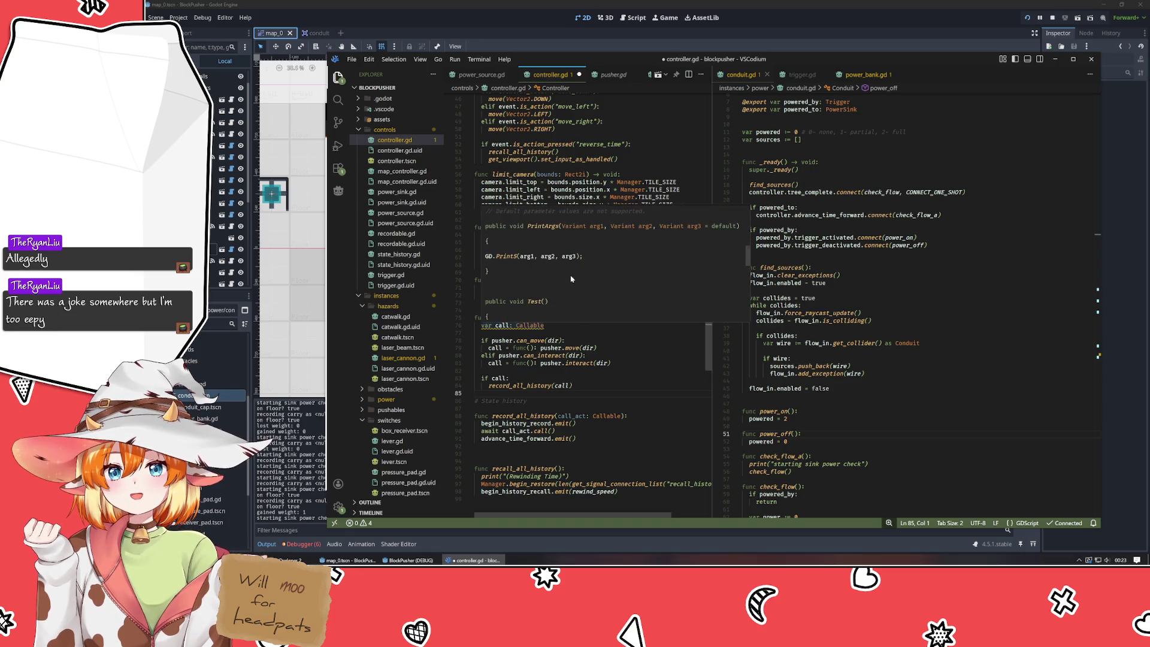
scroll(581, 279, "down", 3)
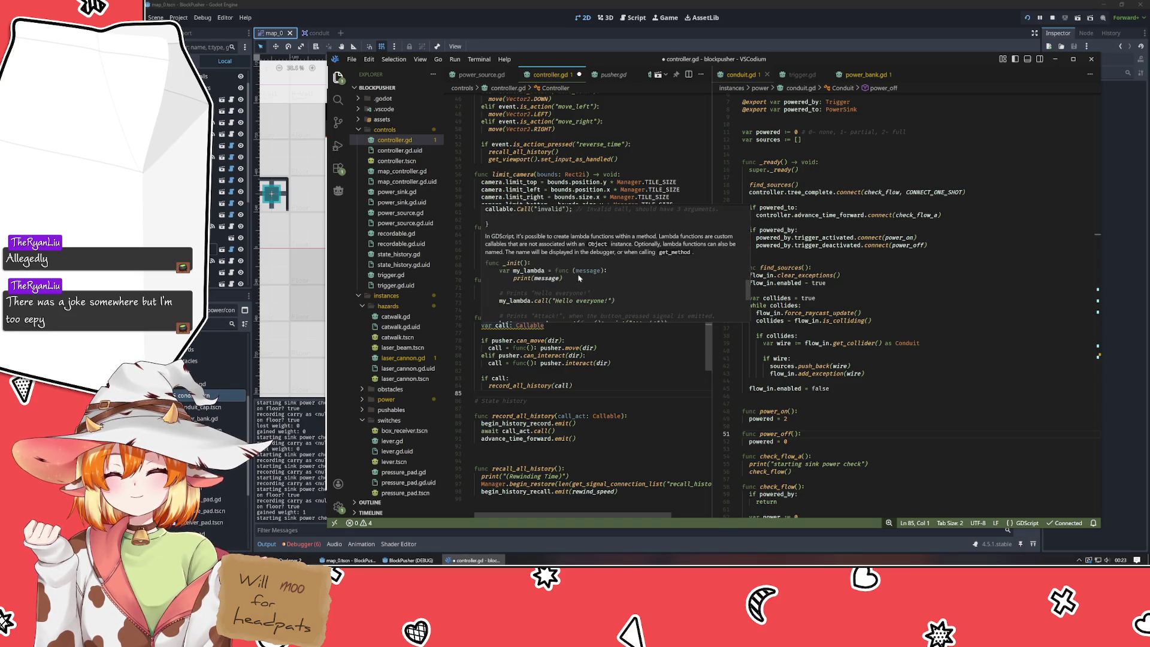
scroll(625, 280, "down", 2)
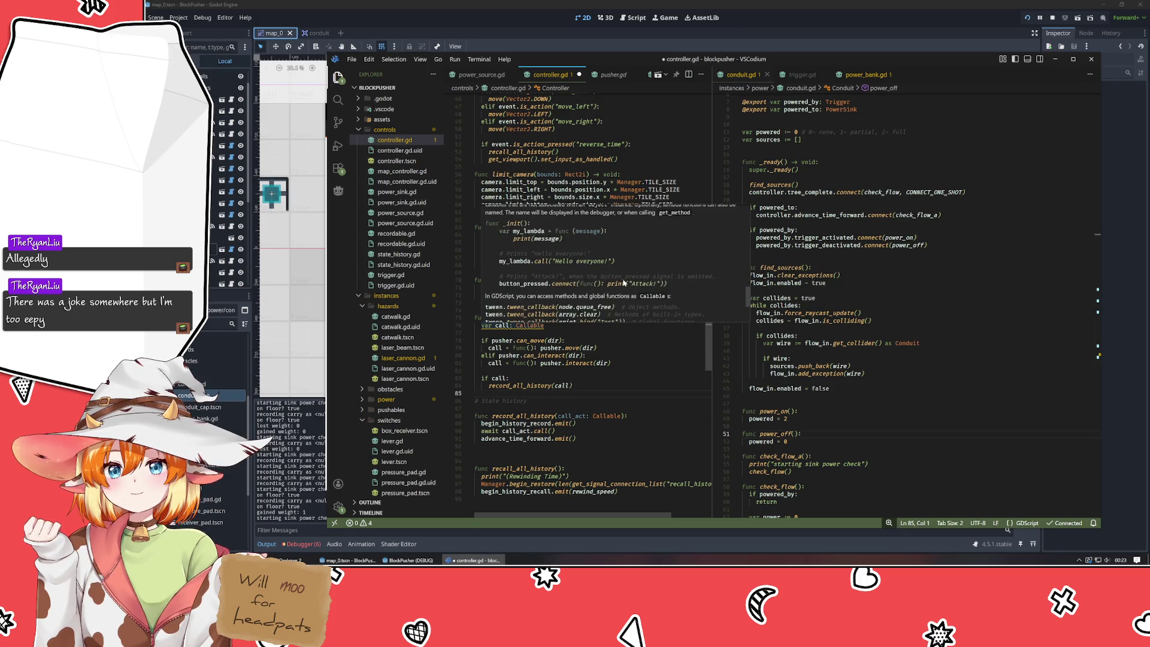
left_click(596, 403)
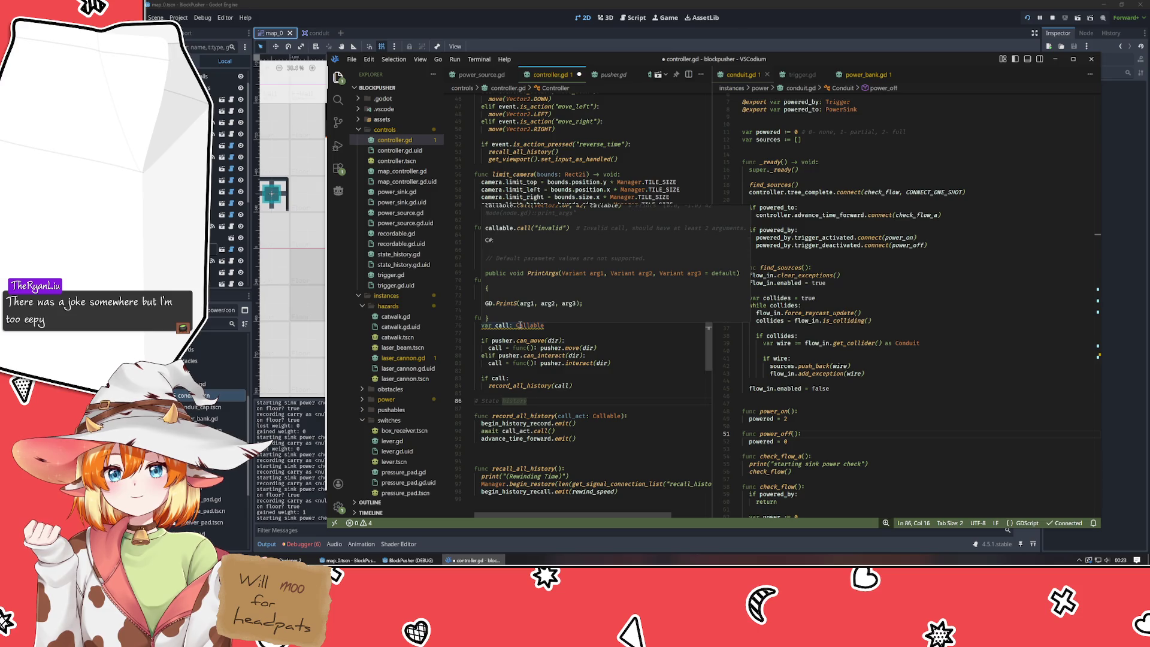
scroll(583, 303, "up", 3)
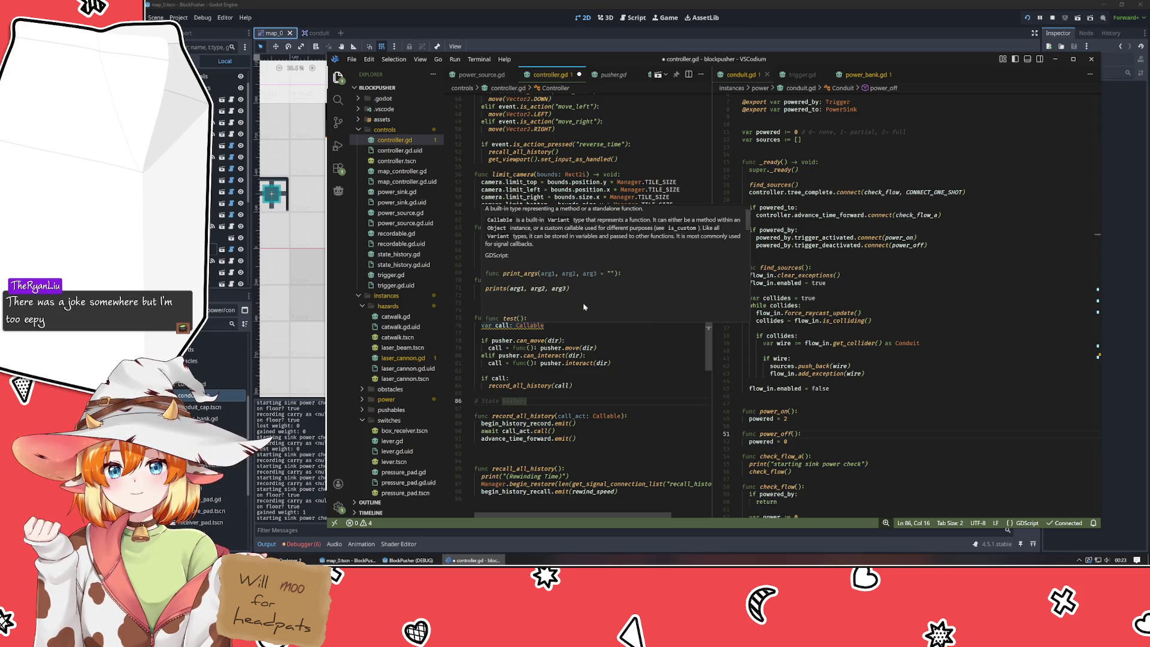
scroll(583, 303, "up", 1)
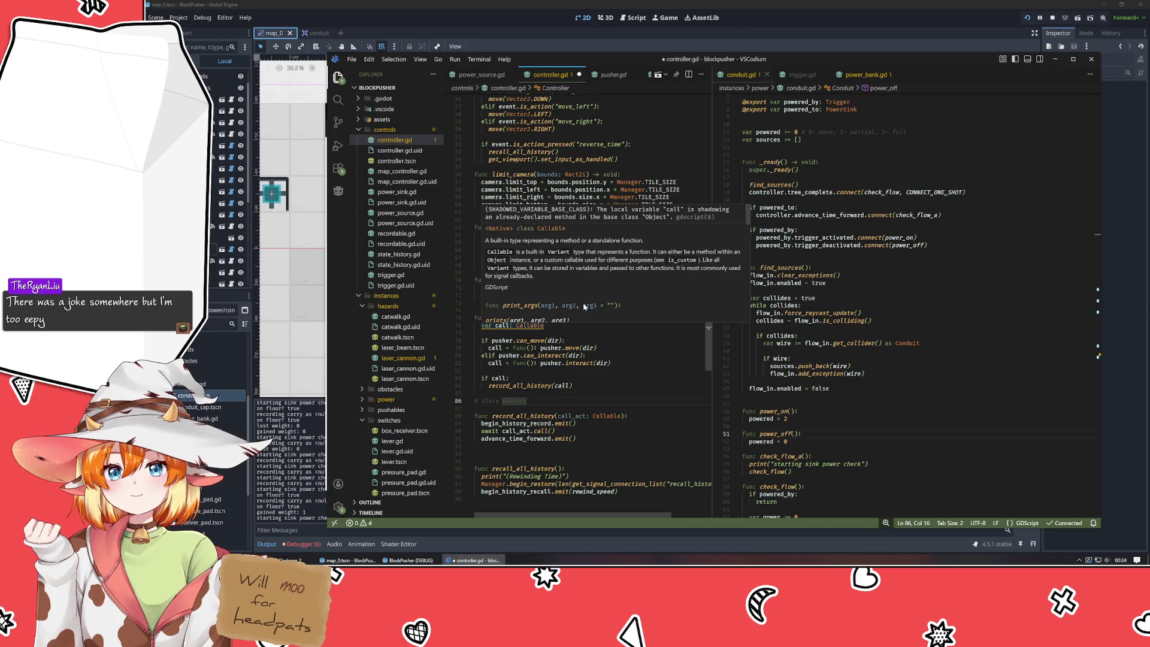
scroll(584, 306, "down", 3)
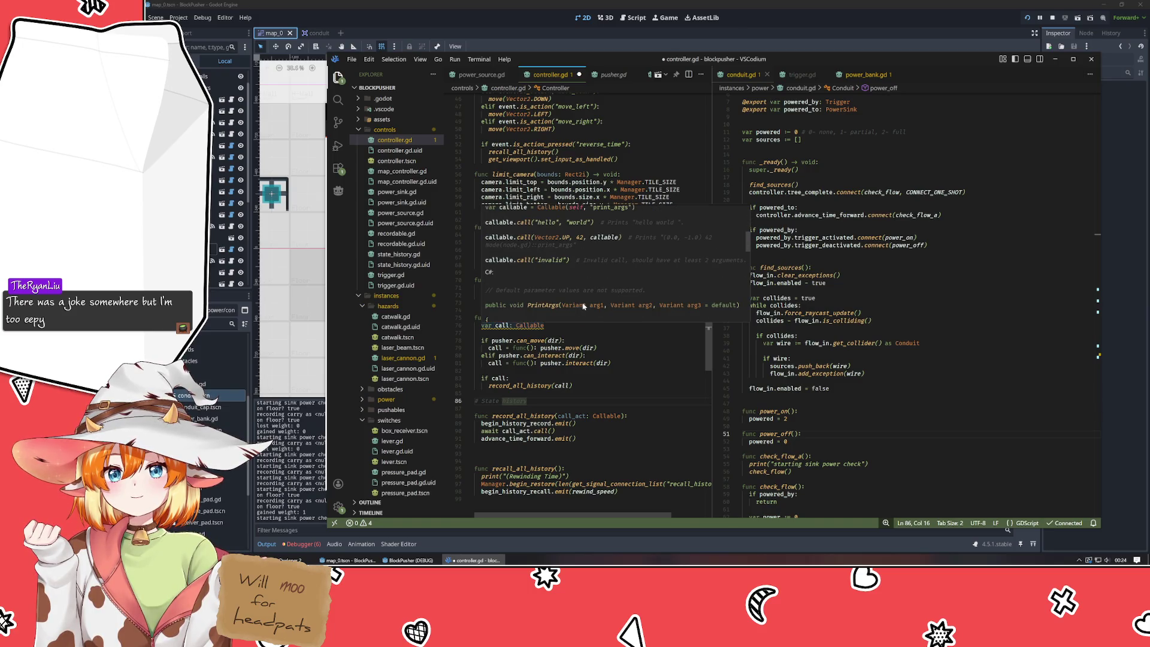
scroll(584, 306, "down", 3)
scroll(580, 305, "down", 2)
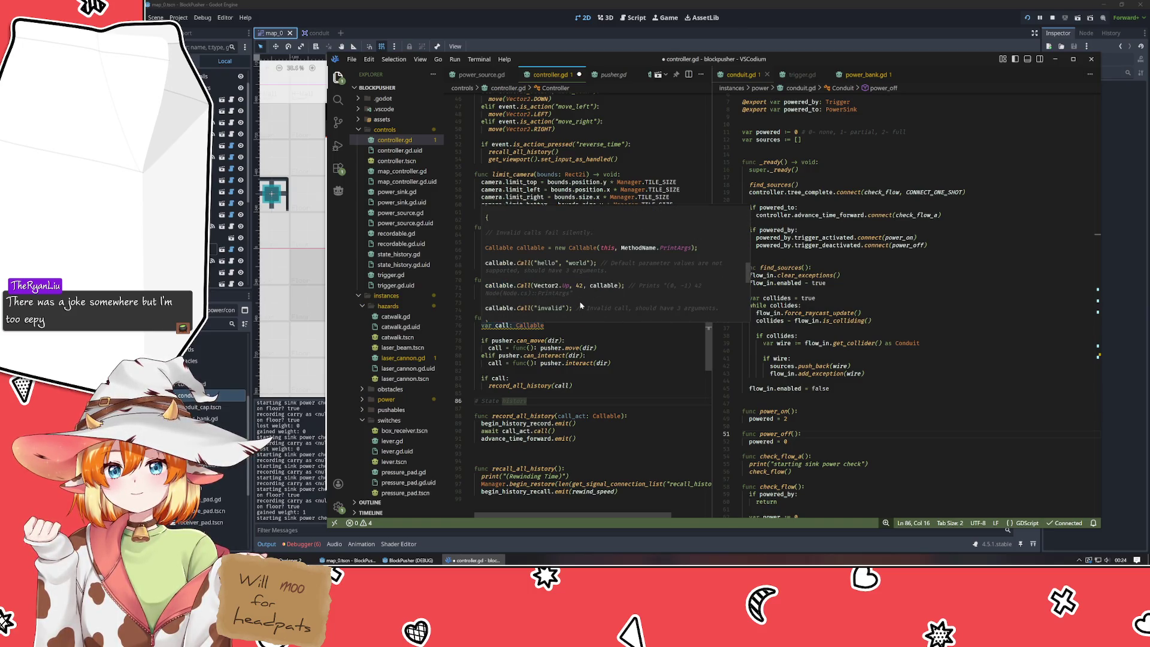
scroll(580, 306, "down", 3)
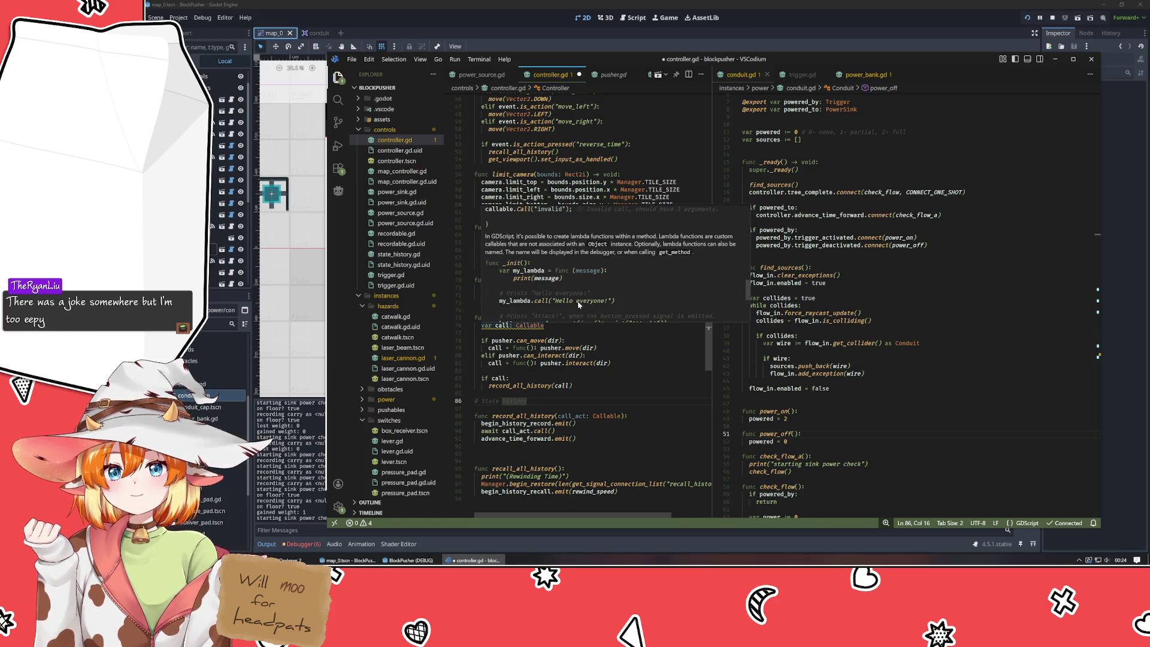
scroll(579, 305, "down", 3)
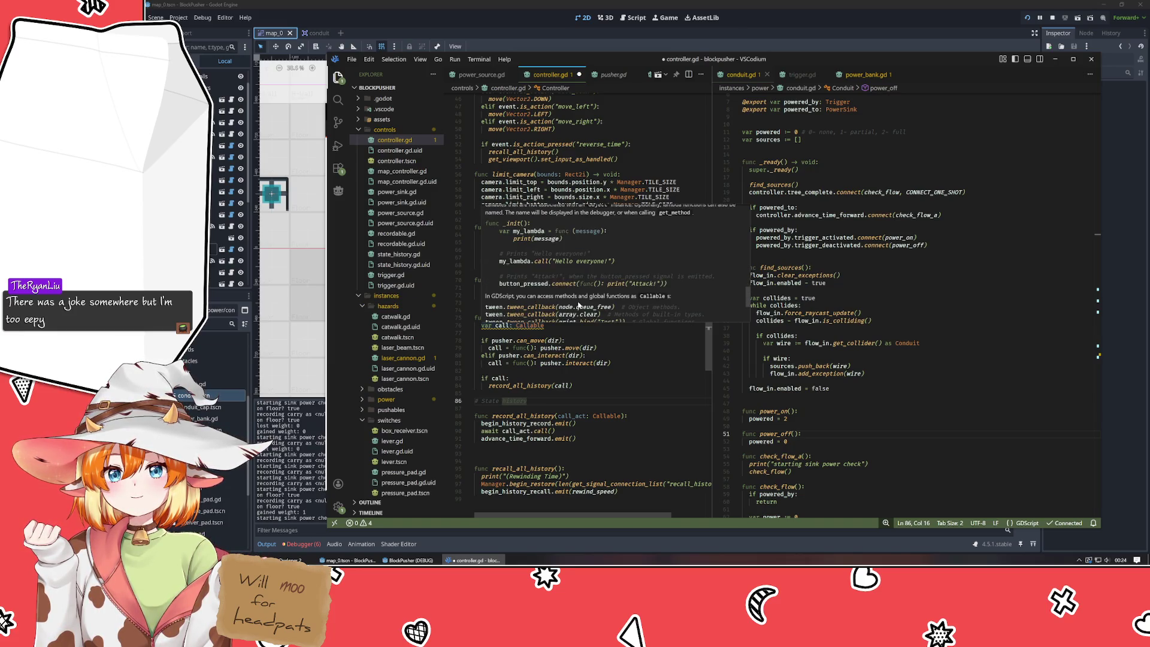
scroll(579, 305, "up", 1)
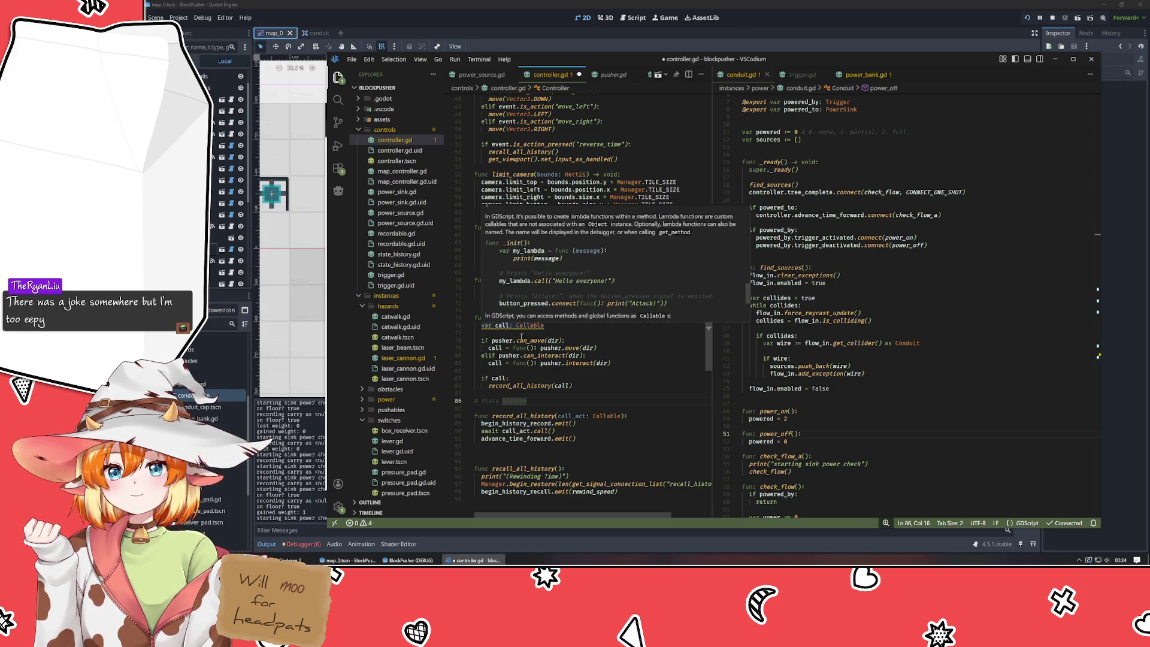
scroll(521, 324, "down", 5)
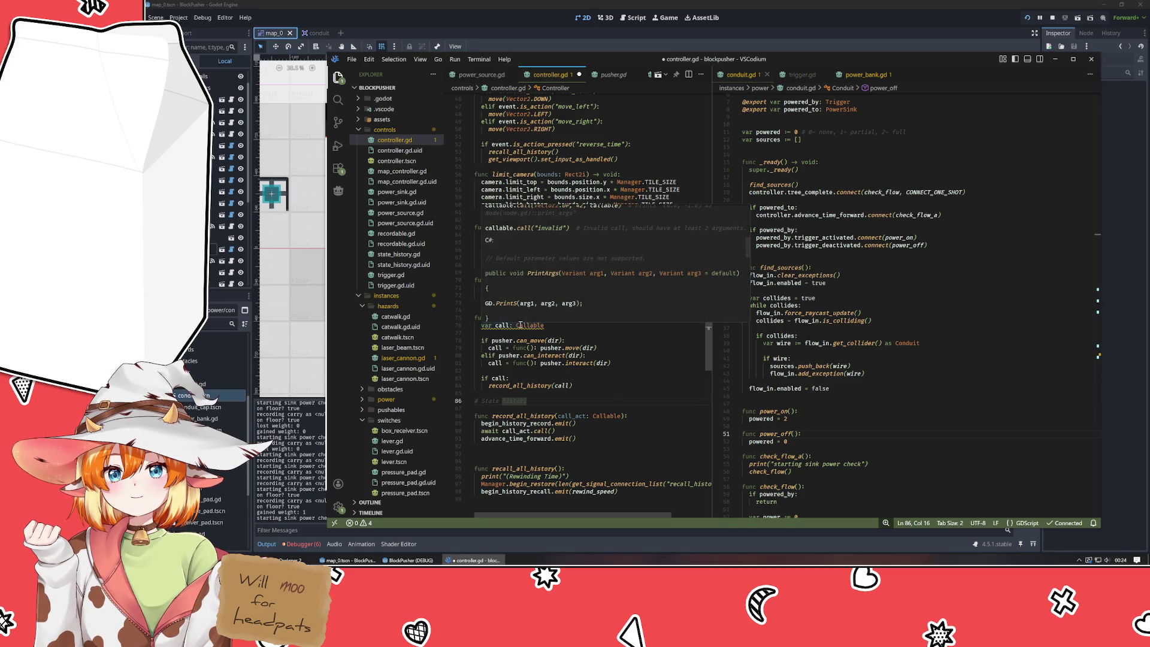
left_click(613, 344)
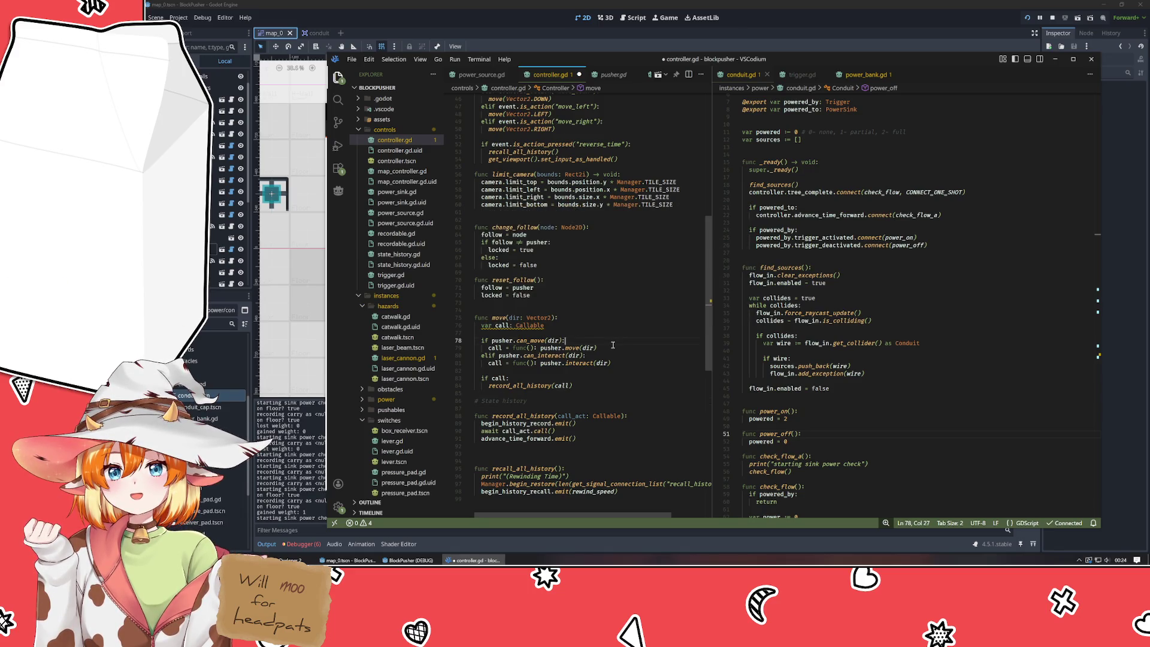
- Save controller.gd, run the game, push the crate onto the red pad, then quit it
key("ctrl+s")
key("F5")
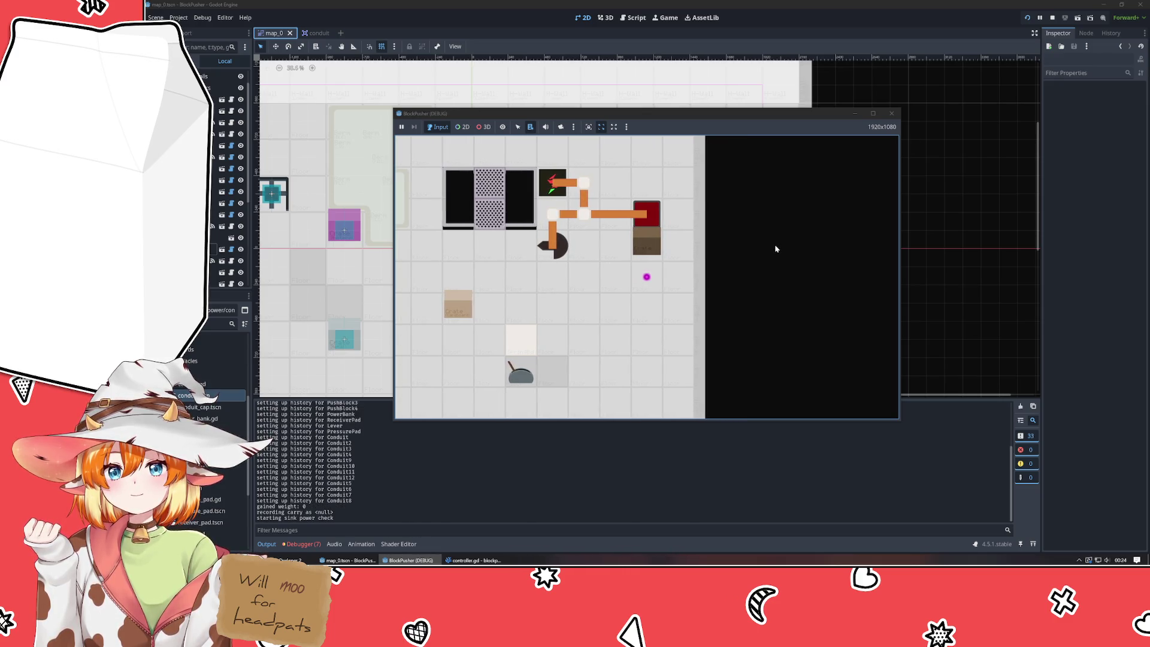
key("Up")
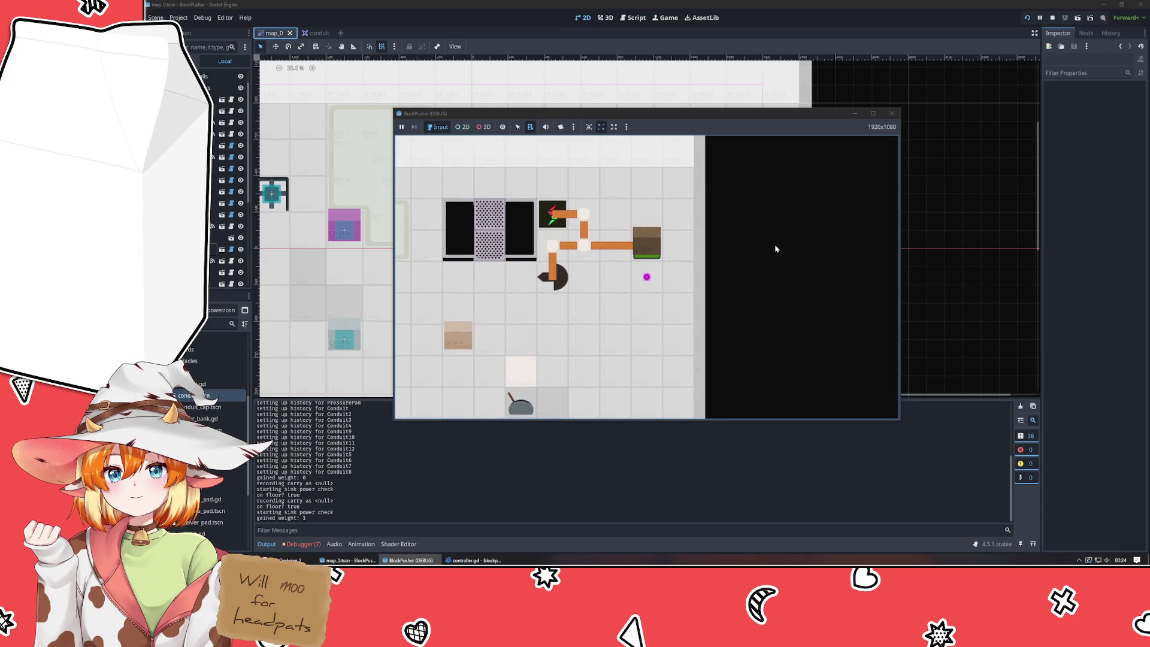
key("alt+F4")
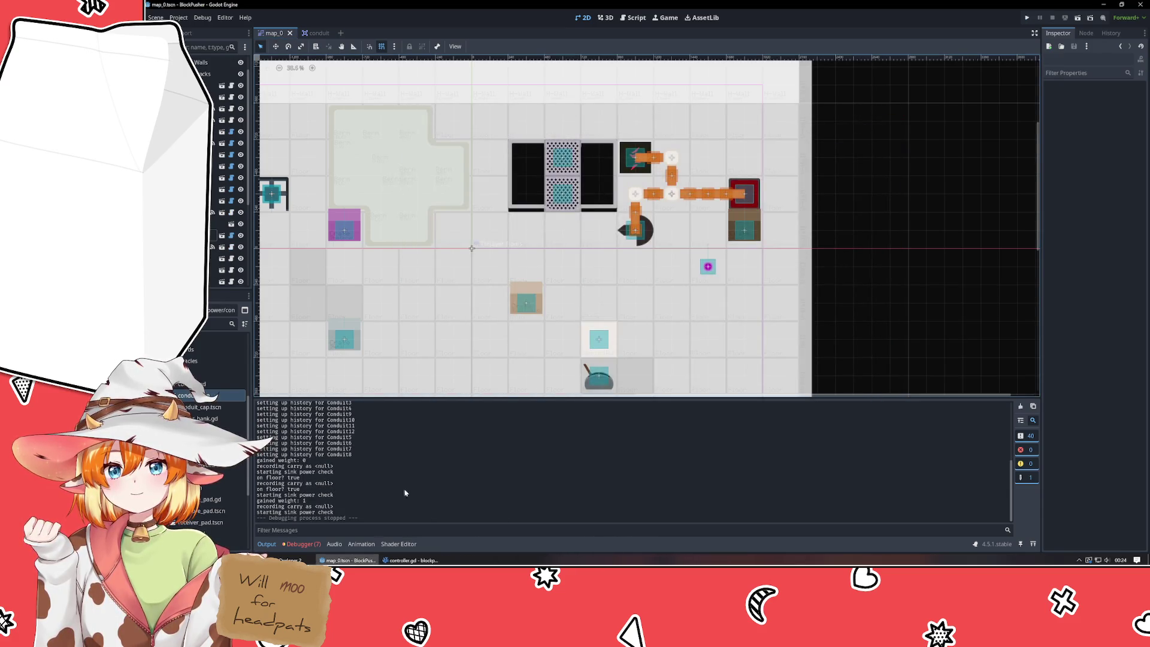
key("alt+Tab")
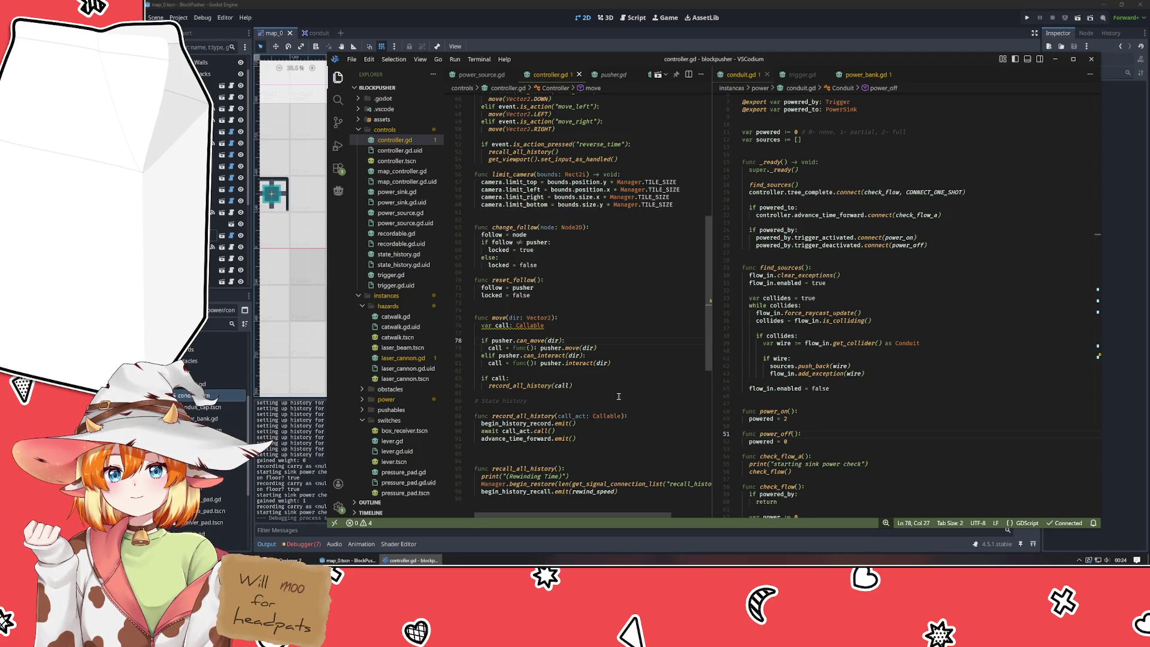
left_click(647, 417)
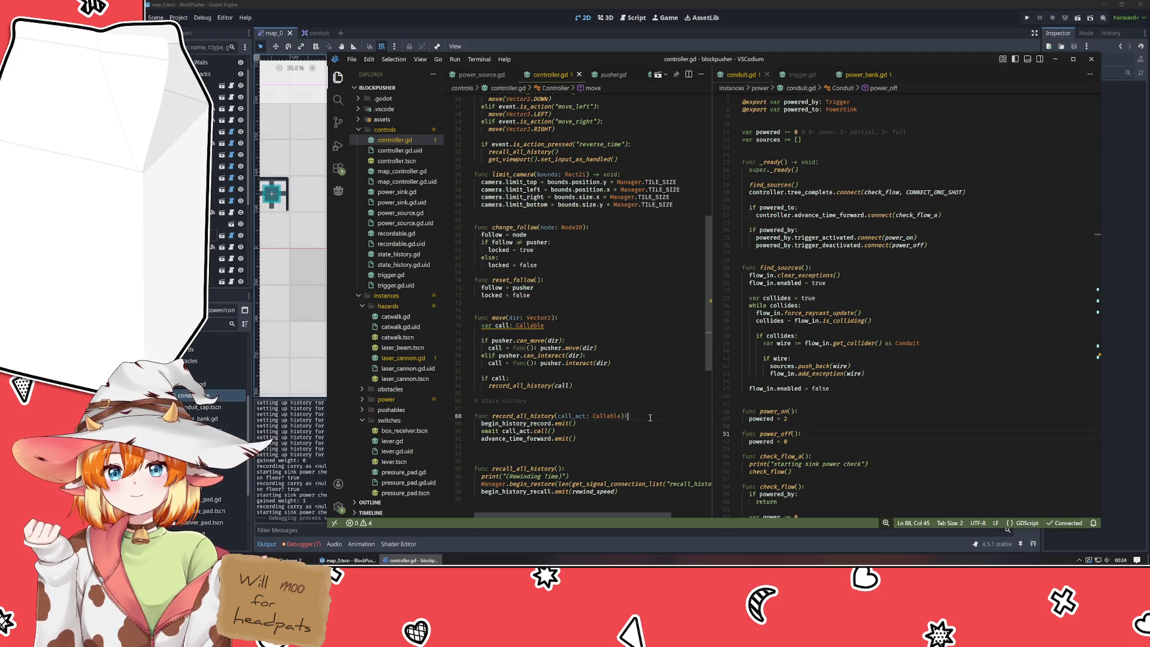
left_click(609, 432)
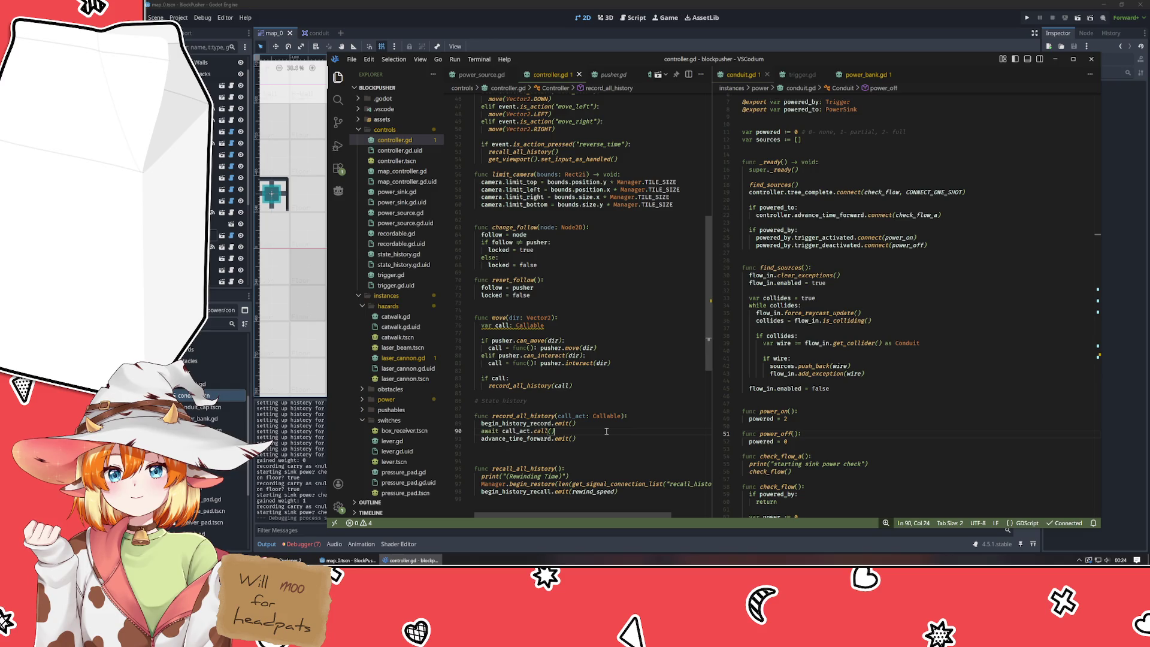
scroll(606, 431, "down", 3)
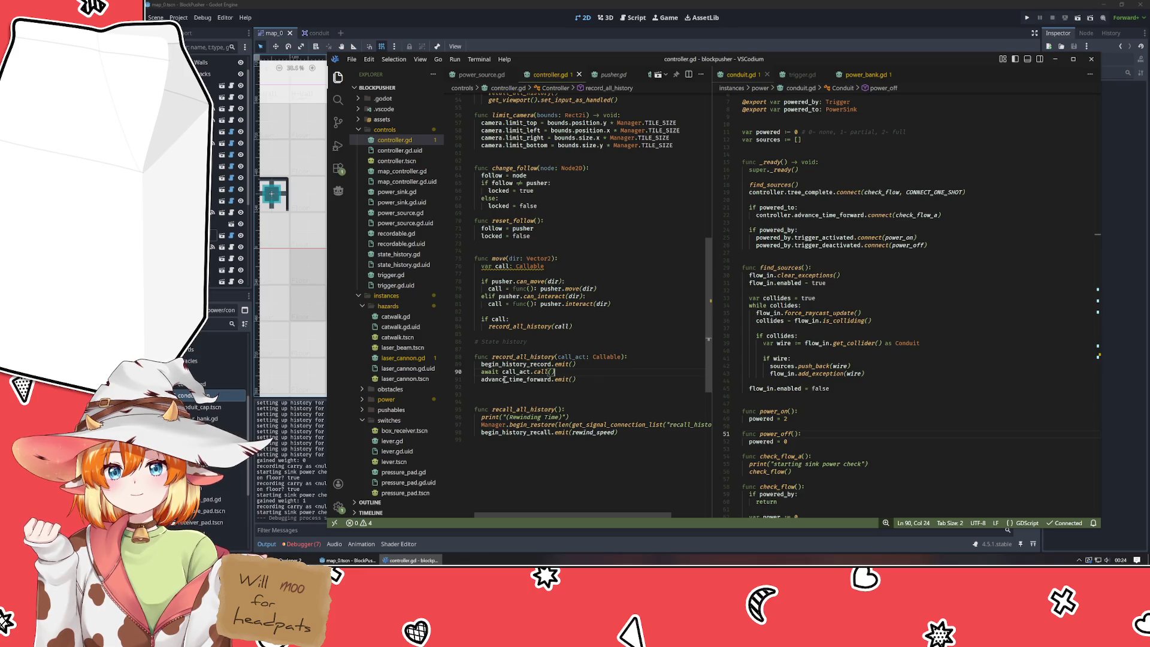
left_click(517, 374)
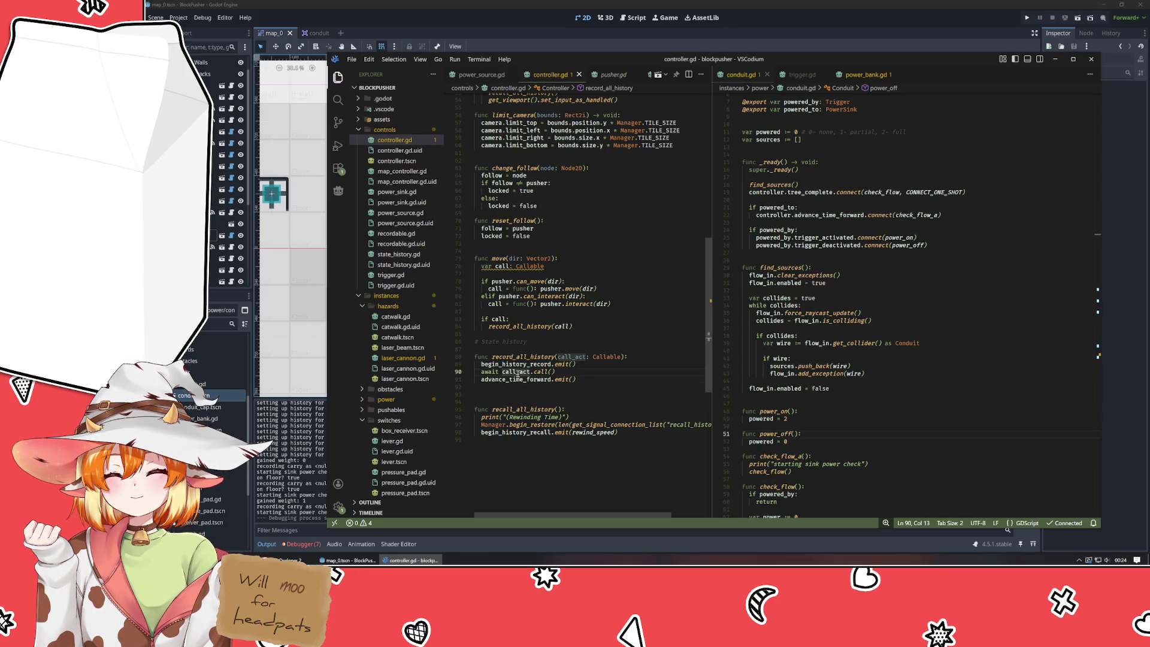
mouse_move(550, 325)
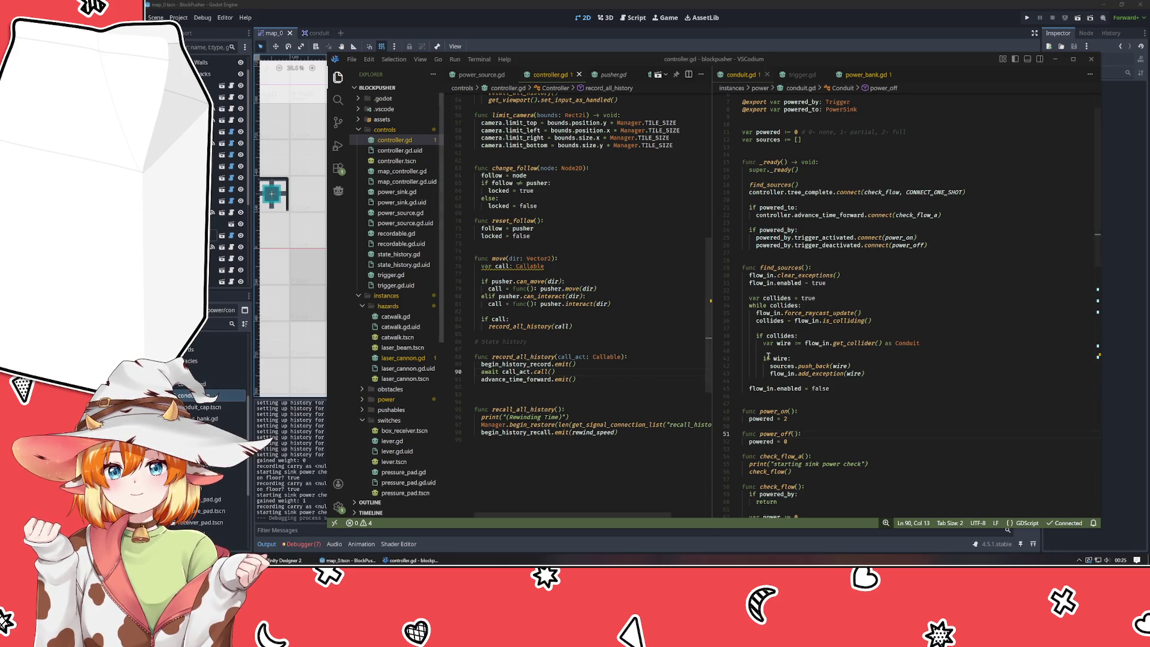
left_click(628, 400)
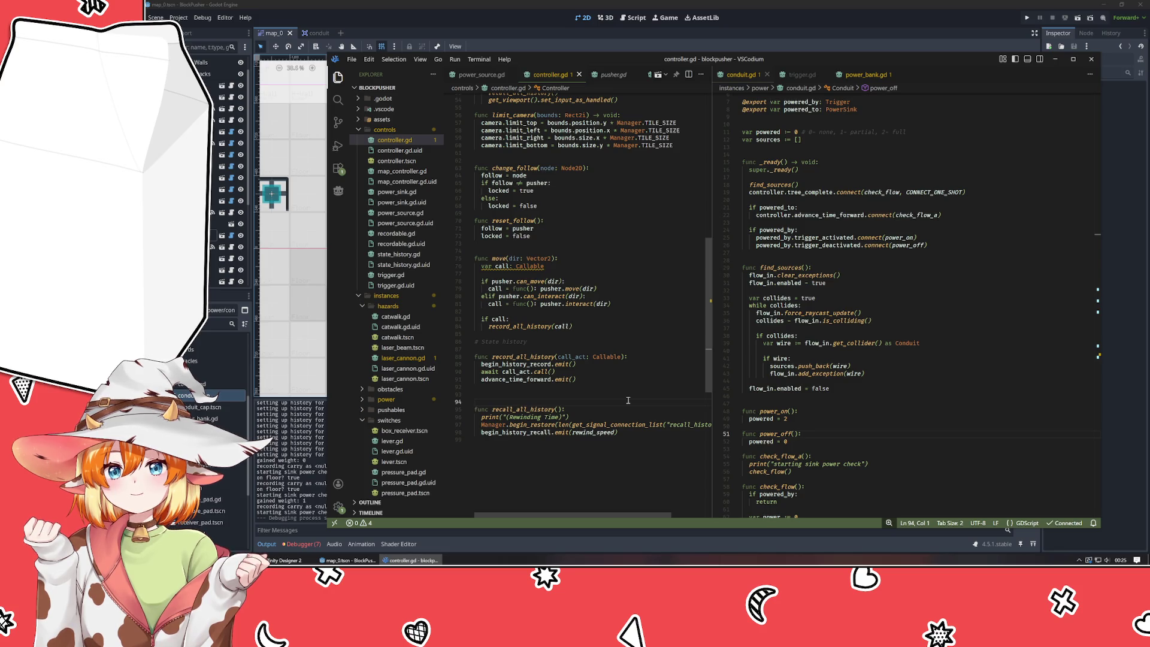
- Add await before pusher.move(dir) and pusher.interact(dir) in the two lambdas
left_click(538, 288)
type("await")
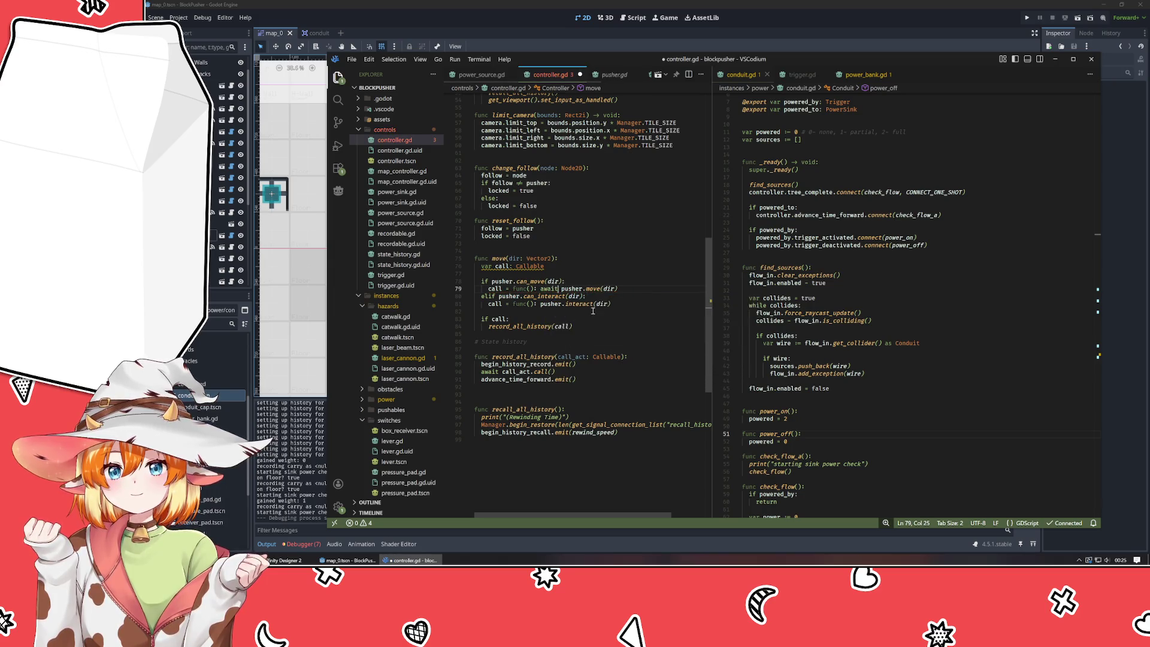
key("Down")
key("Down")
key("ctrl+Left")
type("await")
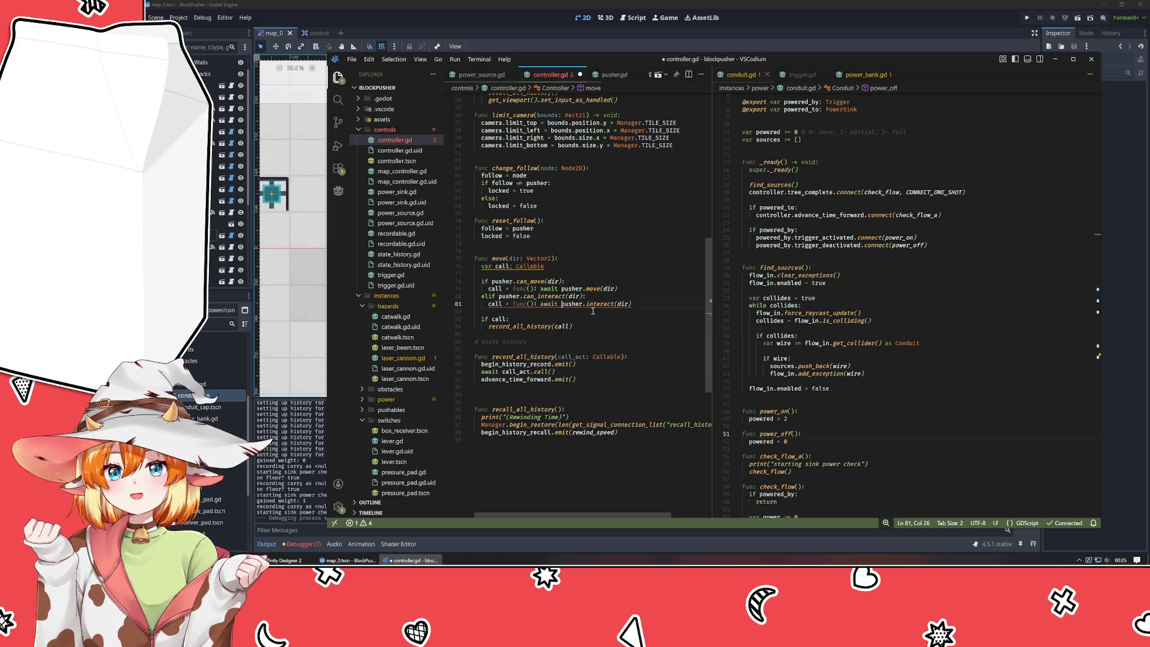
- Test-run without the await before call_act.call(), then restore it and run again
left_click(504, 371)
key("ctrl+BackSpace")
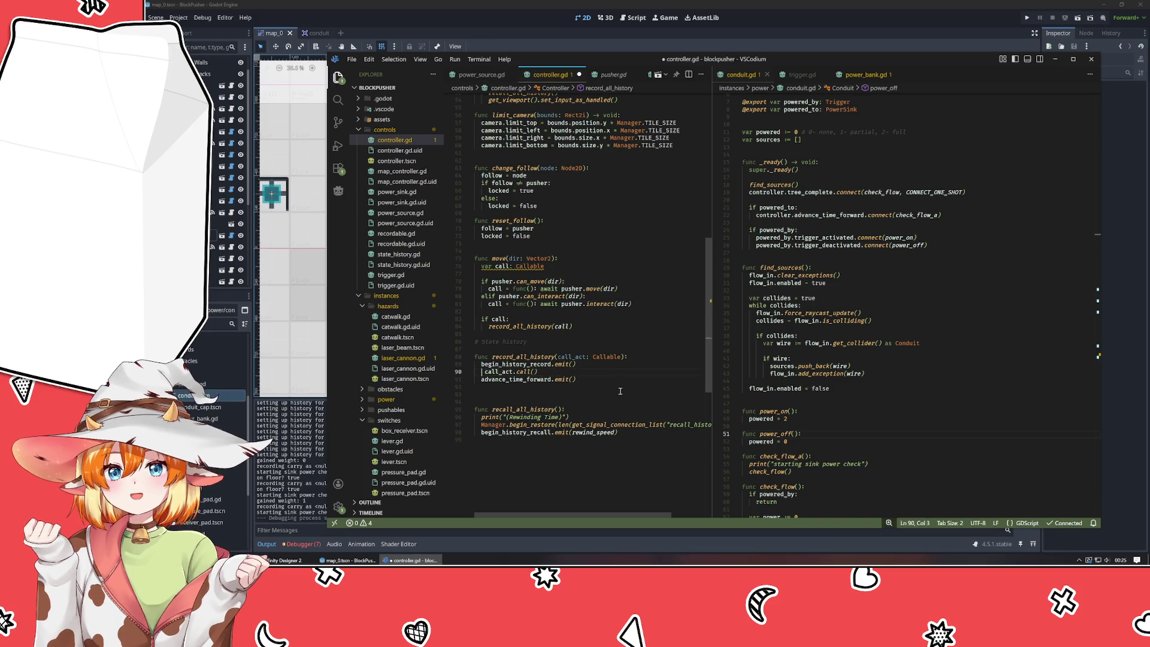
left_click(1028, 18)
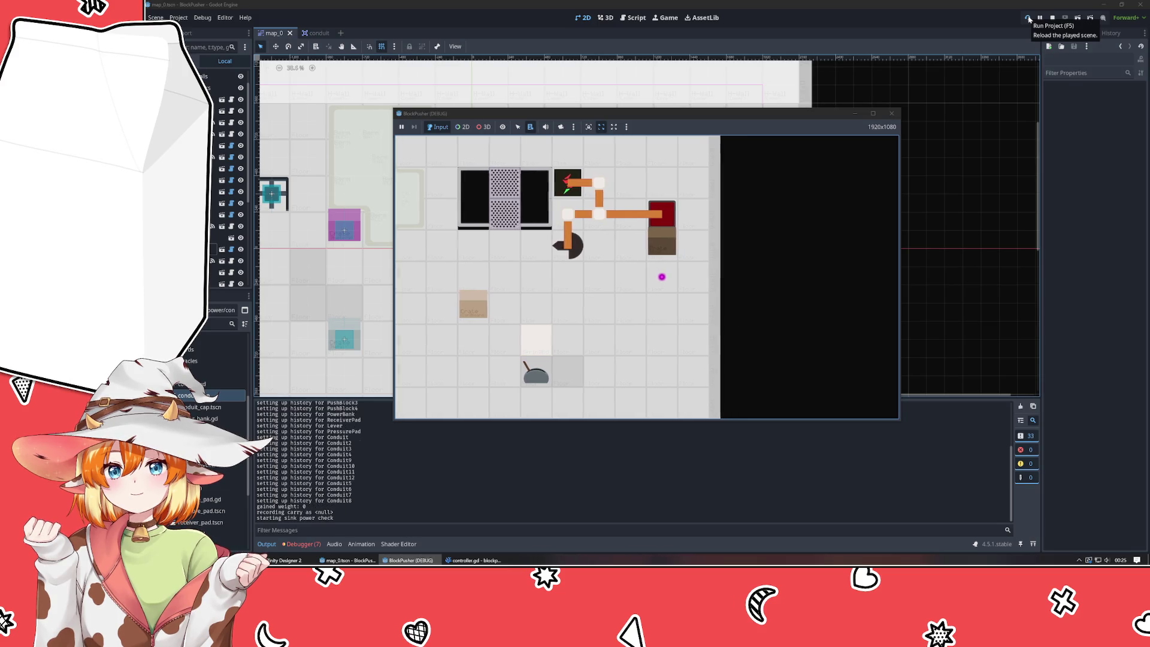
left_click(892, 113)
key("alt+Tab")
type("await")
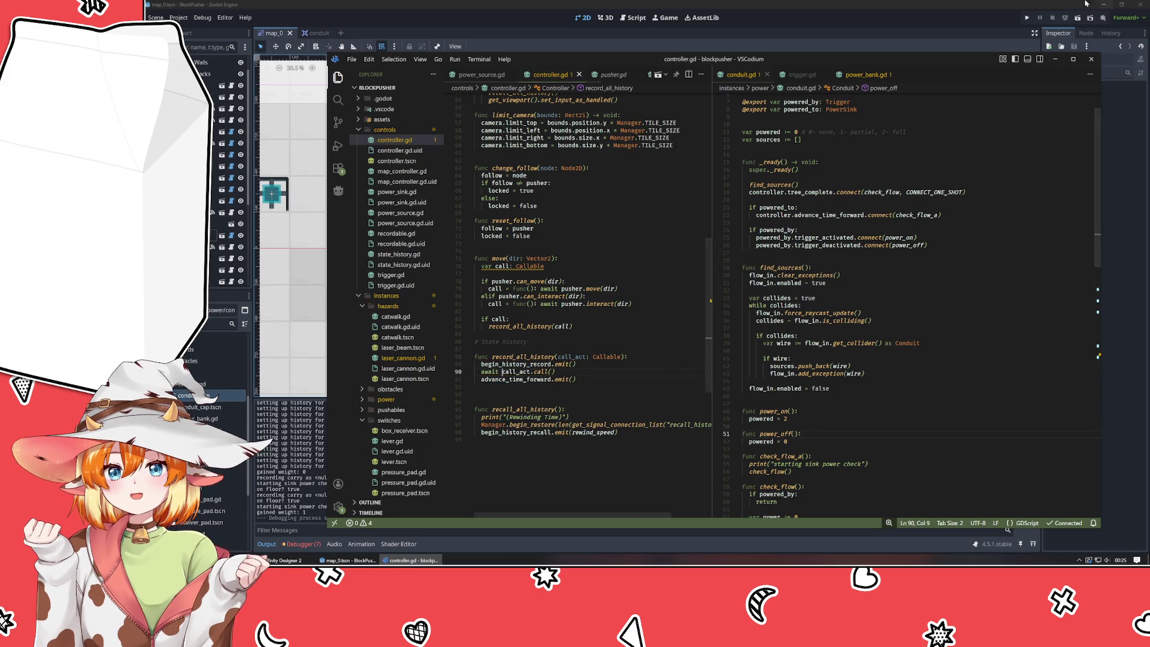
left_click(1028, 19)
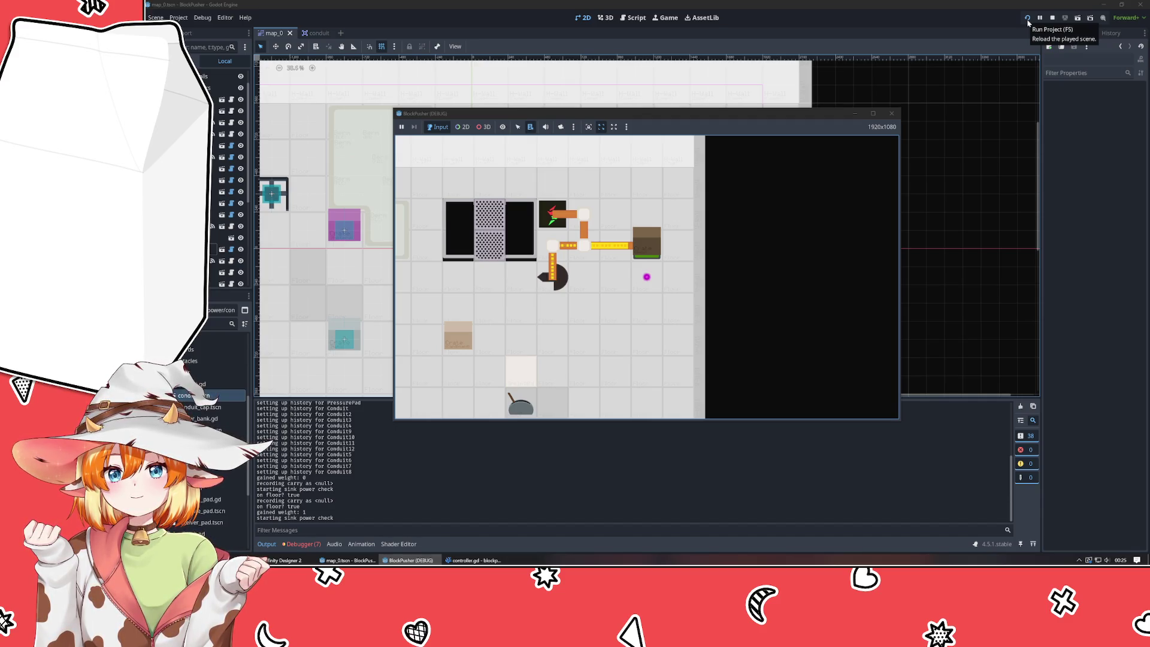
- Push the crate around the red pad with arrow keys, stop the game, return to VSCodium
key("Up")
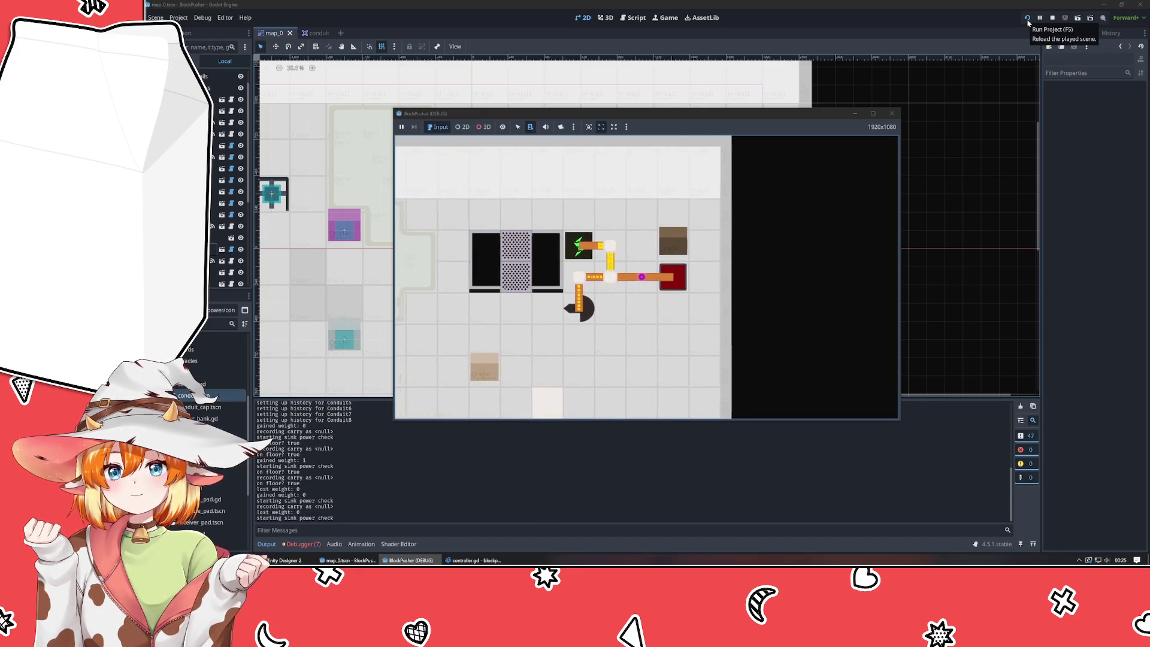
key("Down")
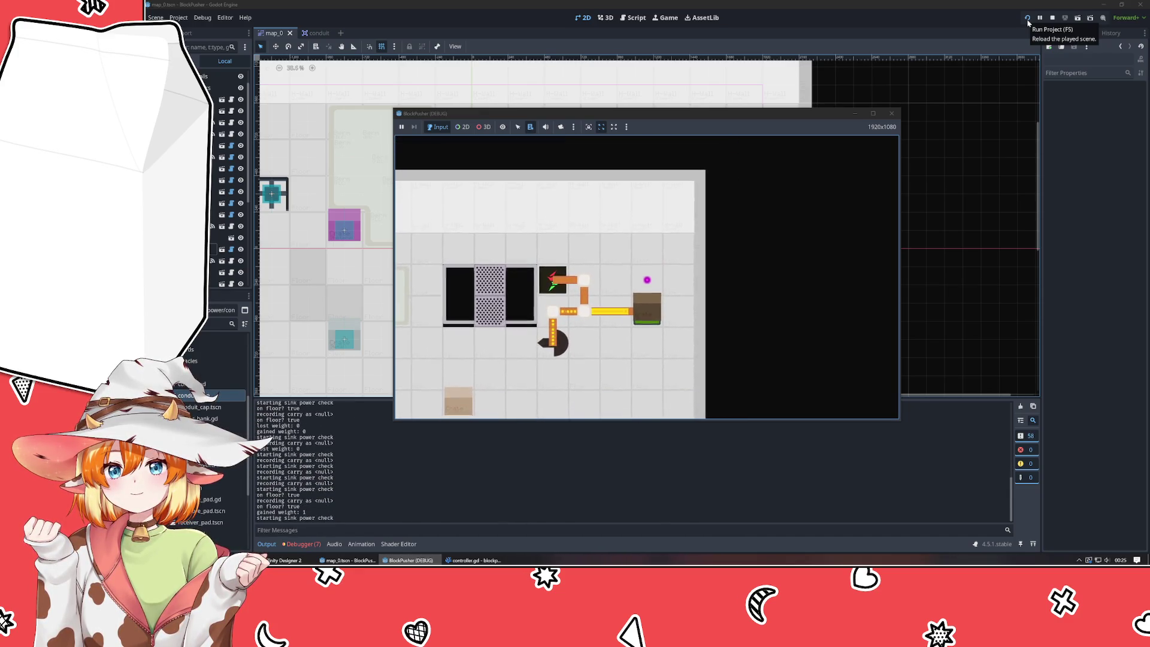
key("Right")
key("Down")
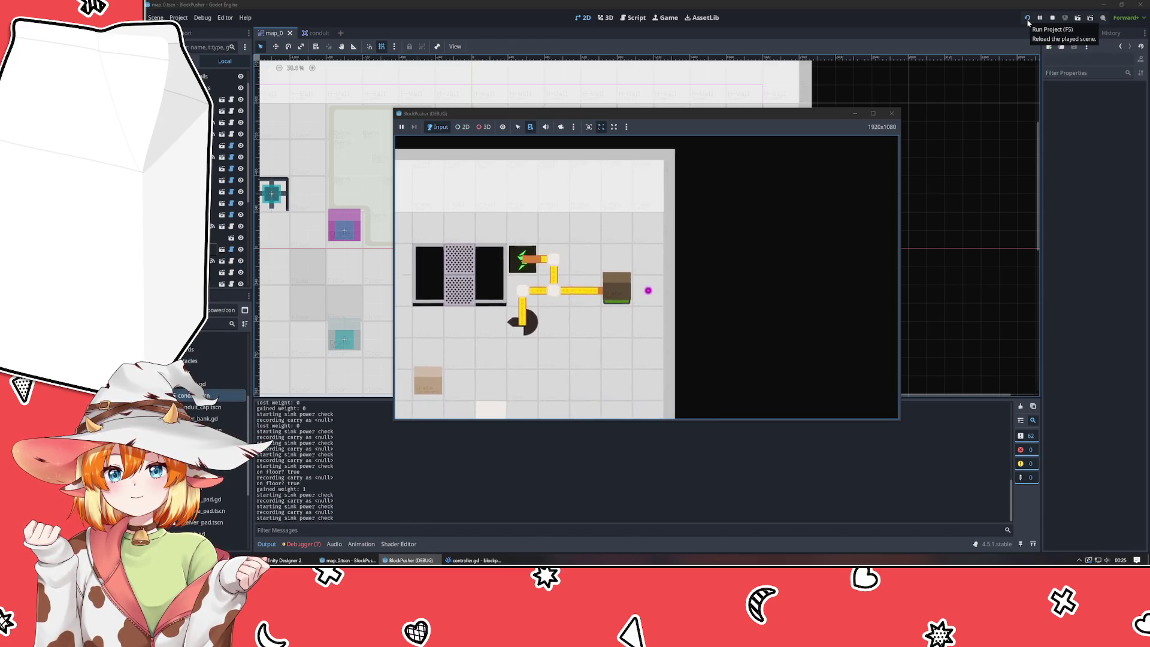
key("Down")
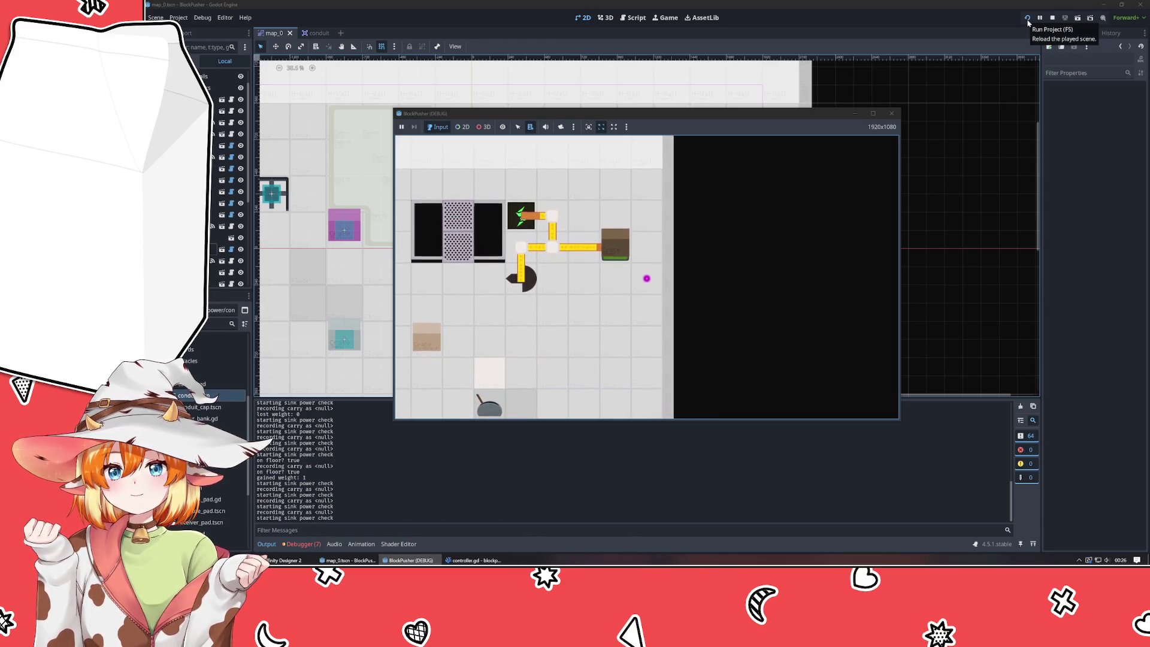
key("Left")
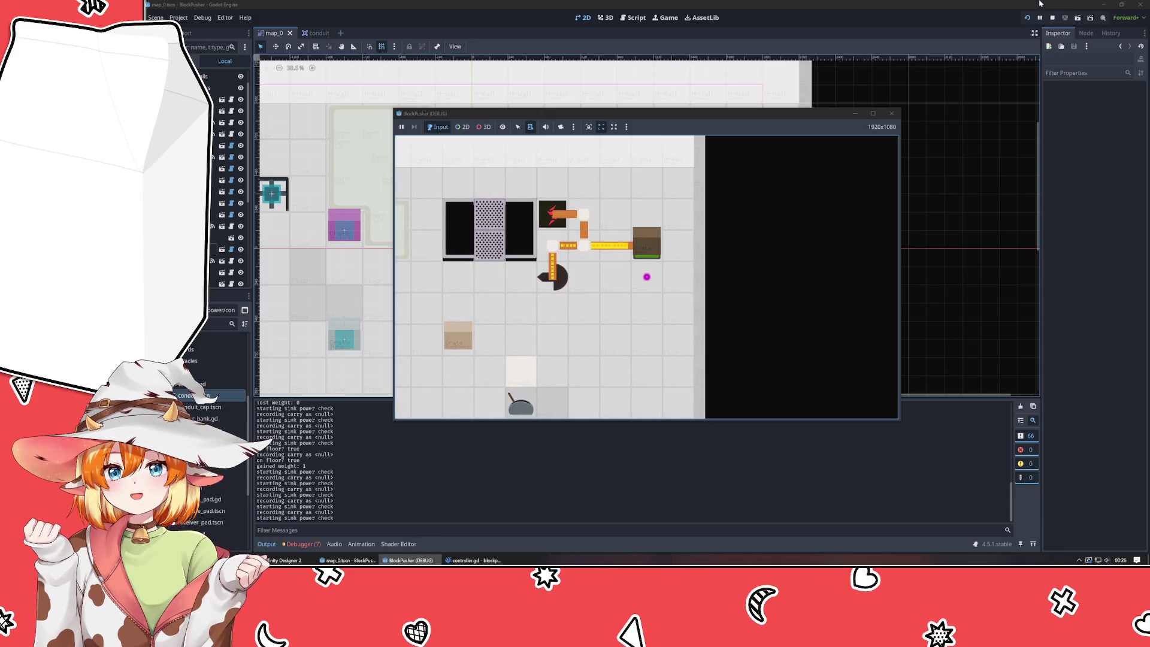
left_click(892, 113)
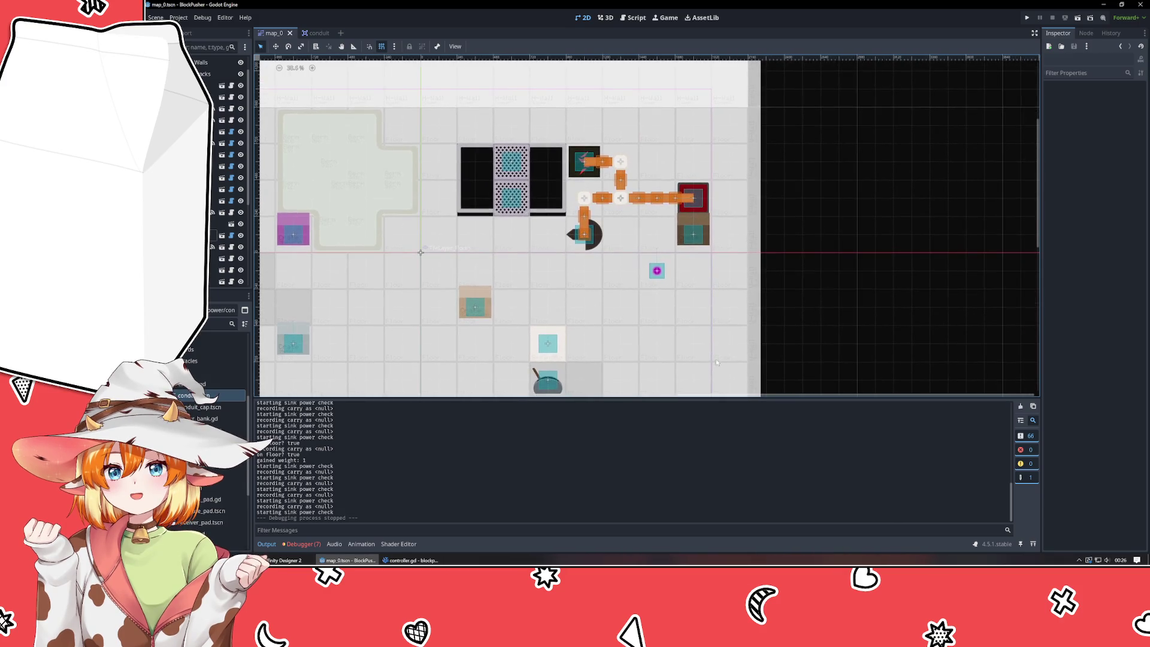
key("alt+Tab")
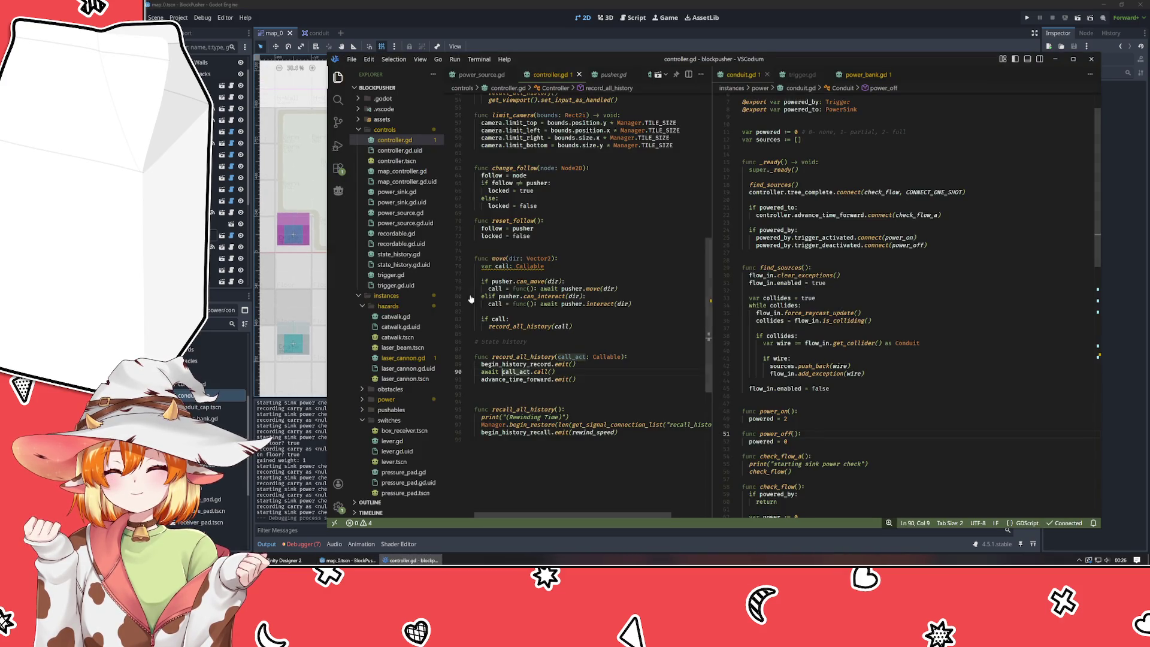
mouse_move(475, 258)
left_mouse_down()
mouse_move(595, 423)
mouse_move(623, 382)
left_mouse_up()
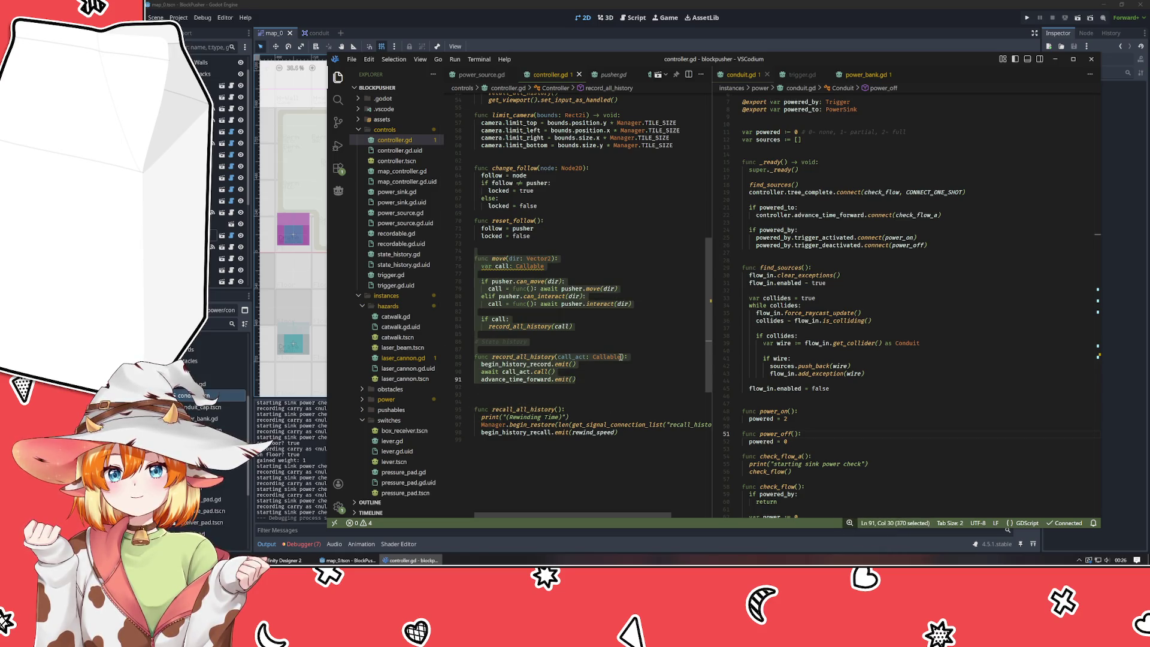
left_click(539, 342)
mouse_move(504, 270)
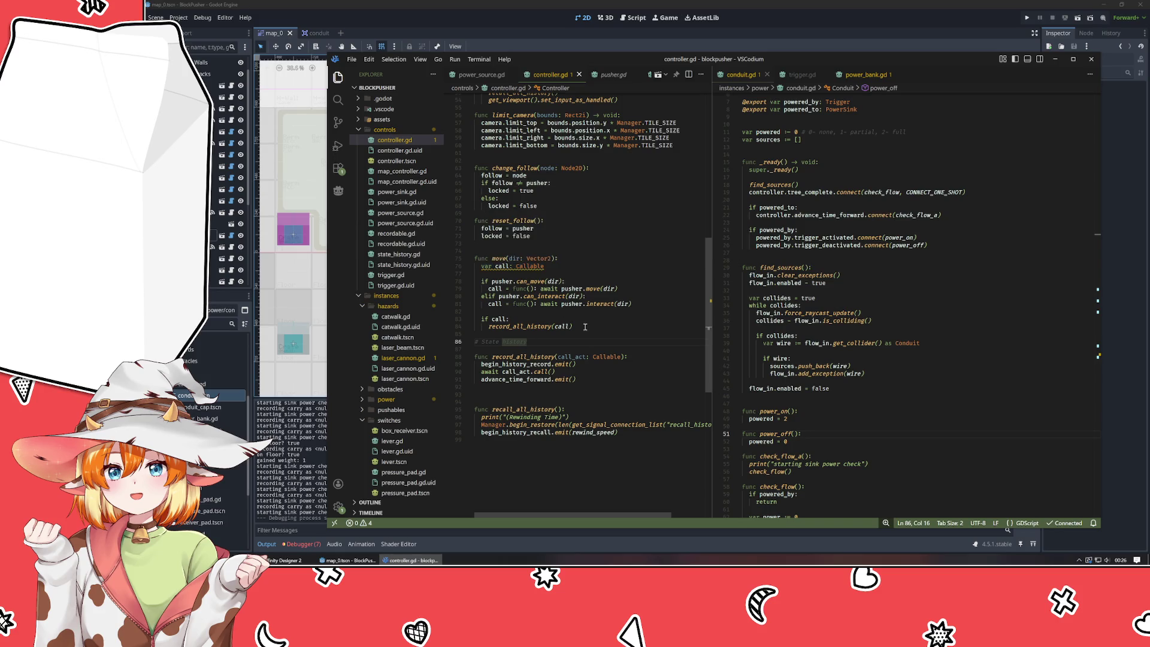
double_click(502, 266)
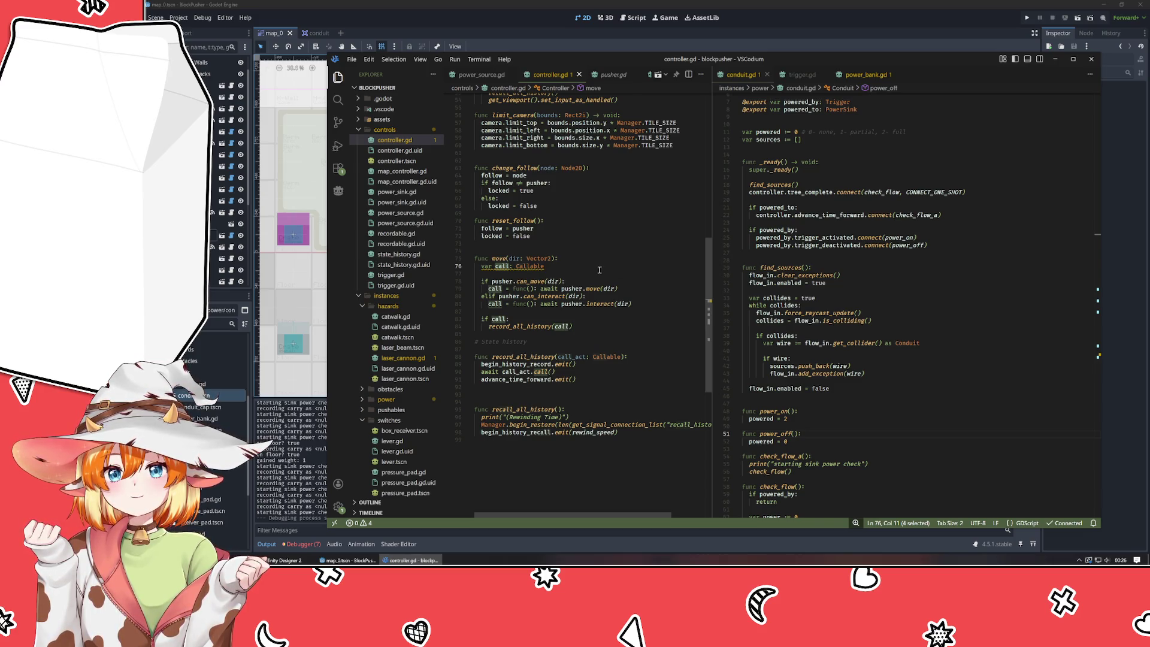
- Rename the Callable declaration on line 76 from call to then
type("then")
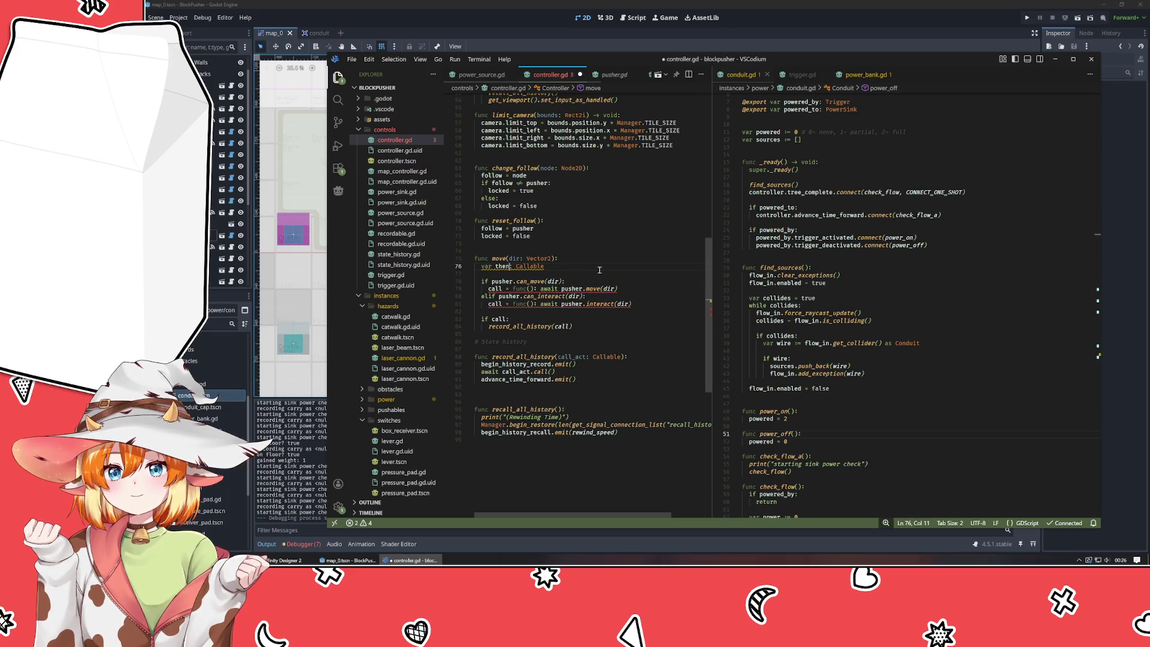
key("Down")
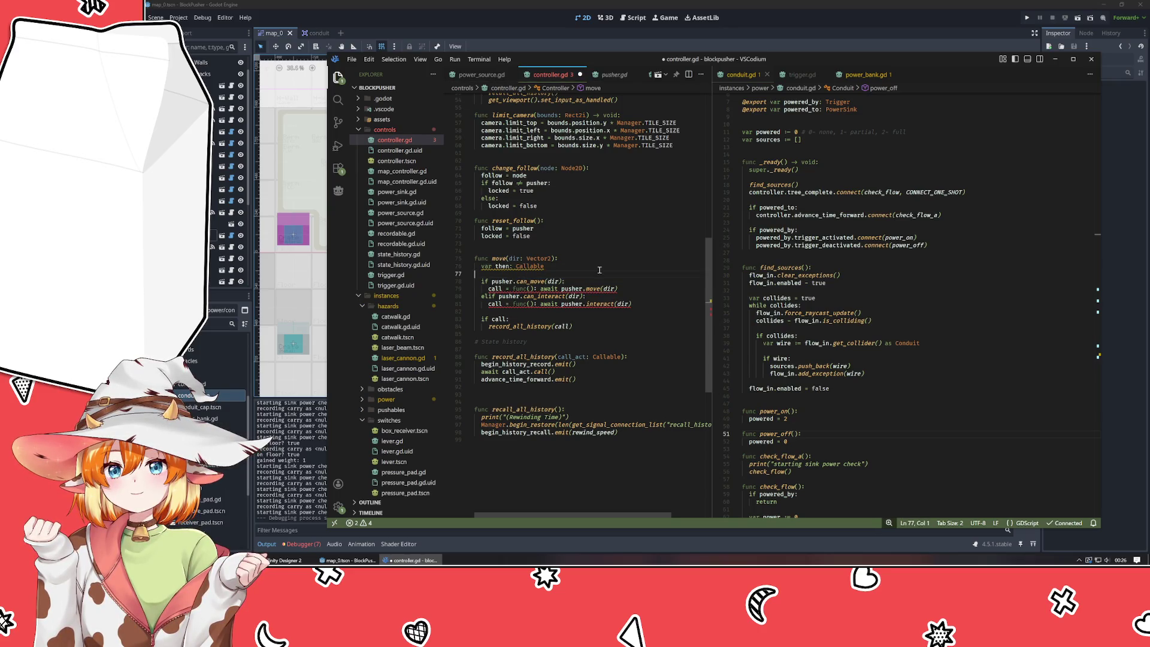
mouse_move(508, 268)
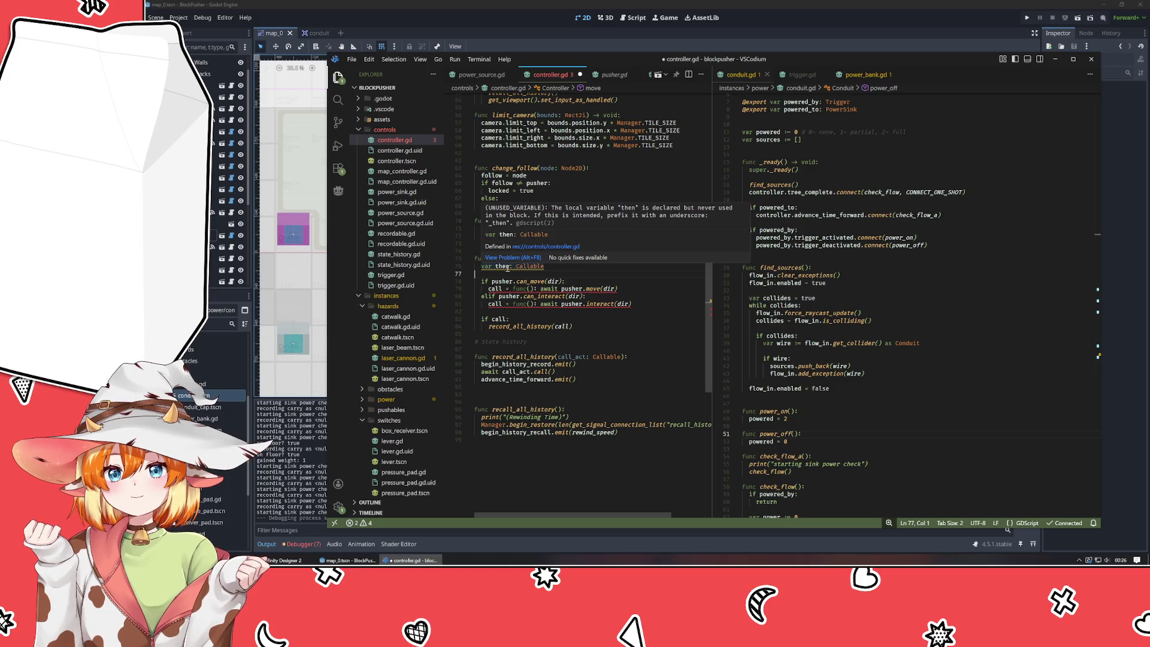
left_click(510, 267)
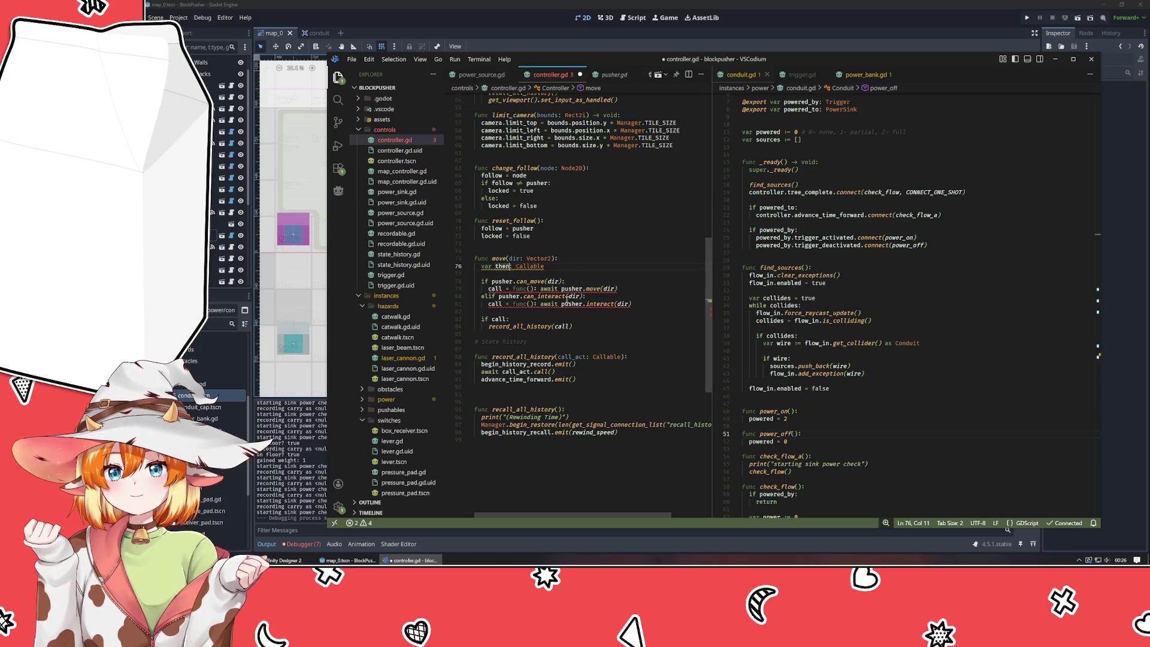
type("_call")
key("BackSpace")
key("BackSpace")
key("BackSpace")
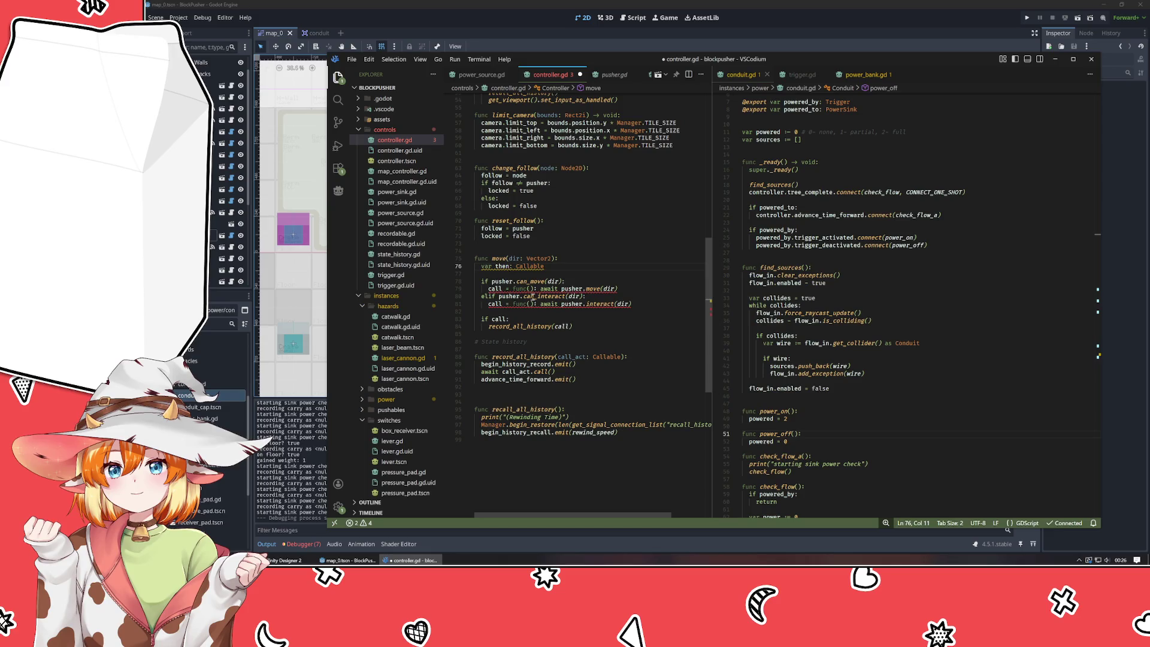
mouse_move(506, 269)
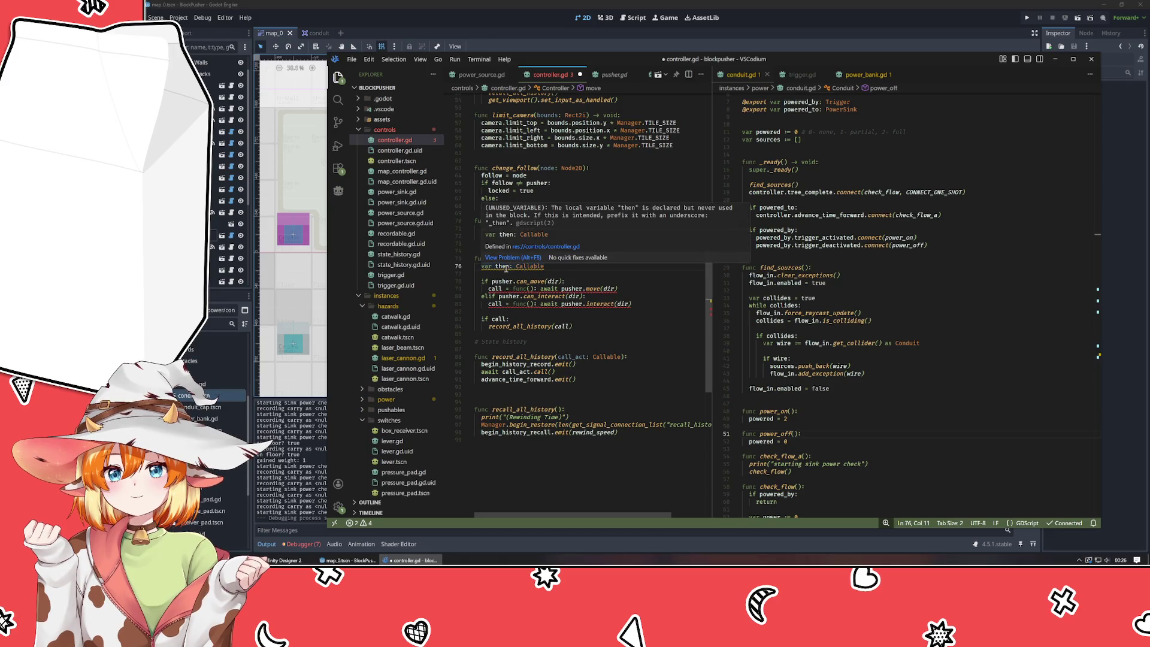
double_click(502, 267)
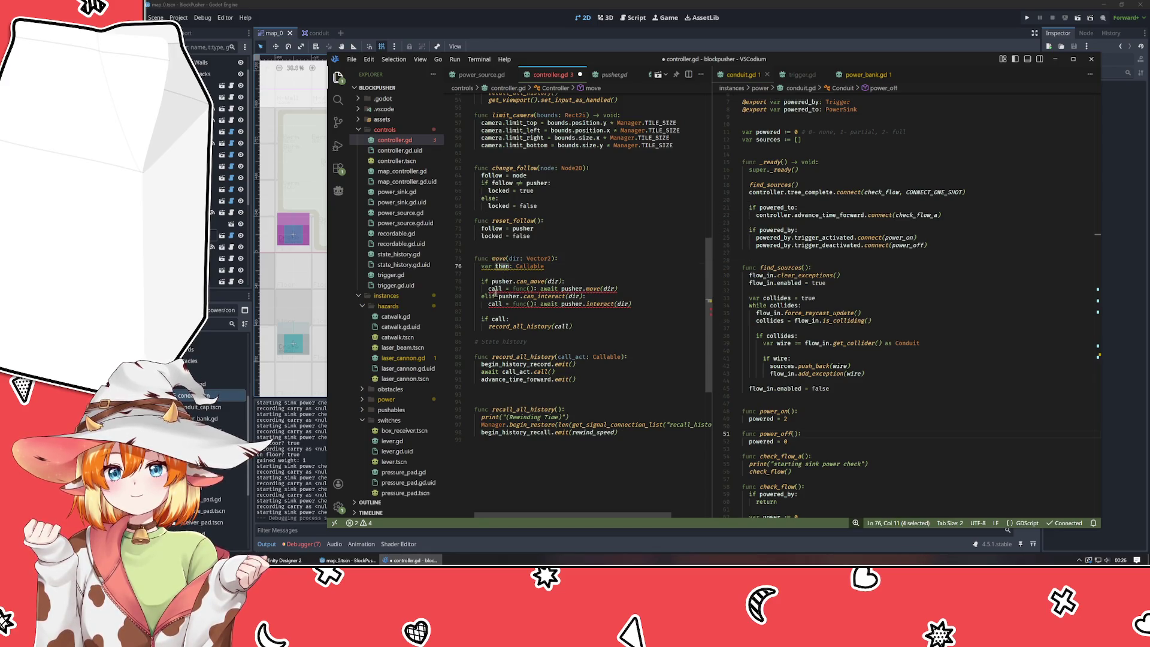
- Rename call to then on lines 79, 81, 83 and 84, and save
double_click(495, 289)
type("then")
double_click(495, 304)
type("then")
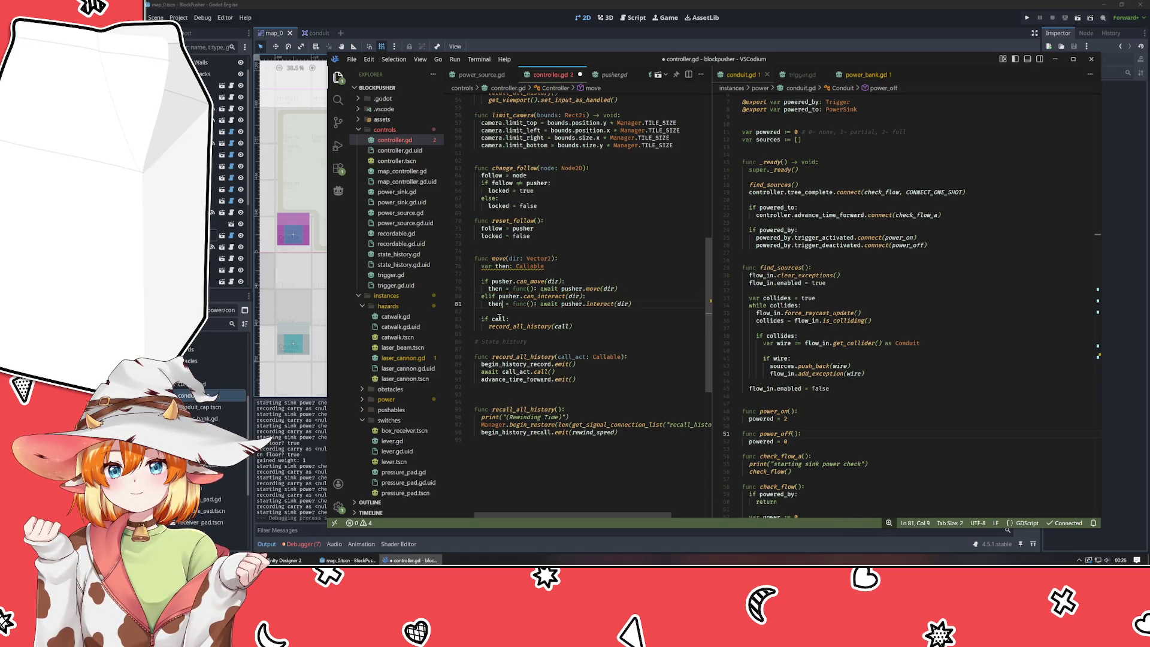
double_click(500, 318)
type("then")
double_click(562, 327)
type("then")
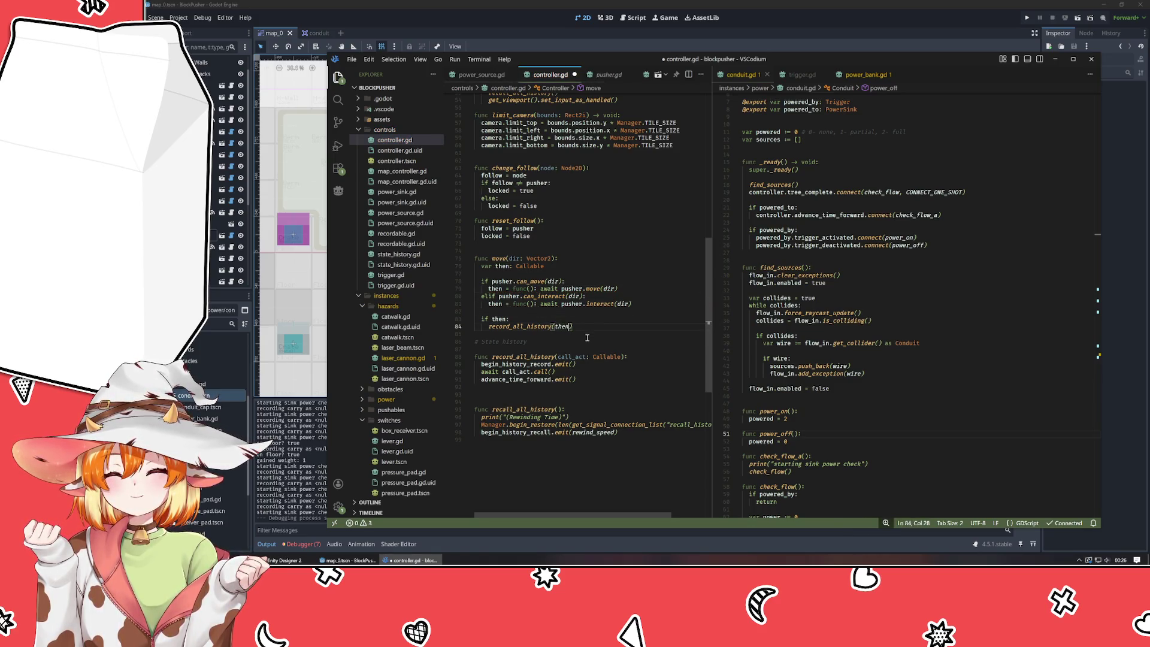
left_click(588, 338)
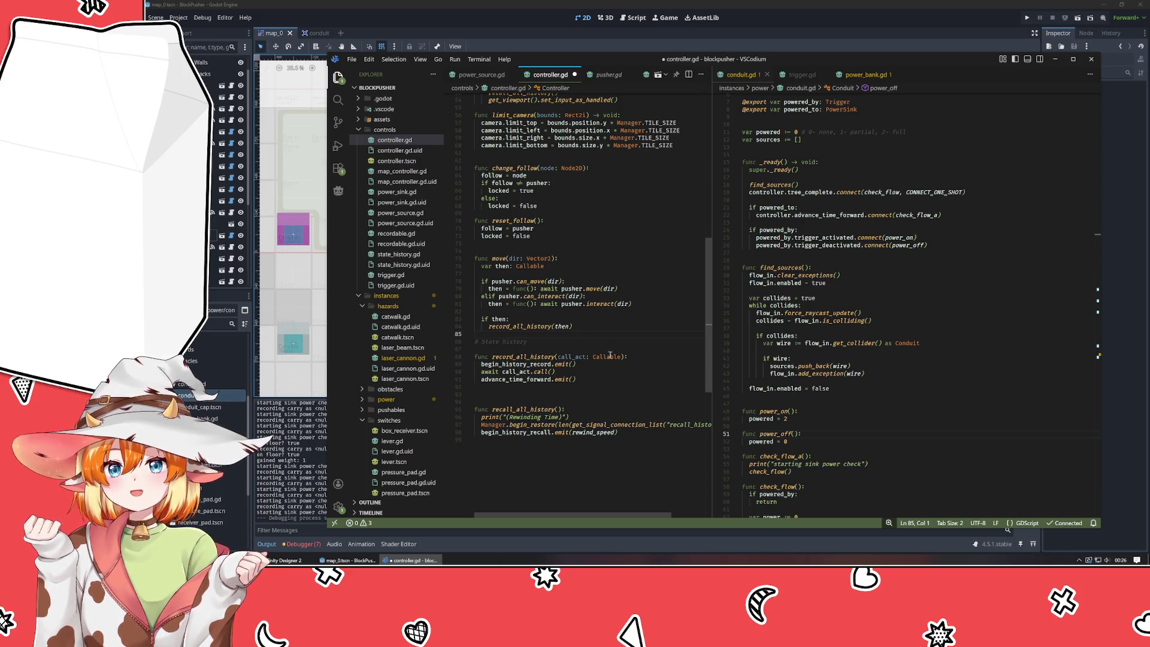
key("ctrl+s")
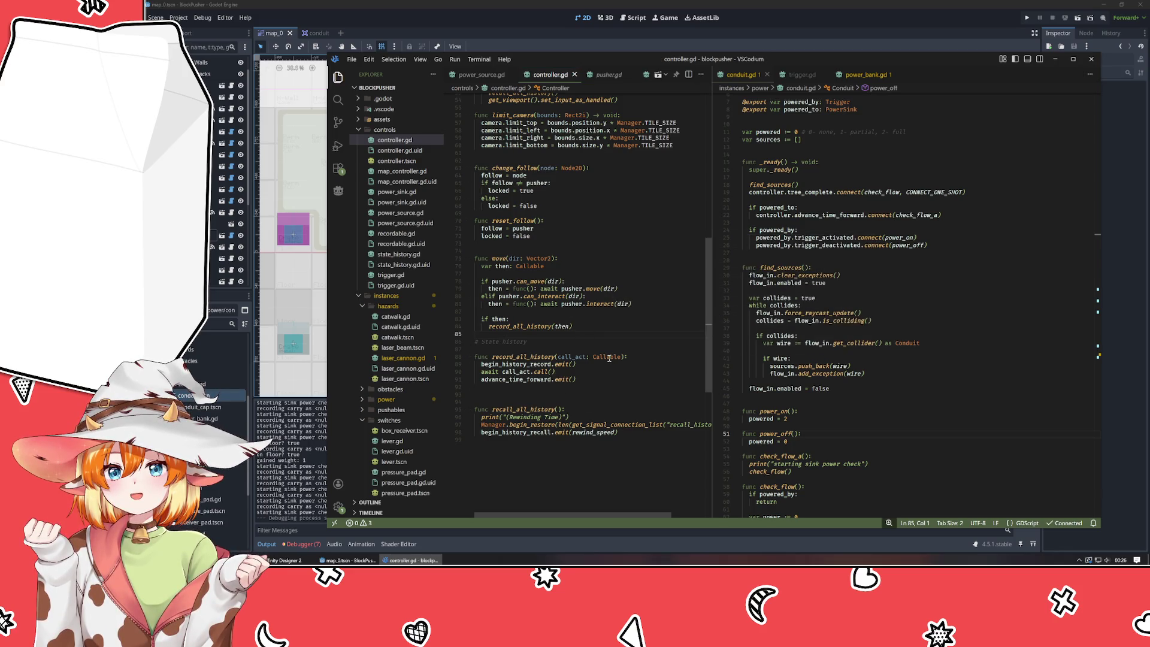
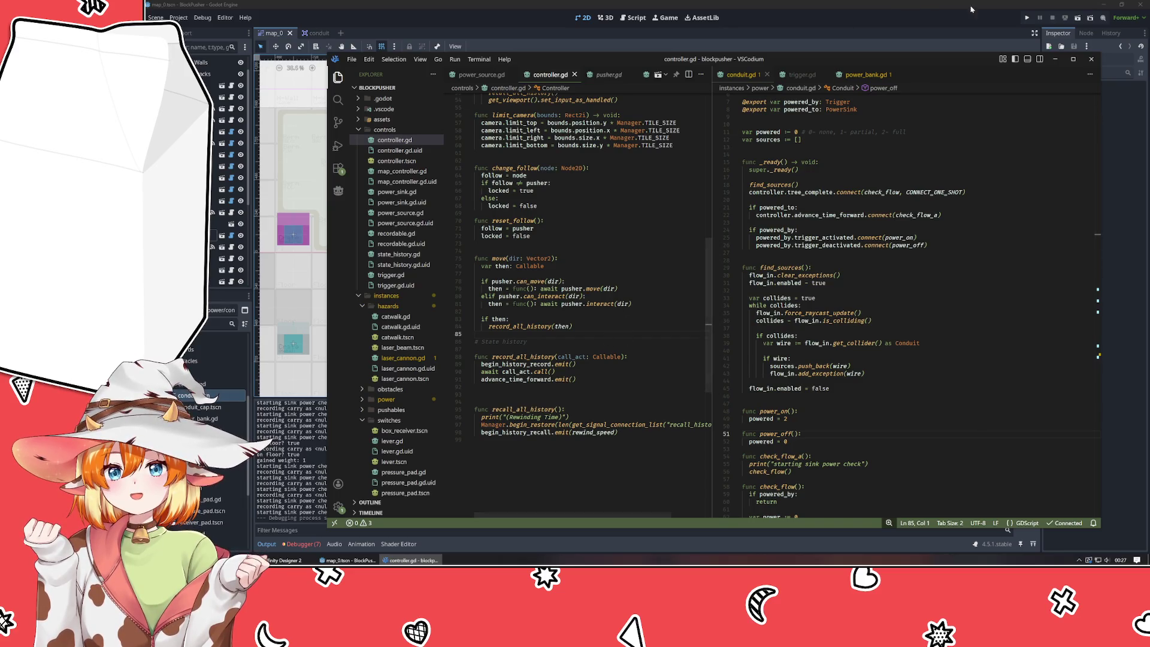
- Launch BlockPusher, walk the player beside the crate, then rewind twice to unpower the conduits
left_click(1028, 18)
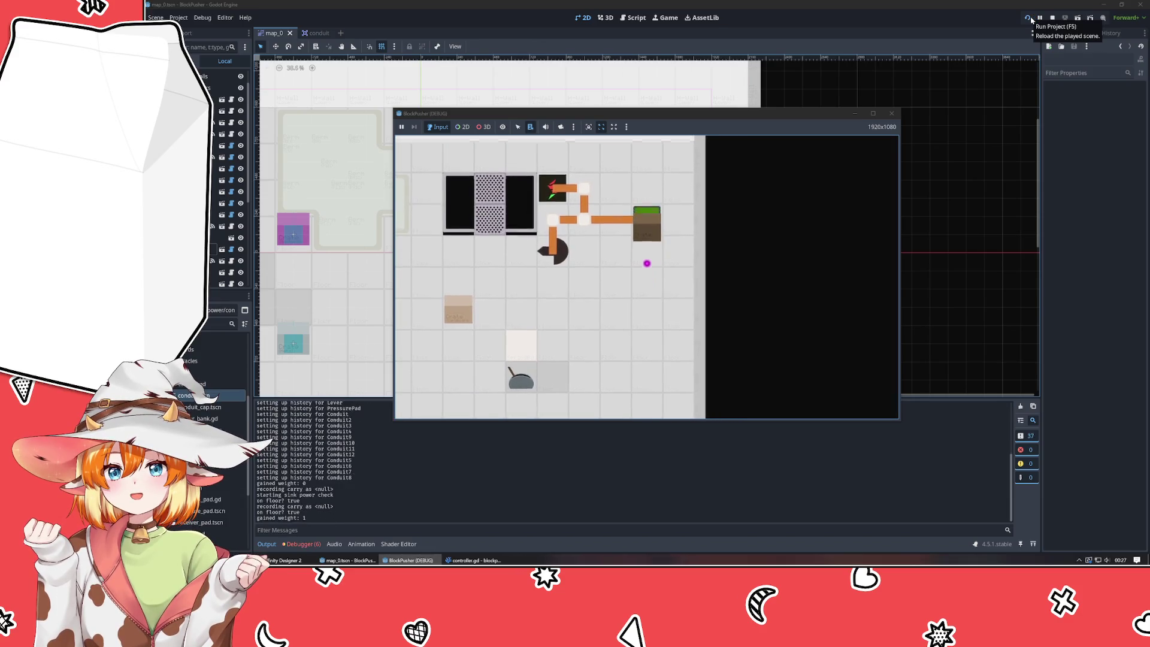
key("Left")
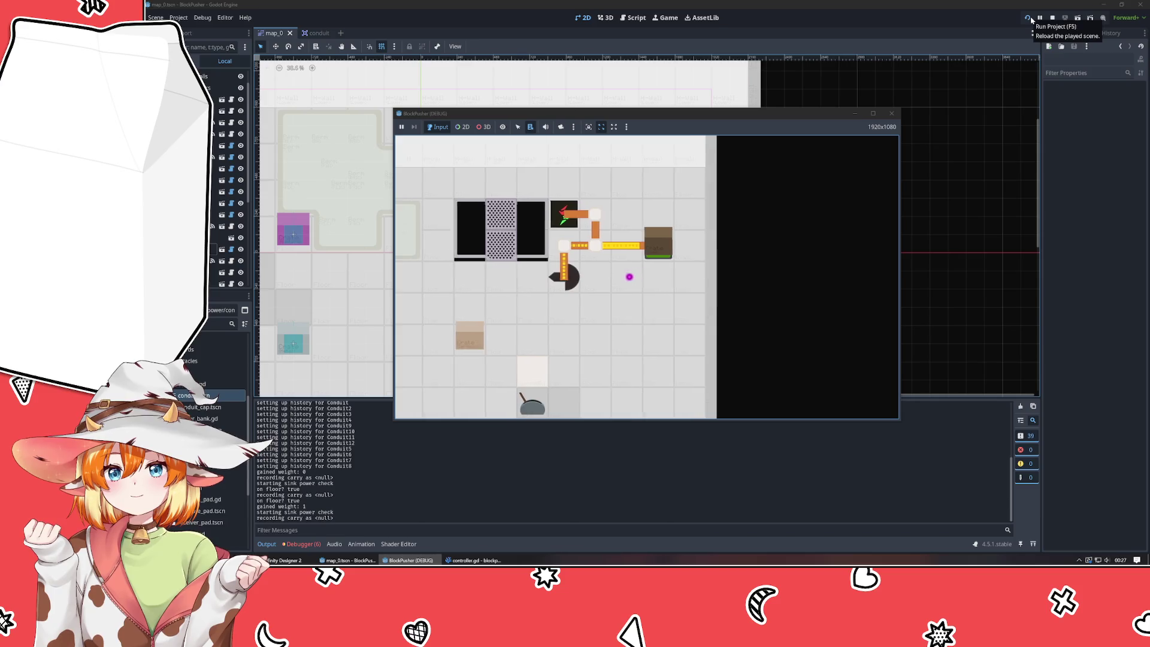
key("Up")
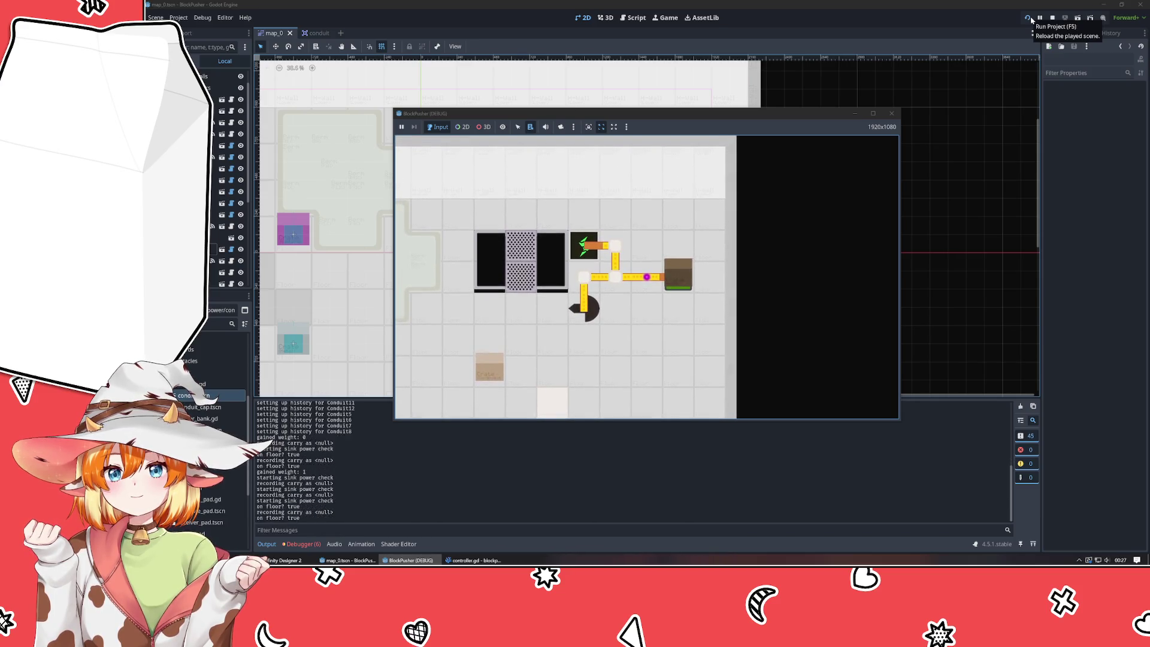
key("Right")
key("z")
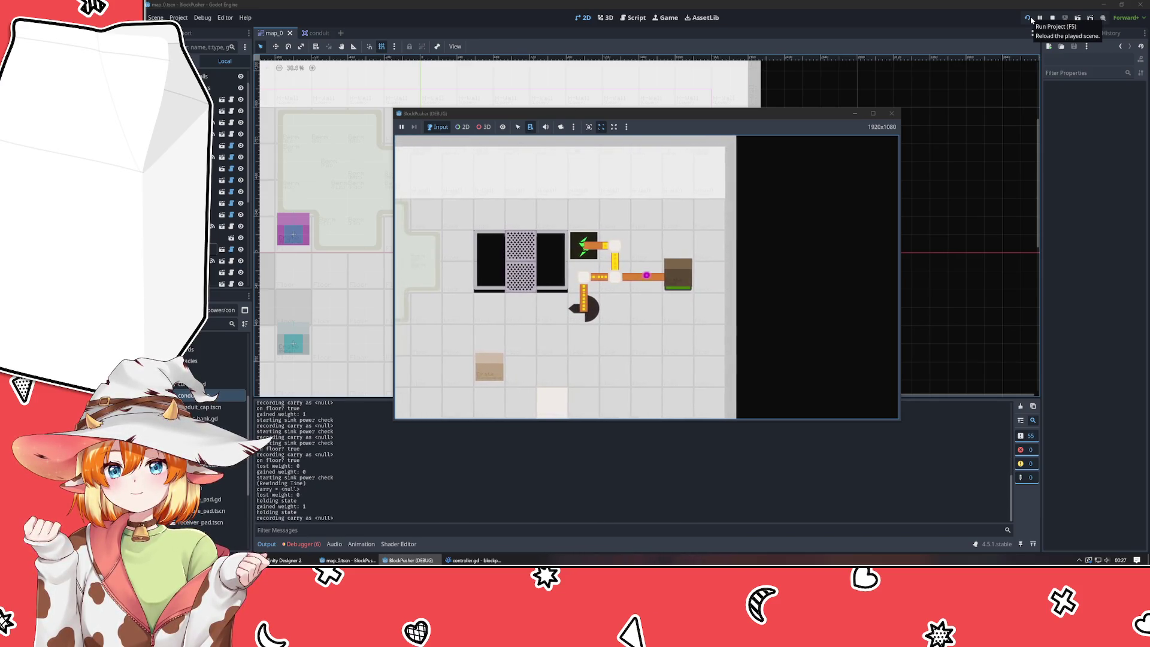
key("z")
- Push the crate off and back onto the red pad, rewind twice, and stop the game
key("Up")
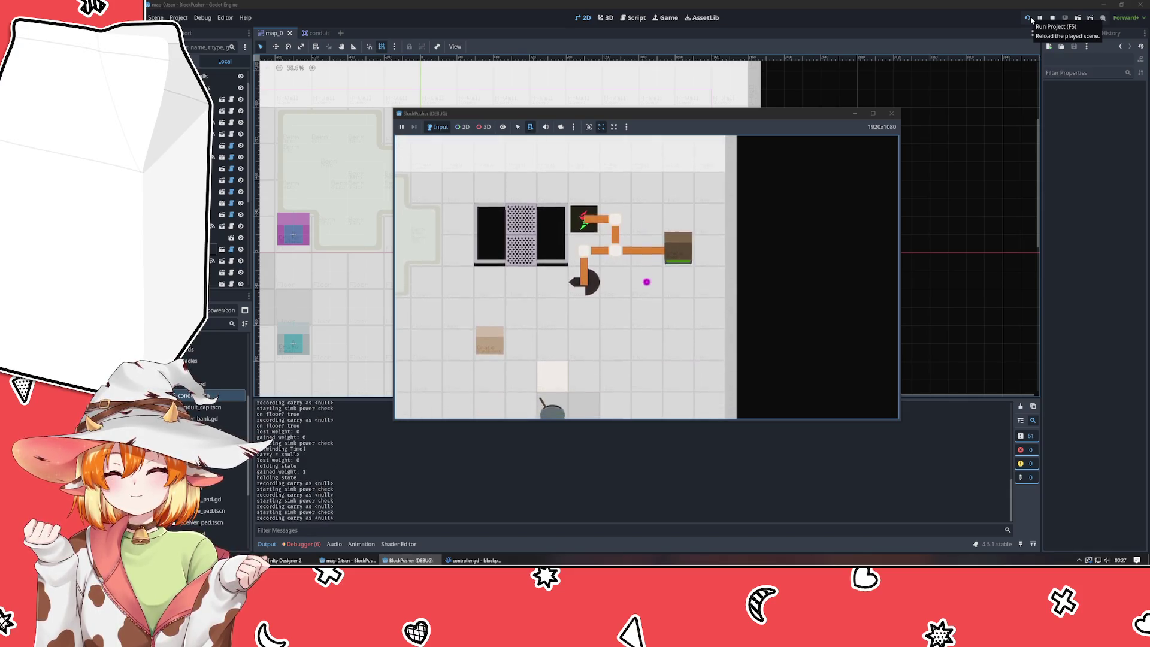
key("Up")
key("Up")
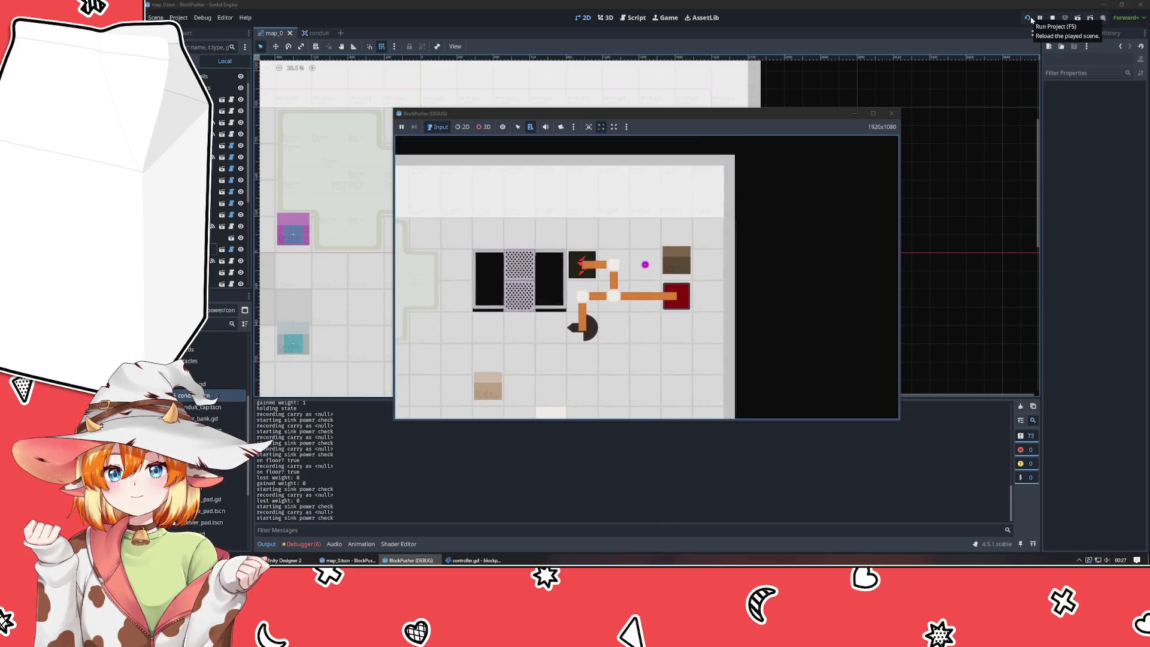
key("Right")
key("Down")
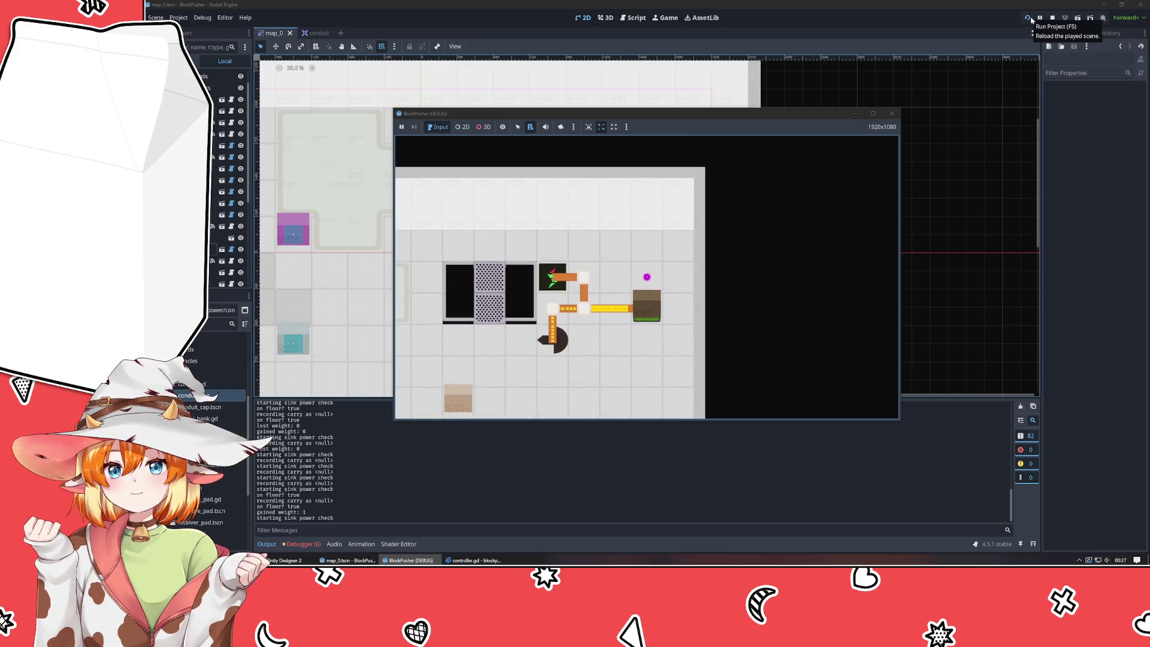
key("z")
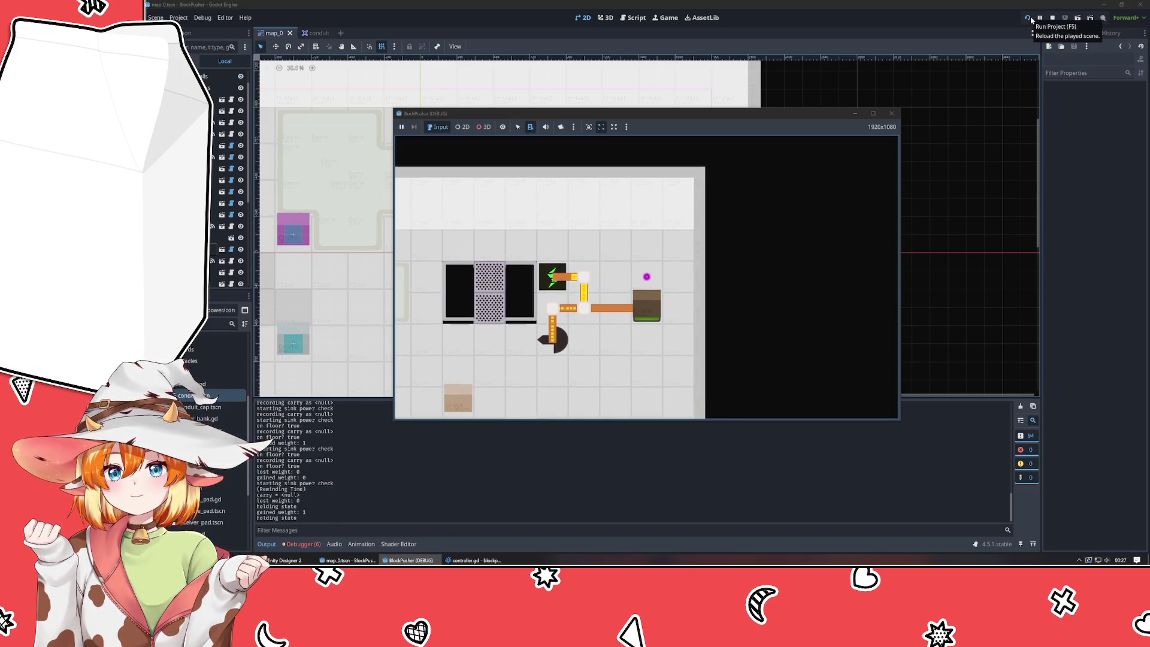
key("z")
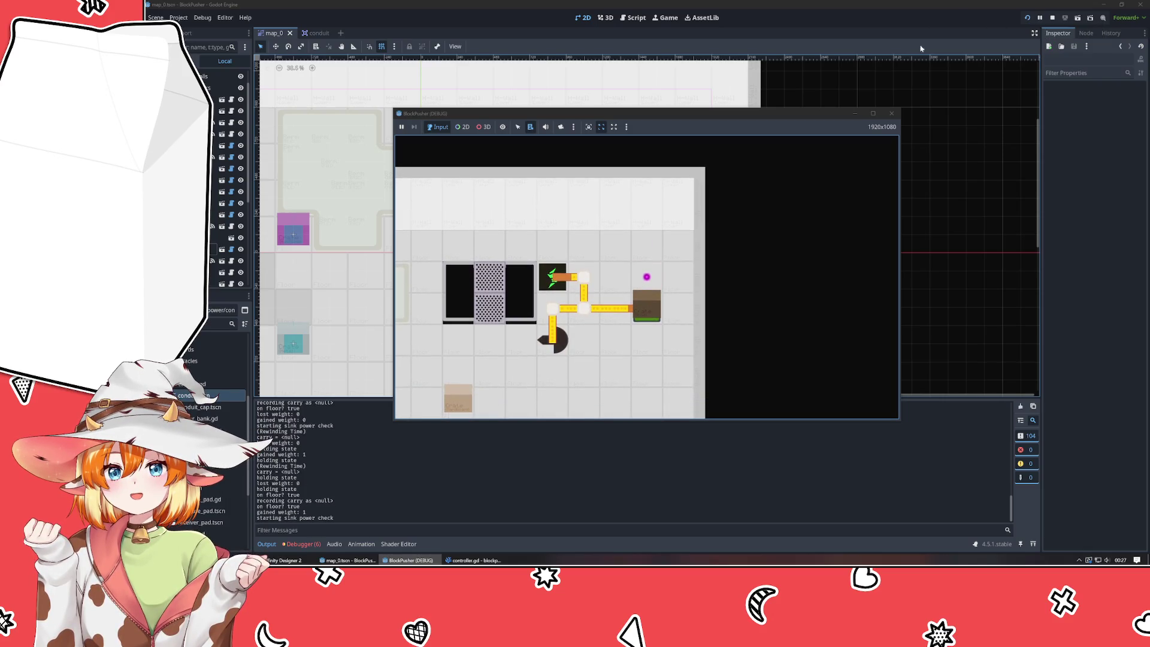
left_click(891, 113)
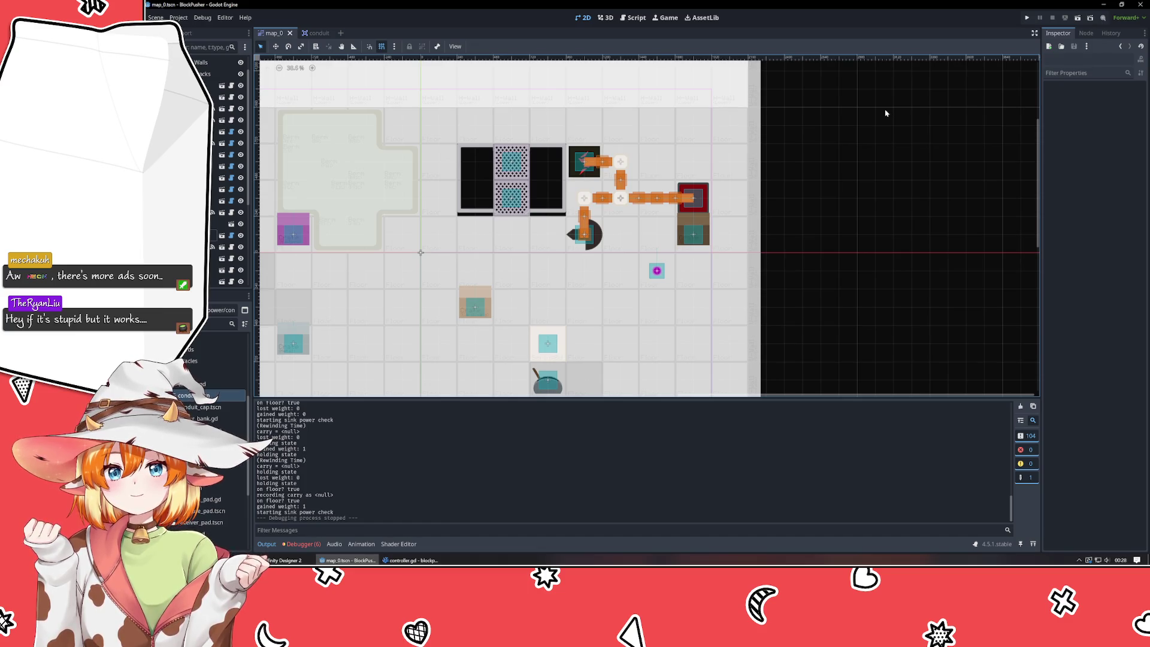
- Delete the stray blank line 94 in controller.gd and save the file
left_click(411, 561)
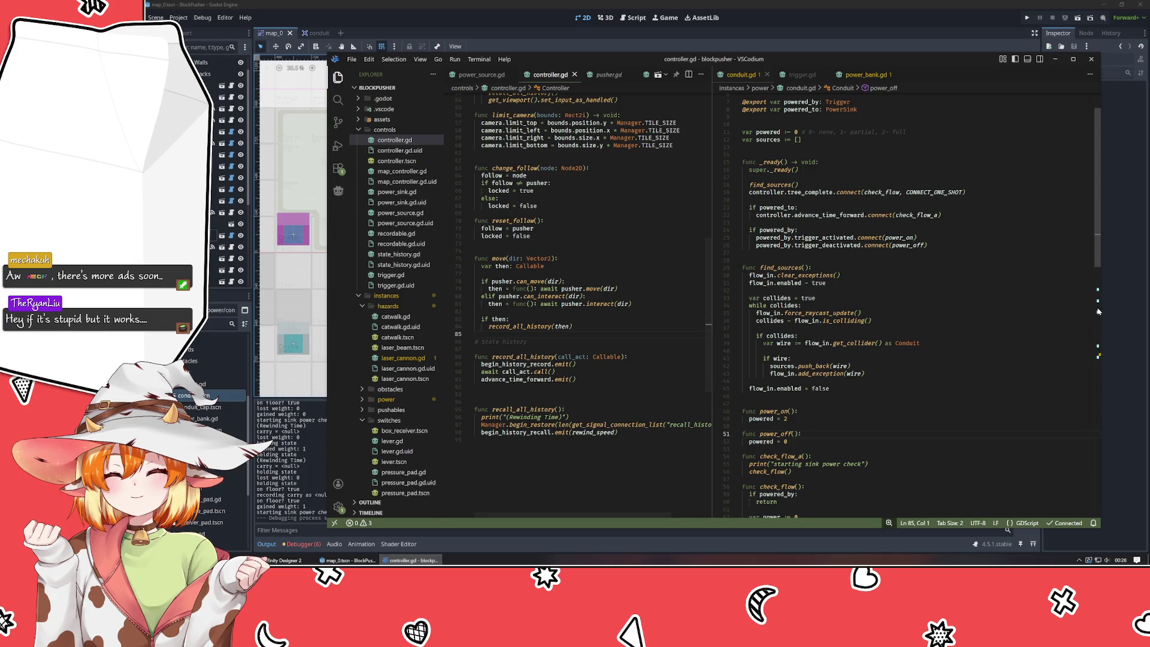
left_click(532, 404)
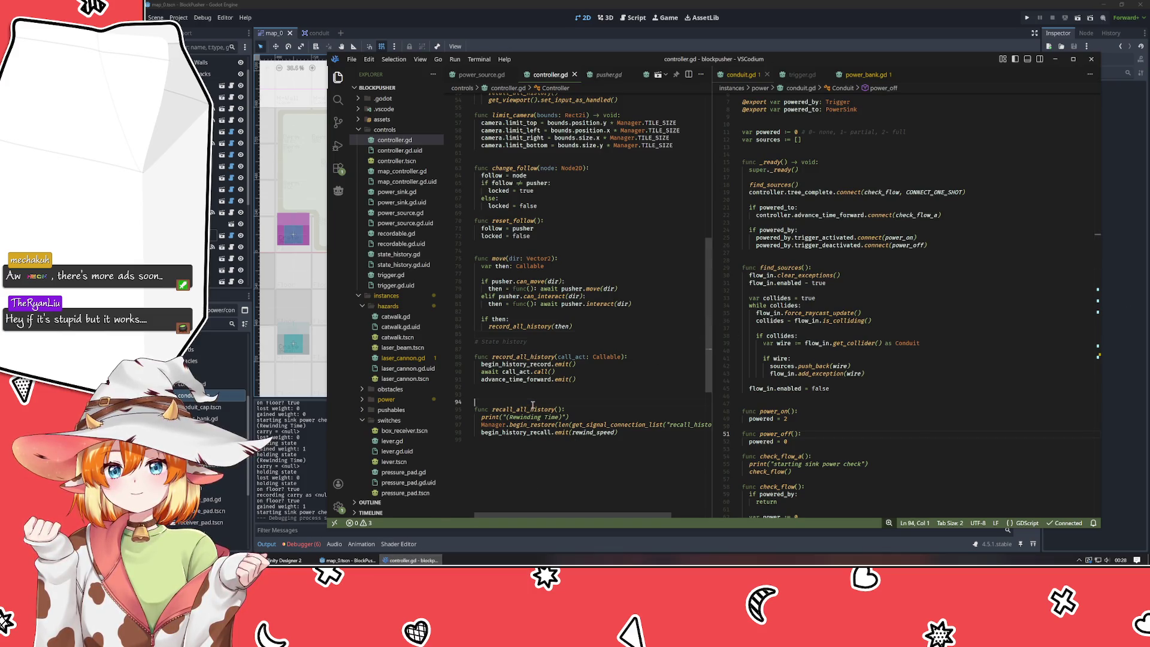
key("BackSpace")
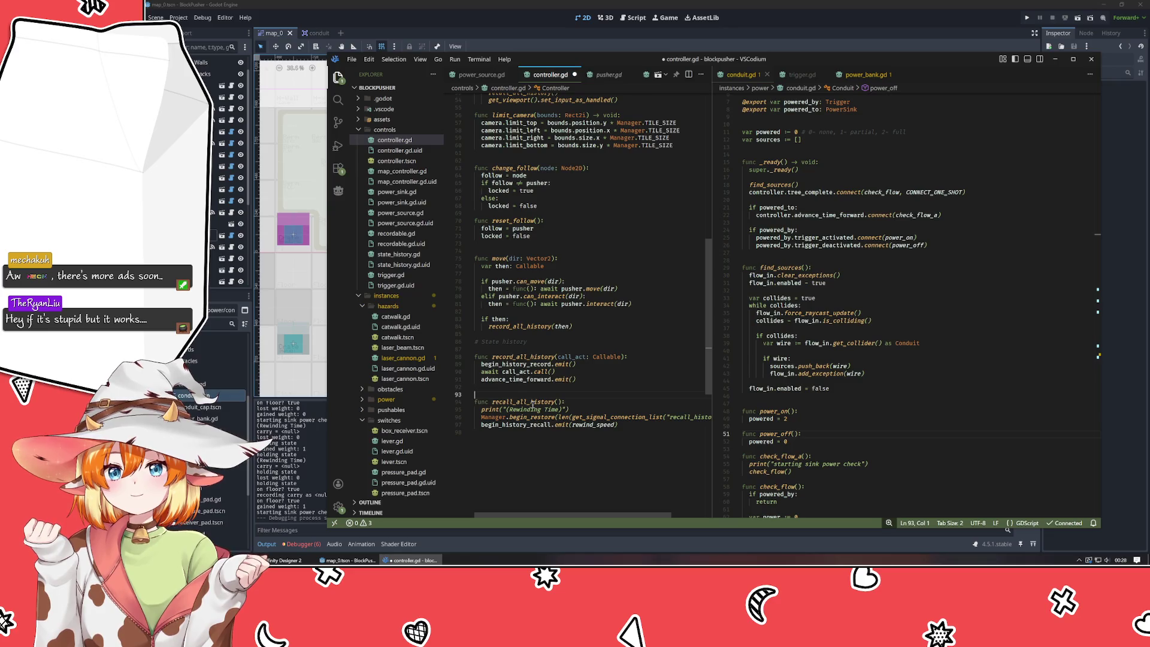
key("ctrl+s")
- Show power_bank.gd in the right pane and review its state history functions
scroll(532, 405, "up", 15)
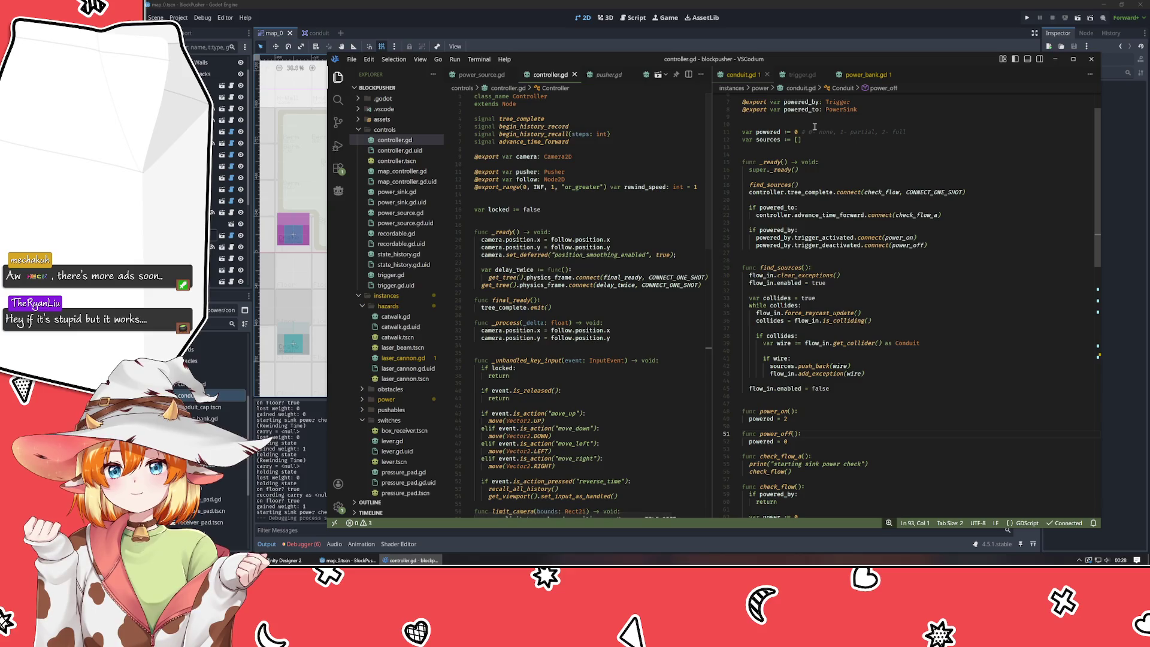
left_click(858, 74)
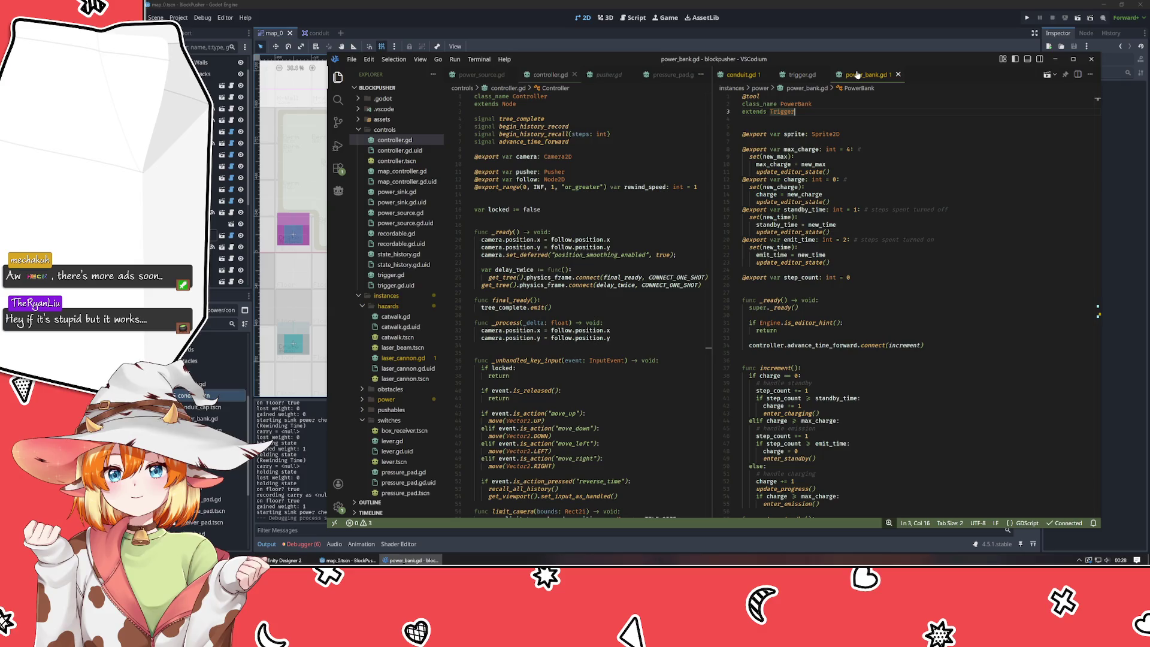
scroll(904, 178, "down", 20)
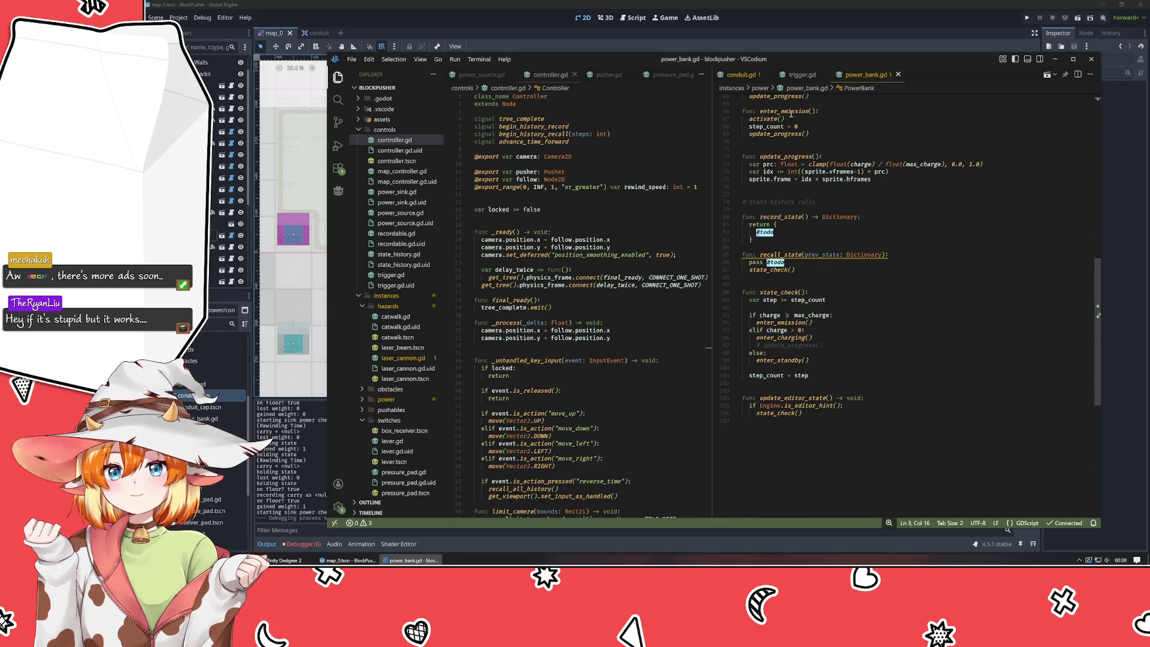
mouse_move(756, 202)
left_mouse_down()
mouse_move(892, 258)
mouse_move(934, 339)
left_mouse_up()
left_click(935, 338)
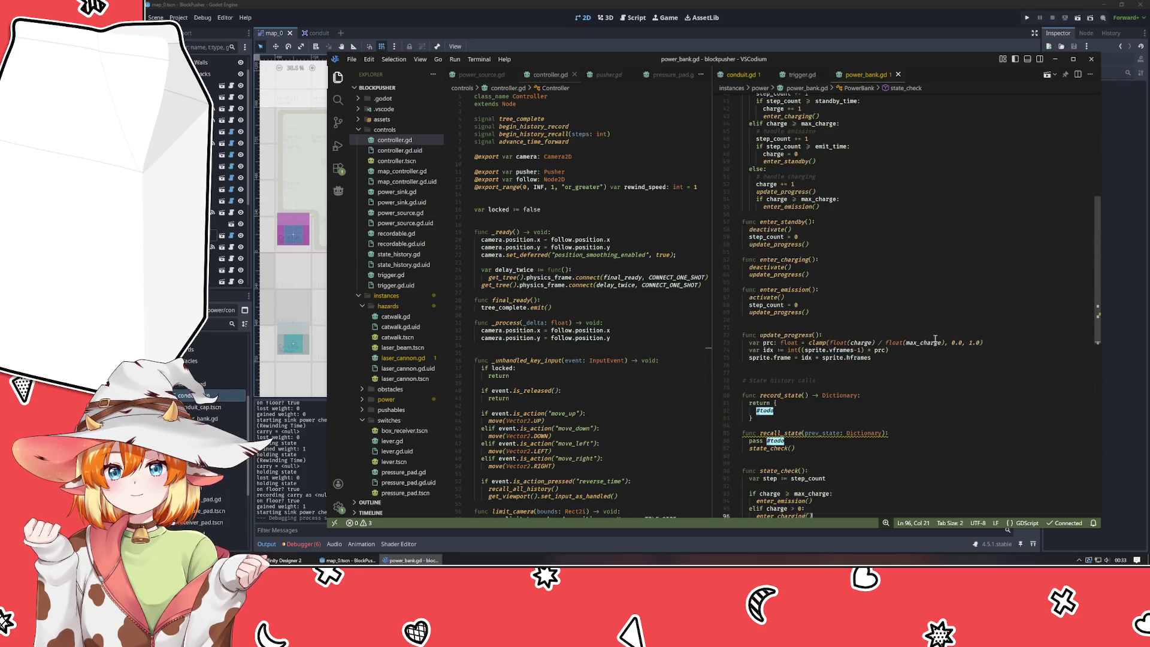
- Review trigger.gd in the right pane, then return to power_bank.gd
scroll(936, 339, "up", 10)
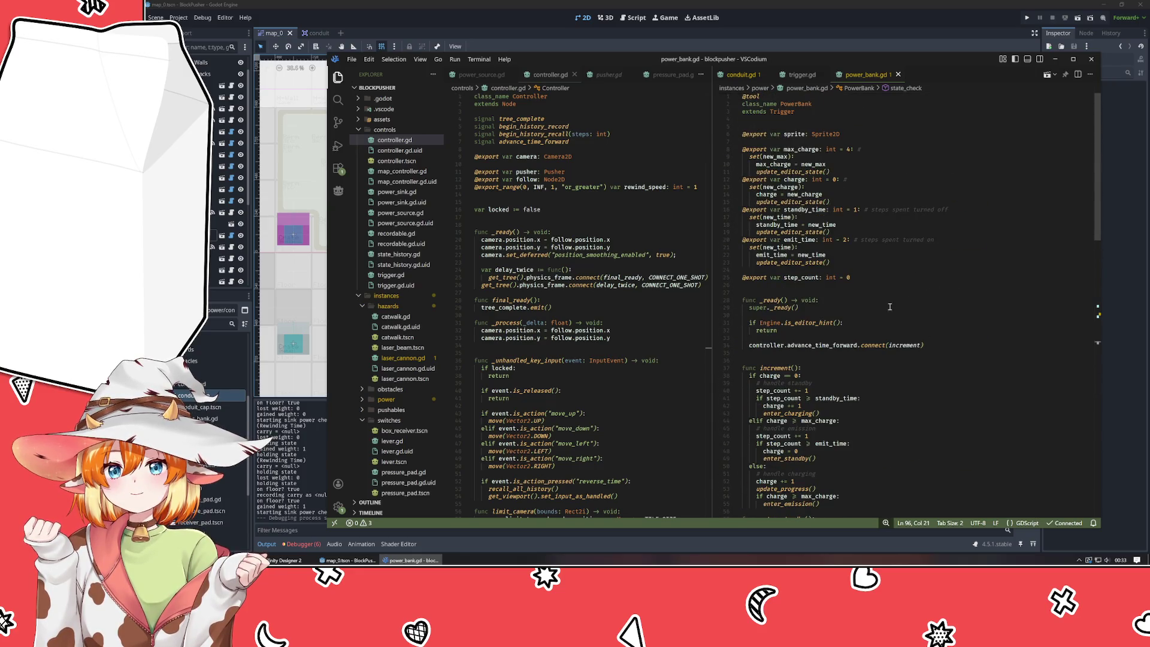
left_click(802, 74)
scroll(849, 234, "down", 1)
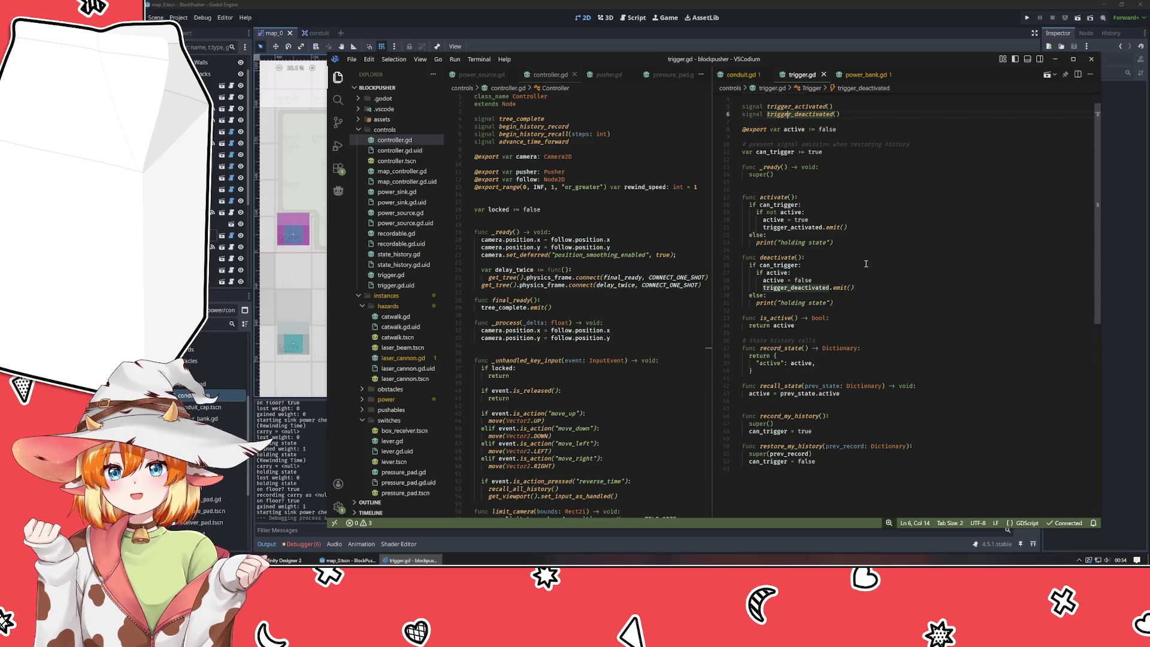
key("ctrl+Tab")
scroll(838, 360, "down", 15)
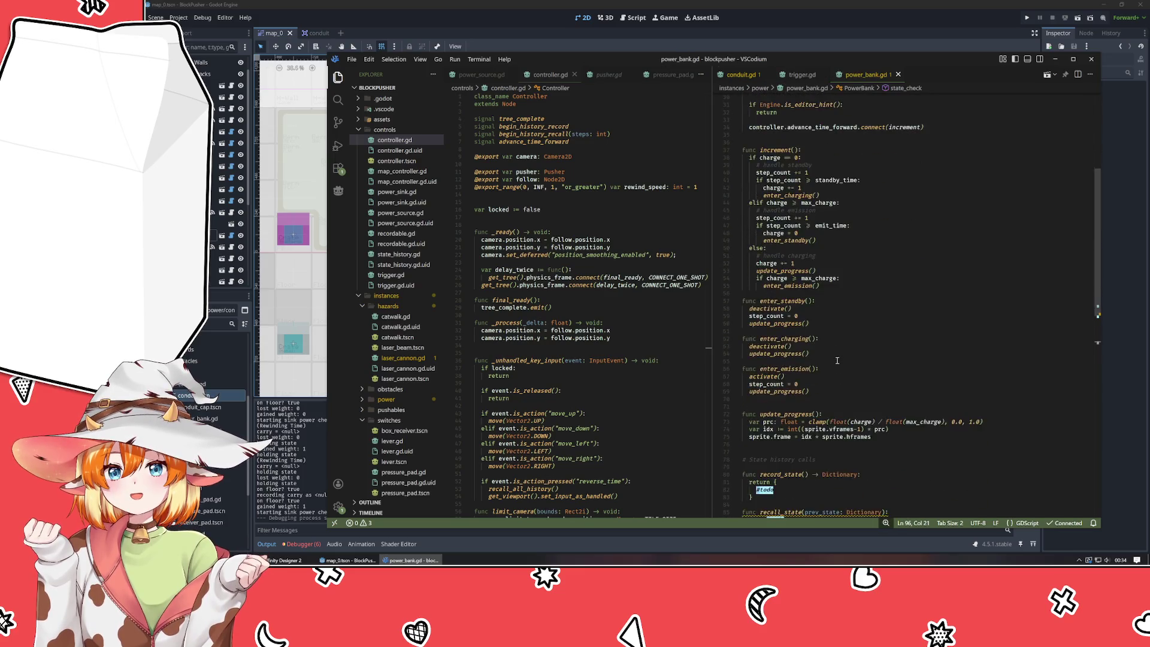
- Replace record_state's #todo with a "trigger": super.record_state() entry
left_click(838, 358)
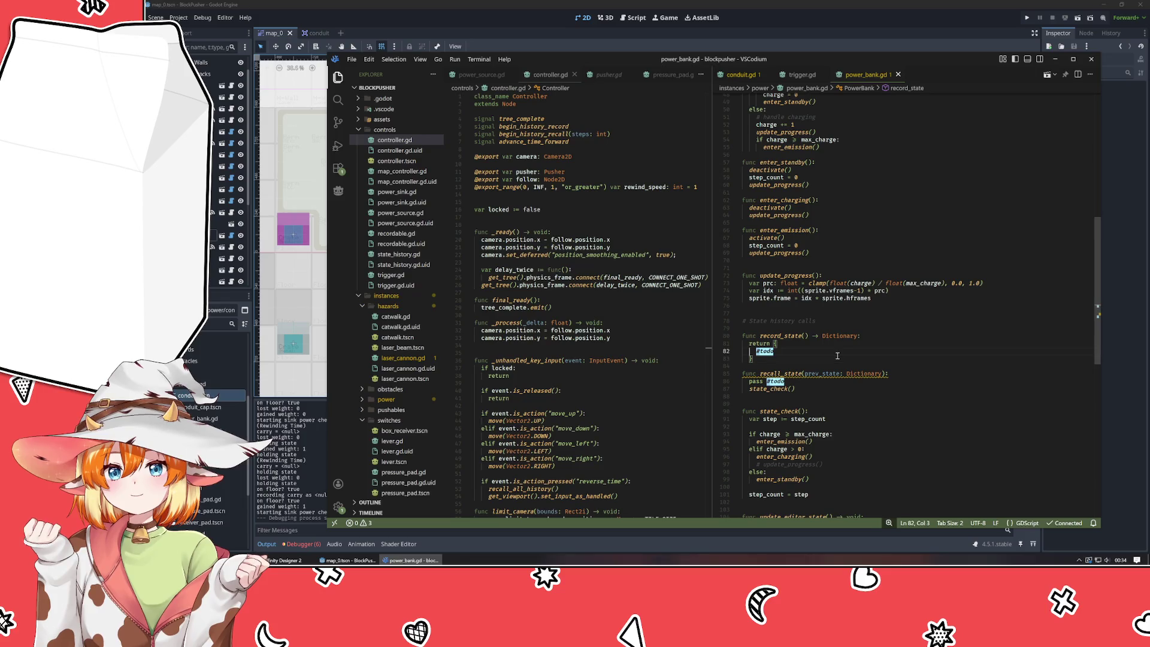
type("\"trigg")
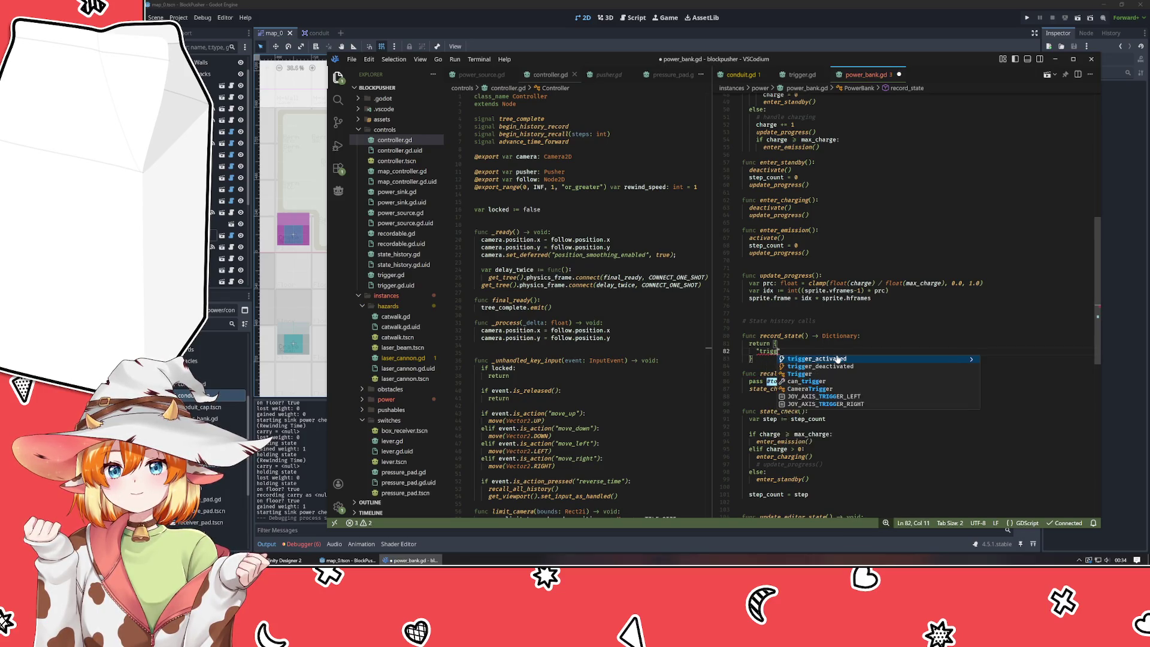
type("eR\":")
key("Left")
key("Left")
key("Left")
key("BackSpace")
type("r\": ")
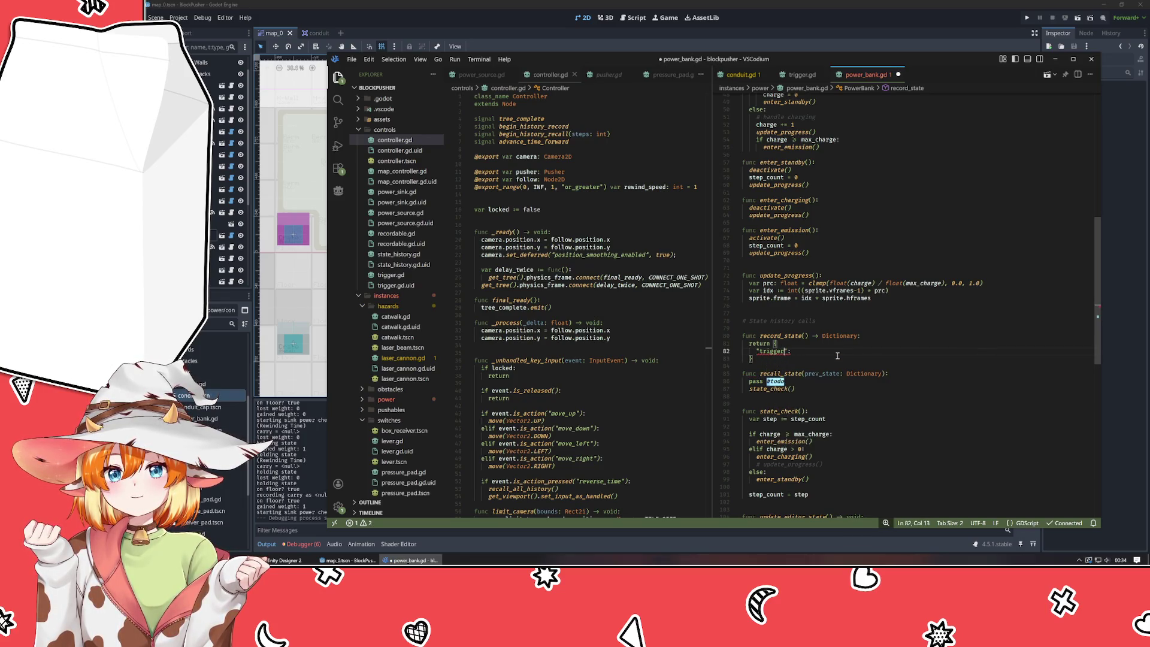
type("super.rec")
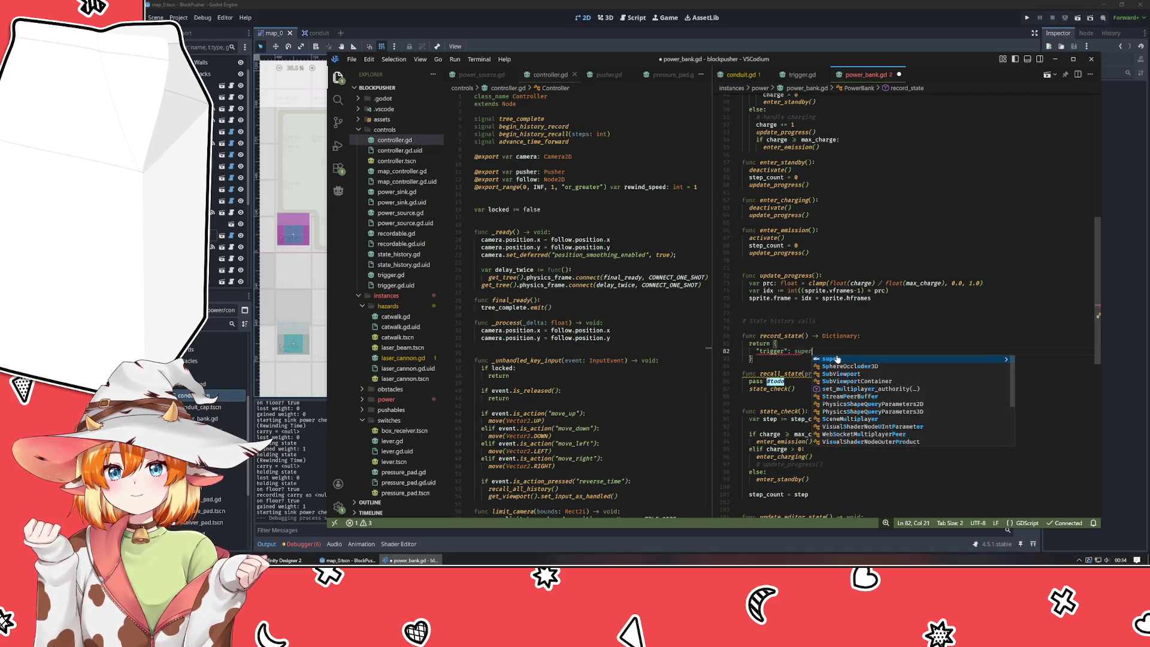
key("Down")
key("Down")
key("Down")
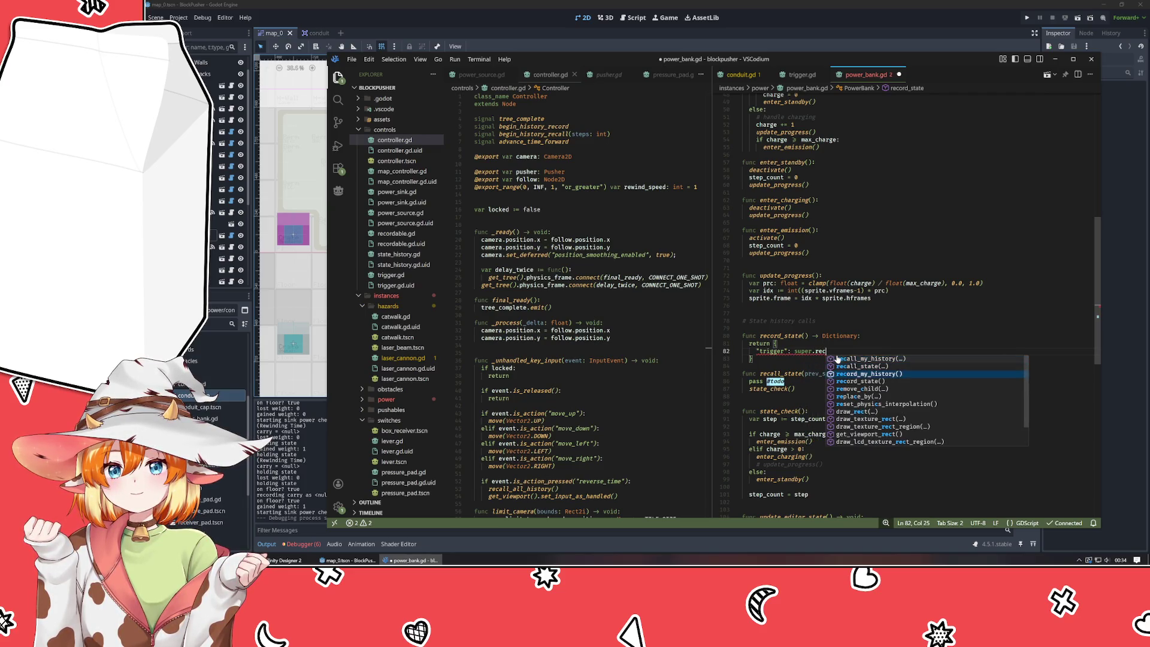
key("Return")
- Replace recall_state's pass #todo with super.recall_state(prev_state.trigger), fixing the typo
left_click(912, 382)
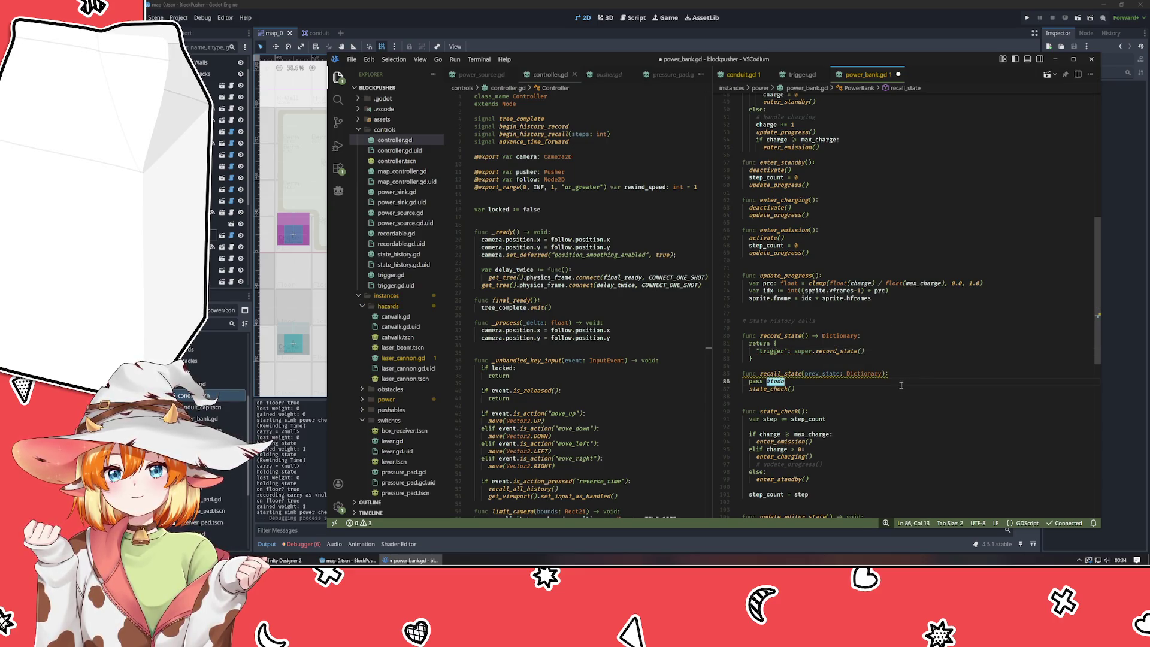
key("shift+Home")
key("BackSpace")
key("Return")
key("Up")
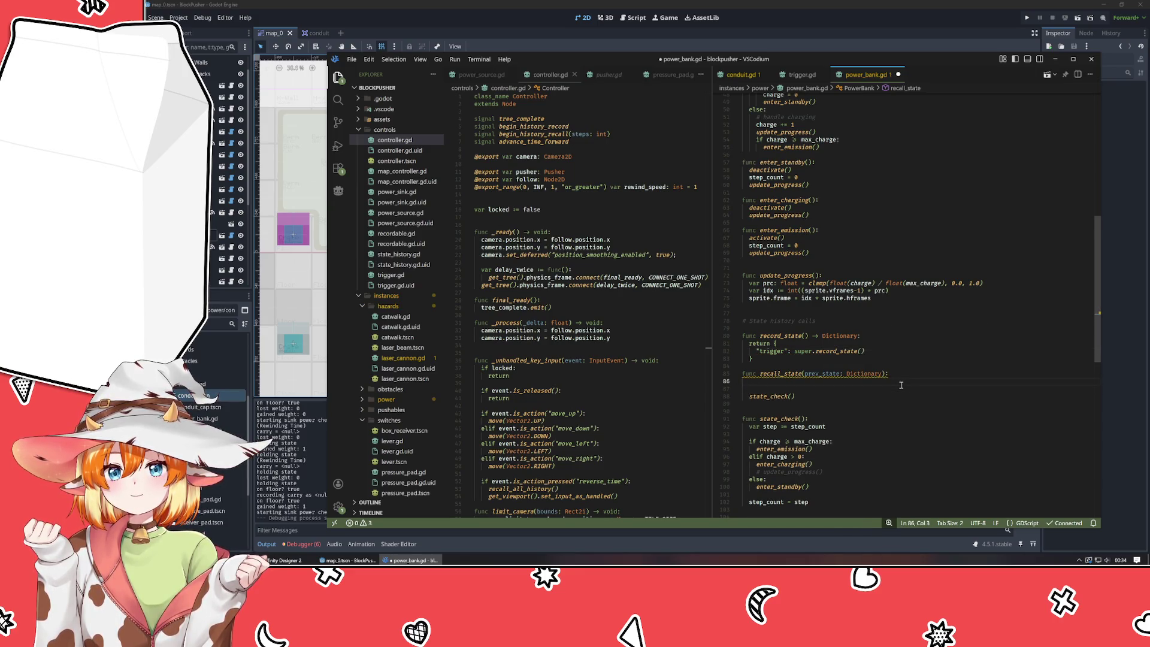
type("super.recall")
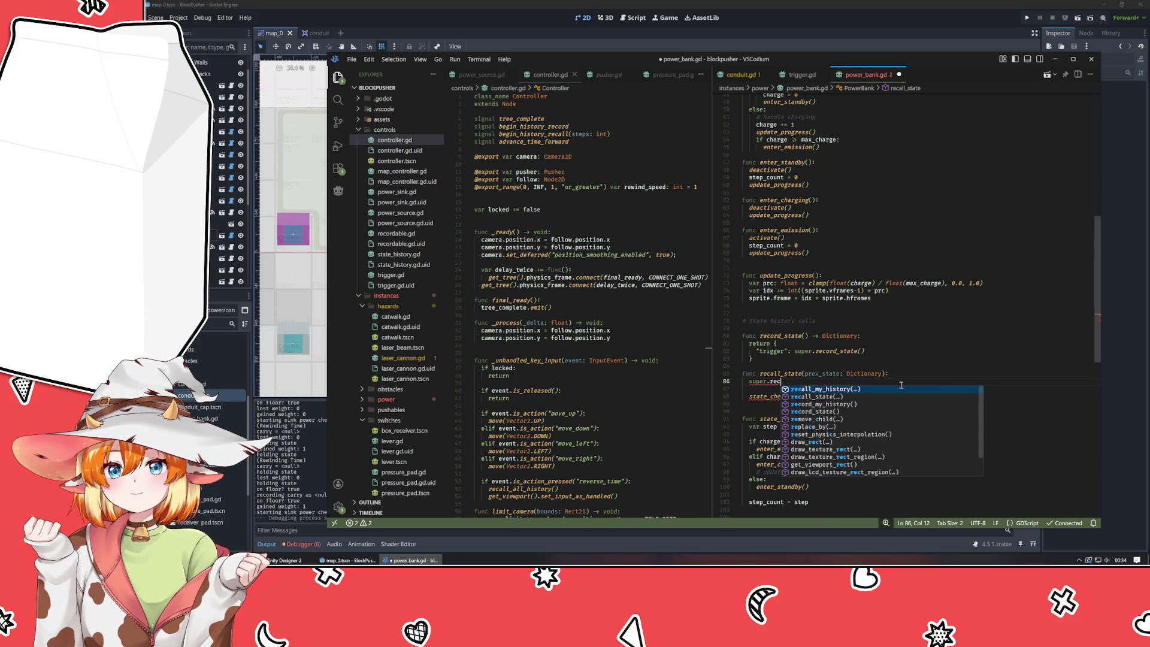
key("Down")
key("Return")
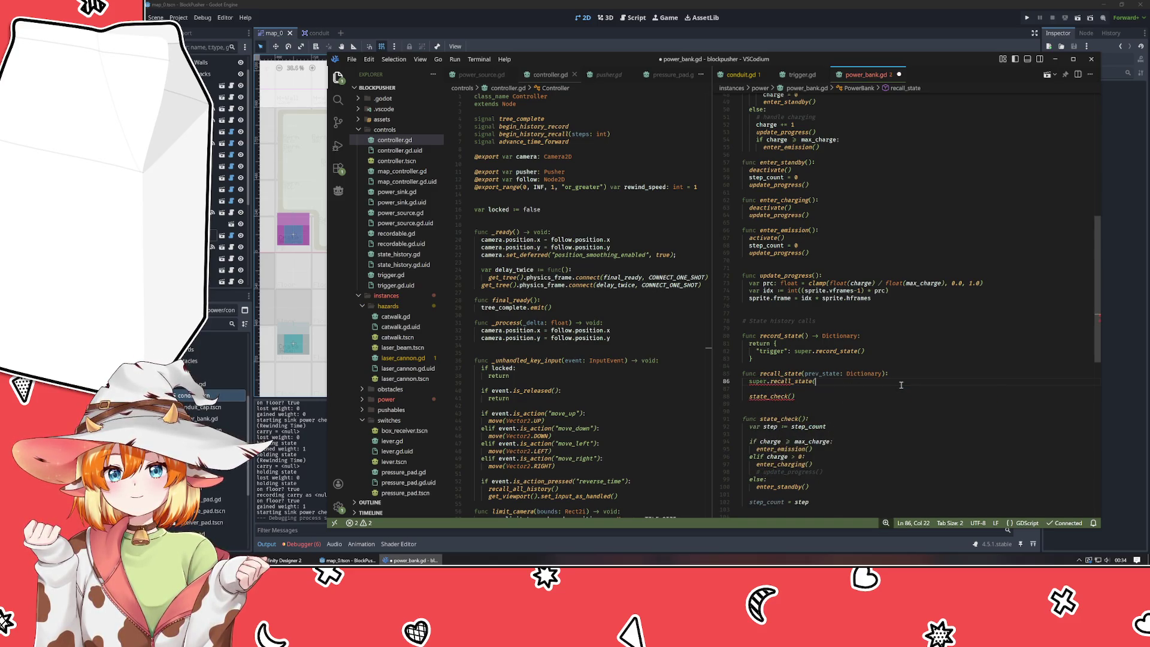
type("prev_s")
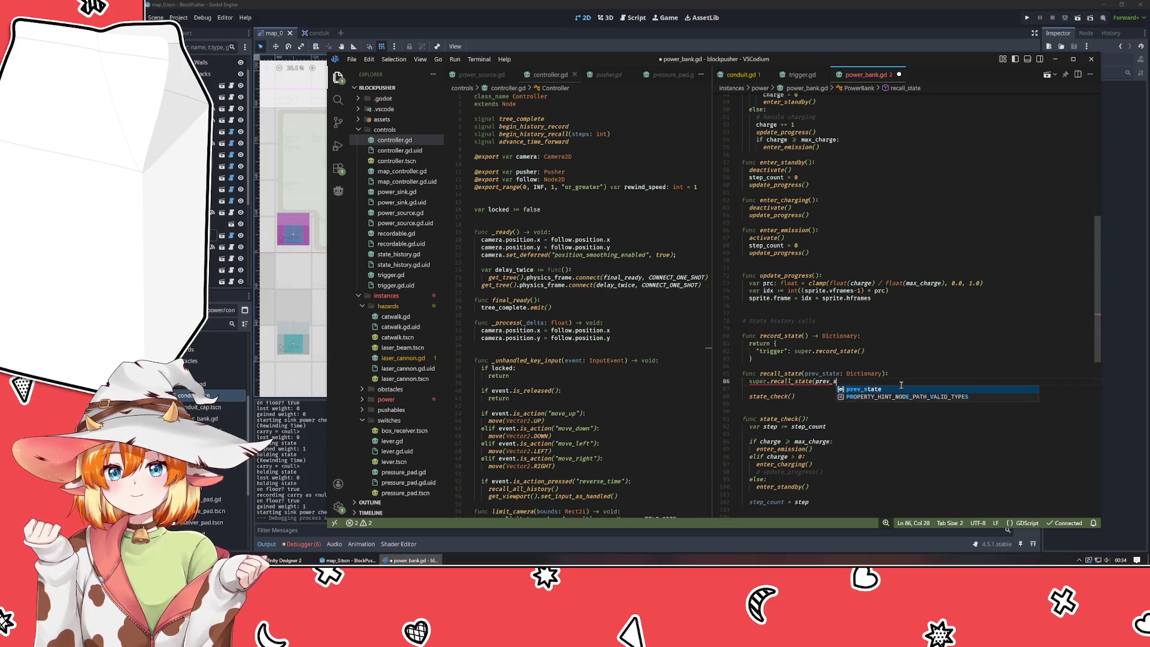
type("tate.tigger)")
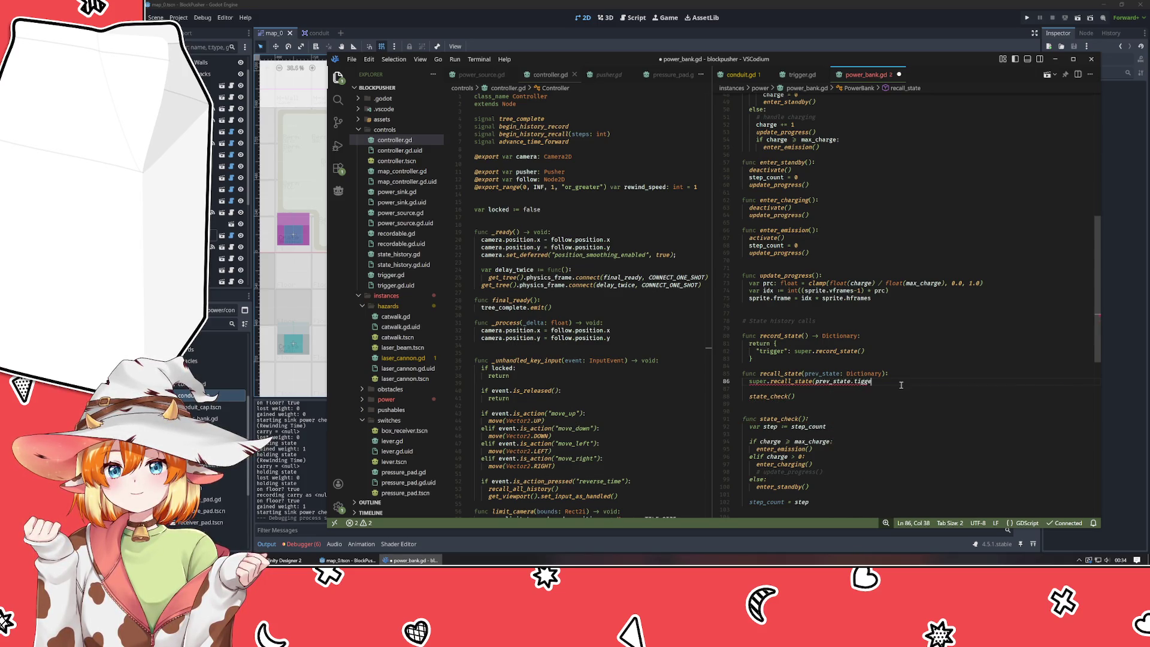
key("Left")
key("Left")
key("Left")
type("r")
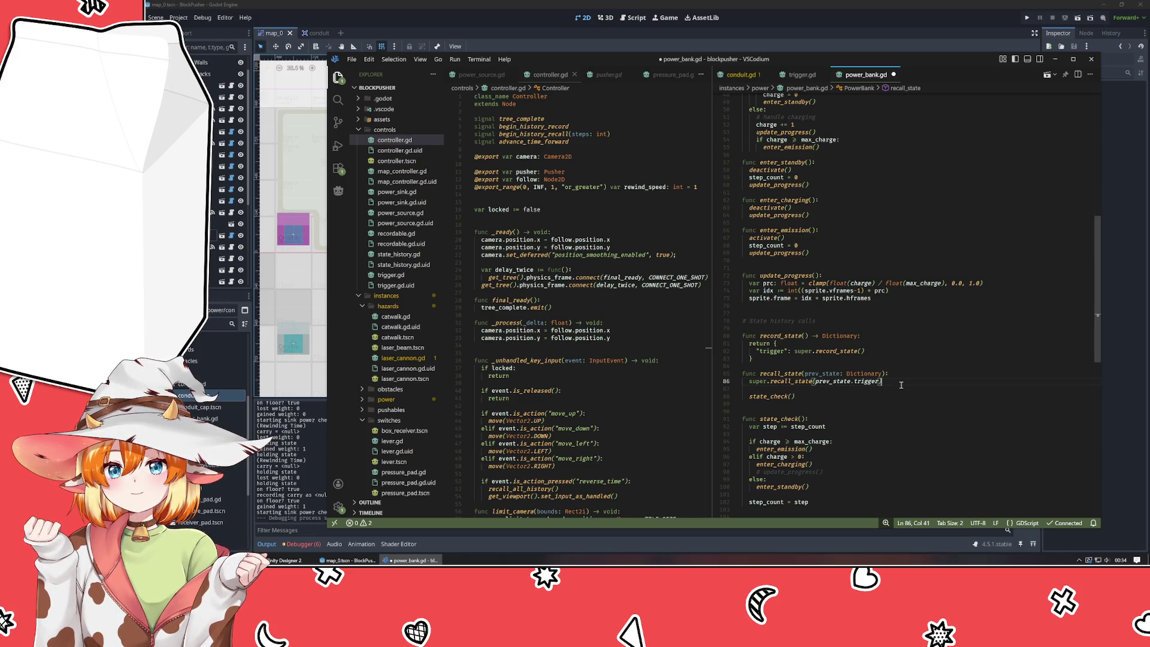
- Check where step_count is used in increment, then close power_source.gd
scroll(901, 385, "up", 5)
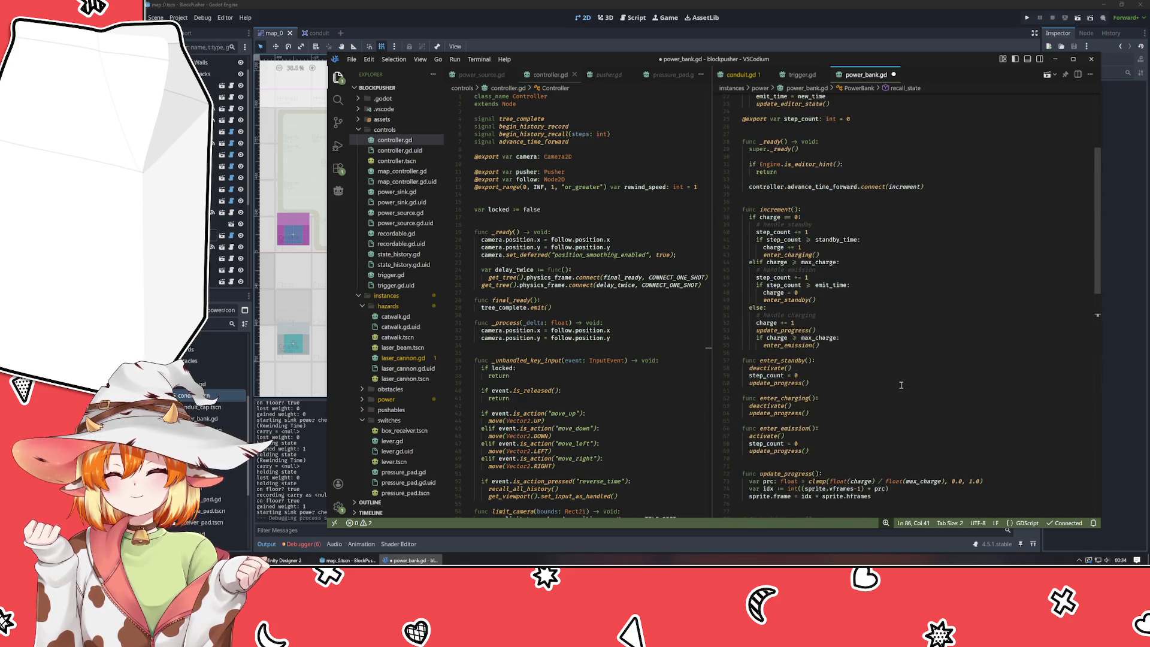
left_click(784, 240)
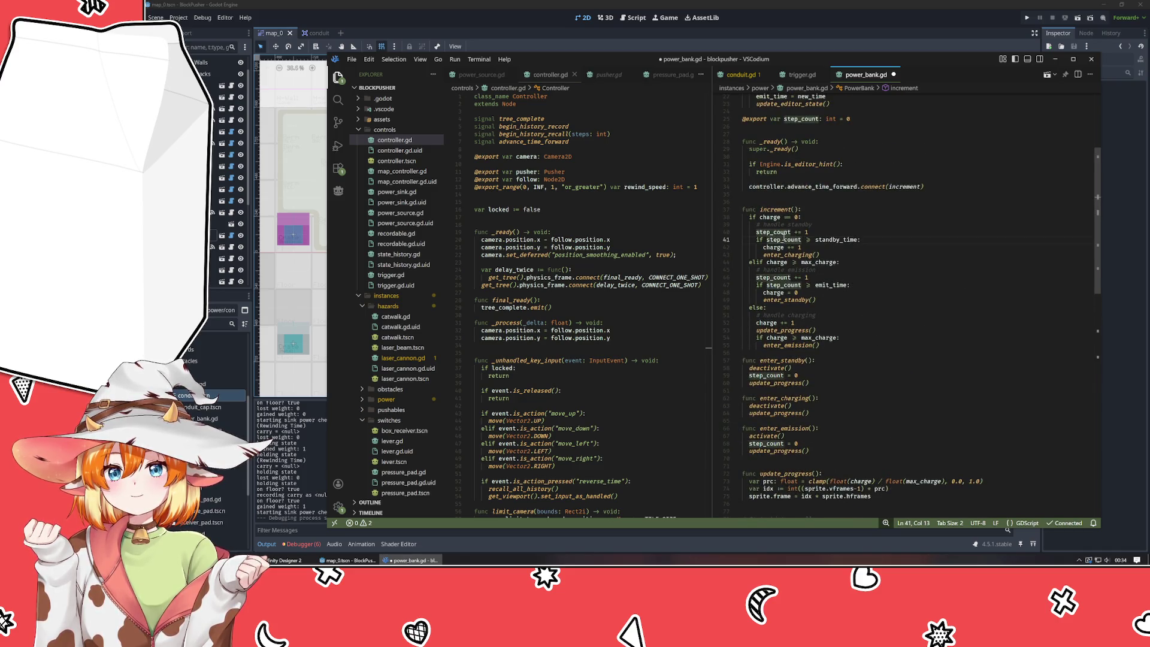
scroll(783, 240, "up", 4)
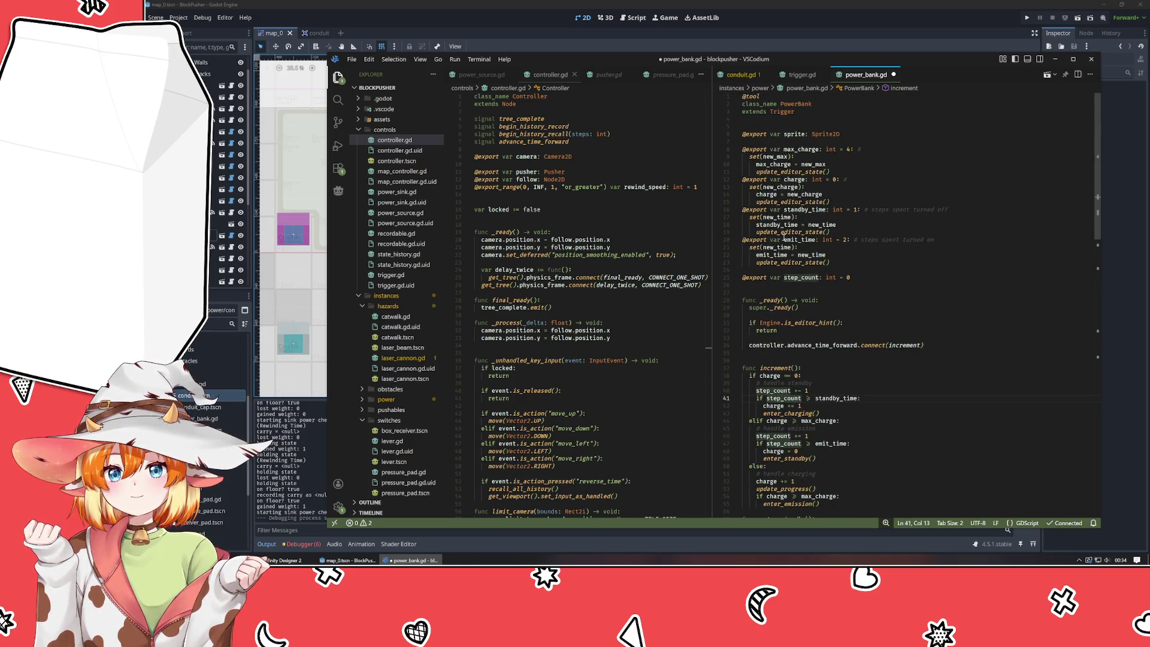
scroll(504, 81, "down", 1)
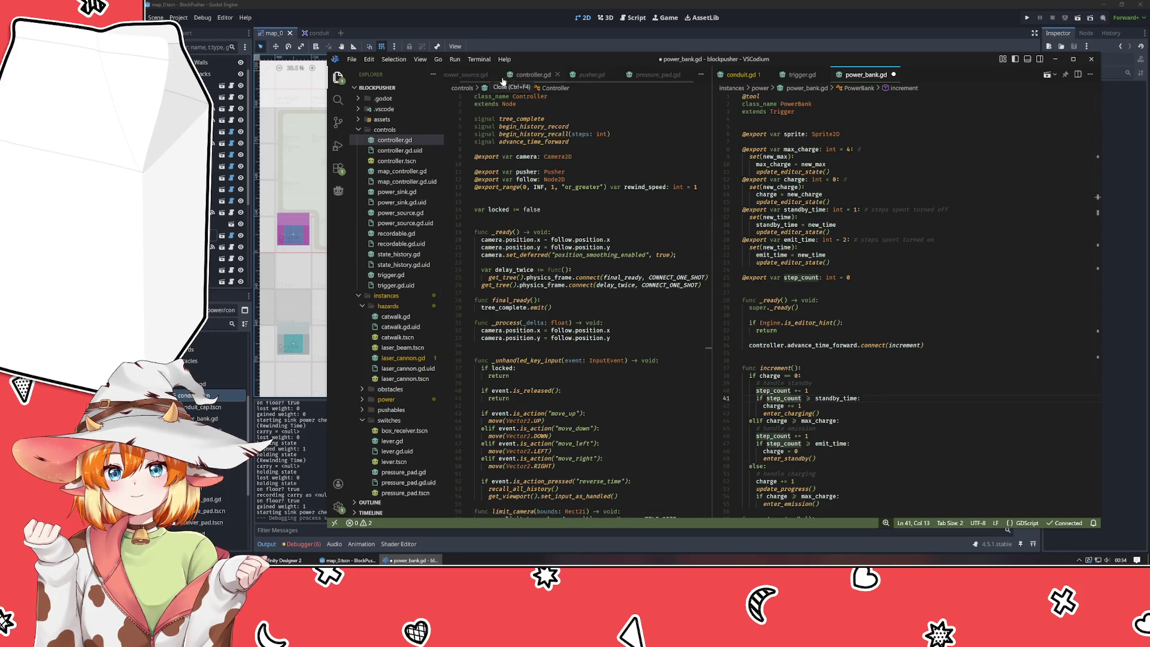
scroll(492, 79, "up", 1)
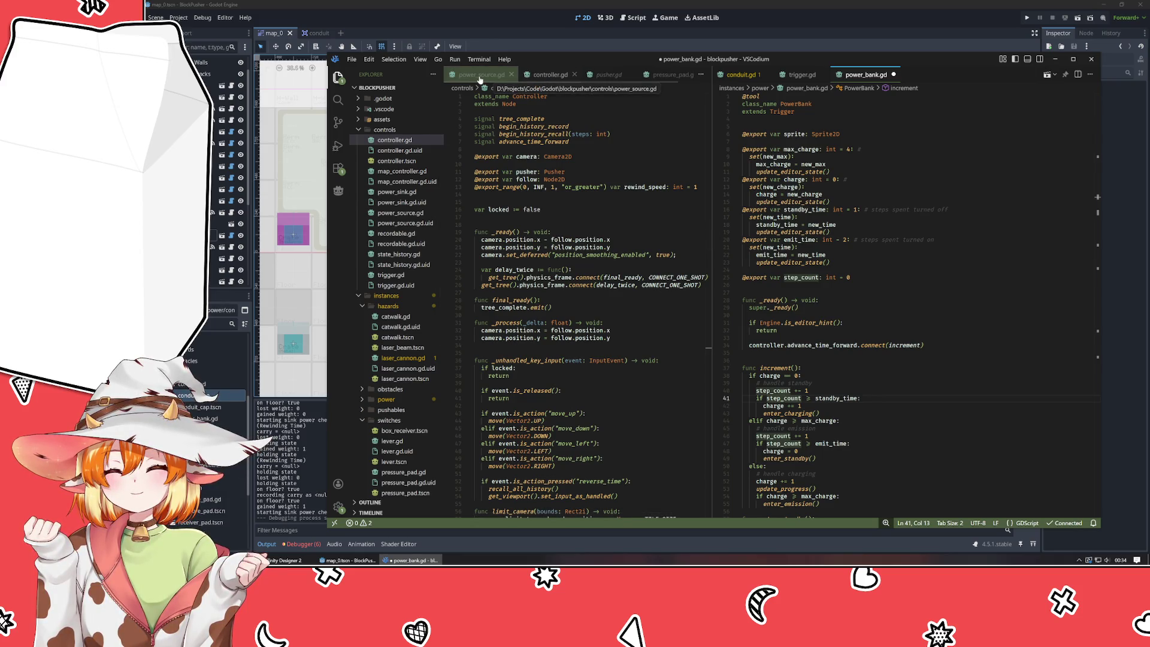
middle_click(479, 80)
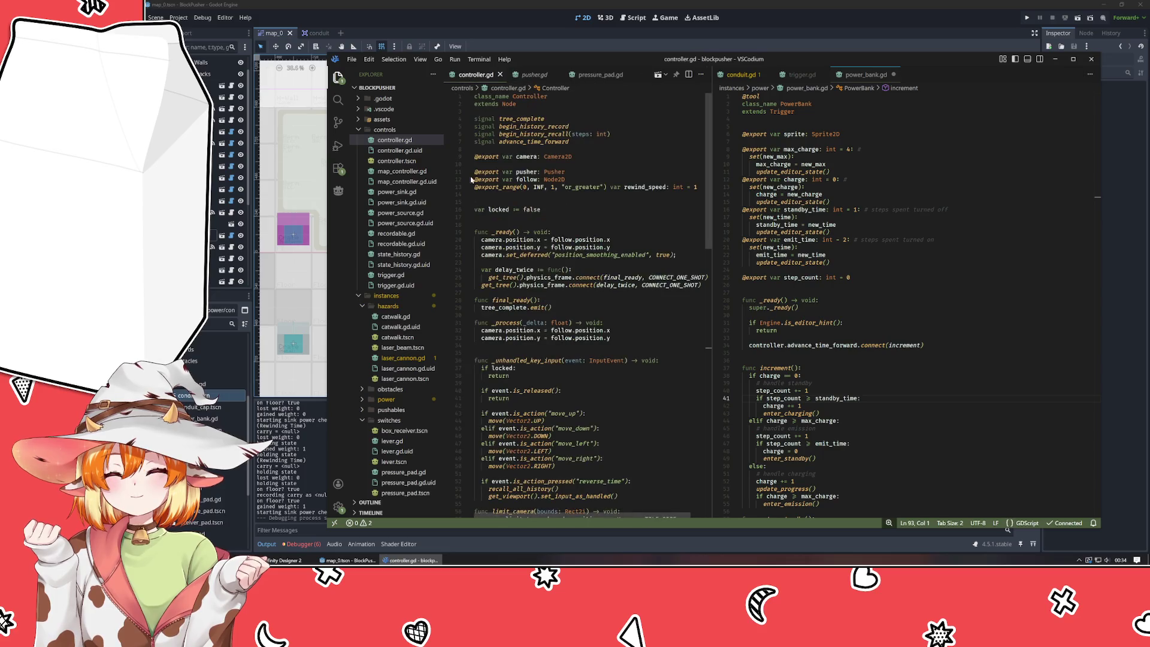
left_click(348, 560)
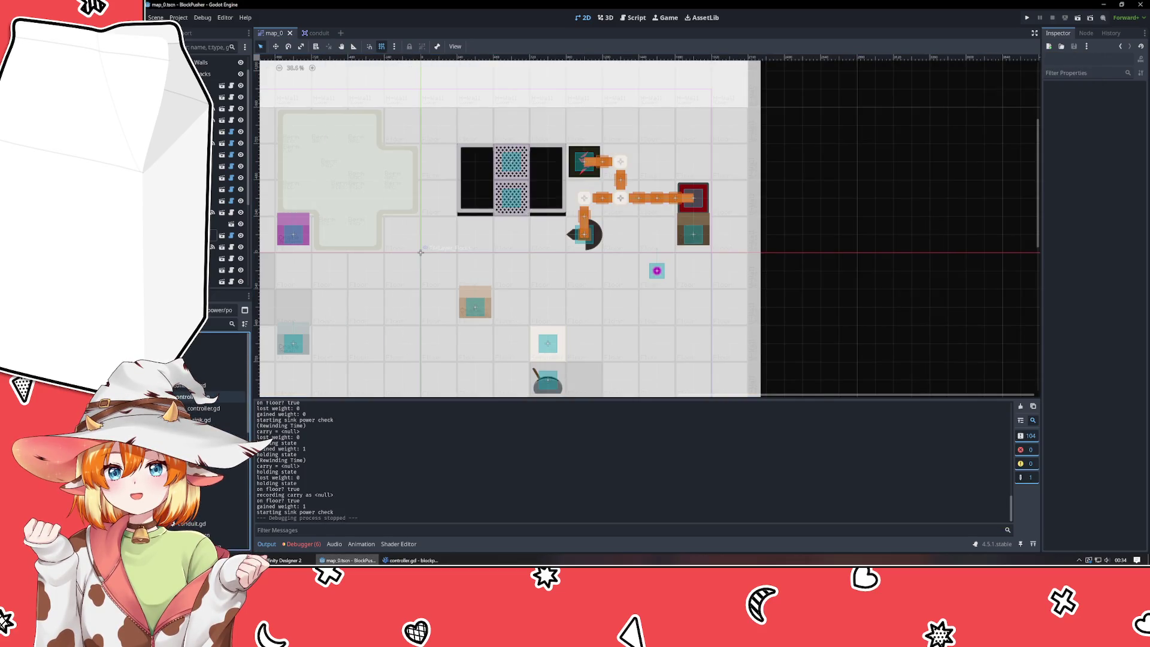
- Delete power_source.gd from Godot's FileSystem, confirm Remove, and return to VSCodium
key("Delete")
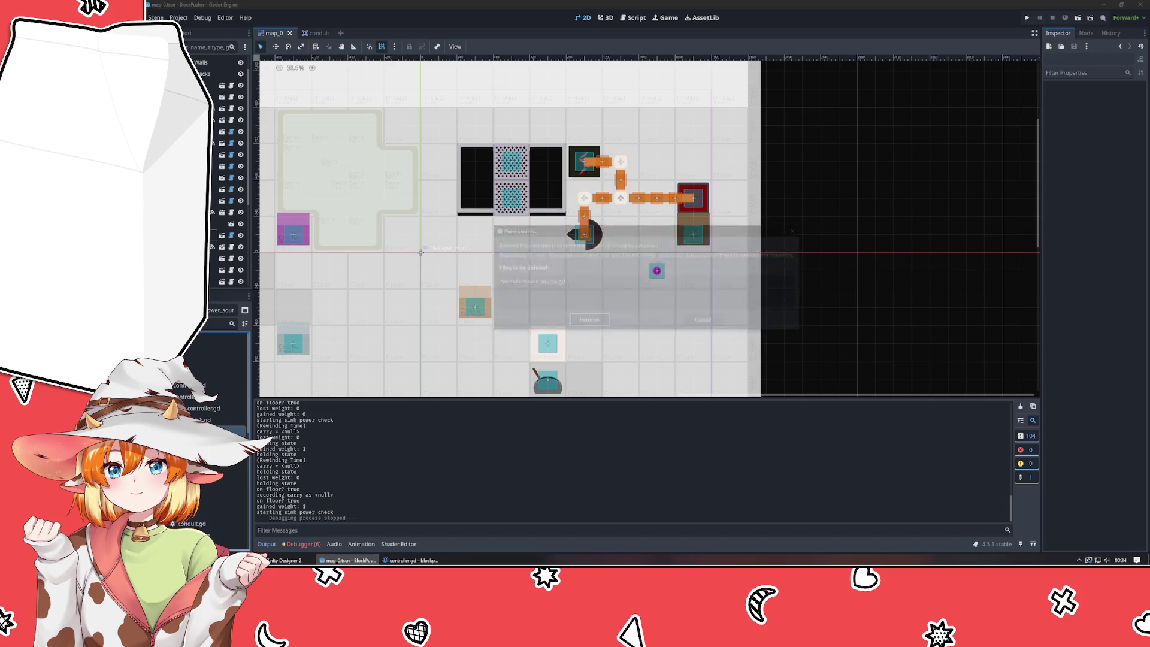
key("Return")
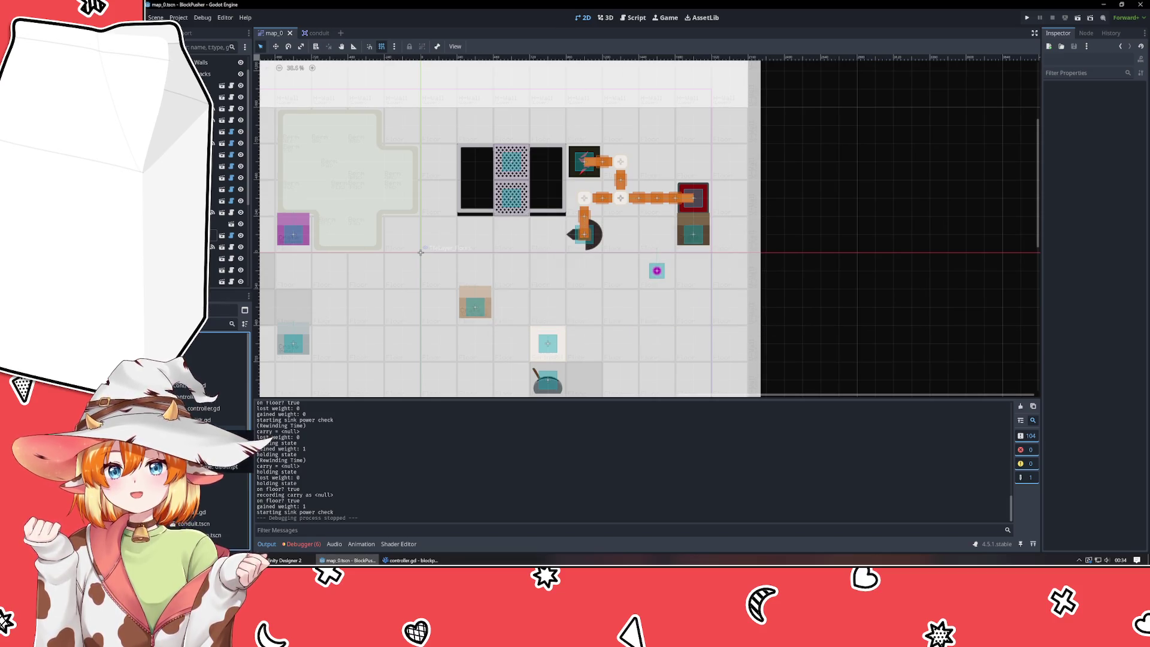
left_click(411, 560)
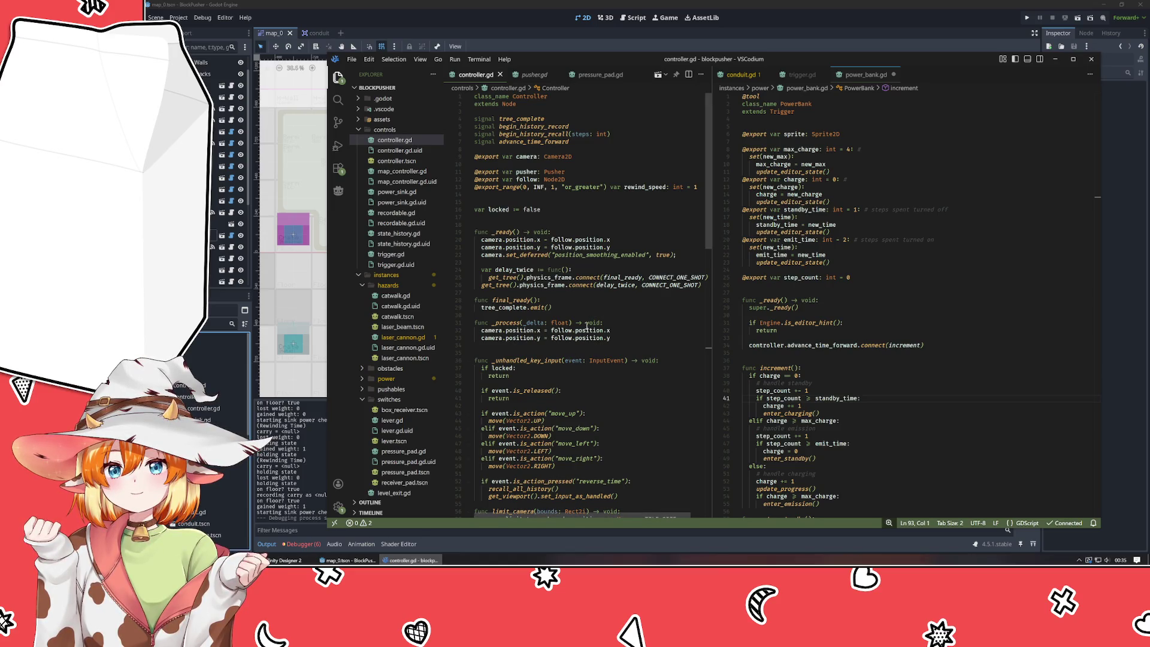
scroll(599, 239, "down", 5)
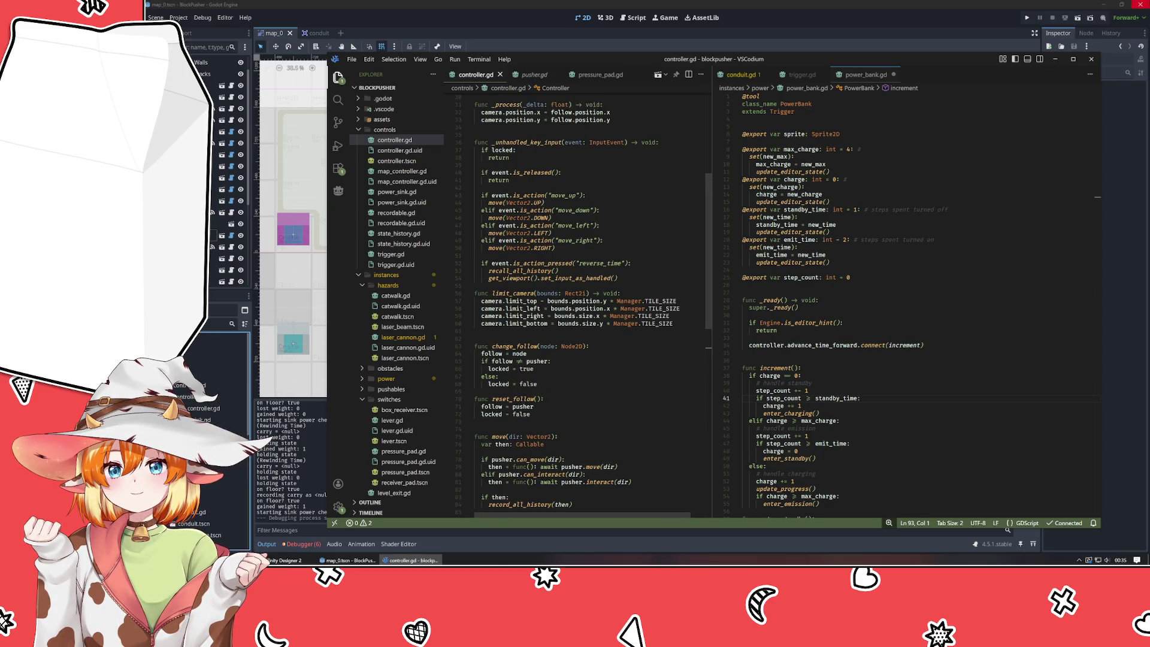
left_click(906, 156)
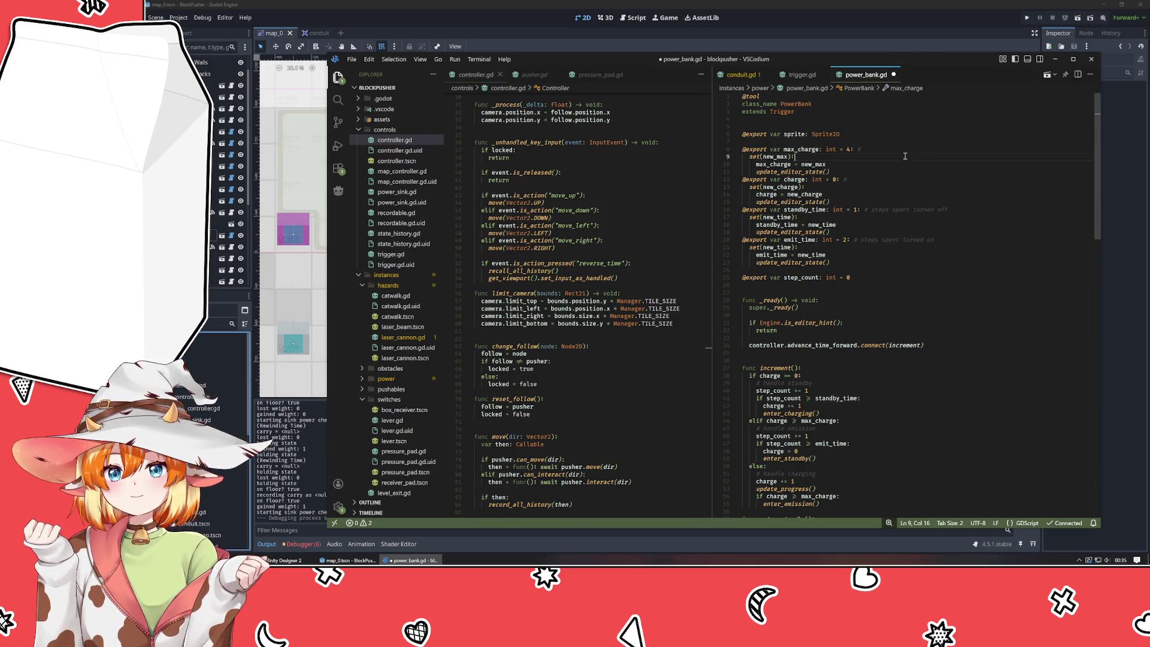
left_click(897, 140)
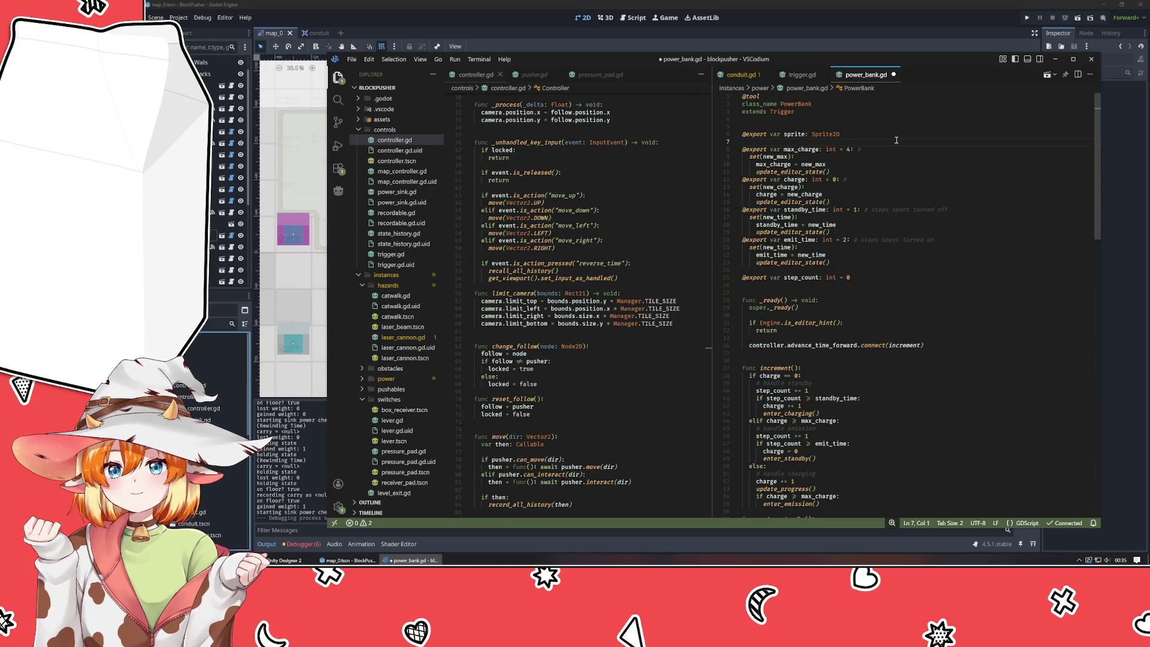
left_click(896, 150)
left_click(867, 179)
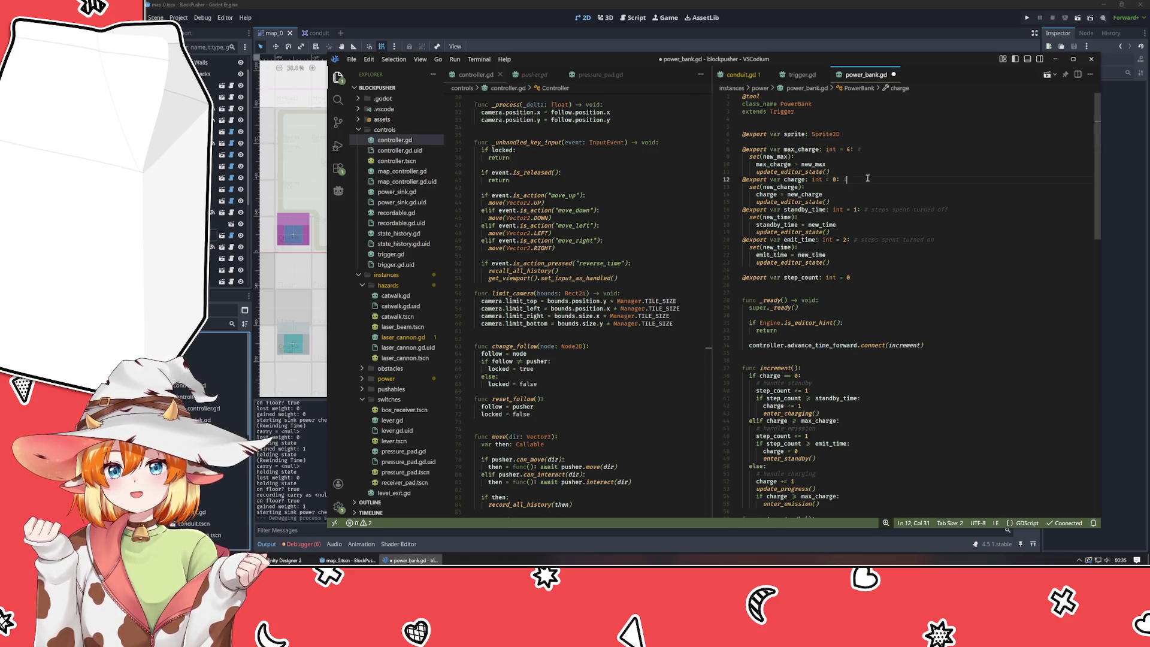
left_click(867, 186)
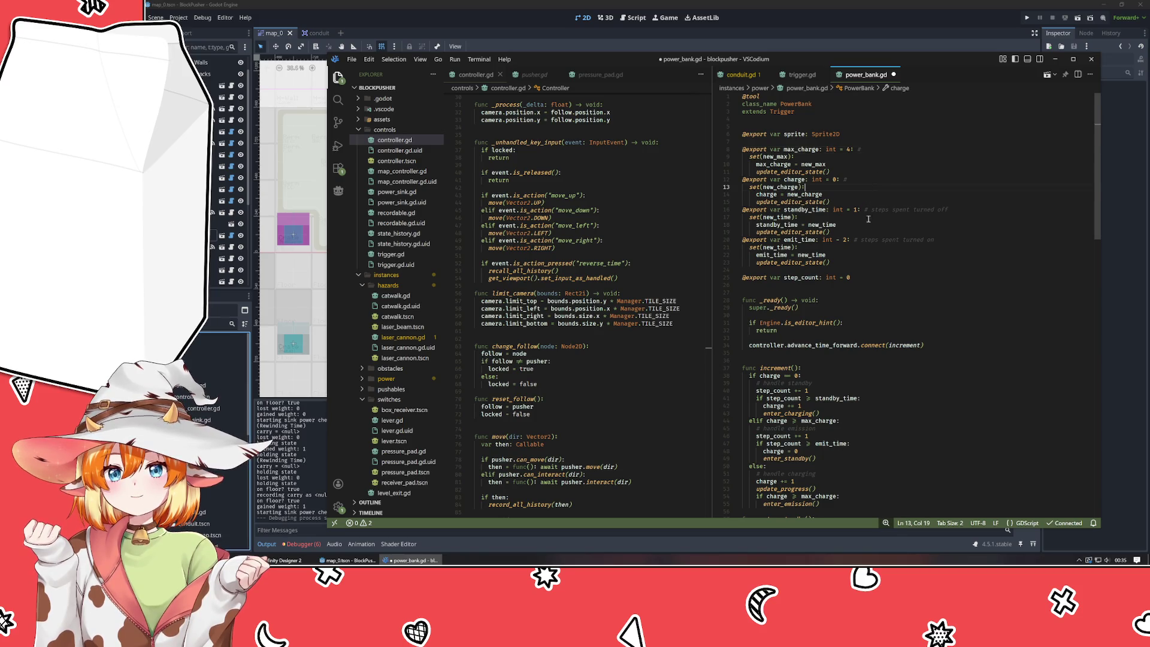
left_click(889, 332)
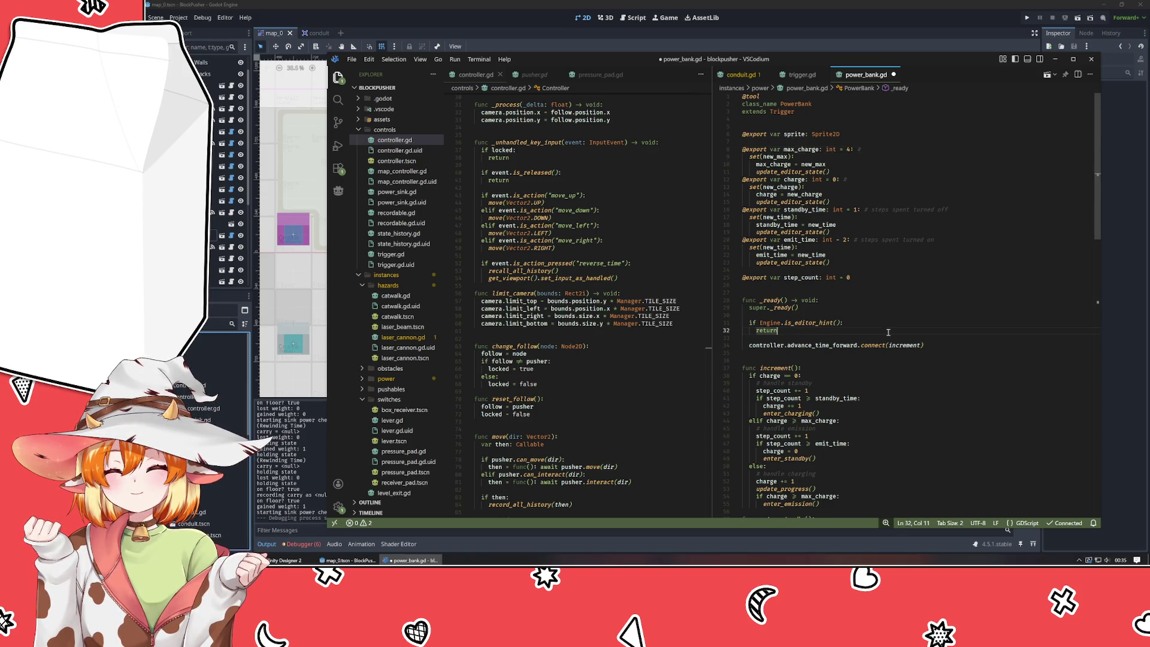
scroll(881, 333, "down", 2)
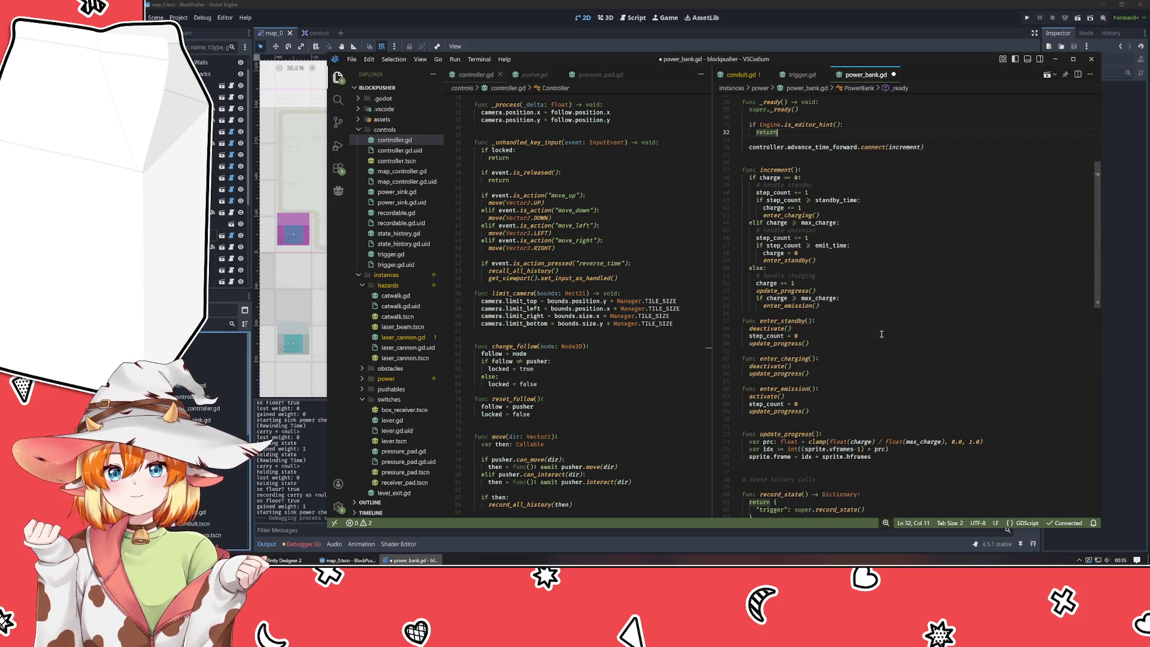
scroll(885, 333, "up", 10)
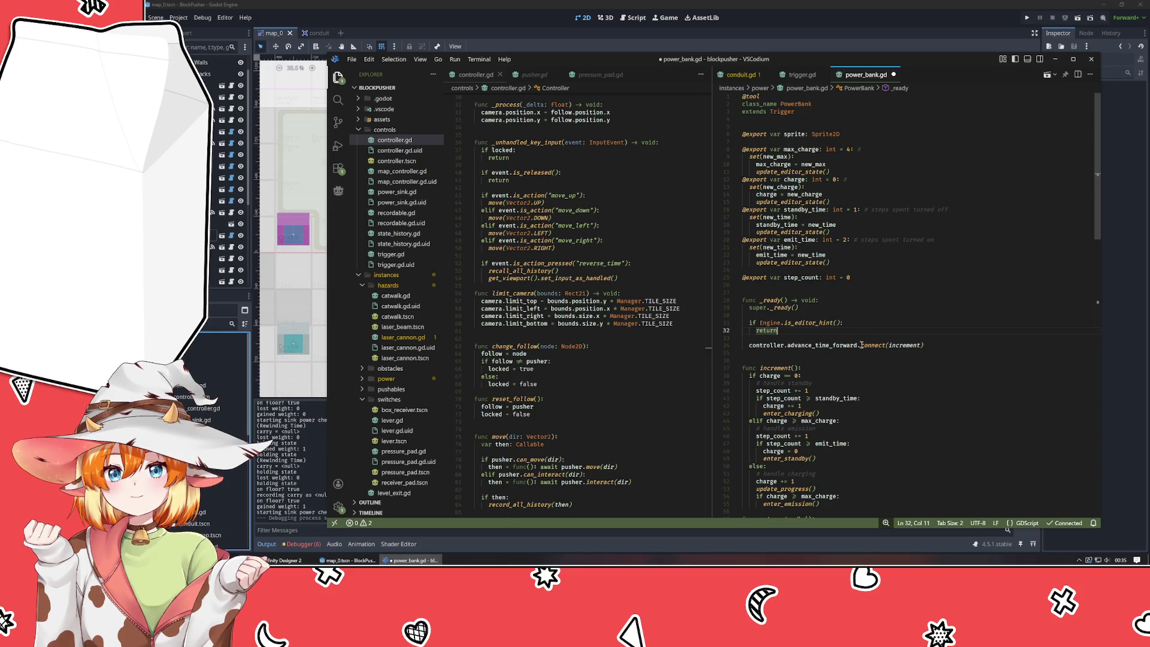
mouse_move(868, 346)
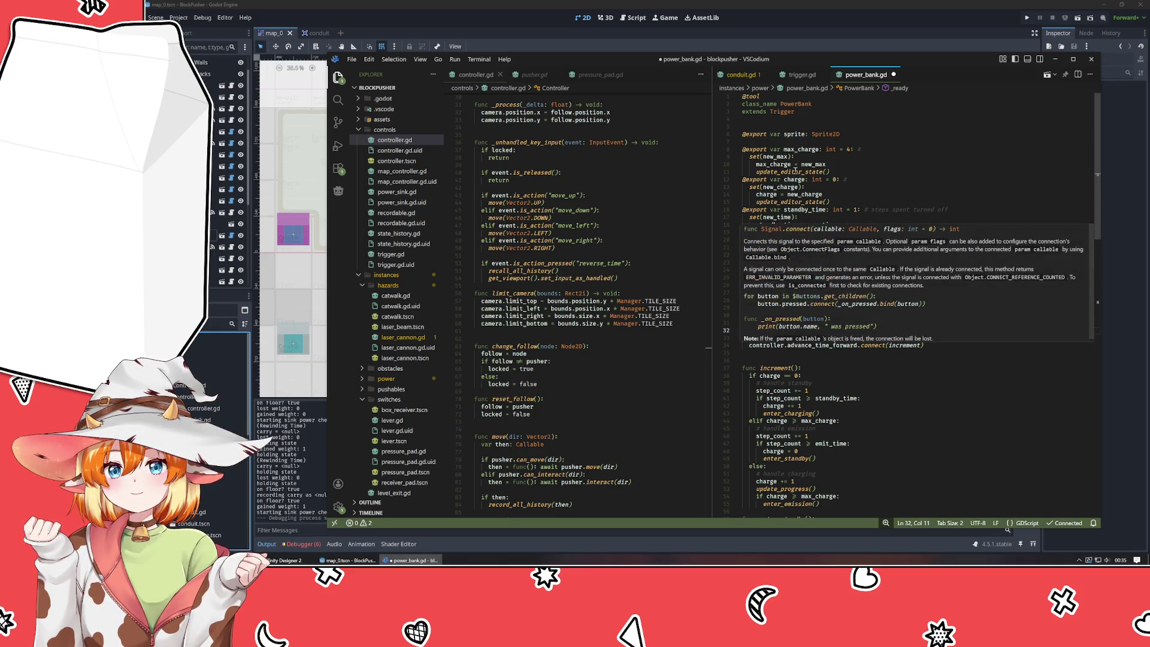
left_click(527, 255)
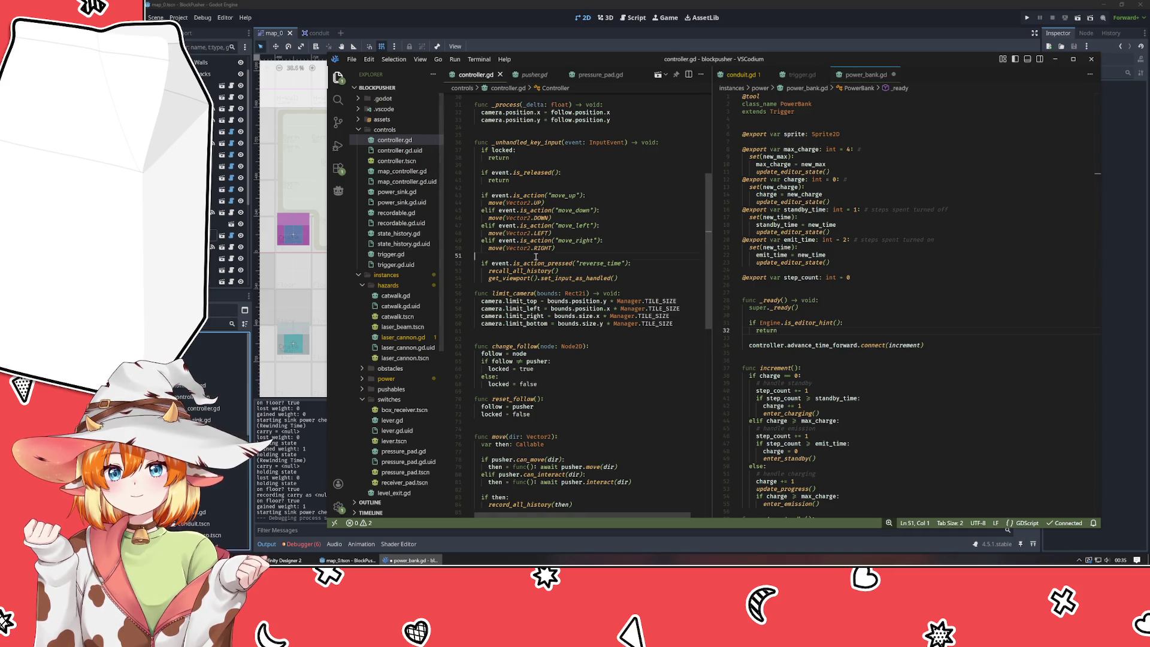
left_click(411, 339)
double_click(411, 339)
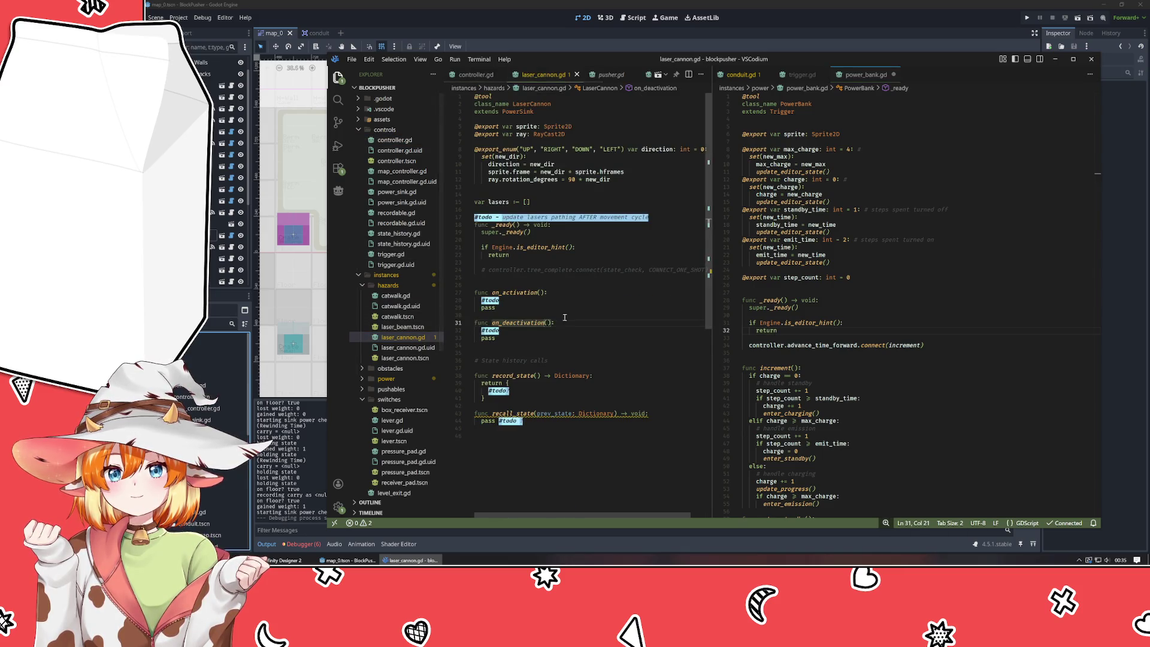
left_click(550, 360)
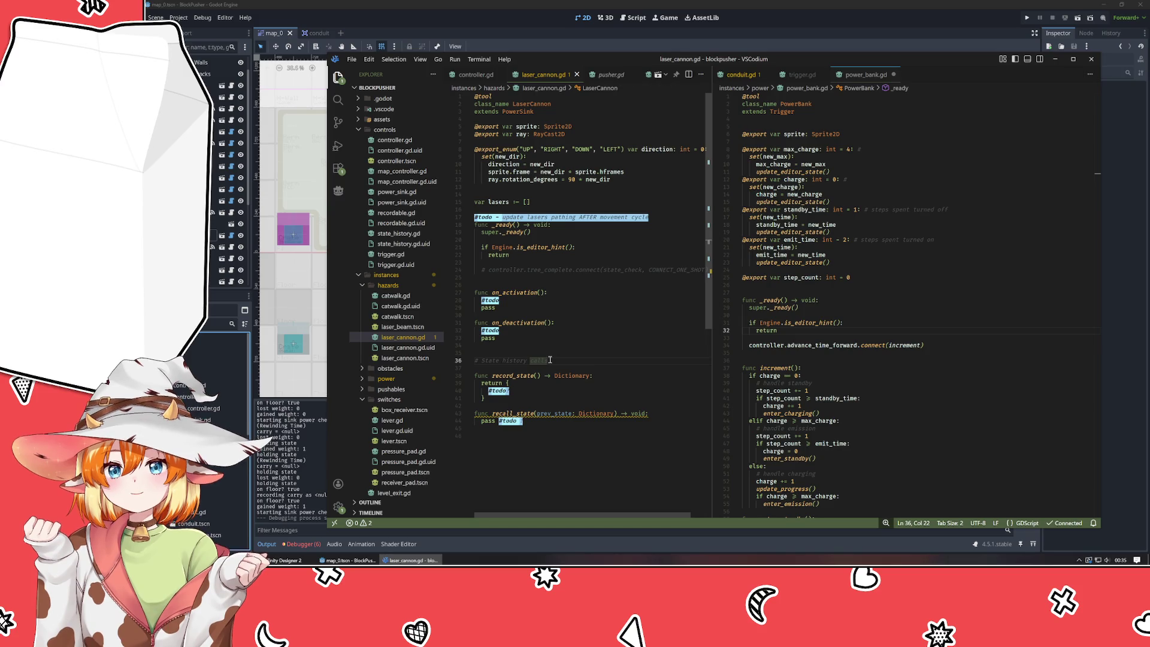
left_click_drag(550, 360, 587, 465)
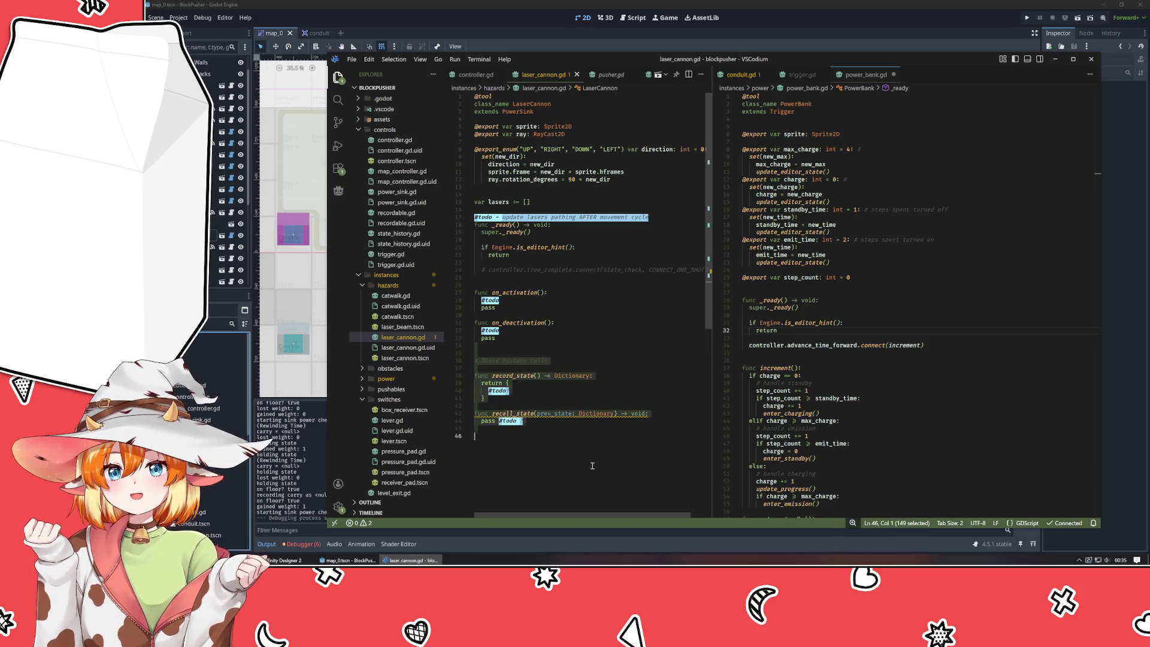
left_click(587, 465)
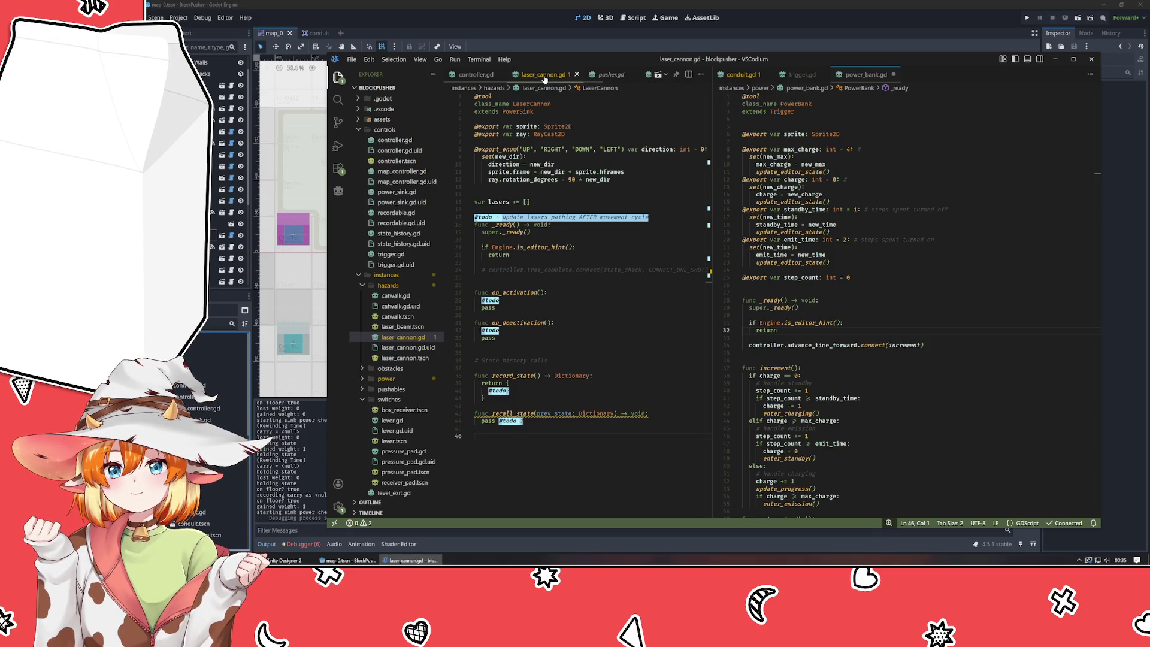
left_click(577, 74)
left_click(951, 257)
left_click(927, 293)
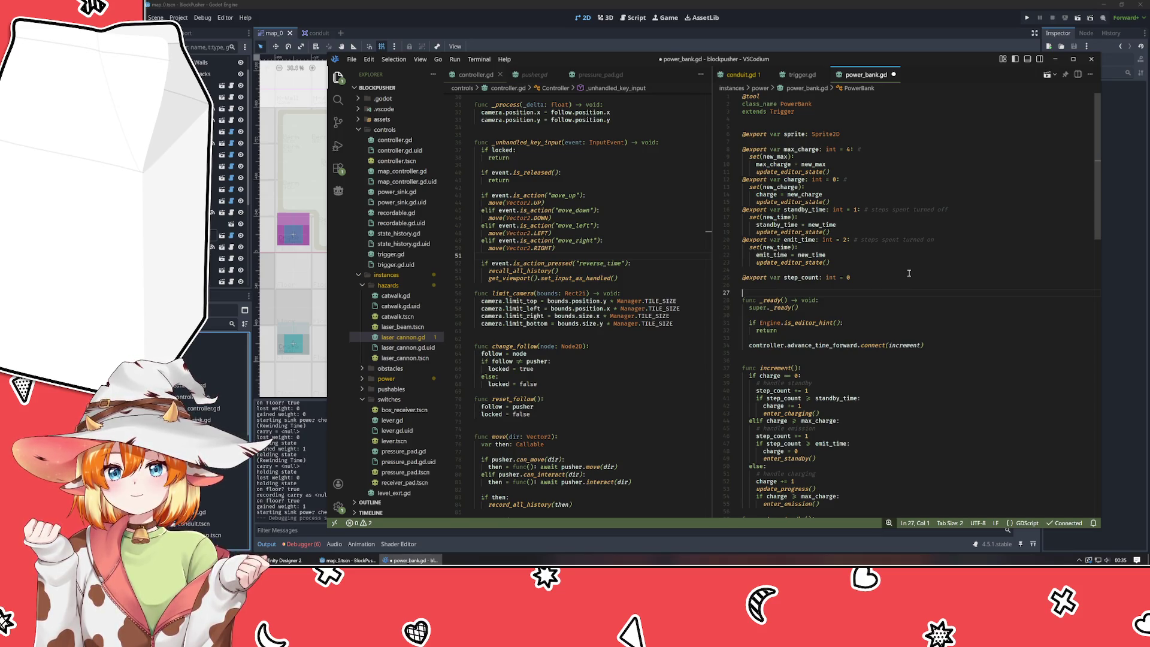
- Insert a blank line after the final enter_emission() call in increment
scroll(908, 273, "down", 3)
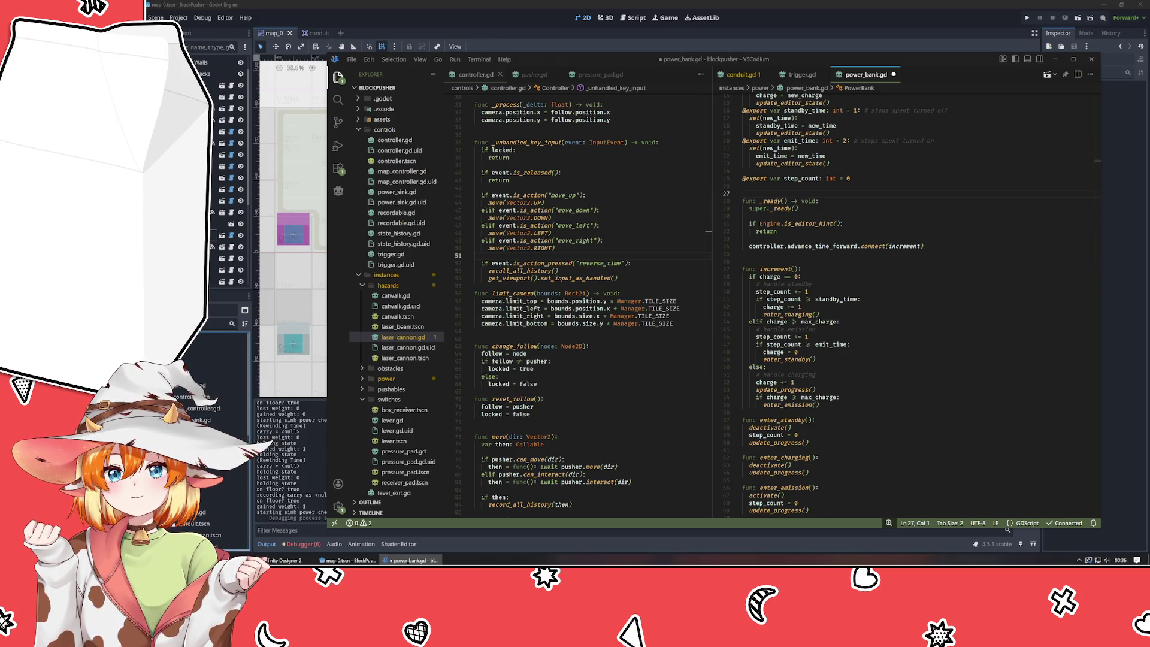
left_click(891, 322)
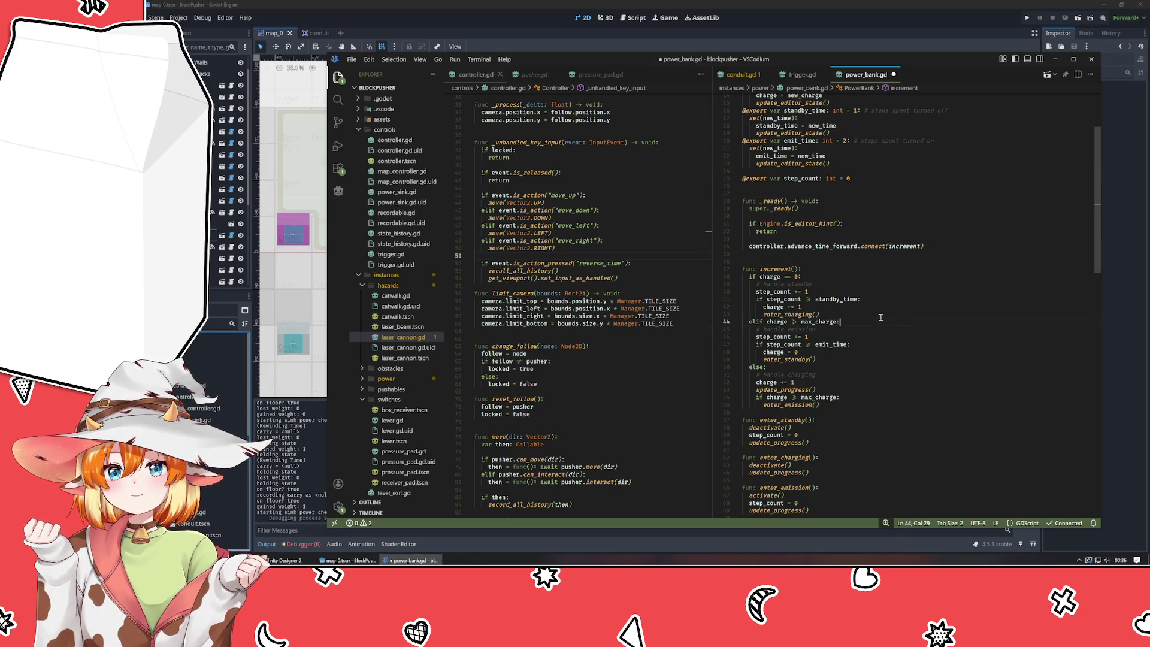
scroll(880, 317, "down", 5)
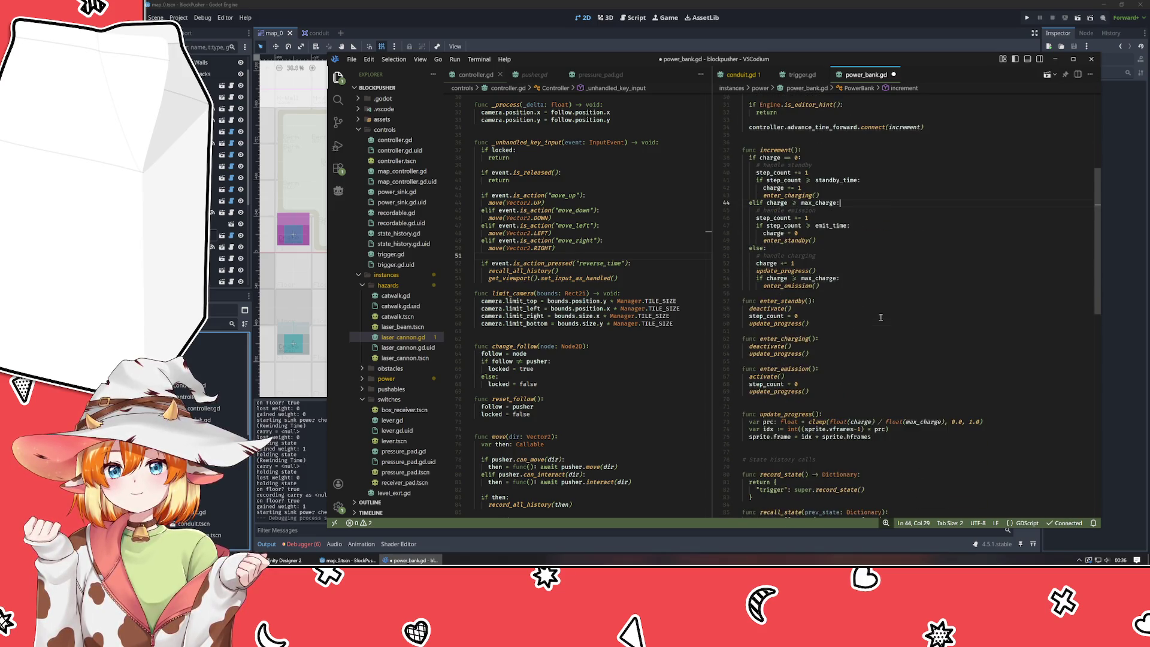
left_click(835, 293)
key("Return")
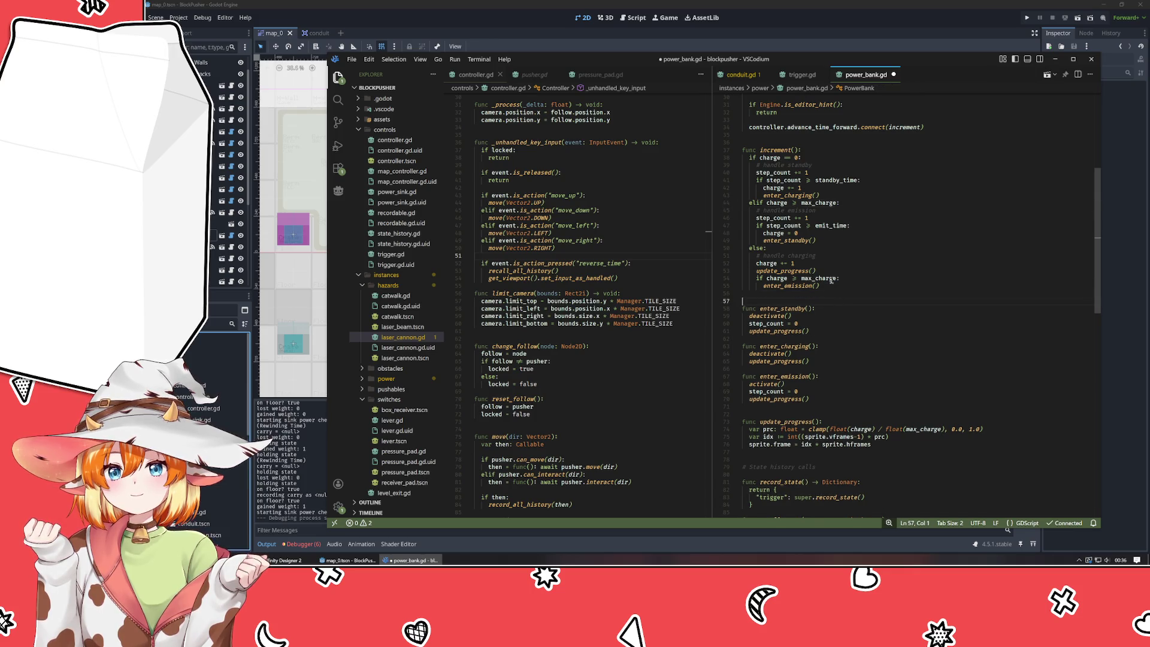
- Review record_state's trigger entry and update_progress's idx and sprite.frame lines
scroll(895, 429, "down", 3)
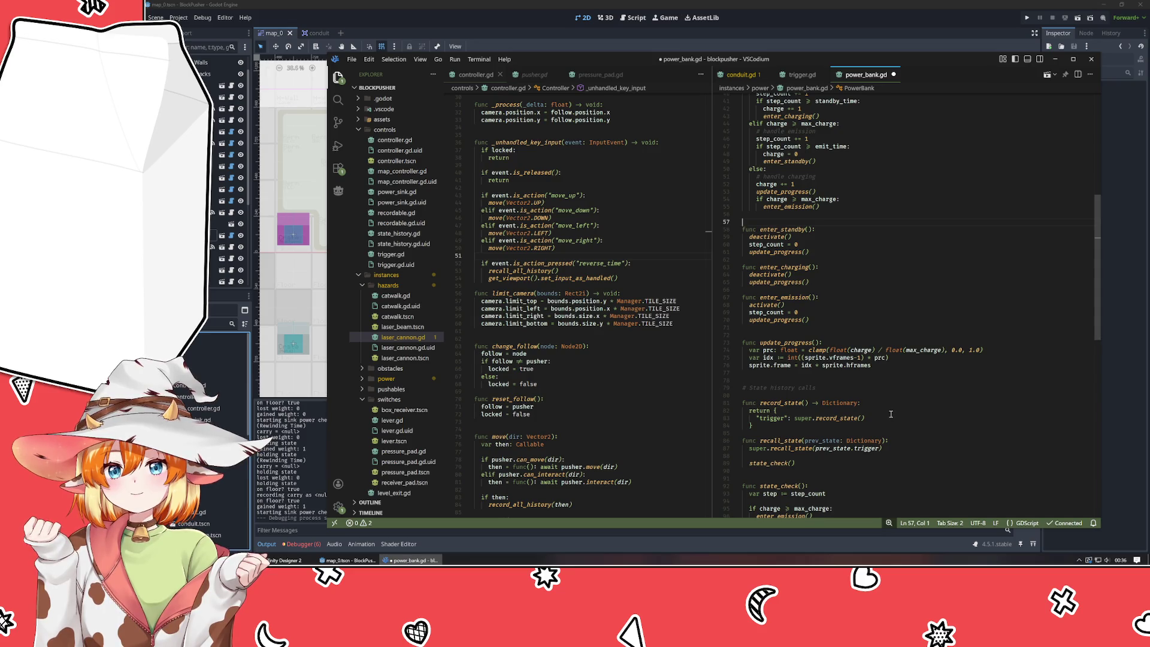
scroll(891, 414, "down", 3)
left_click(882, 358)
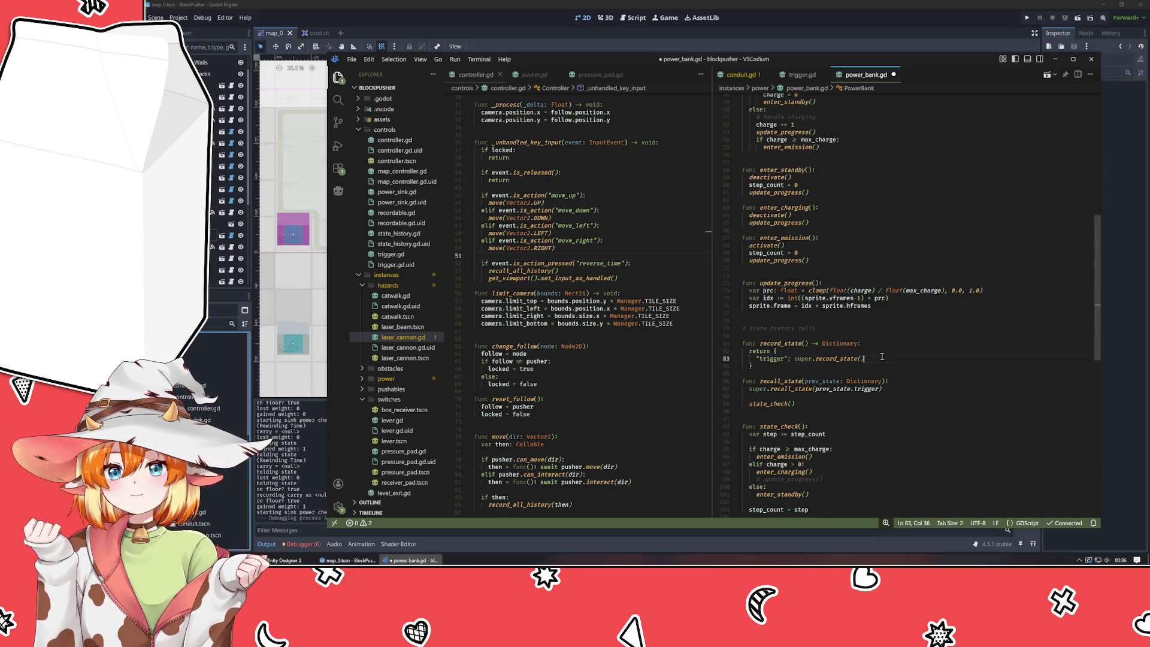
left_click(807, 306)
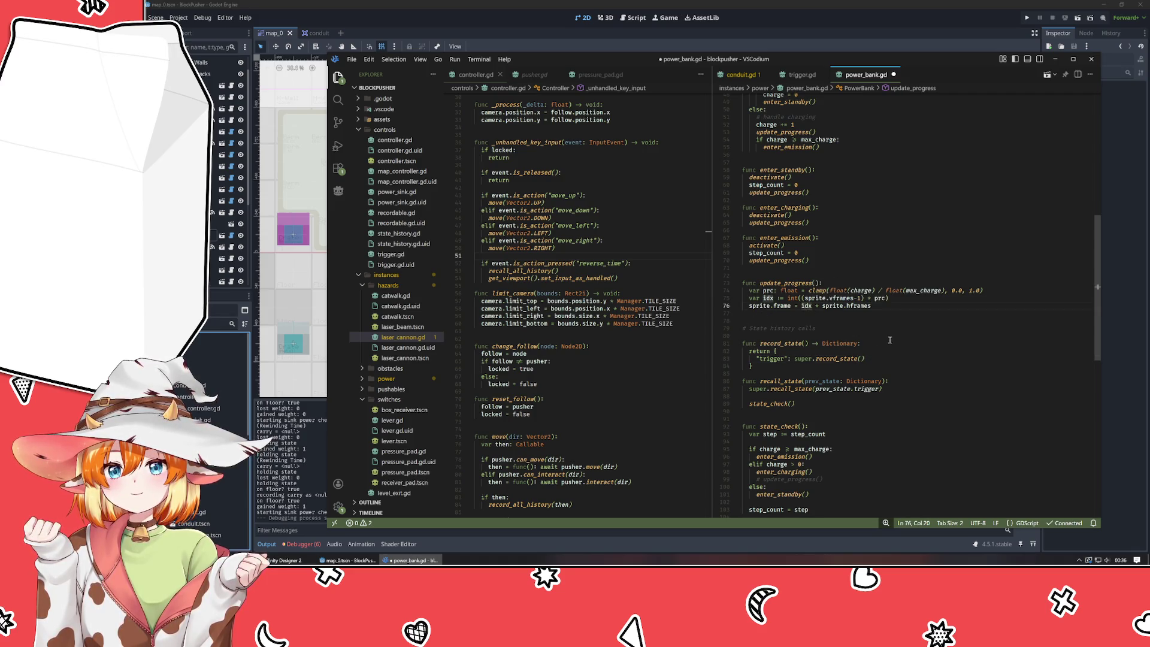
left_click(878, 304)
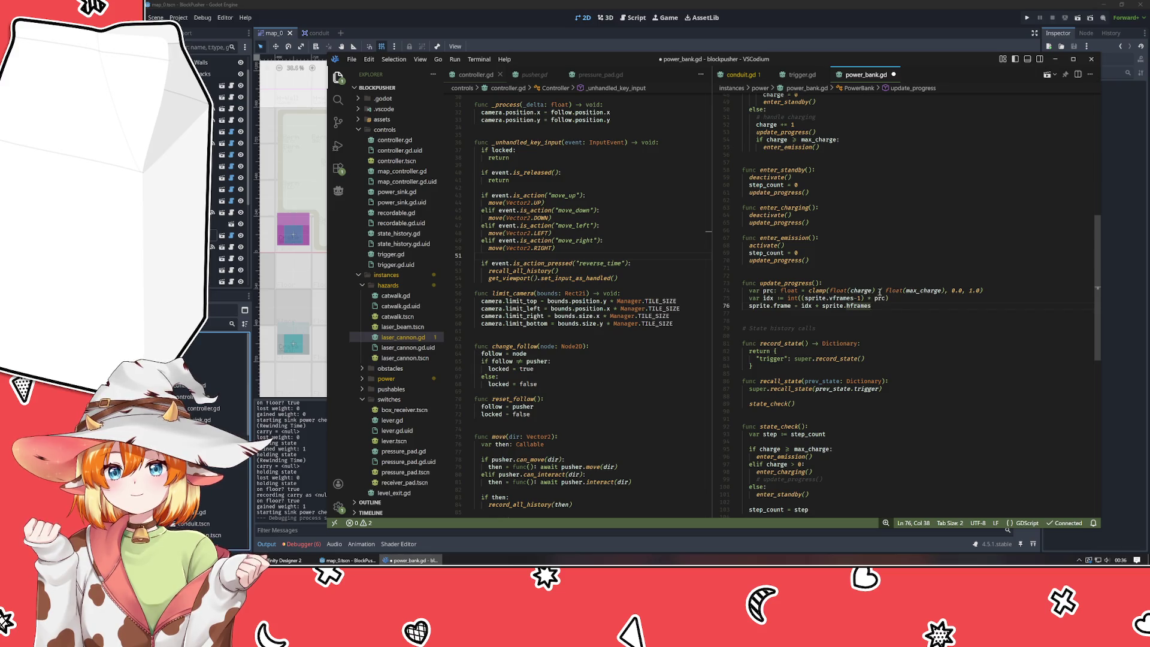
left_click(883, 357)
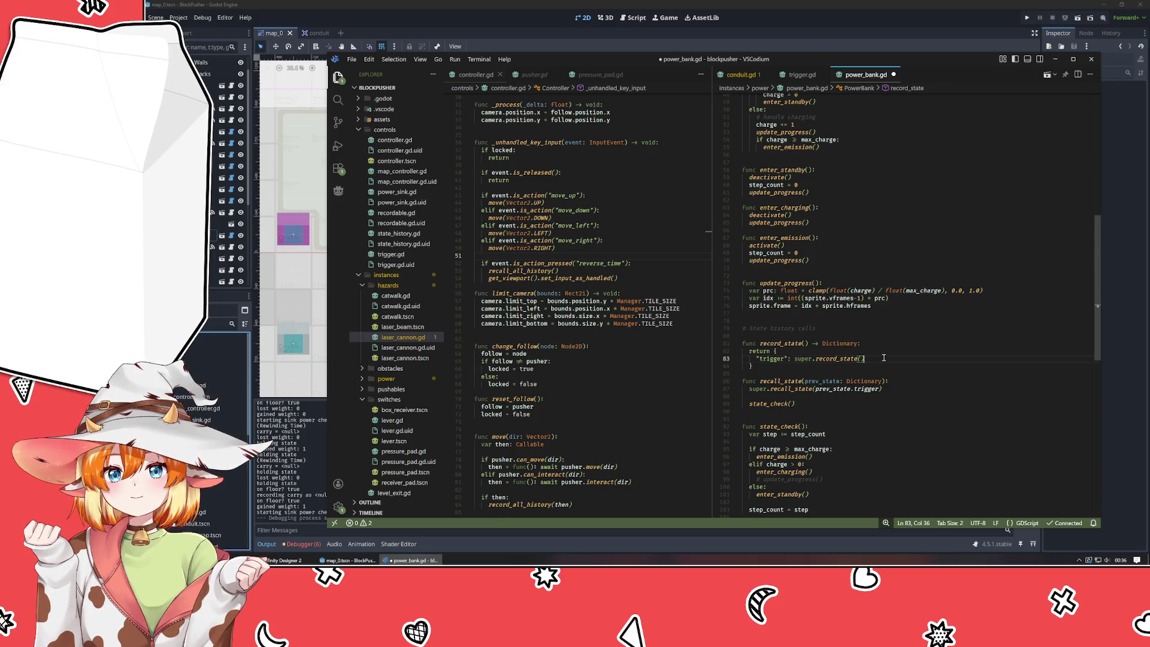
- Add a "charge": charge entry after super.record_state() in record_state's dictionary
type(",")
key("Return")
type("\"charge\"")
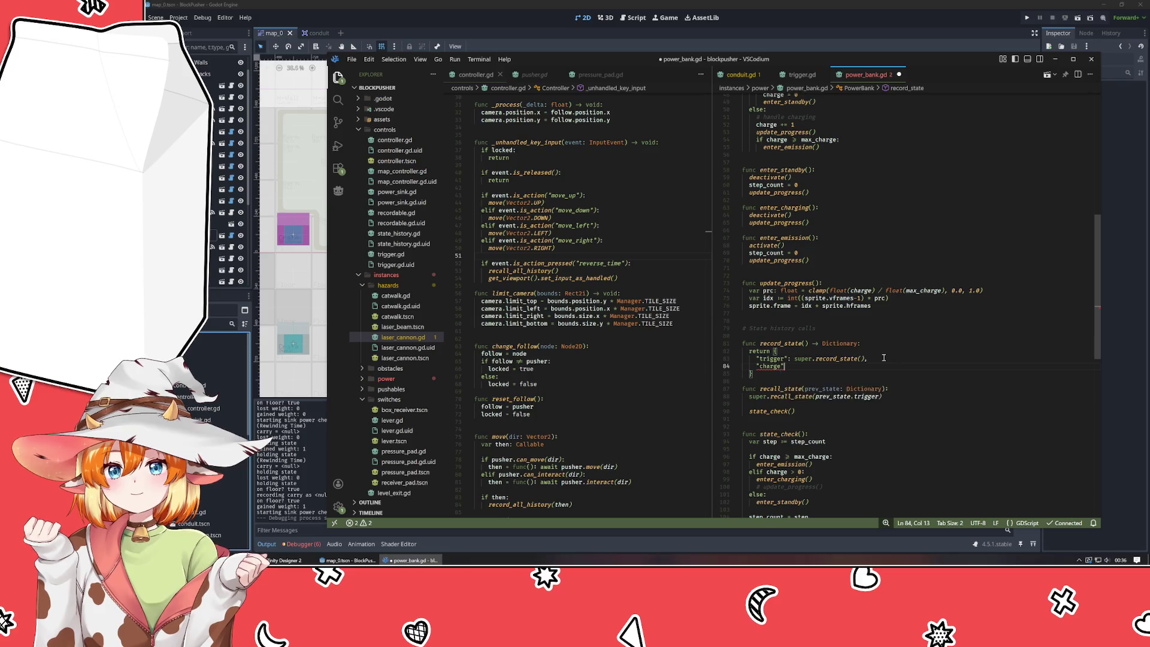
type(": charge")
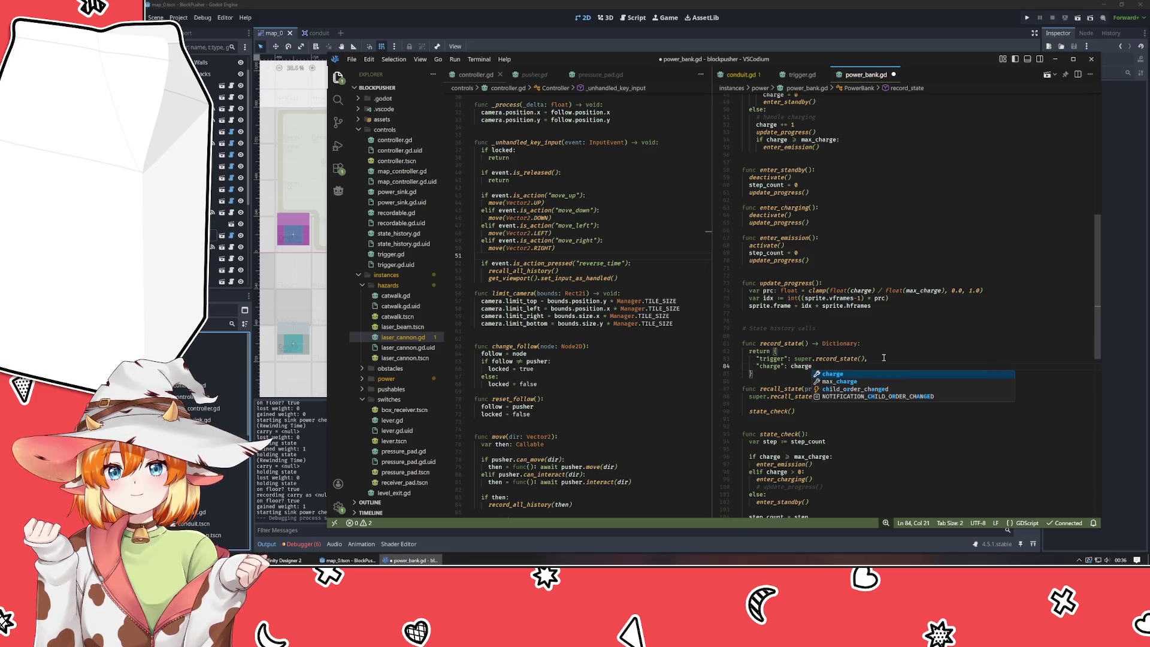
key("Escape")
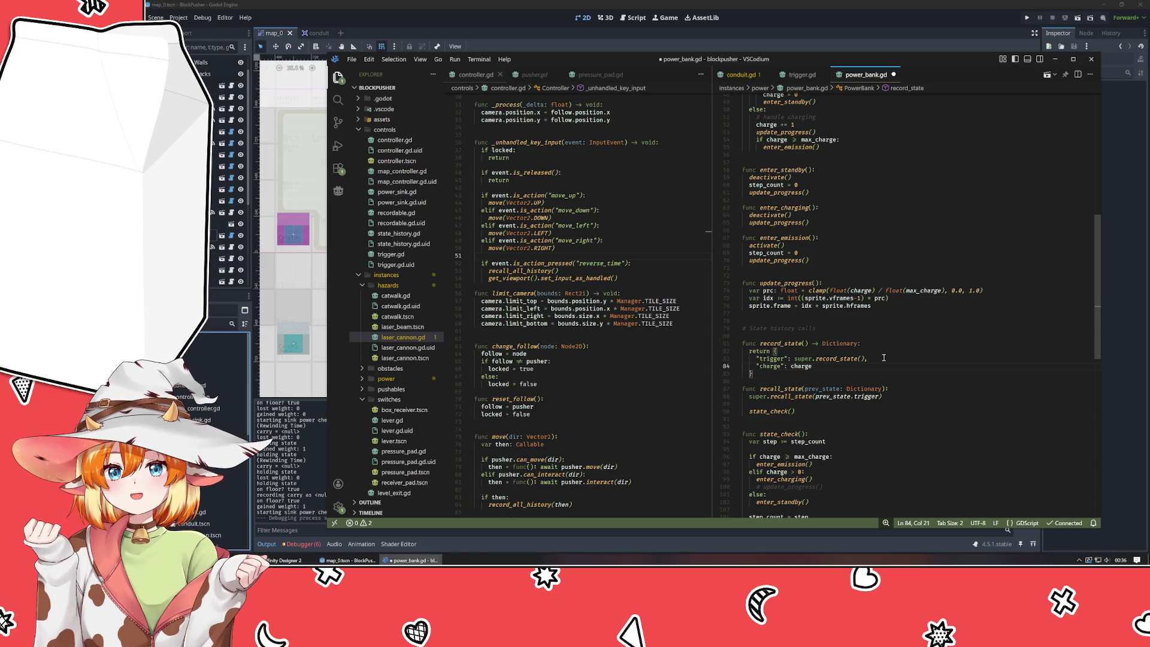
scroll(883, 358, "up", 3)
left_click(783, 313)
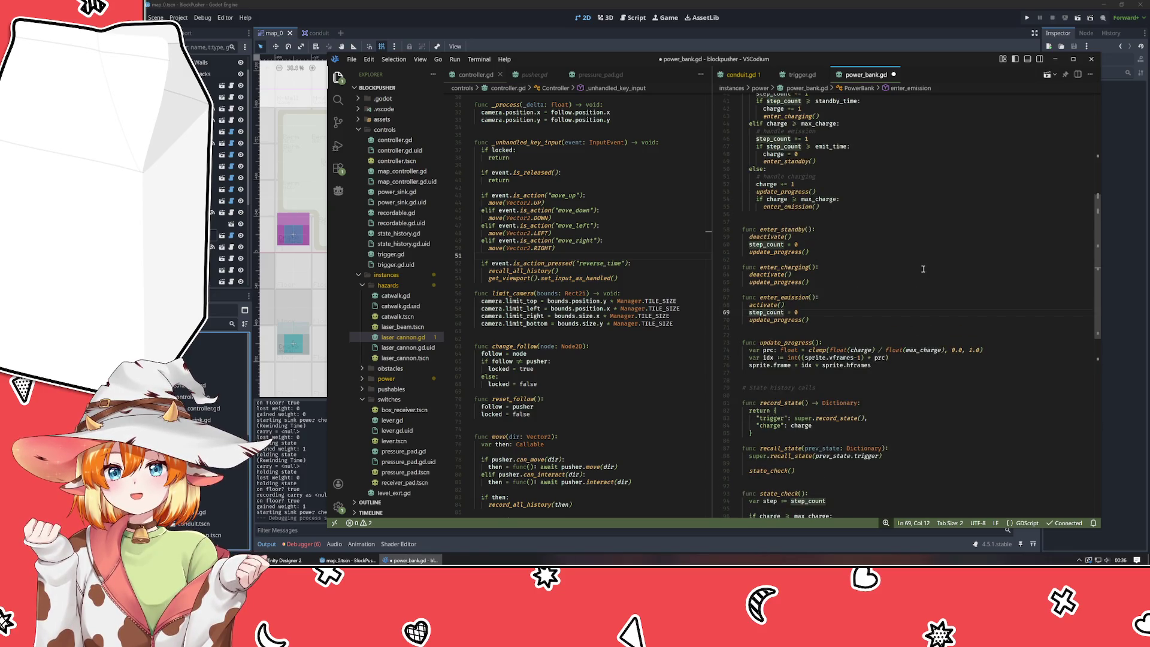
scroll(923, 269, "up", 5)
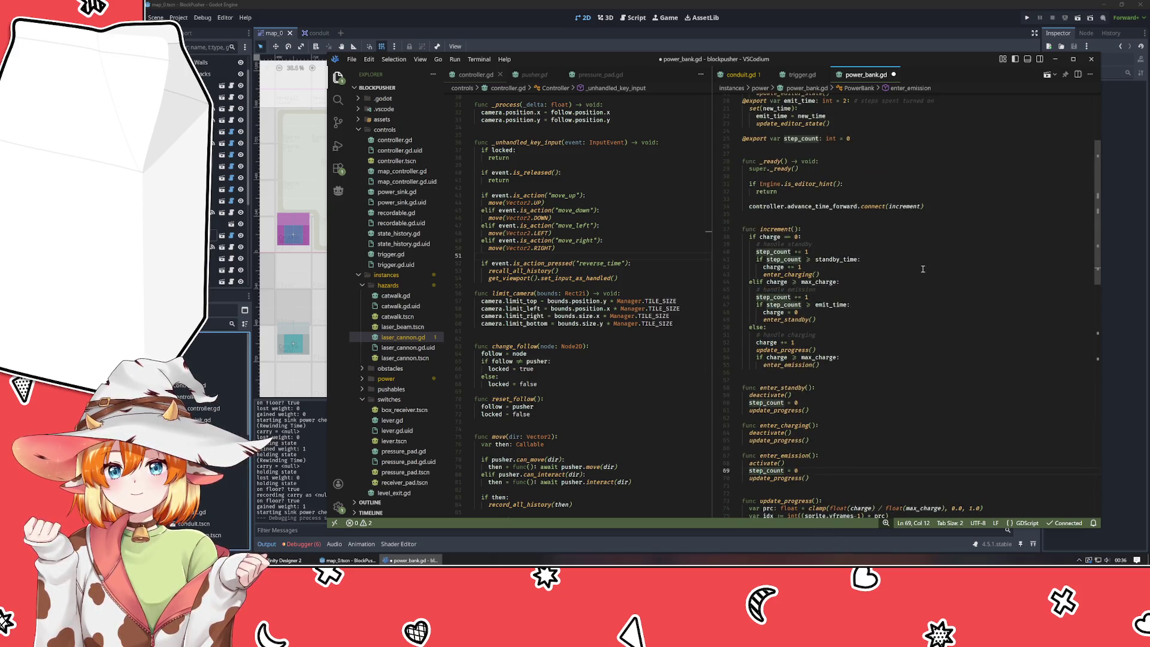
scroll(923, 269, "down", 6)
left_click(838, 411)
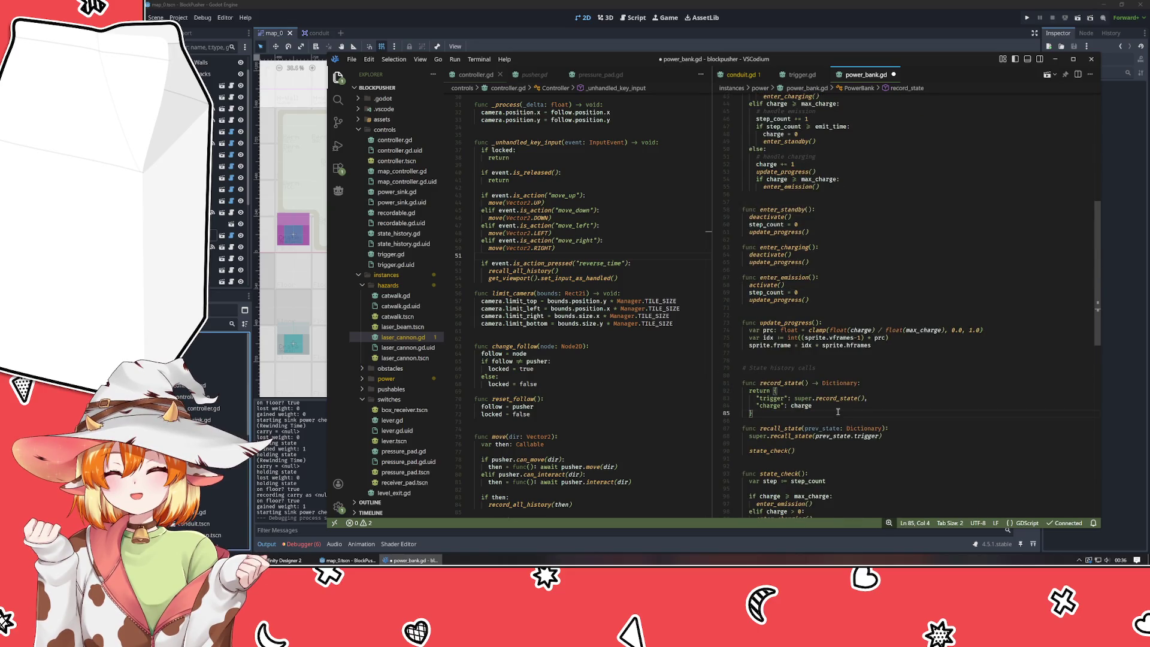
- Add a "steps": step_count entry to the record_state dictionary
key("Up")
key("End")
type(",")
key("Return")
type("step")
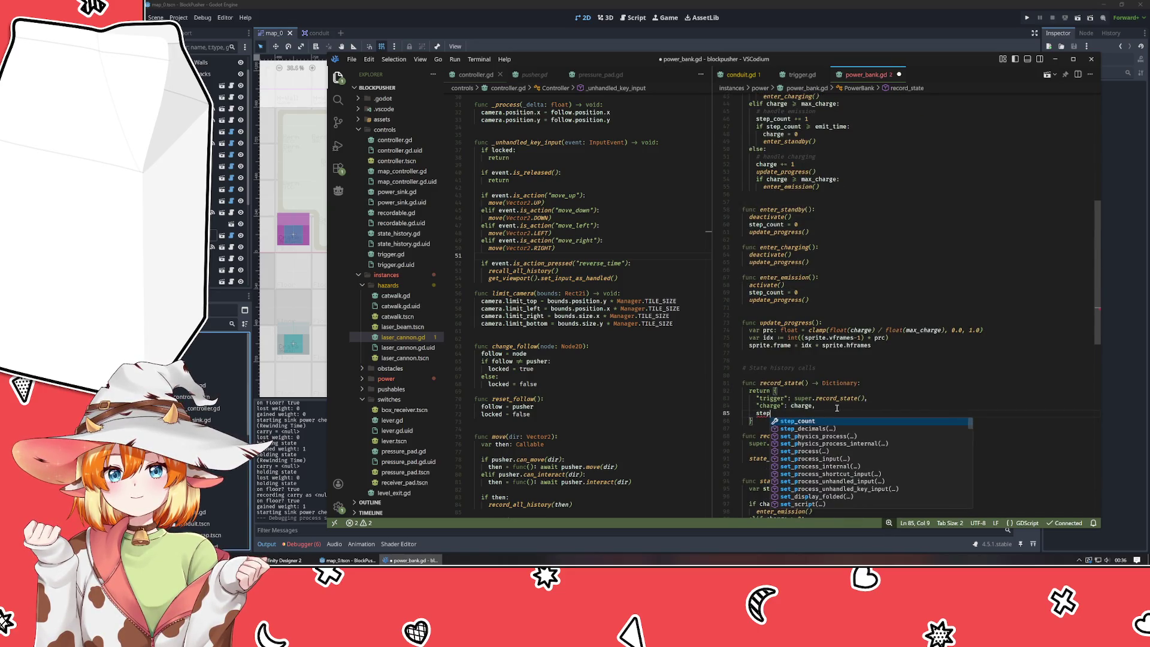
type("_cou")
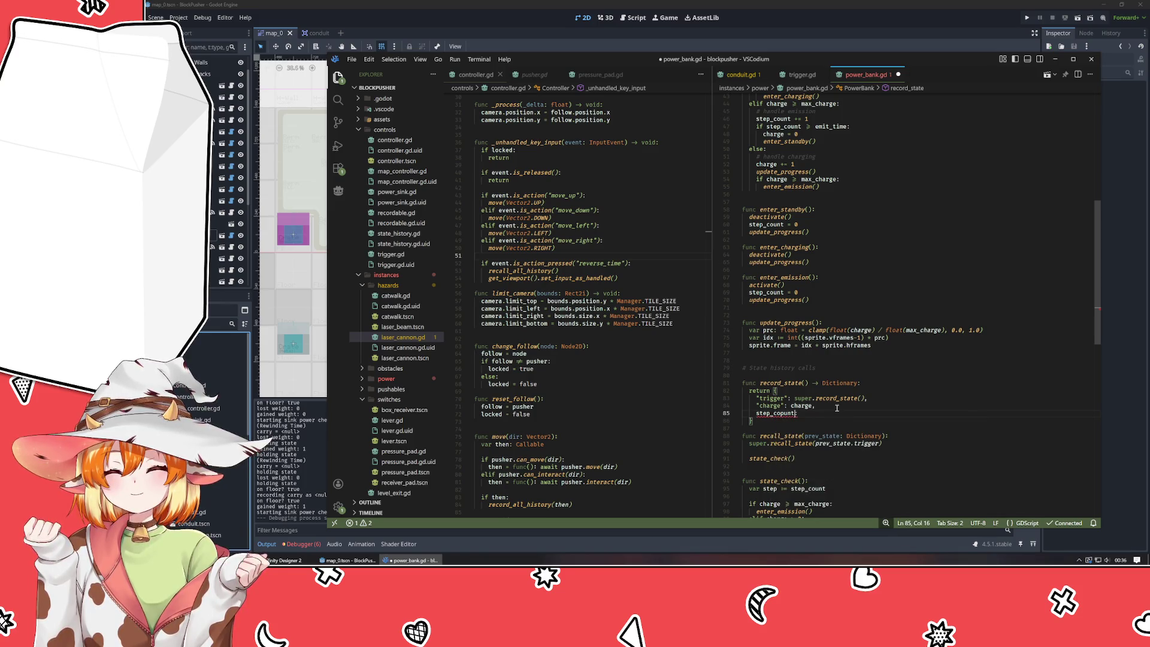
key("BackSpace")
key("BackSpace")
key("BackSpace")
type("steps")
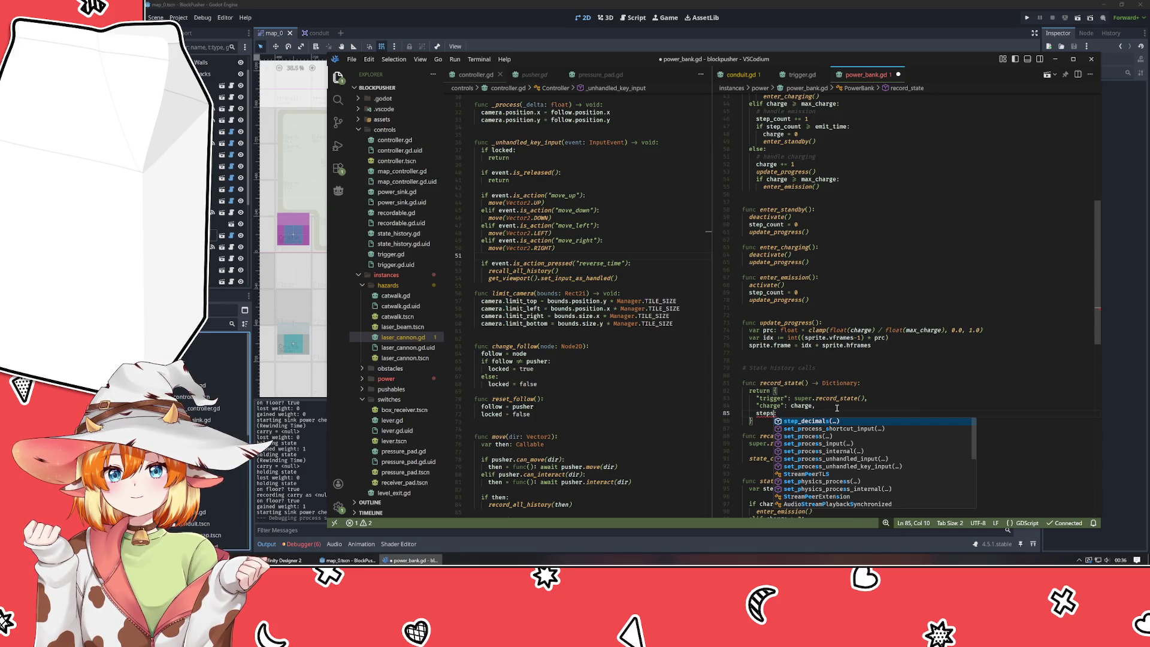
key("ctrl+shift+Left")
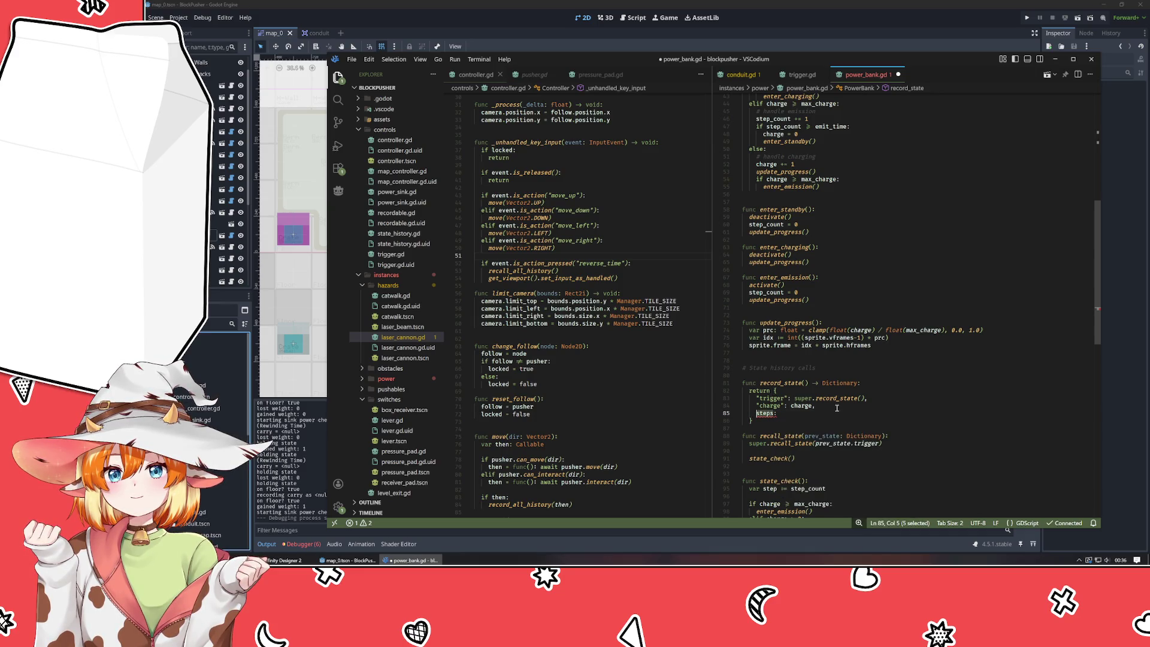
type("\"")
key("End")
type("step_count")
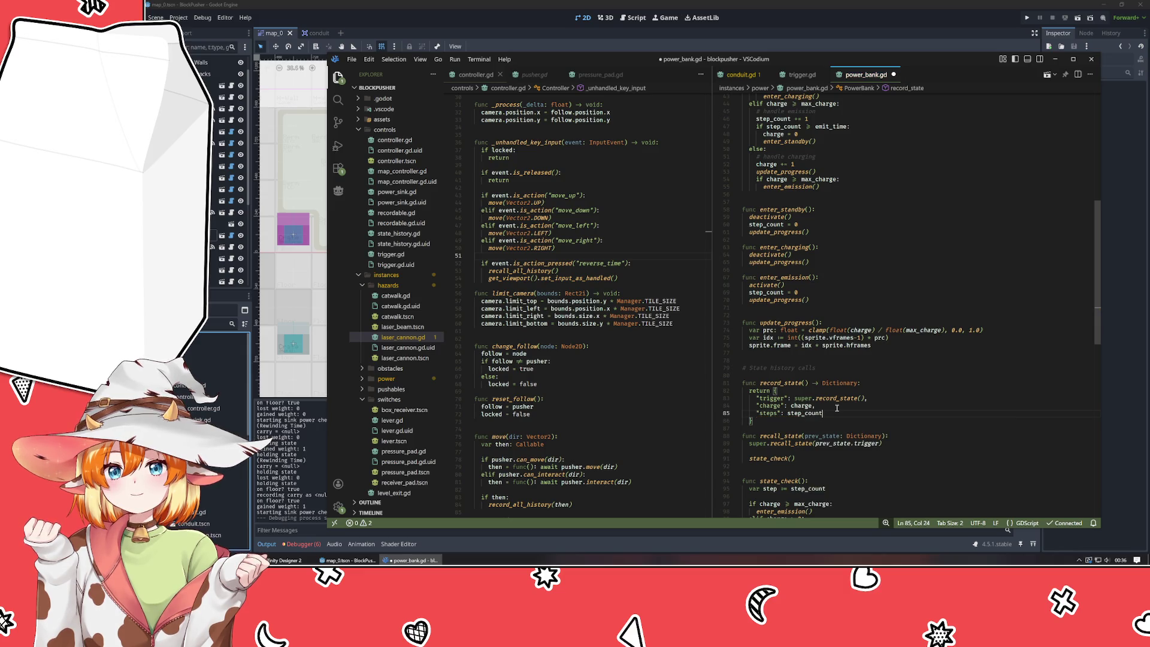
type(",")
scroll(838, 402, "down", 2)
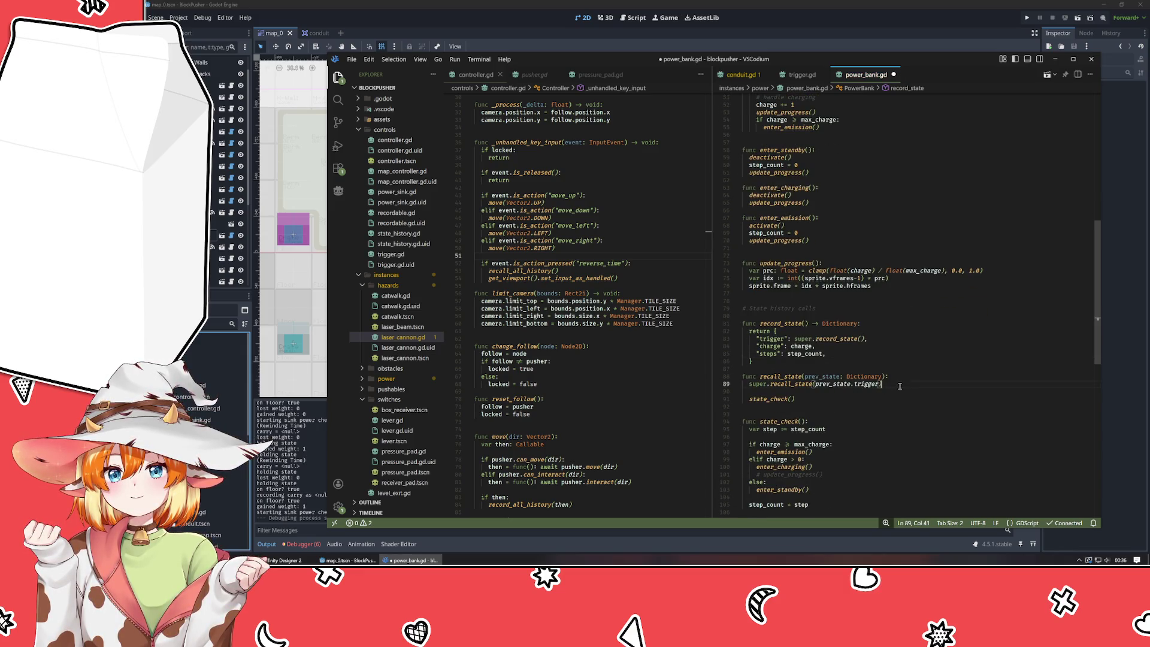
- Add charge = prev_state.charge and step_count = prev_state.steps under super.recall_state, then save power_bank.gd
left_click(899, 386)
key("Return")
key("Return")
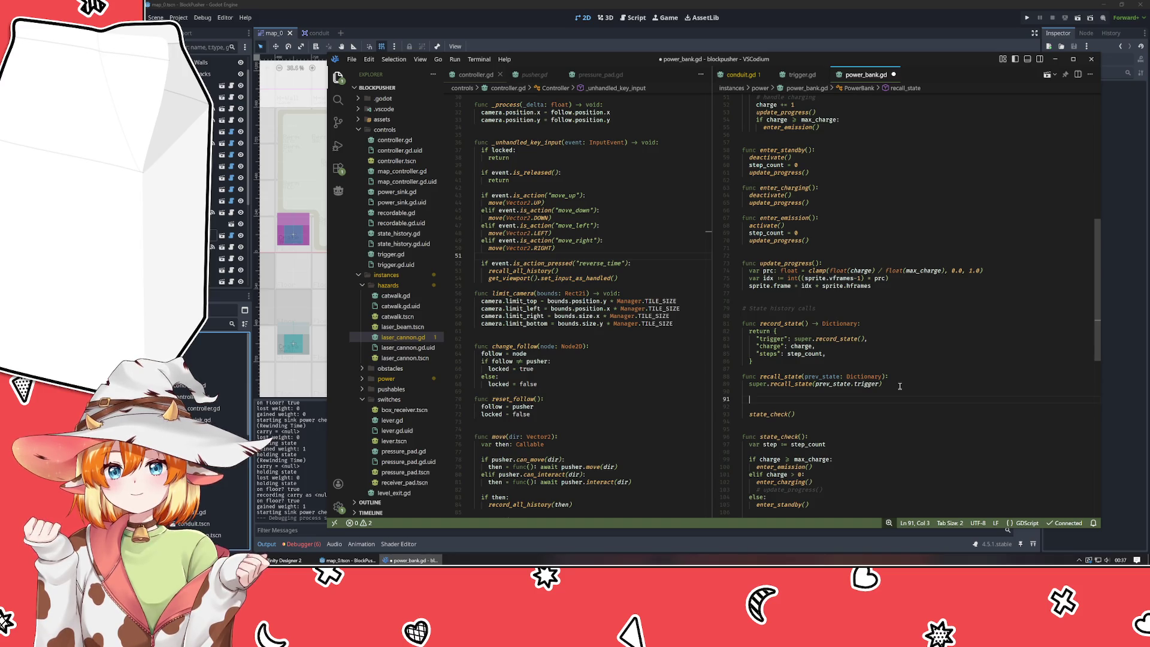
scroll(900, 386, "down", 3)
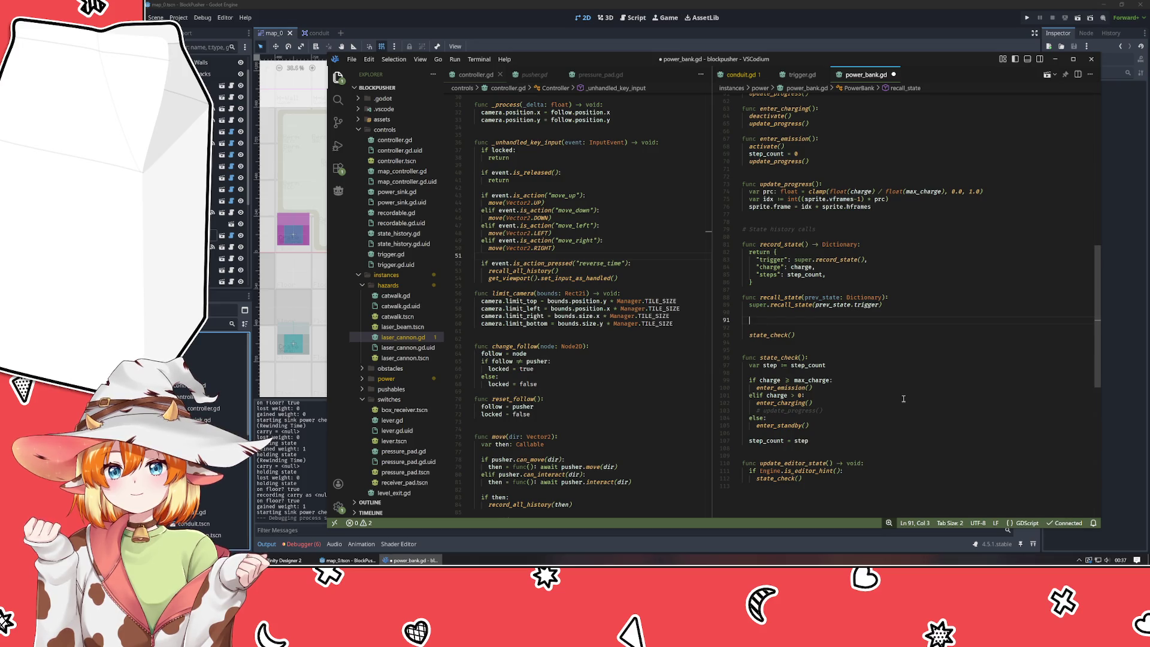
type("charge = ")
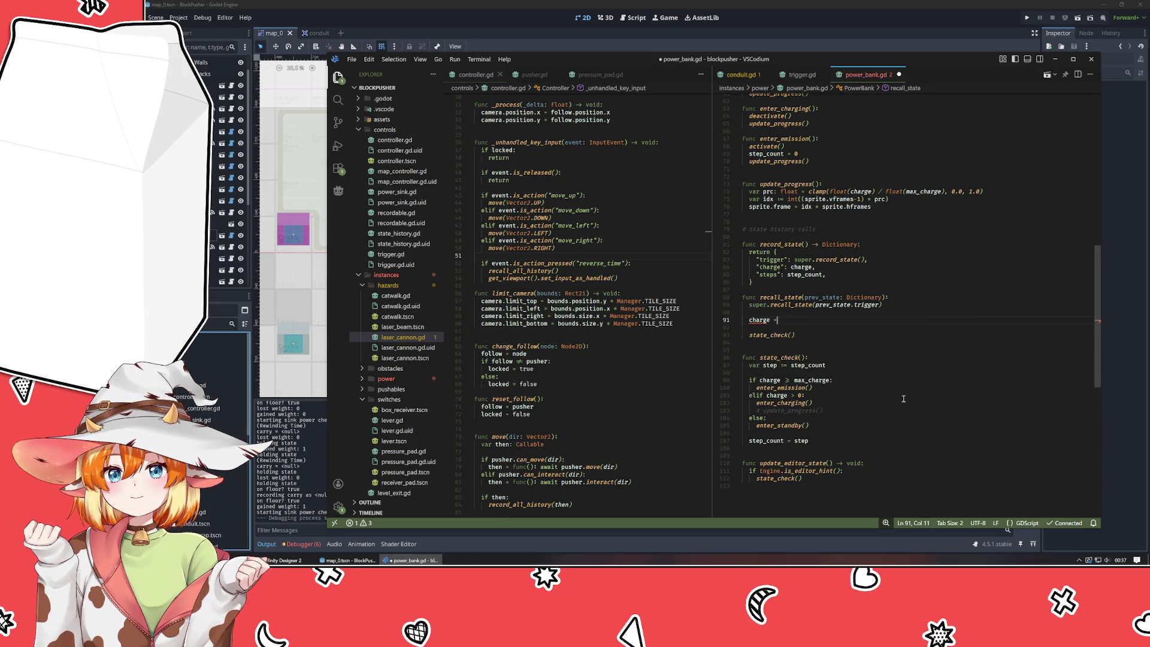
type("prev_state.")
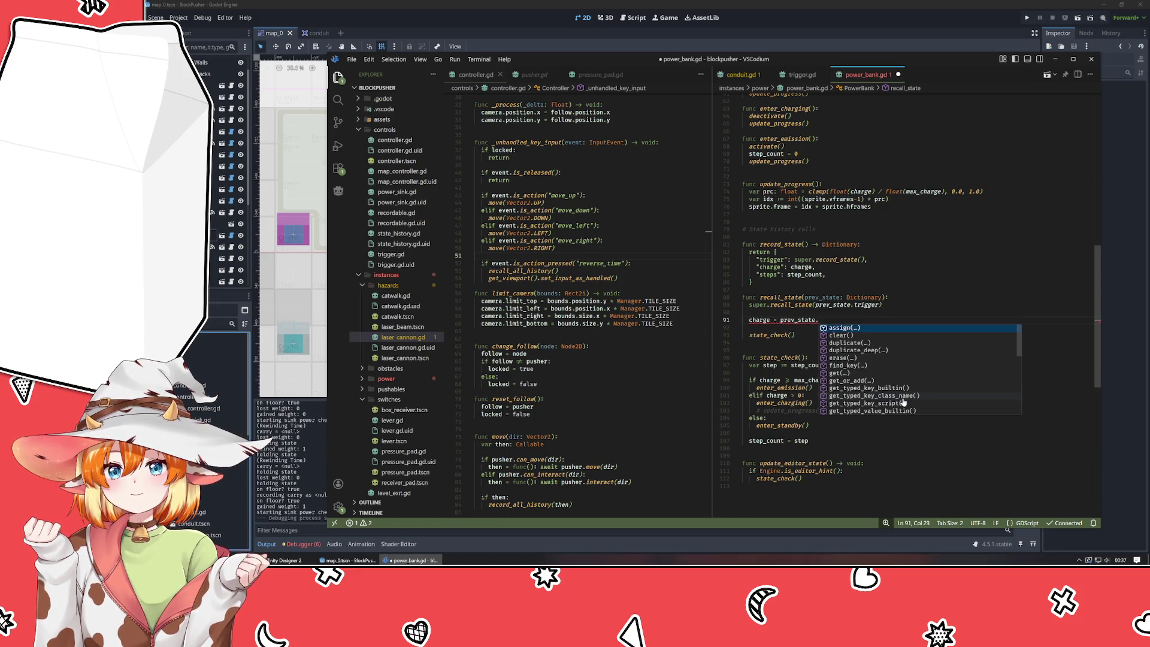
type("charge")
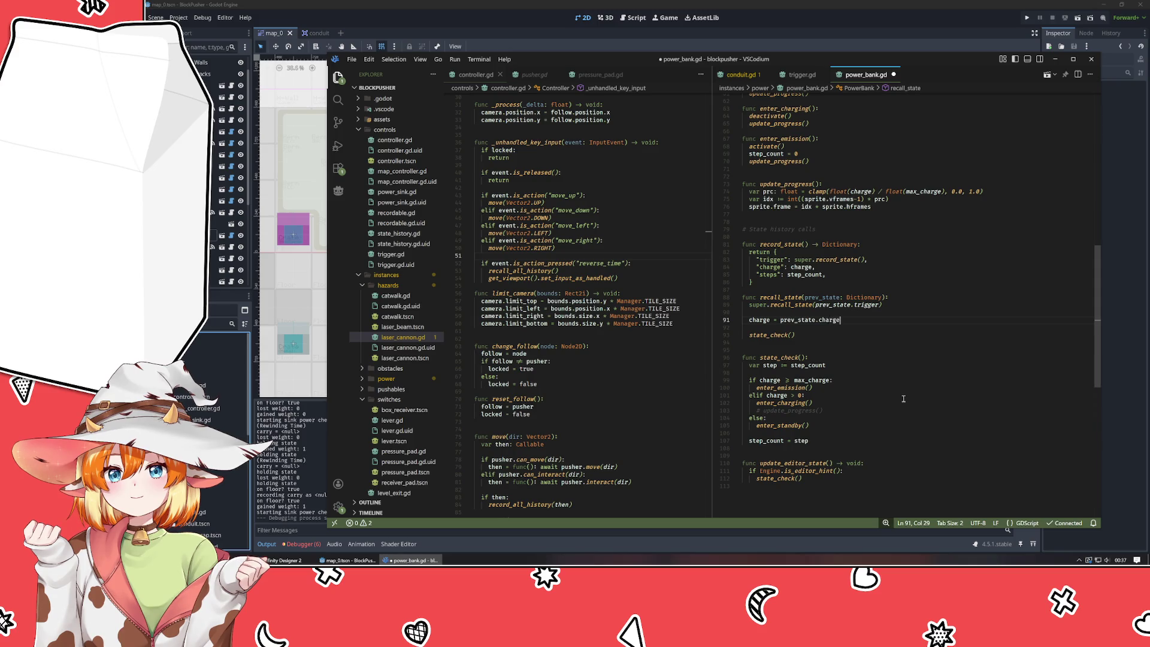
key("Return")
type("stepc")
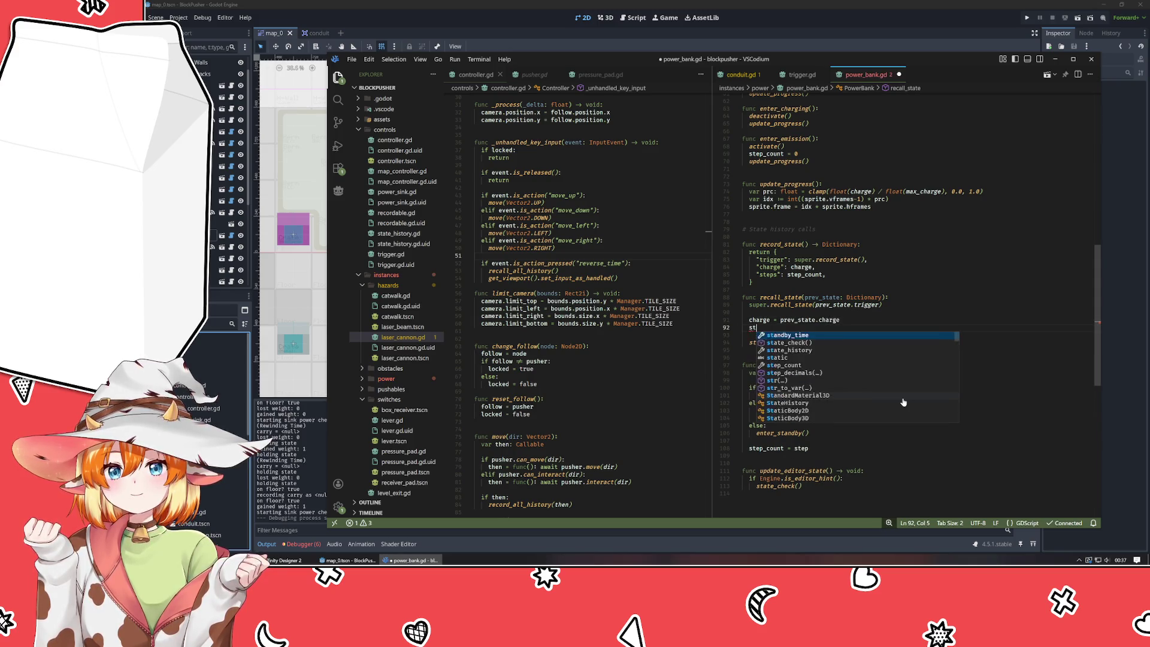
key("Tab")
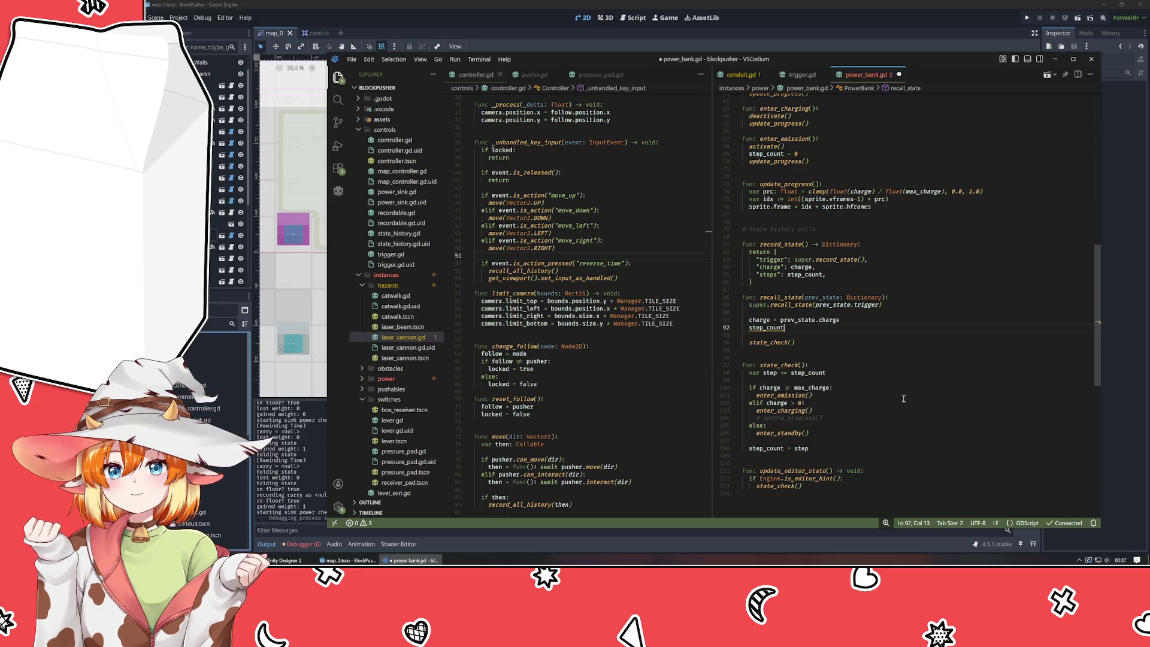
type(" = prev_state.")
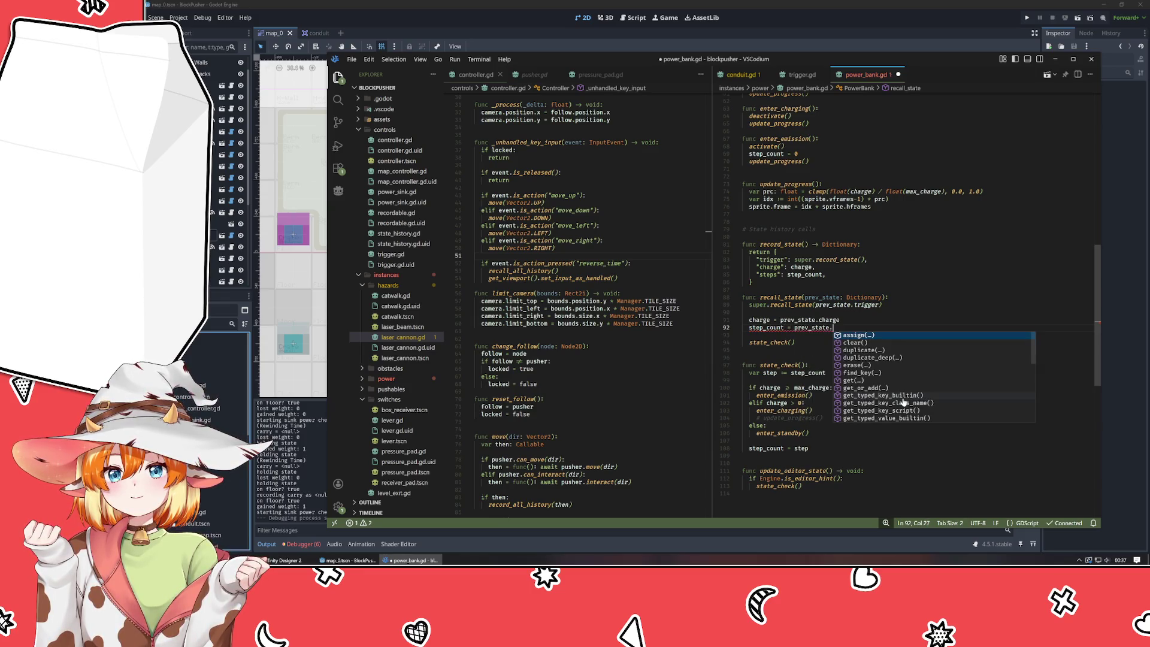
type("steps1")
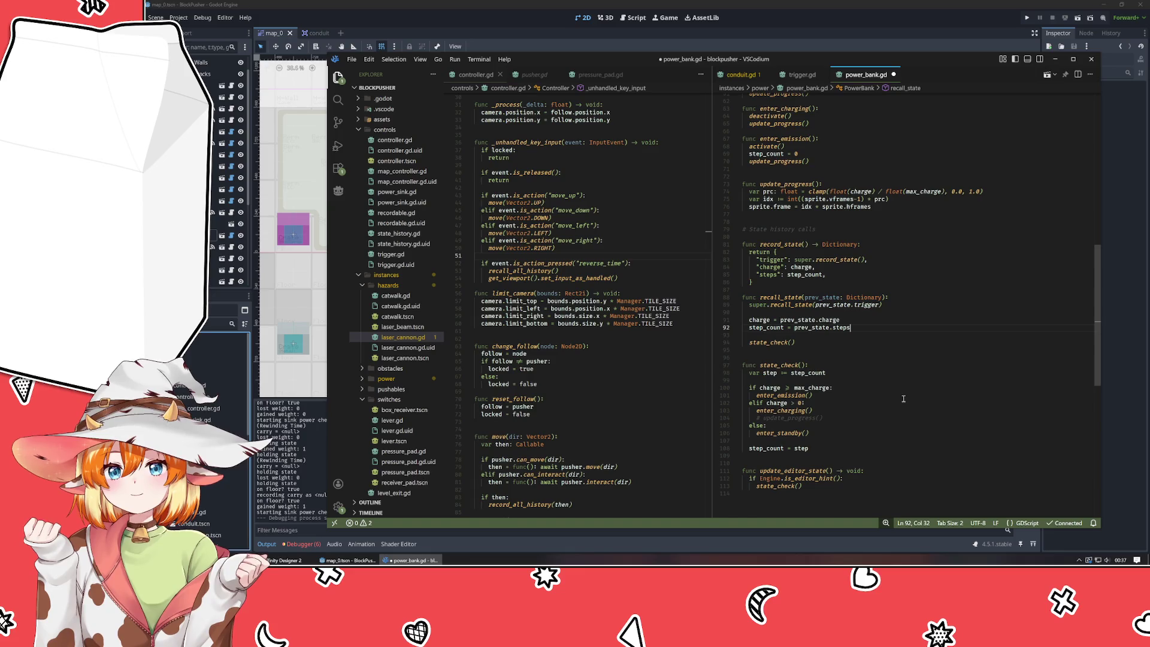
key("ctrl+s")
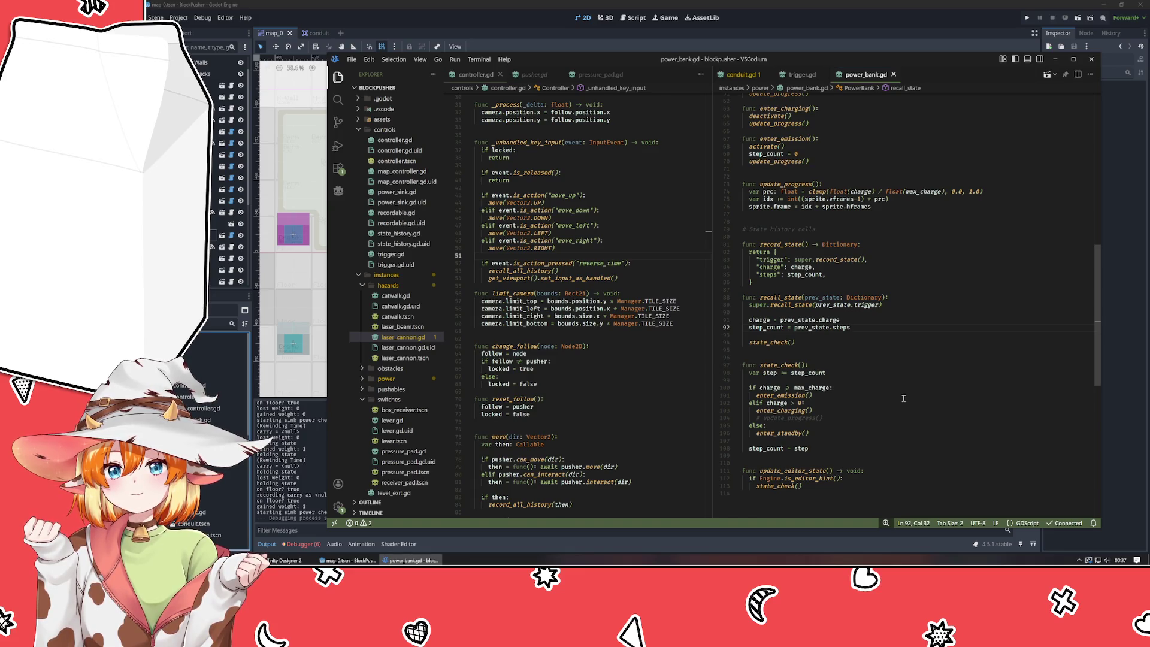
- Run BlockPusher with F5, move the player around, and rewind after stepping right
left_click(905, 45)
key("F5")
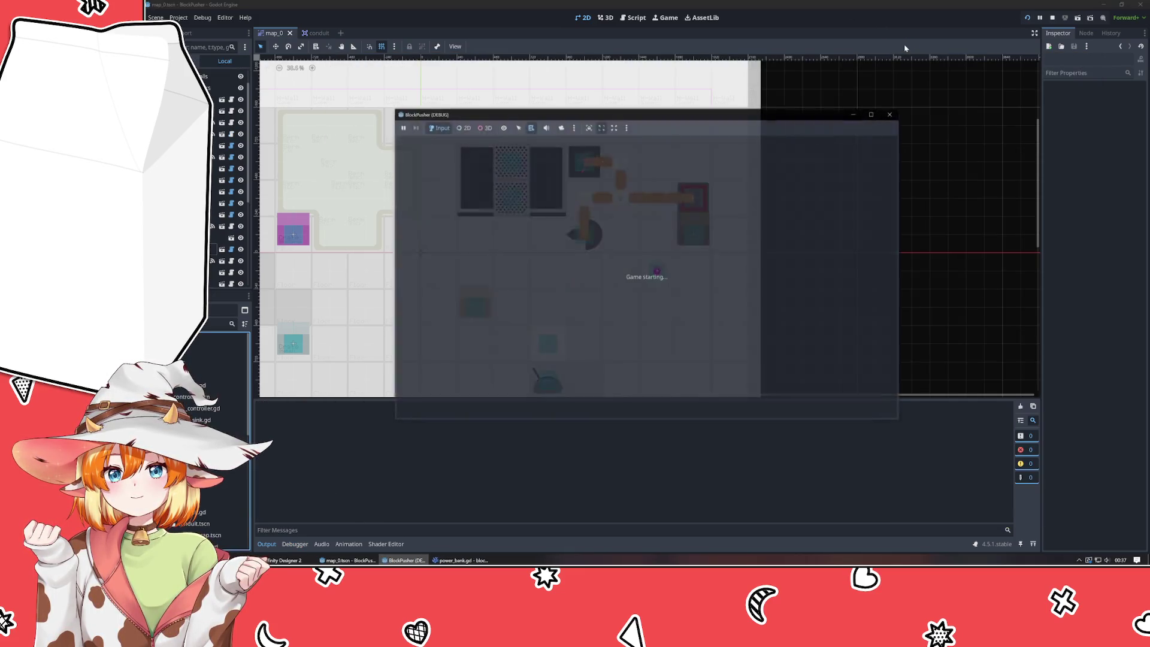
key("Up")
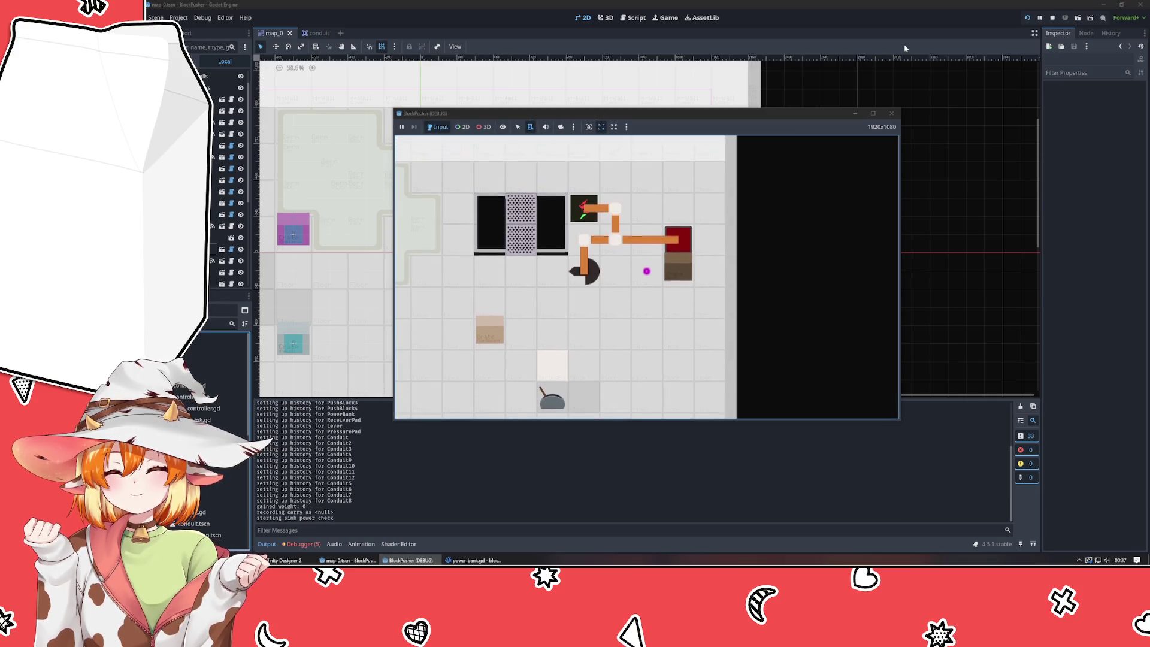
key("Up")
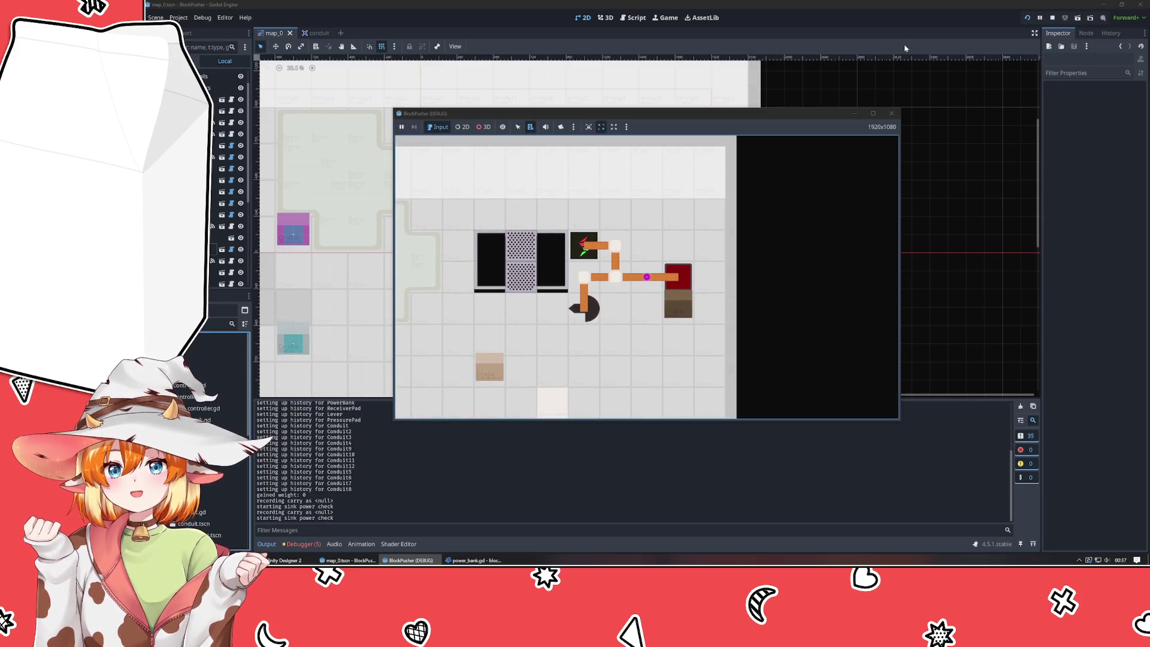
key("Down")
key("Down")
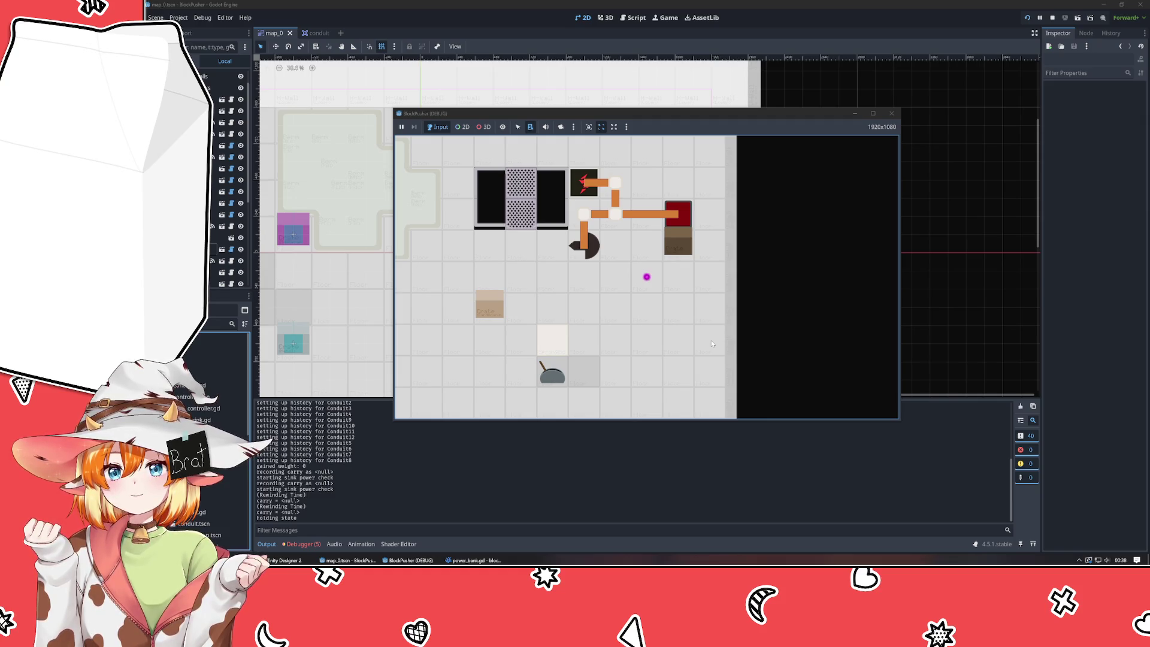
key("Up")
key("Up")
key("Up")
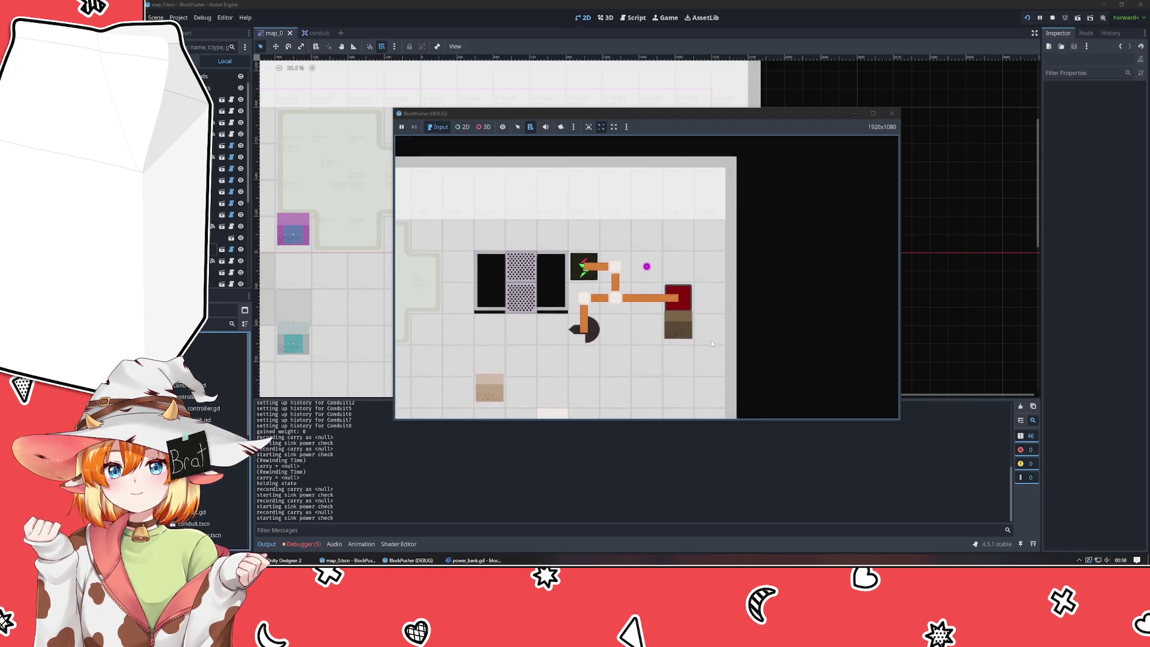
key("Right")
key("z")
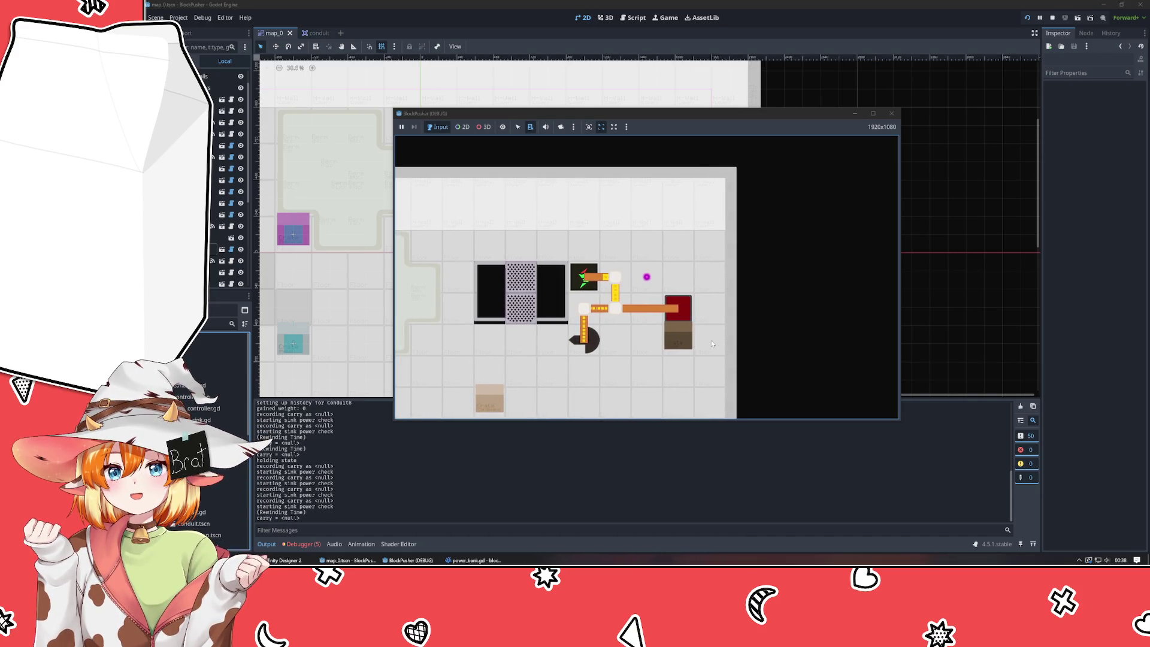
key("Right")
key("Right")
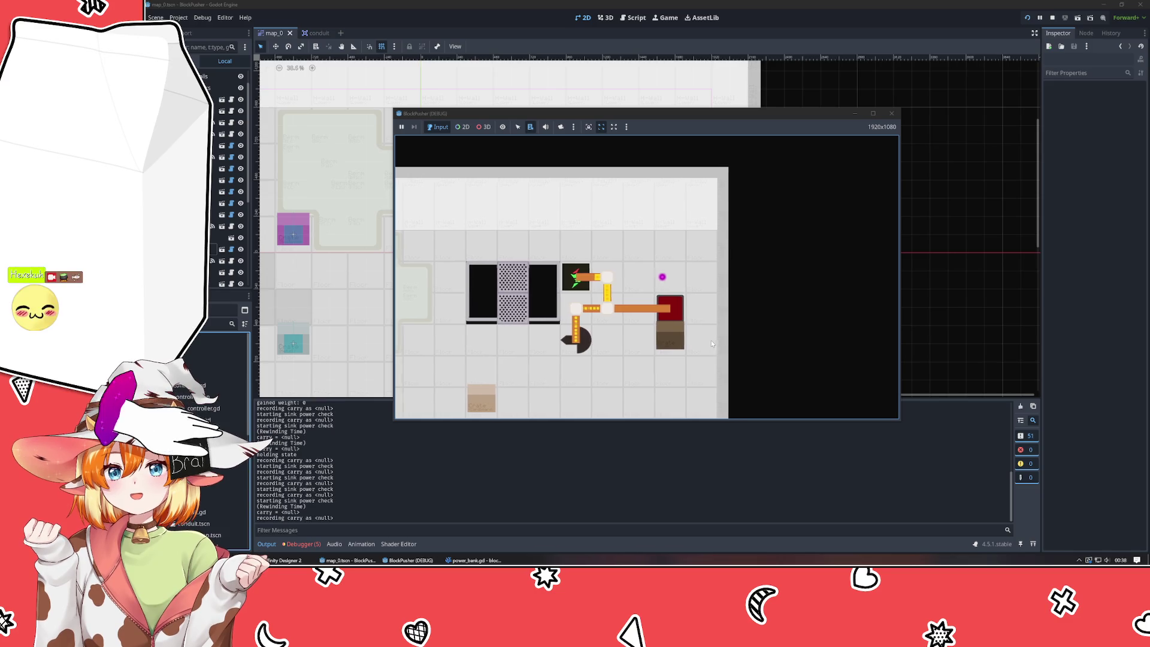
key("z")
key("z")
- Keep moving and rewinding to check the conduits, then stop the game and return to VSCodium
key("Down")
key("Down")
key("Down")
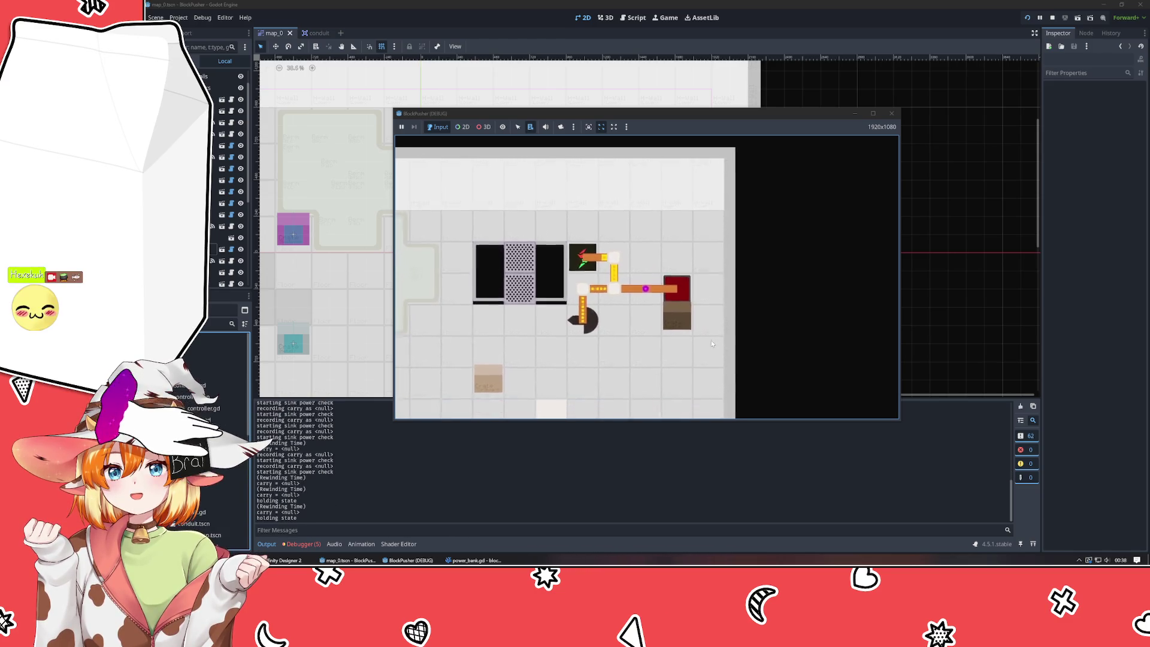
key("Up")
key("Up")
key("Up")
key("Left")
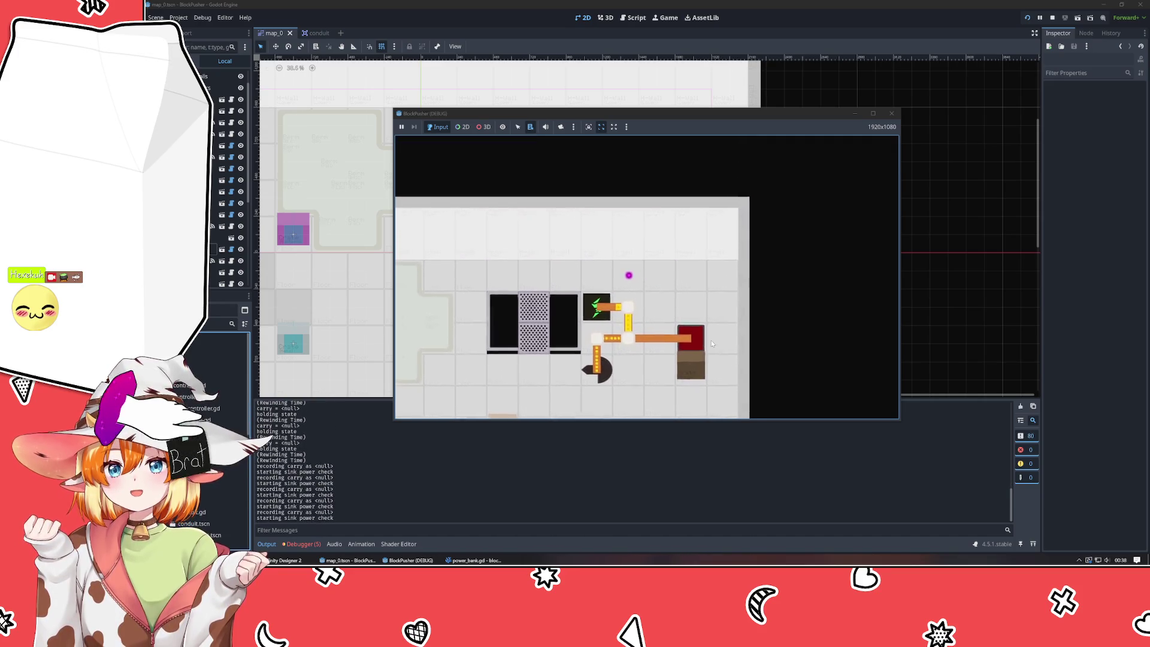
key("Left")
key("Left")
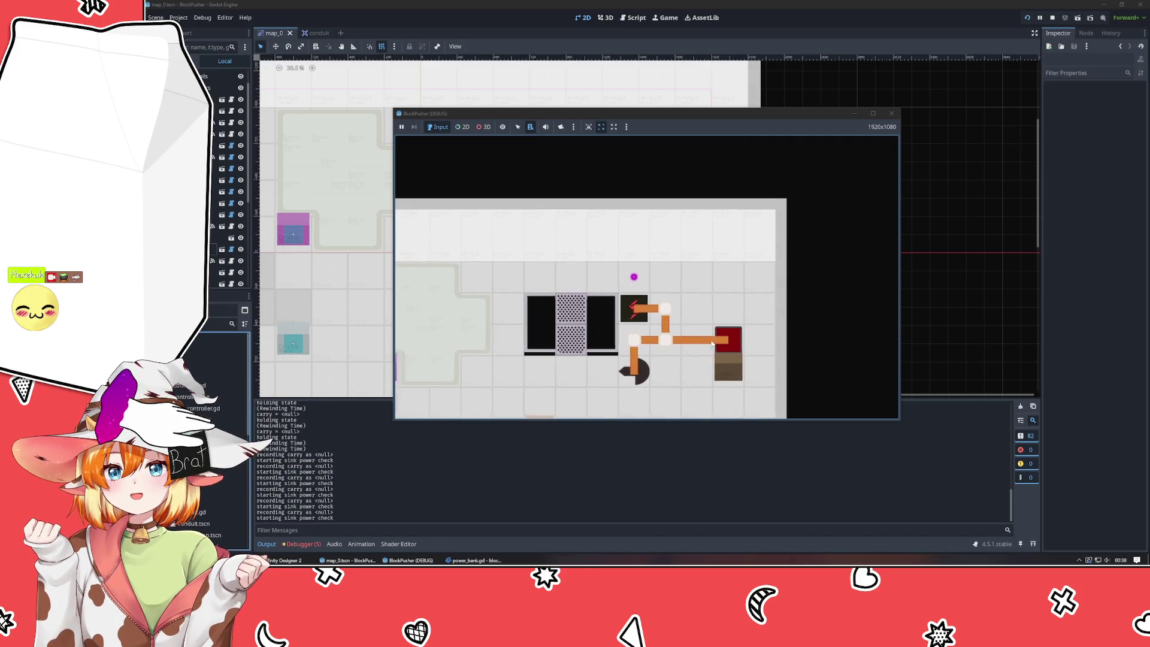
key("z")
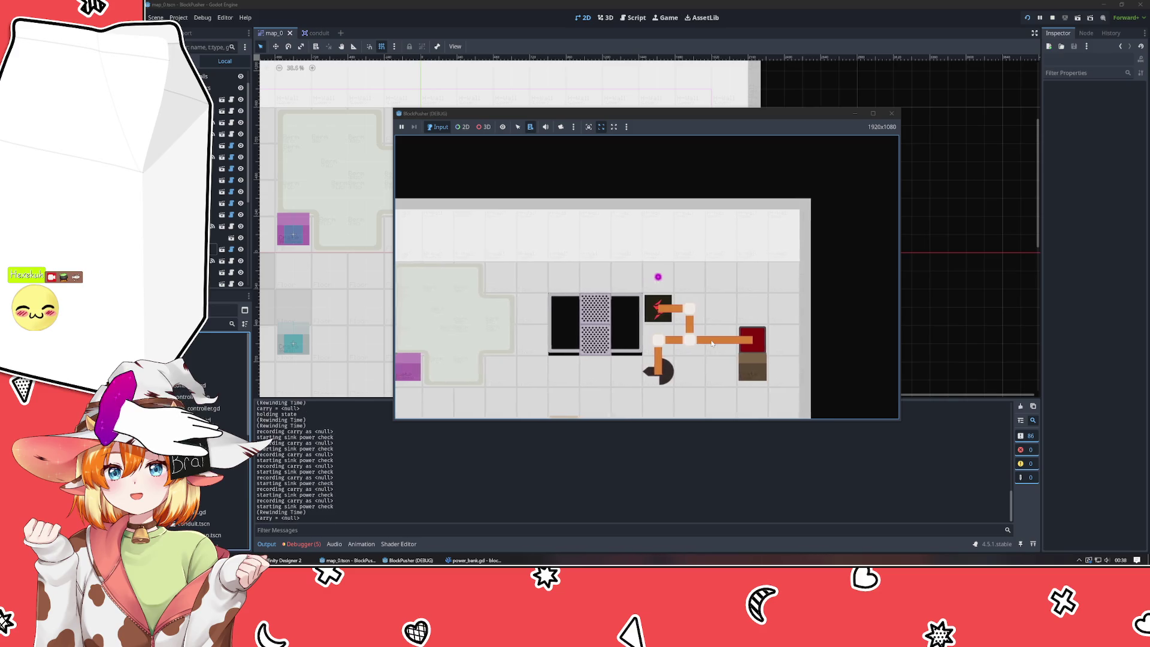
key("z")
key("z")
key("z")
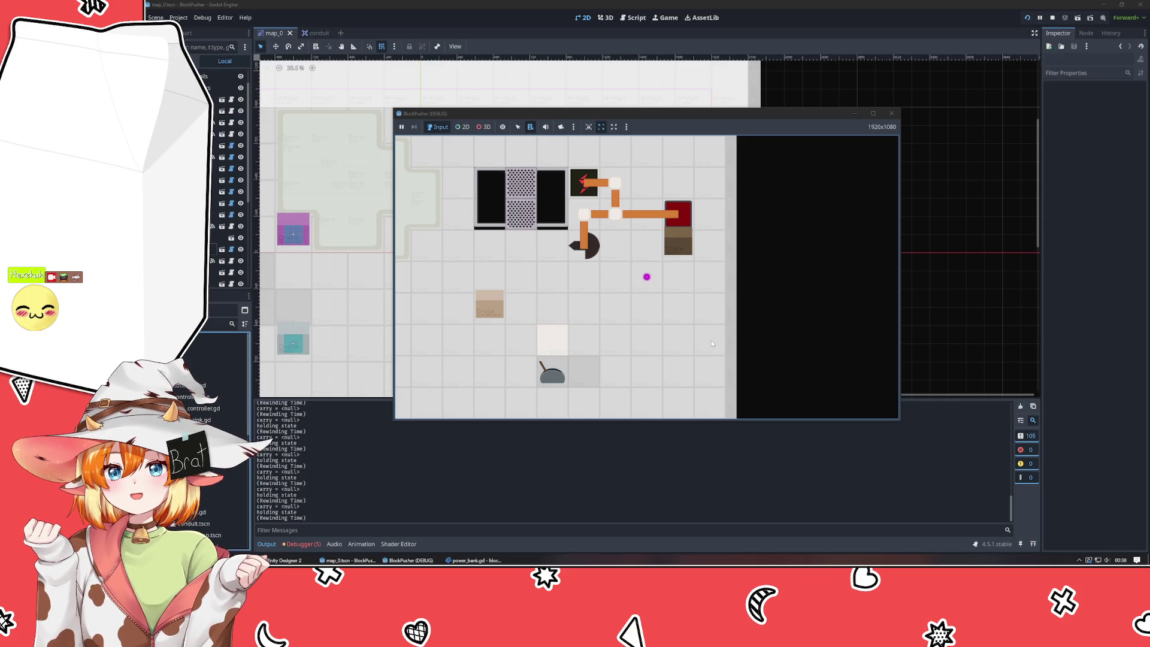
key("Right")
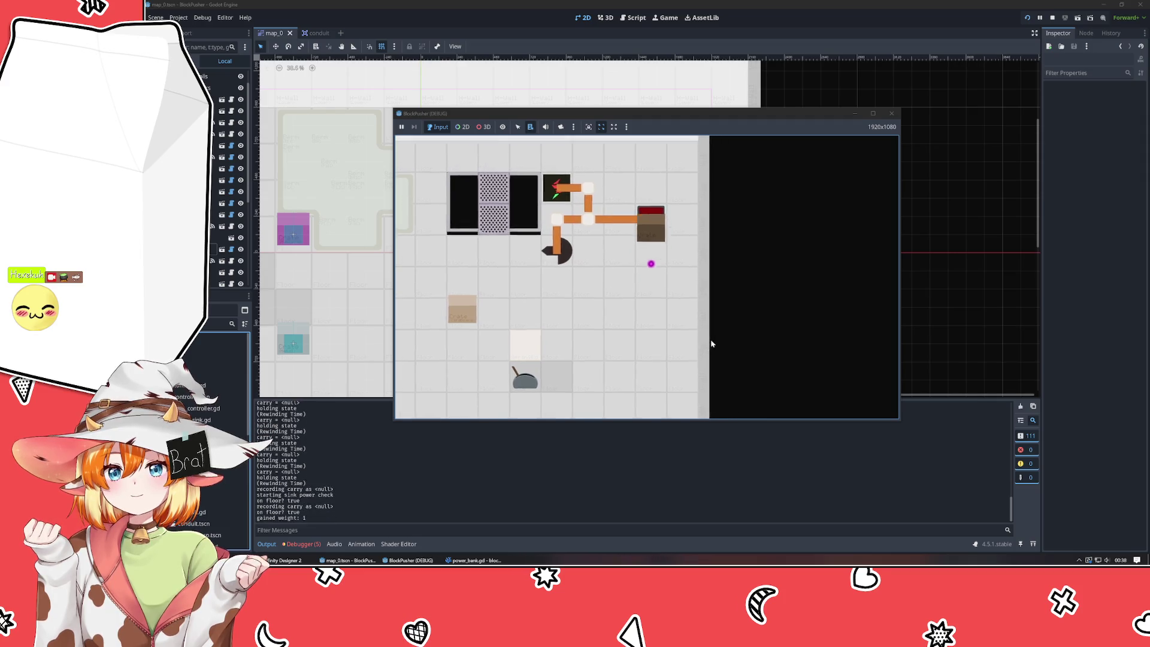
key("Up")
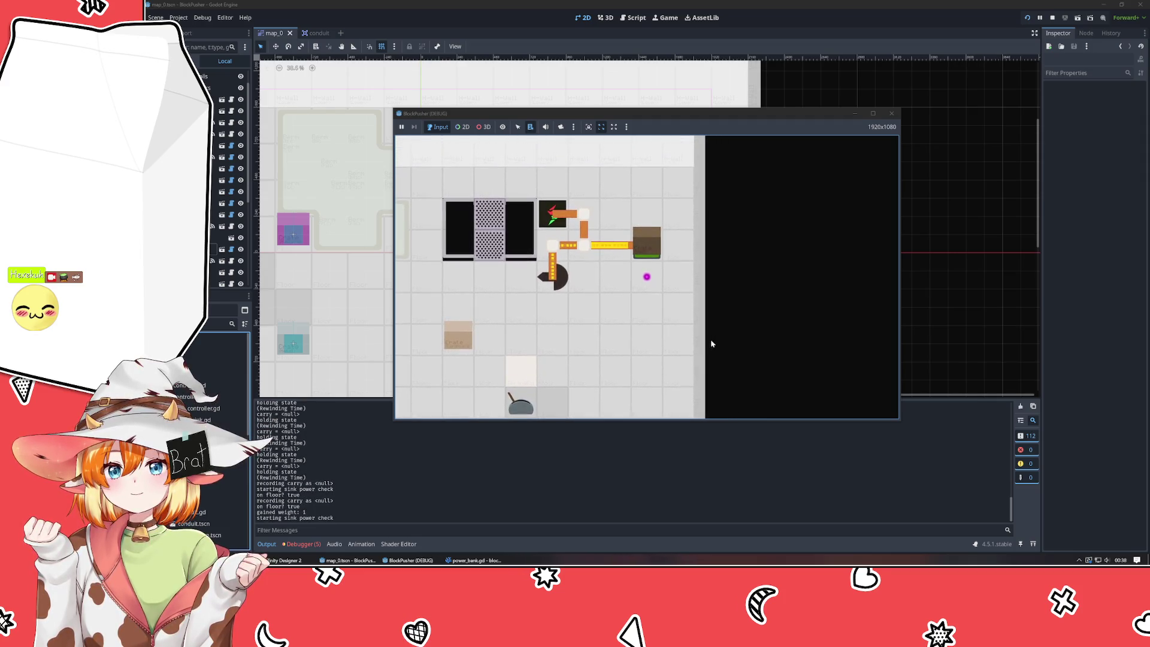
key("z")
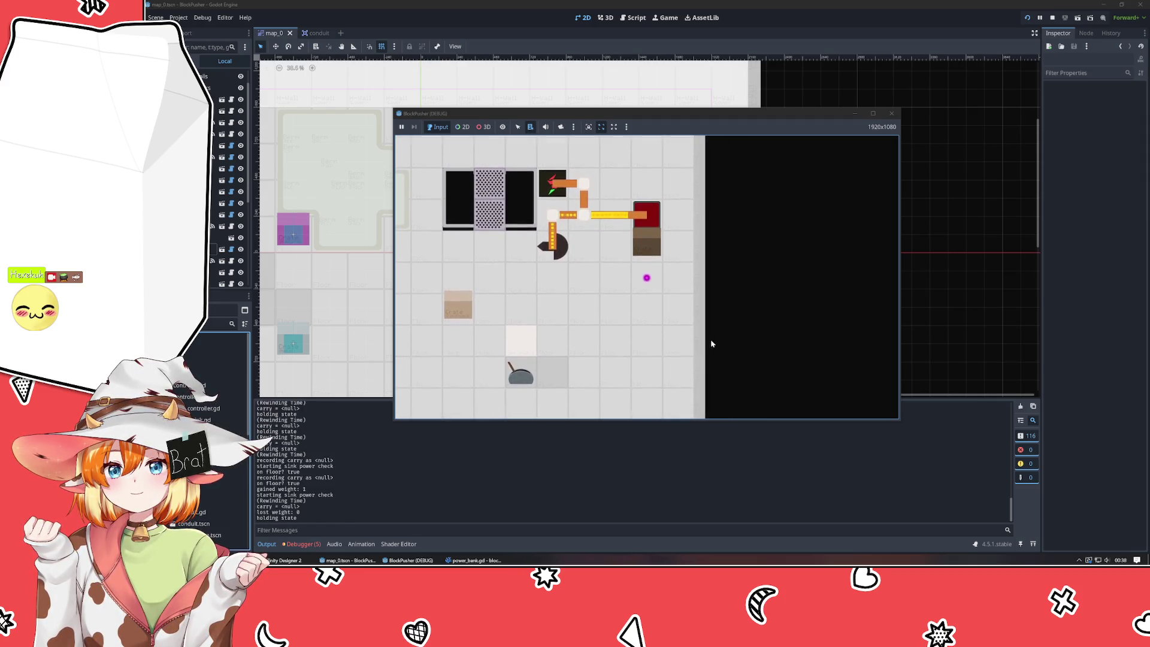
left_click(892, 113)
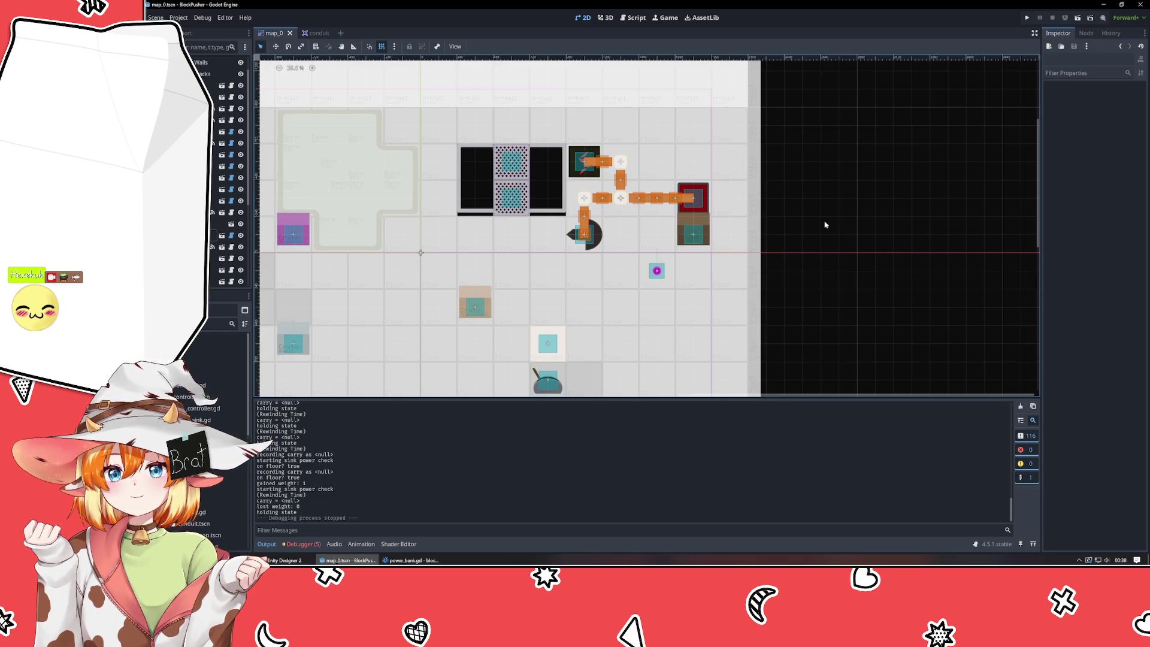
left_click(410, 560)
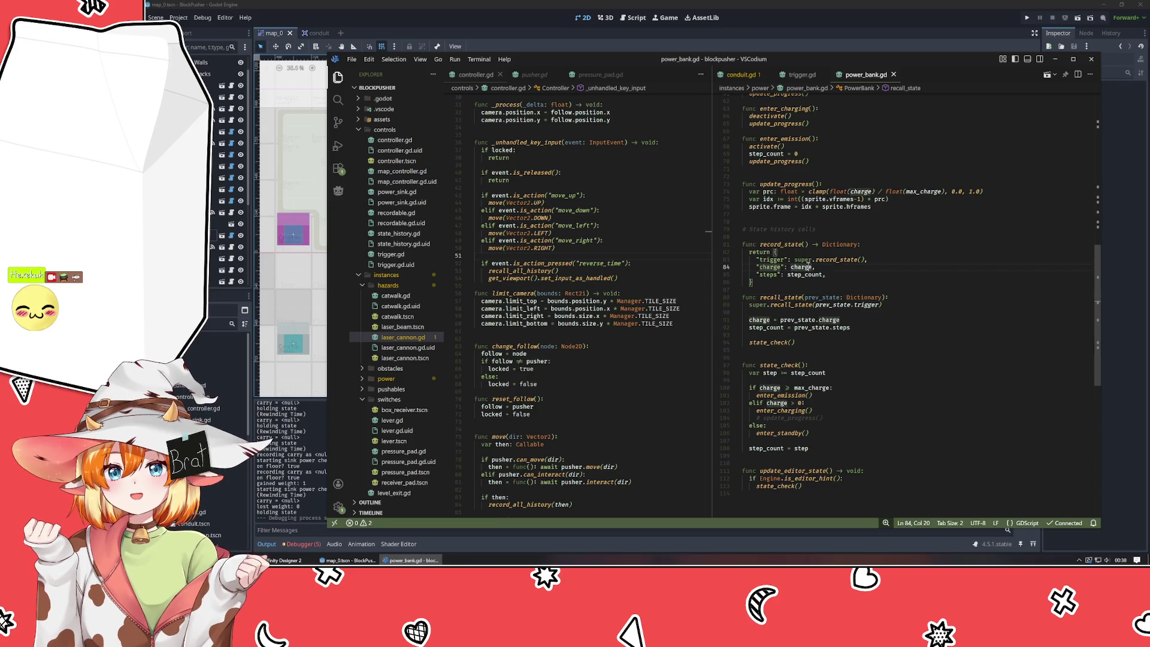
- In conduit.gd, connect to check_flow instead of check_flow_a, delete check_flow_a, and save
left_click(734, 73)
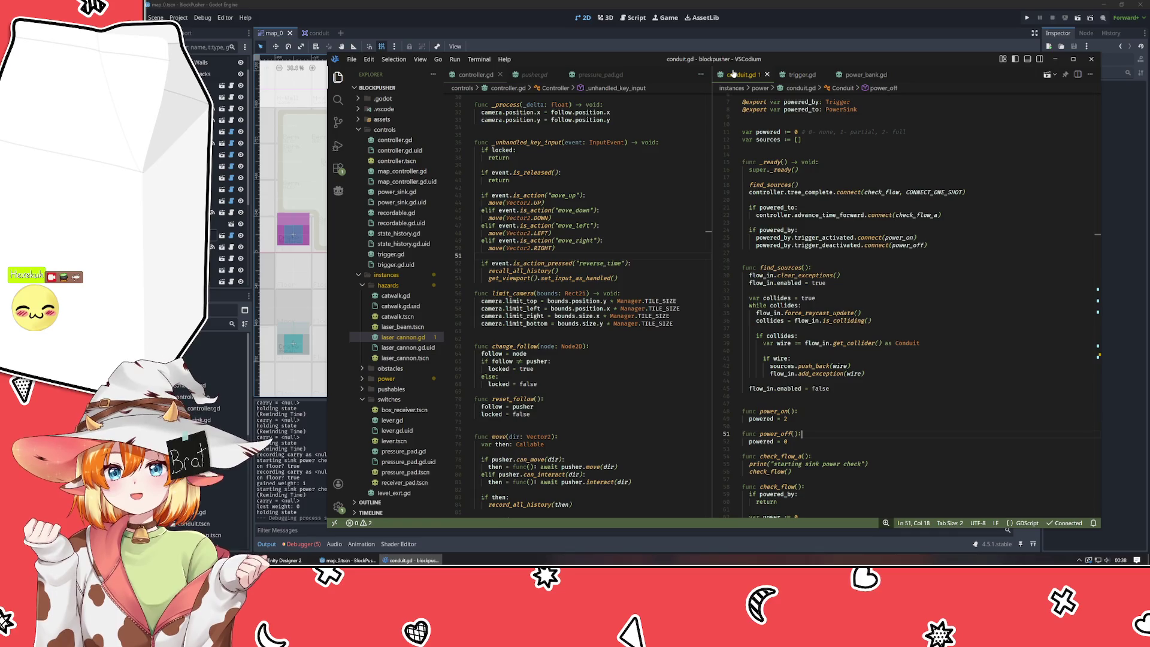
scroll(885, 359, "down", 5)
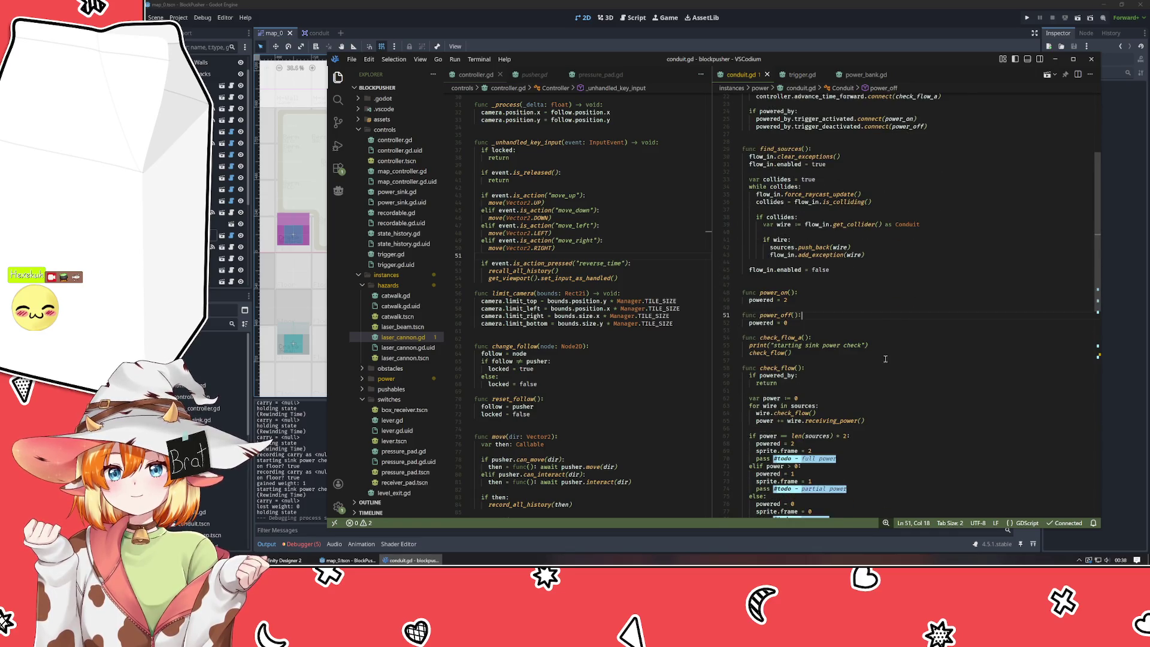
key("Down")
key("Down")
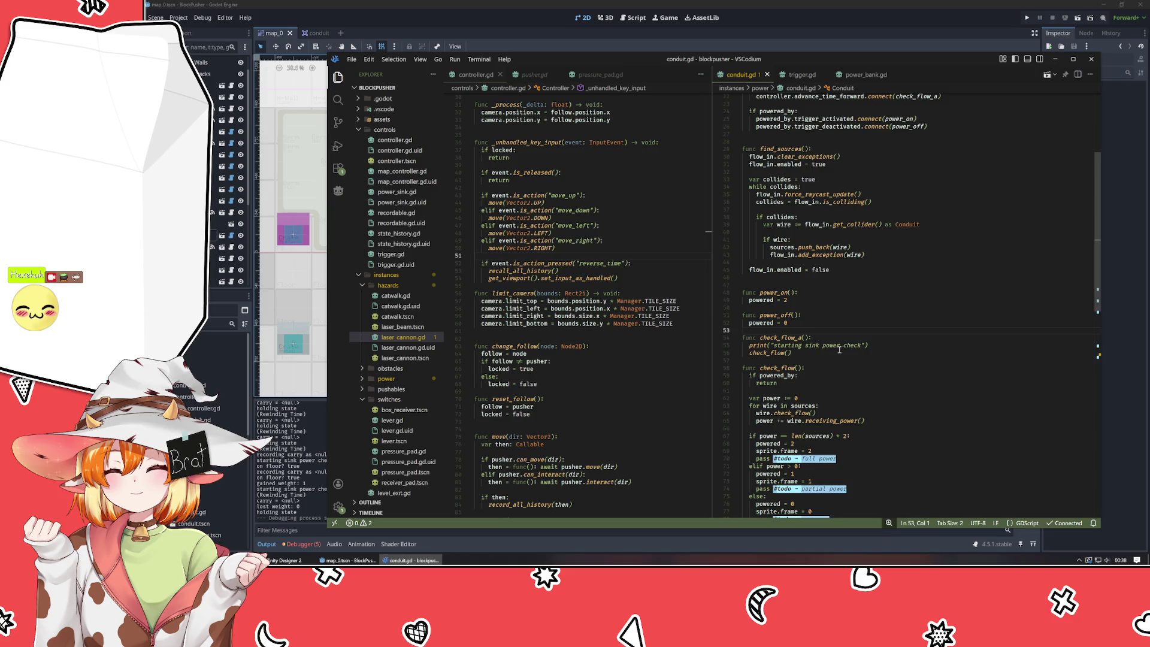
left_click(939, 234)
key("BackSpace")
key("BackSpace")
scroll(858, 345, "down", 5)
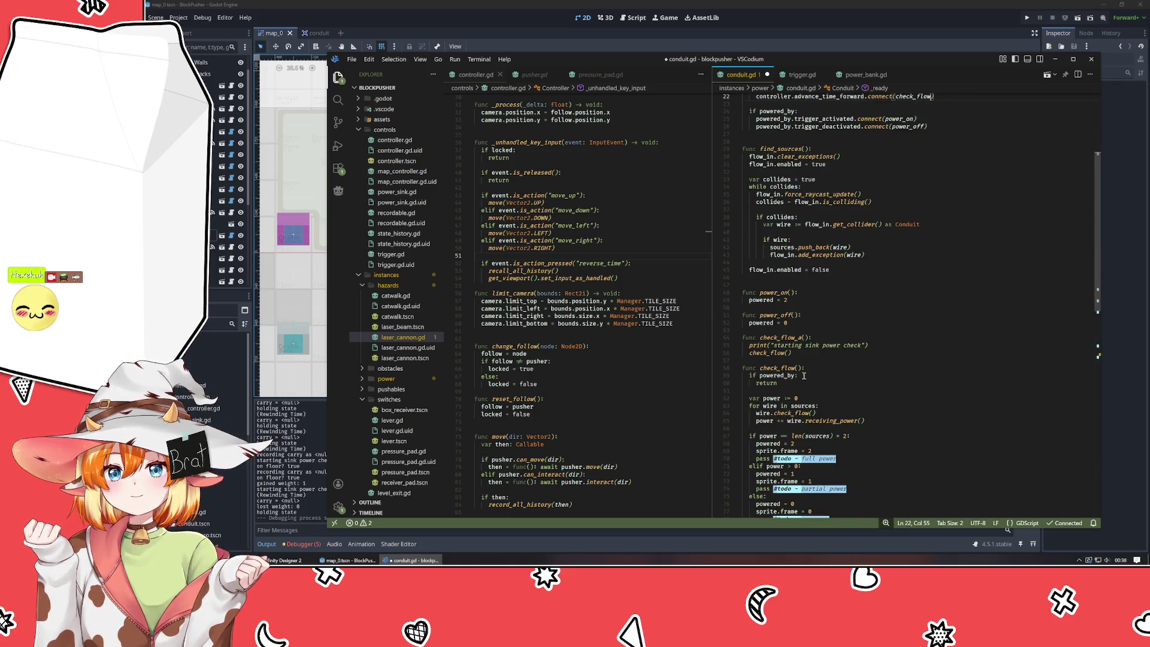
left_click_drag(806, 355, 801, 330)
key("BackSpace")
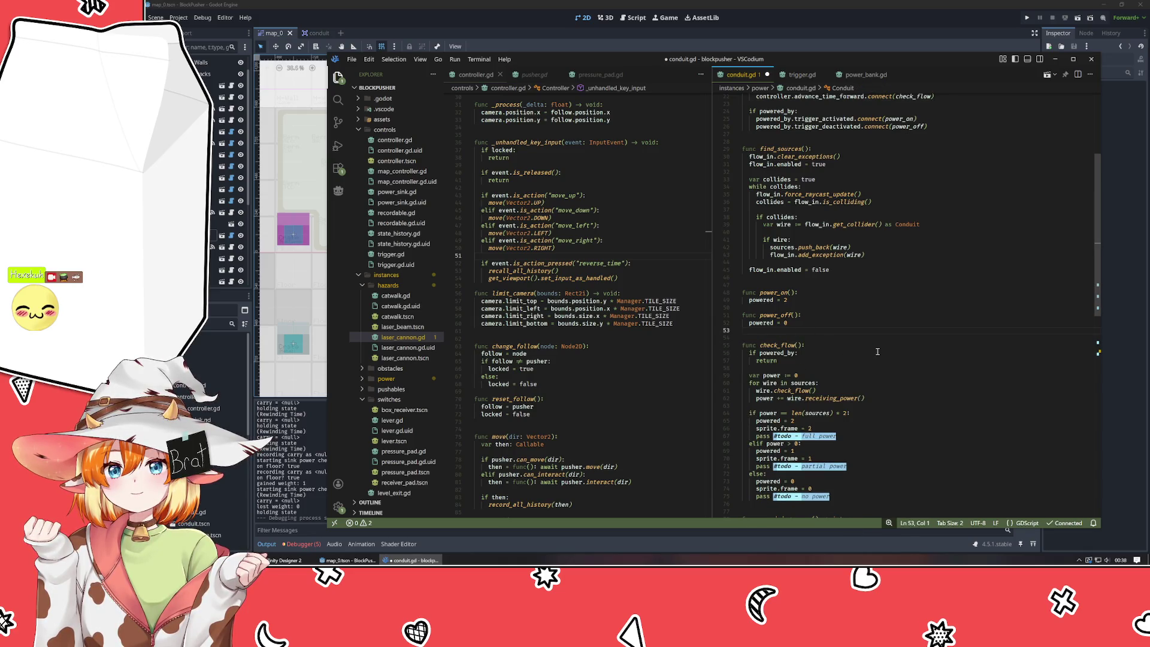
key("ctrl+s")
- Remove the pass #todo placeholder lines from check_flow's full, partial and no power branches
scroll(877, 352, "down", 6)
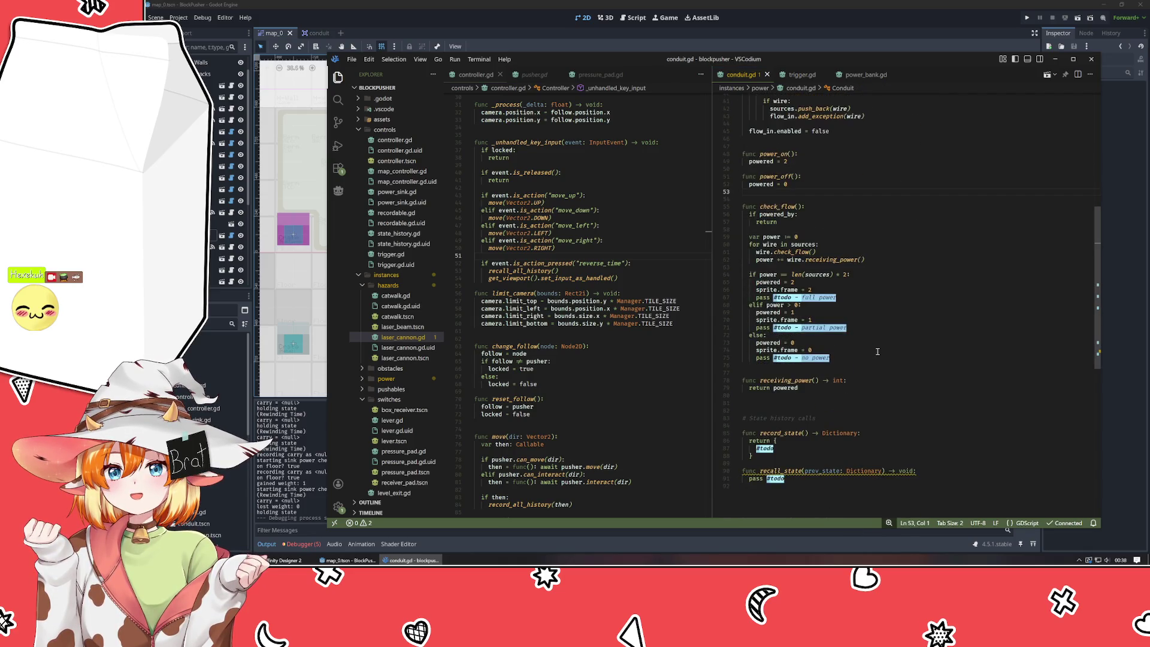
left_click(839, 298)
key("shift+Home")
key("BackSpace")
key("BackSpace")
left_click(866, 322)
key("shift+Home")
key("shift+Home")
key("BackSpace")
key("BackSpace")
left_click(851, 346)
key("shift+Home")
key("shift+Home")
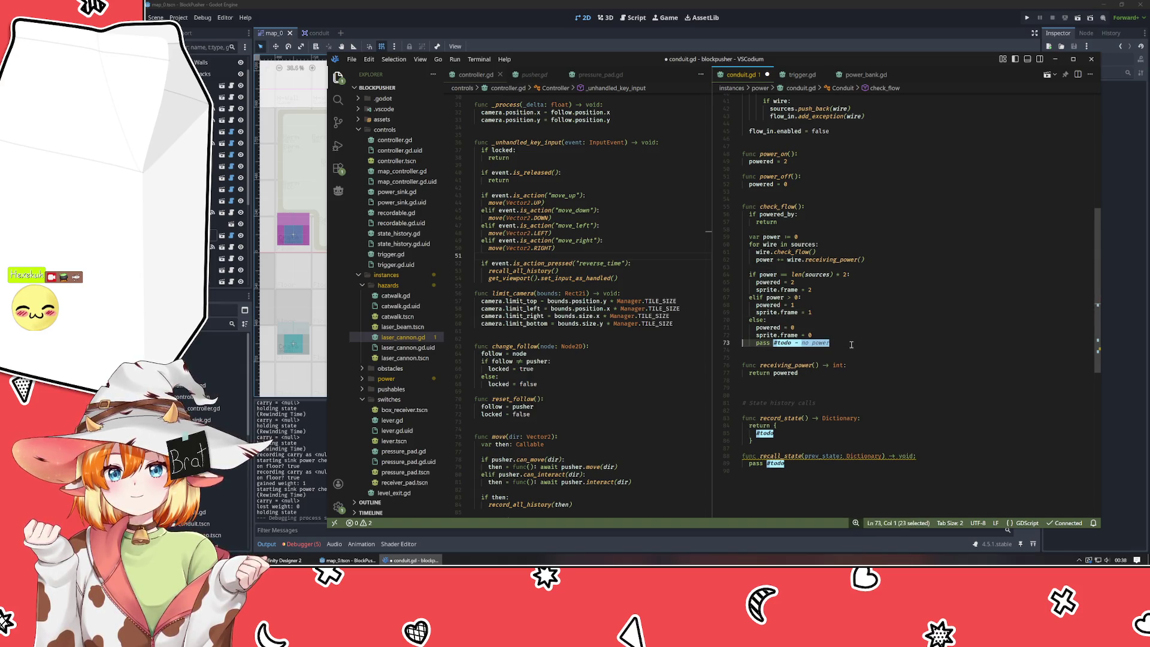
key("BackSpace")
key("BackSpace")
- Add # full power, # partial power and # no power comments under check_flow's three branches
left_click(880, 275)
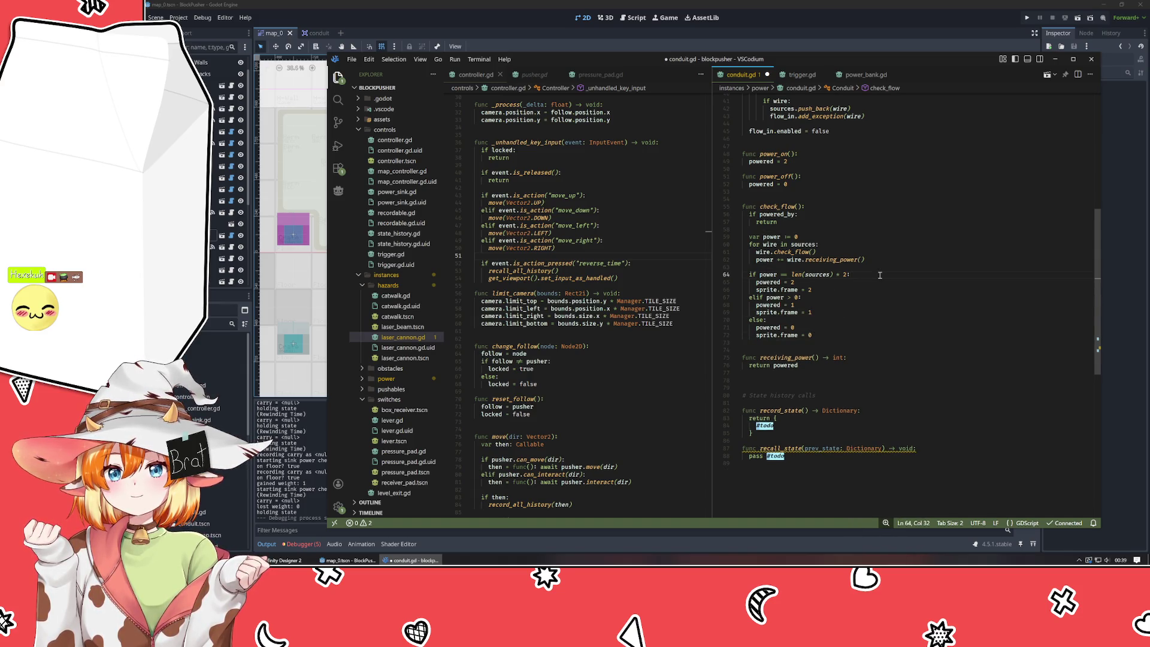
key("Return")
type("ll power")
key("Down")
key("End")
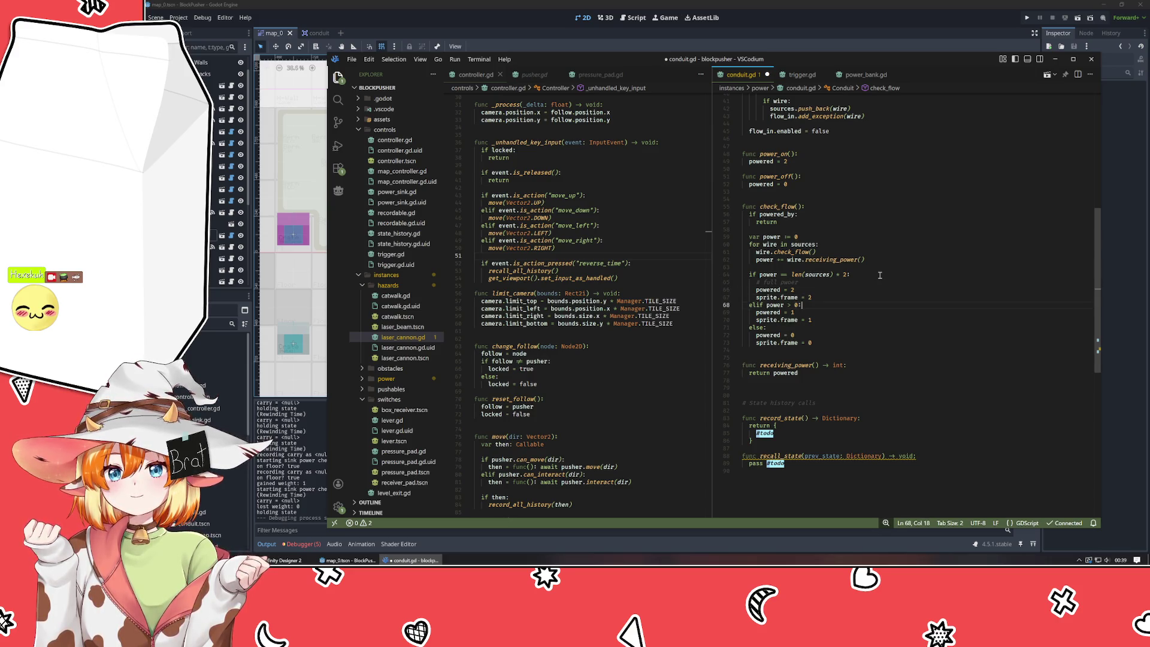
key("Return")
type("partia")
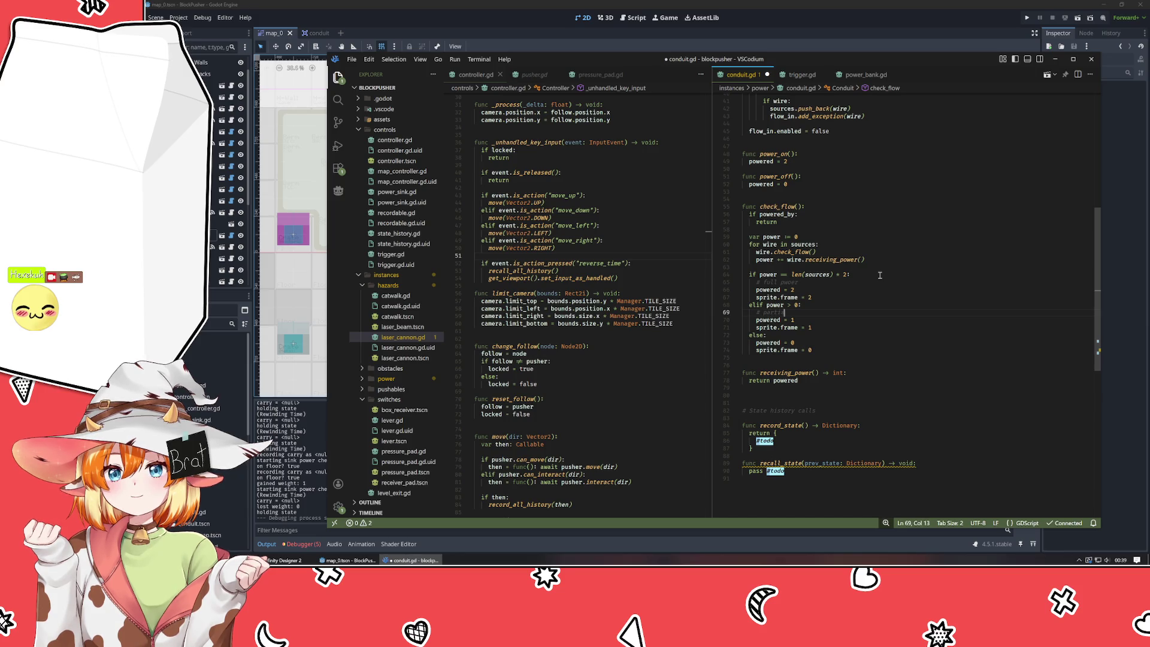
type("l power")
key("Down")
key("Down")
key("Down")
key("End")
key("Return")
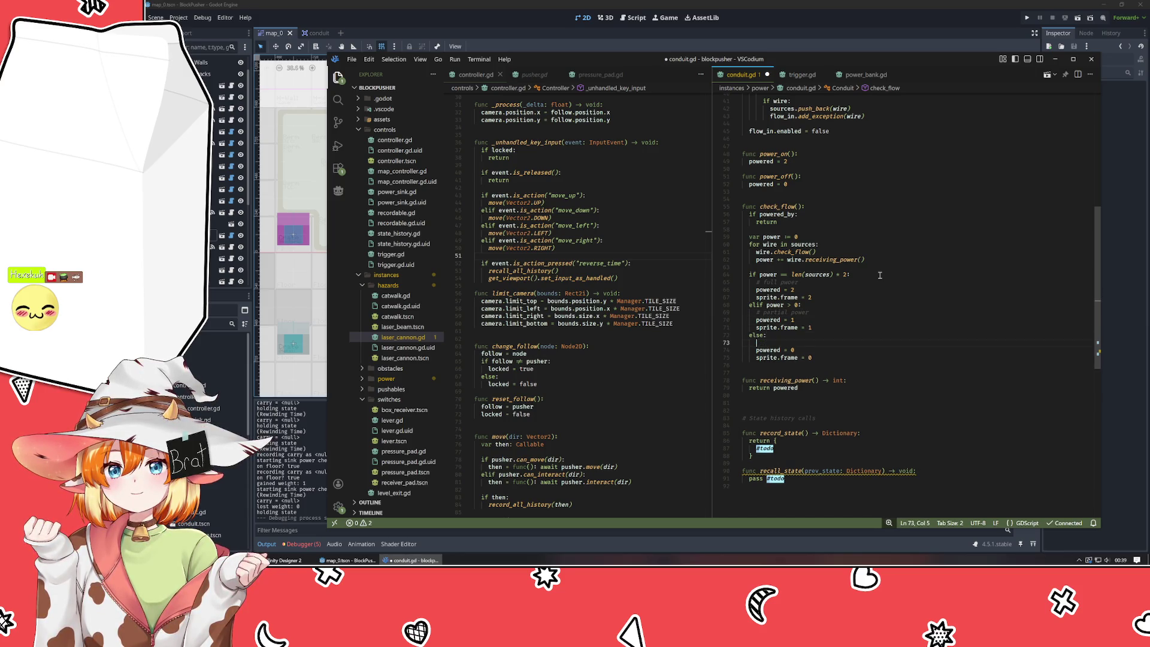
type("# no power")
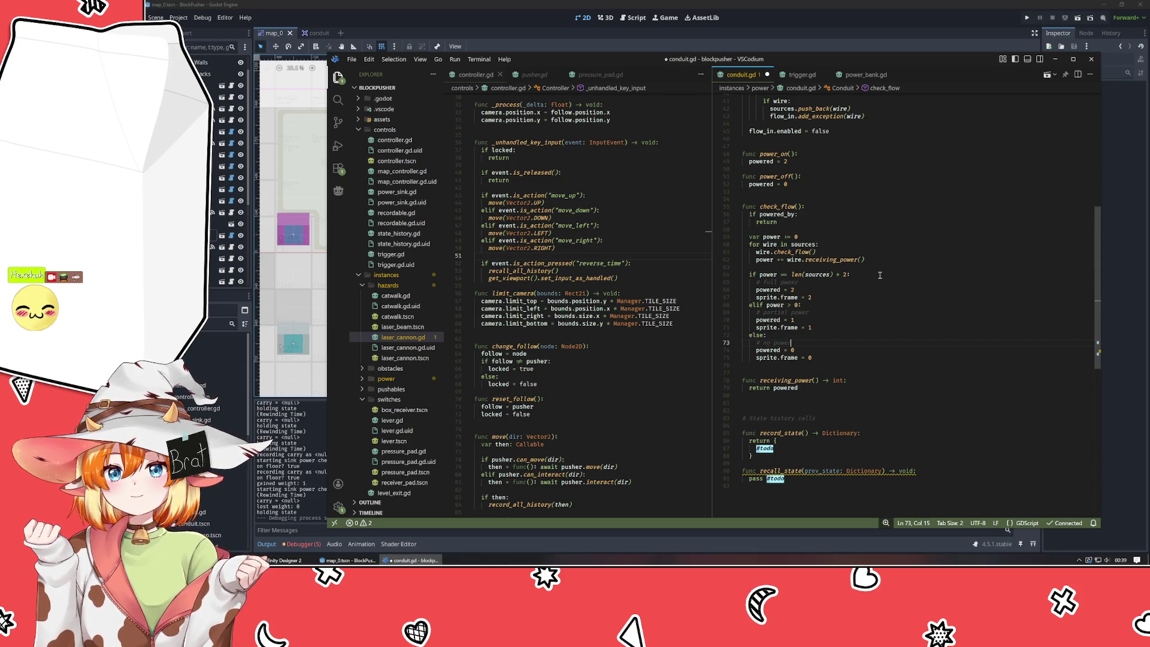
left_click(830, 408)
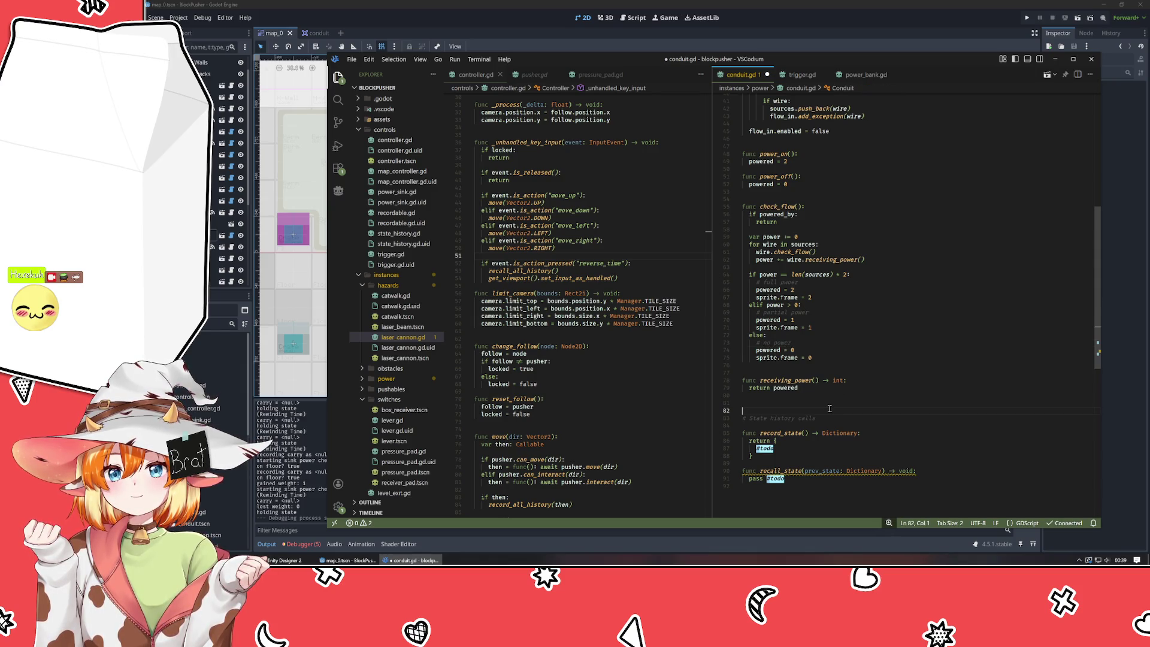
- Replace record_state's #todo placeholder with "power": powered, in the saved state
key("BackSpace")
scroll(838, 395, "down", 3)
left_click(825, 344)
scroll(824, 346, "up", 12)
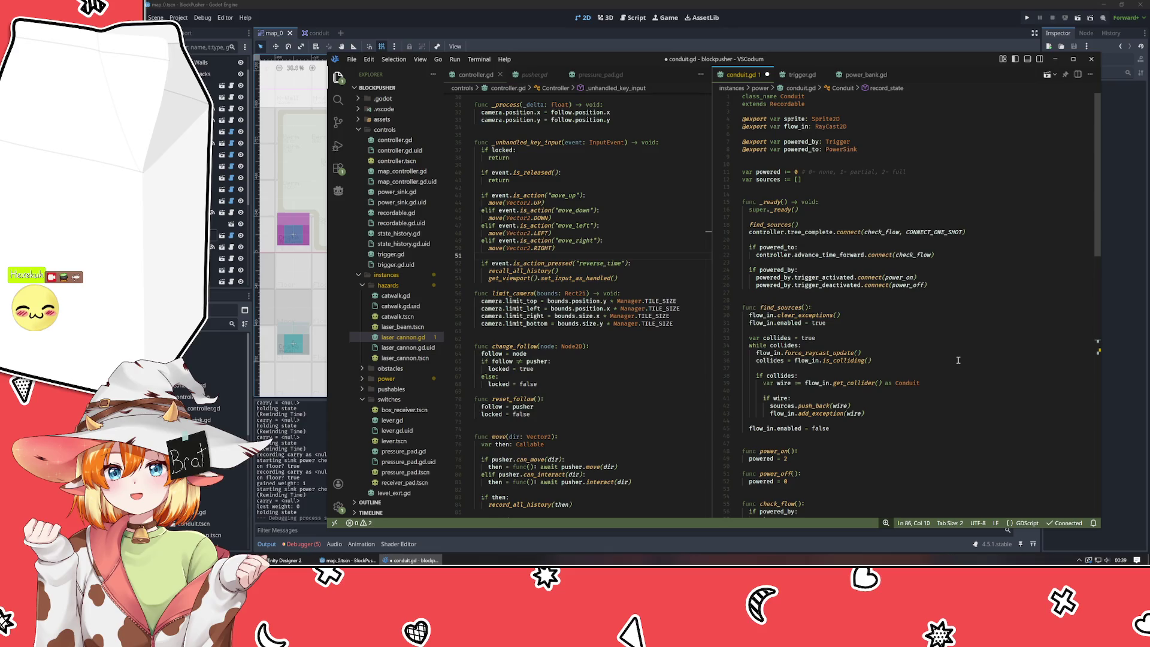
mouse_move(917, 383)
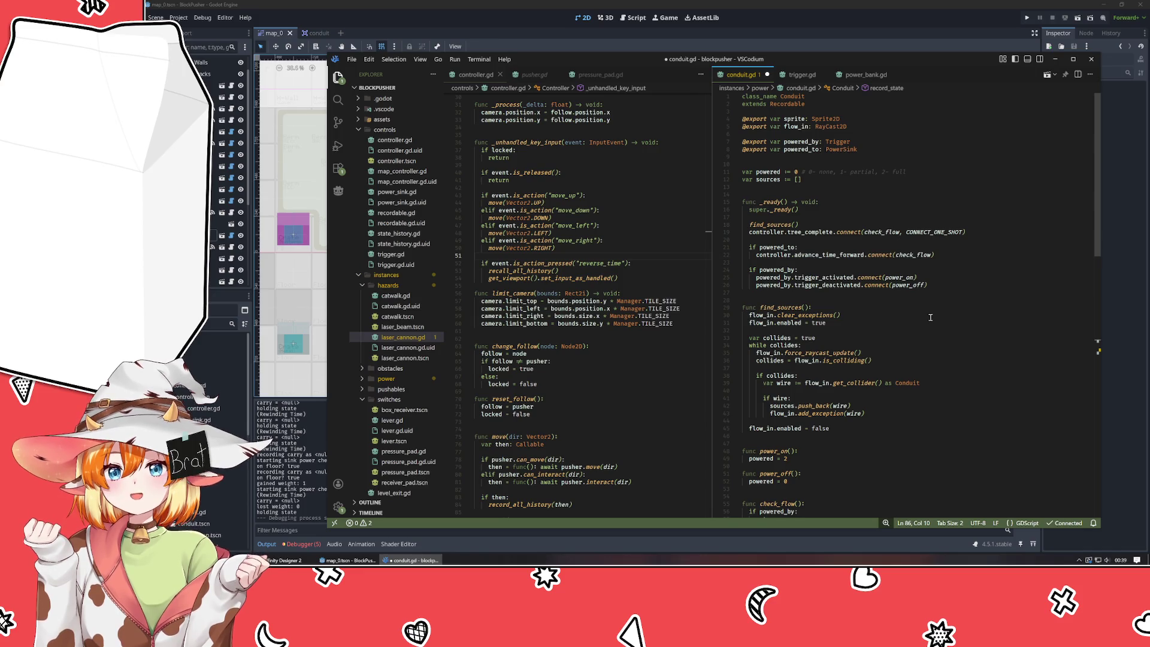
type("odo")
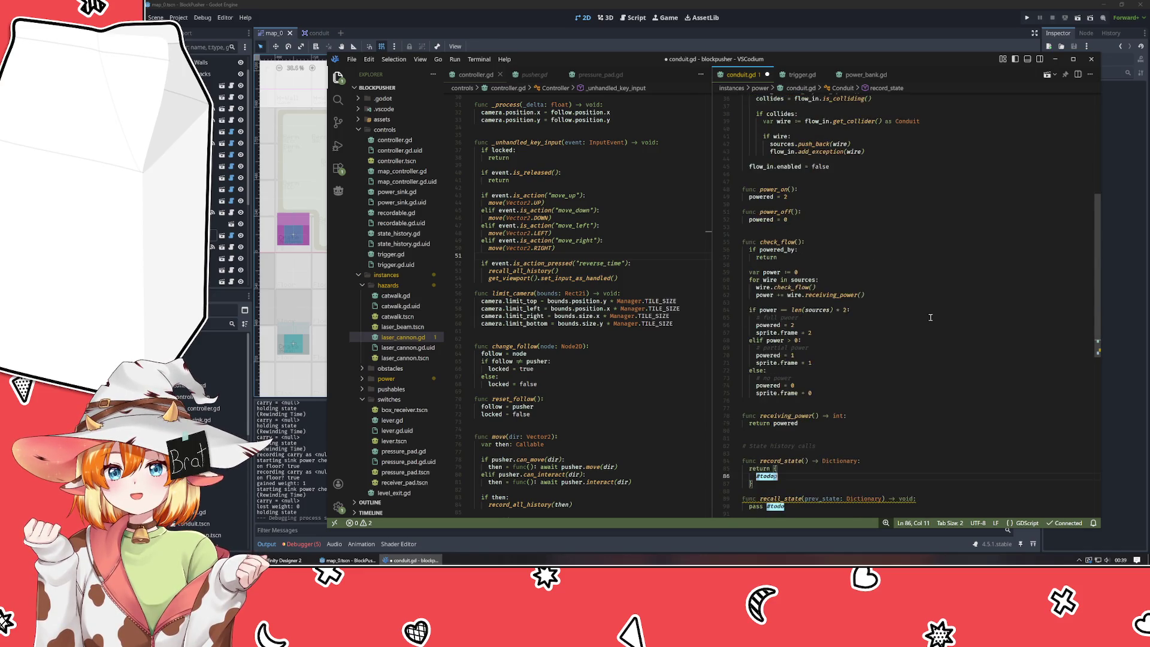
key("BackSpace")
key("BackSpace")
key("BackSpace")
type("\"power\": powered")
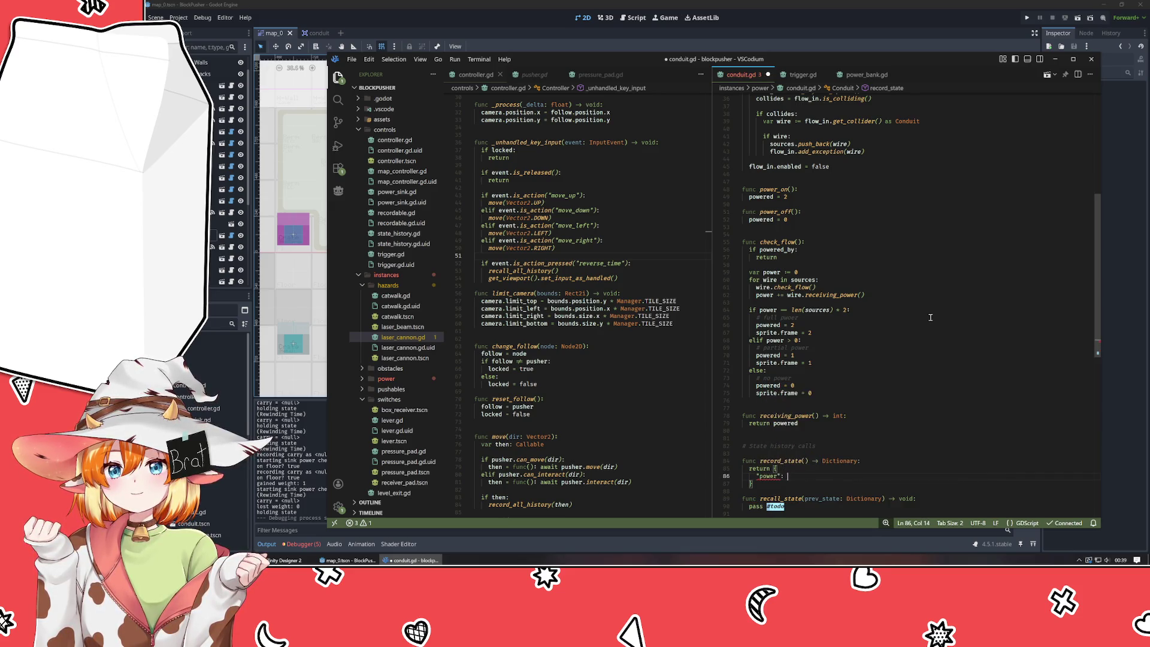
type(",")
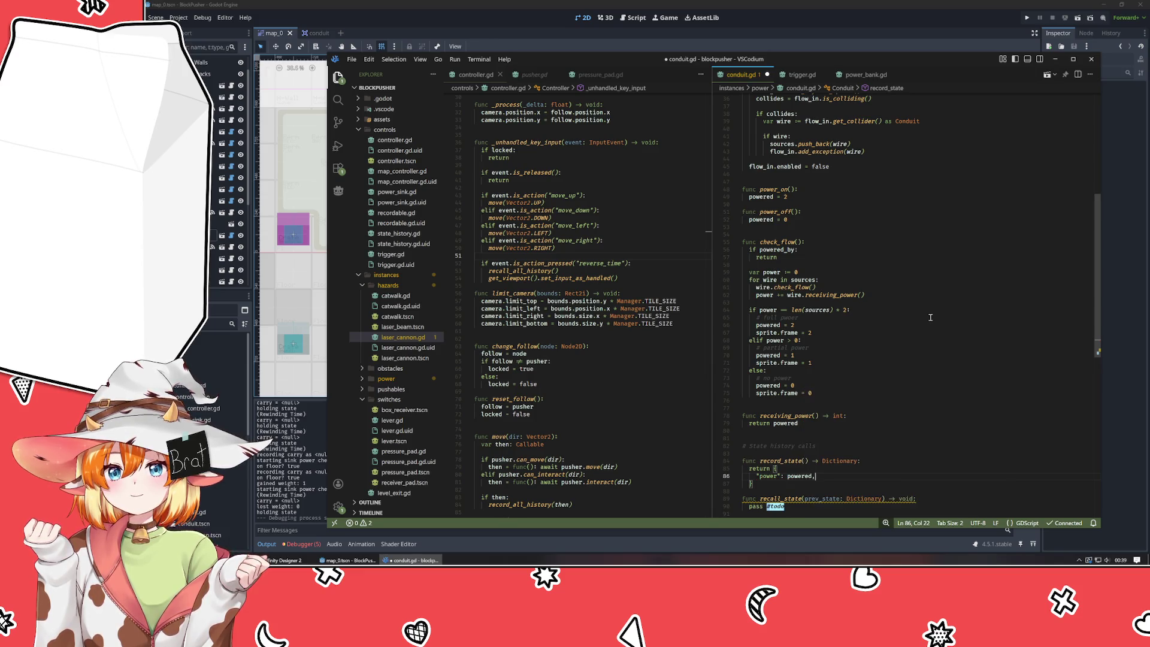
- Set powered = prev_state.power in recall_state, save conduit.gd, and launch the game with F5
scroll(931, 317, "down", 3)
left_click(865, 445)
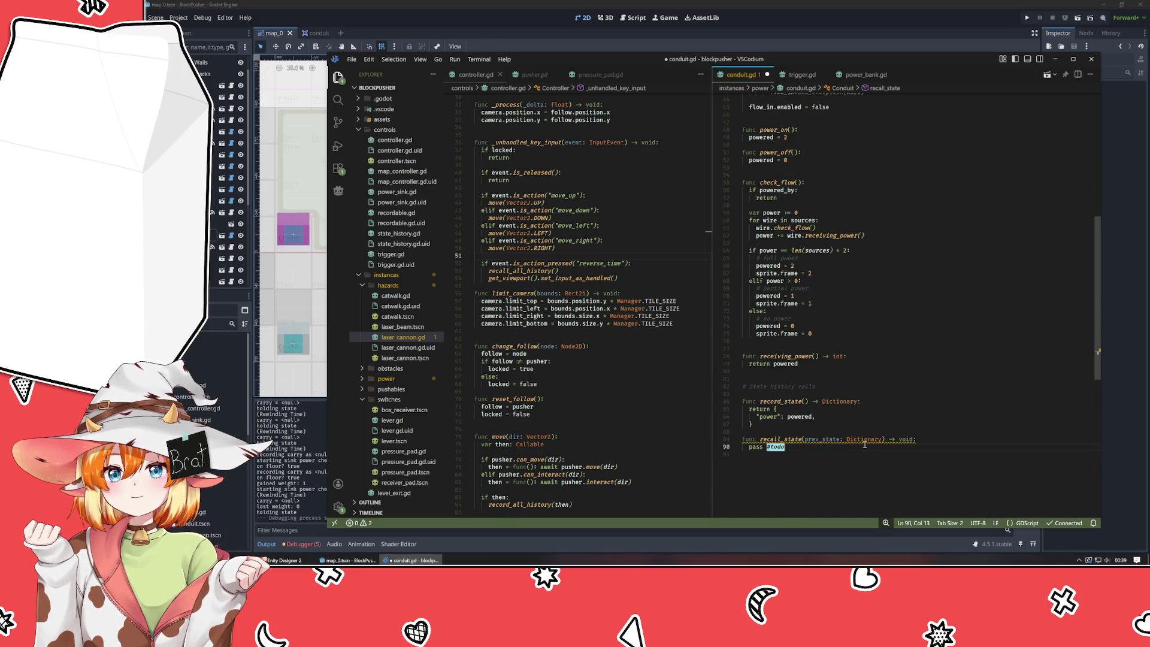
key("BackSpace")
key("BackSpace")
key("BackSpace")
type("powere")
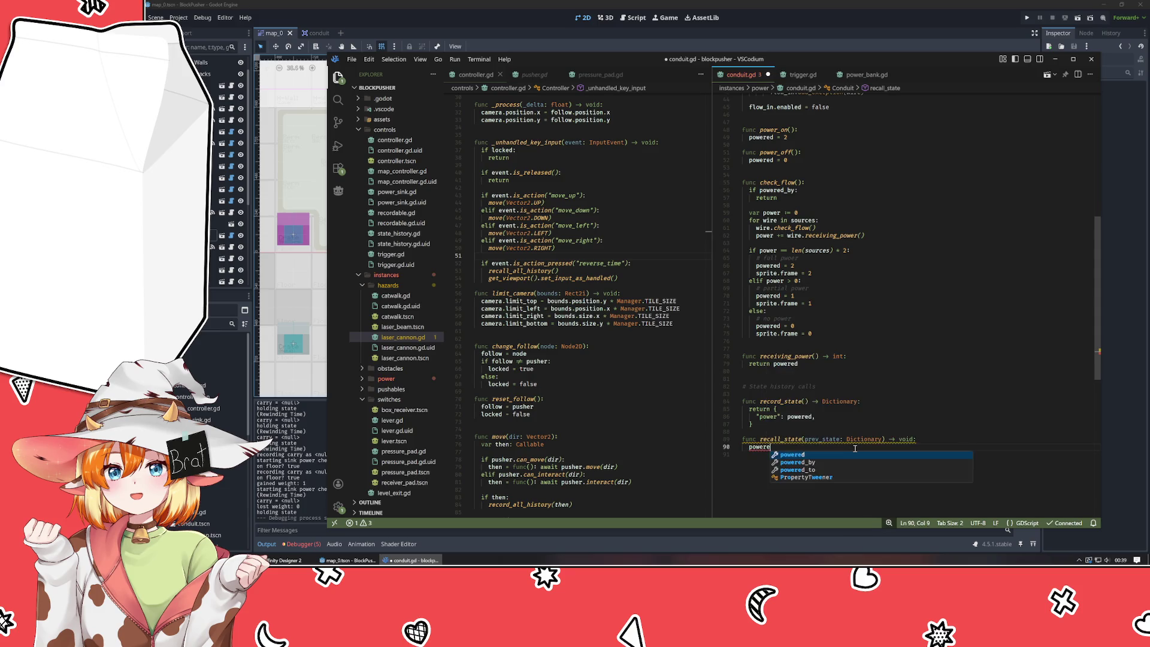
type("d = prev")
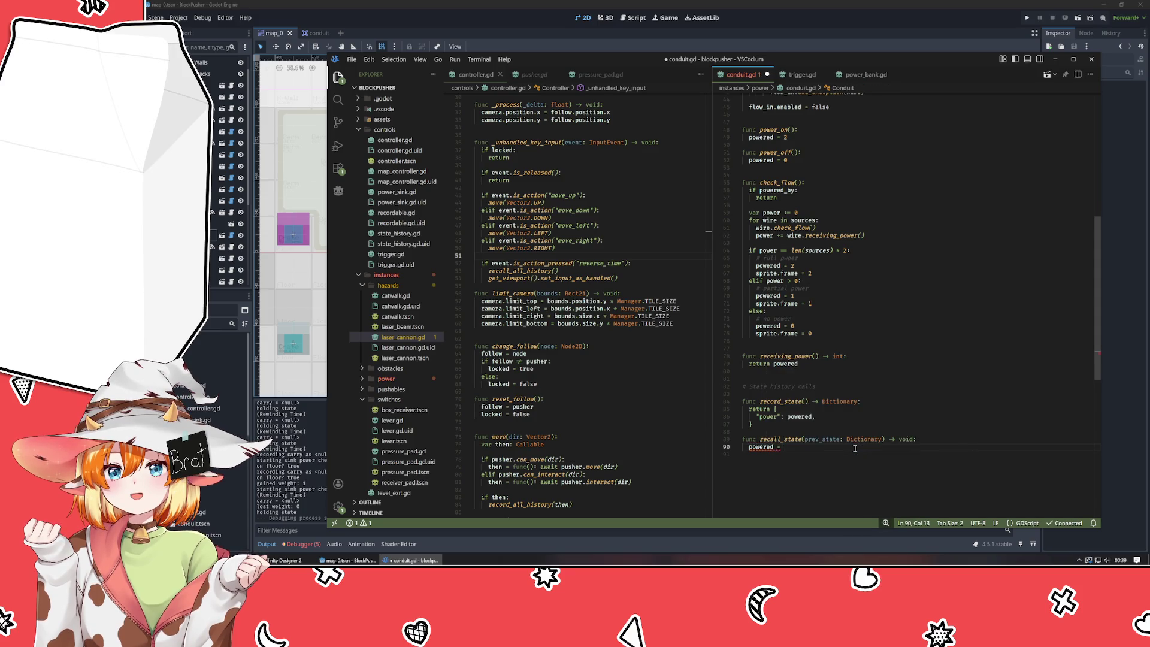
key("Tab")
type(".power")
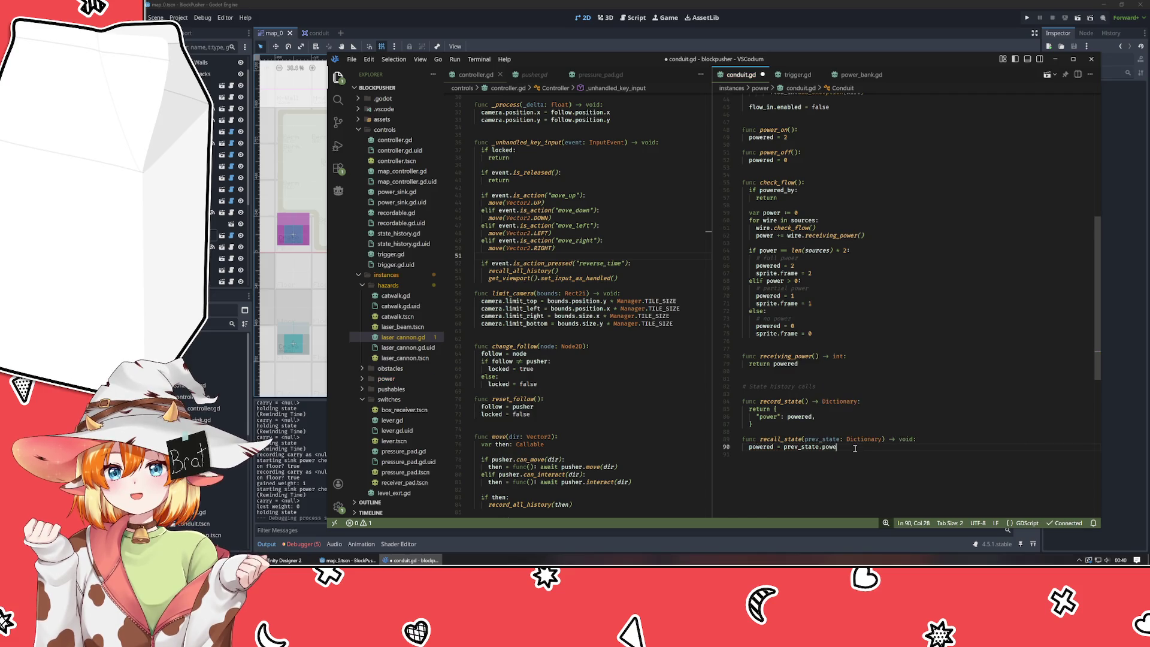
key("ctrl+s")
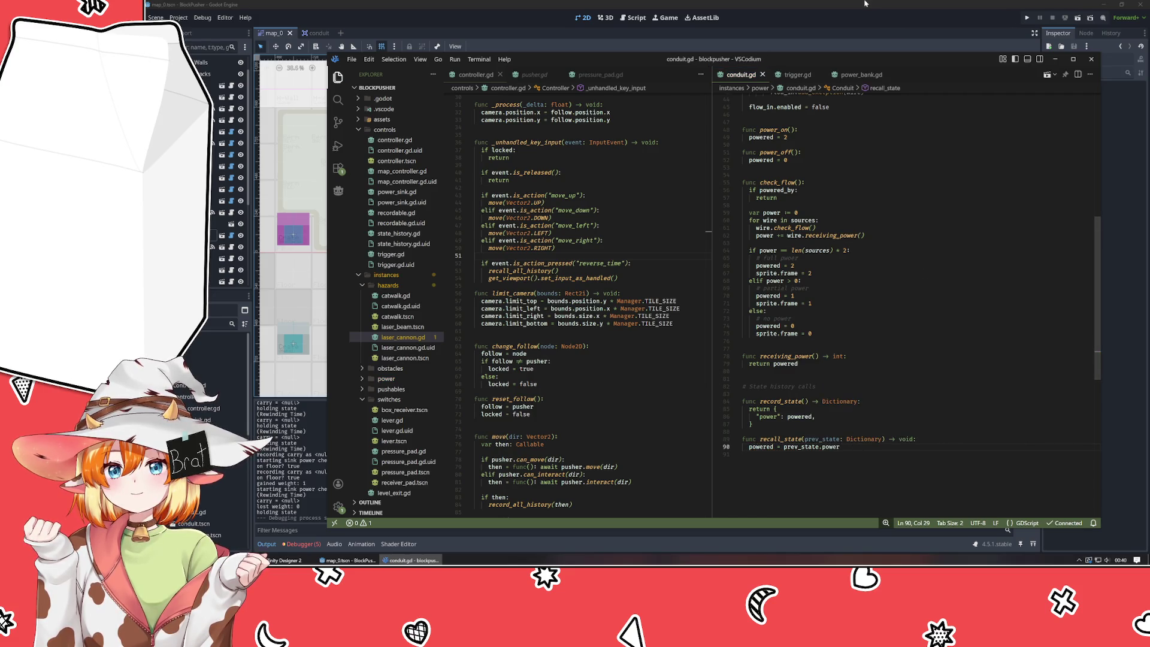
left_click(867, 3)
key("F5")
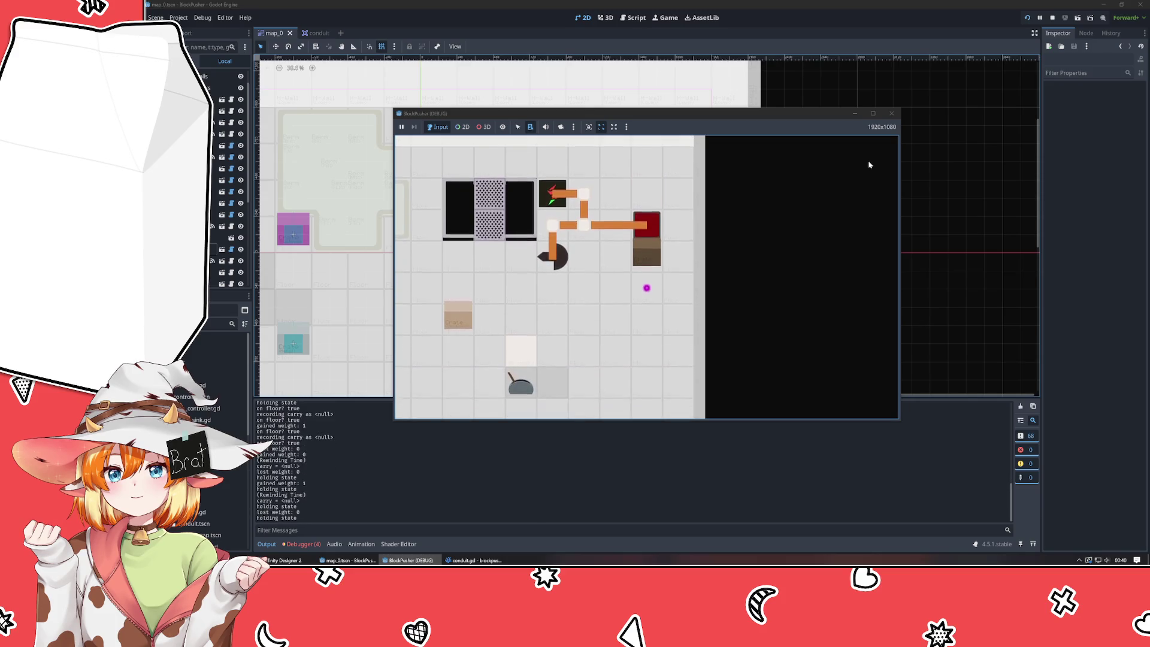
- Stop the running BlockPusher test and bring the code editor back to the front
left_click(890, 114)
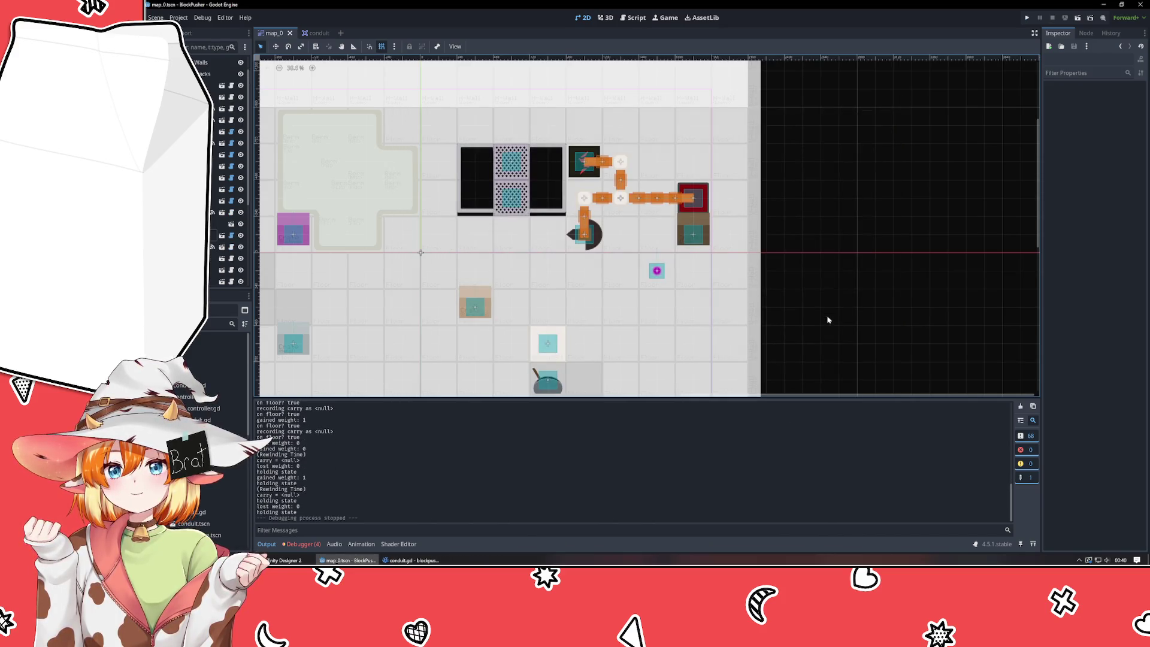
left_click(412, 560)
left_click(812, 430)
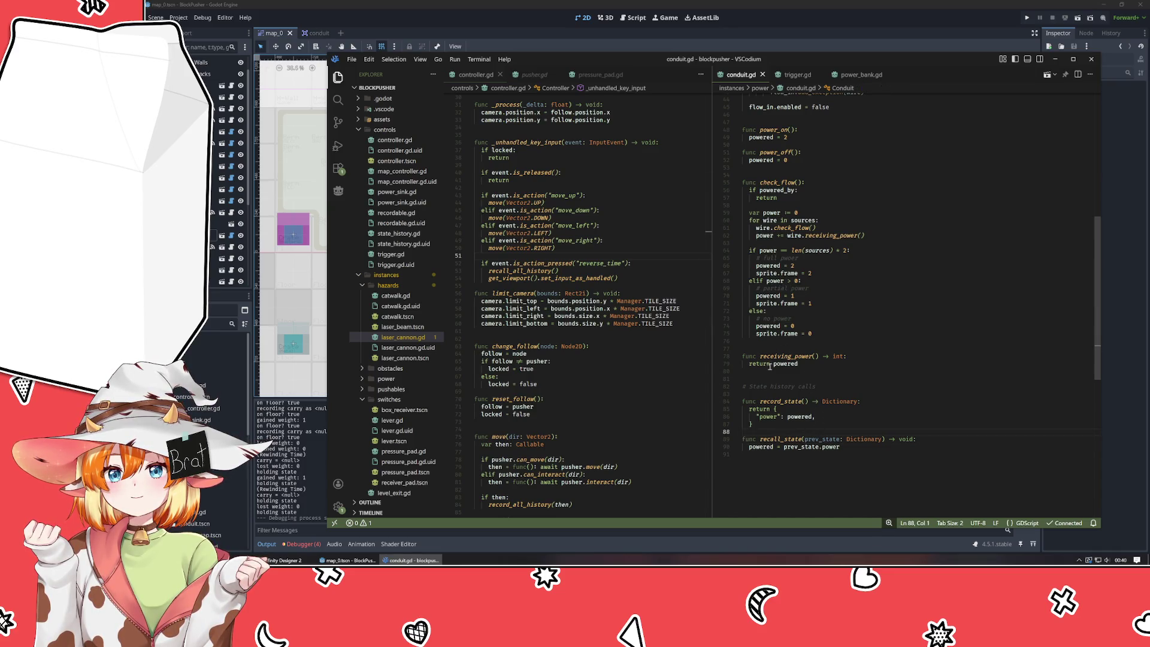
scroll(763, 393, "up", 2)
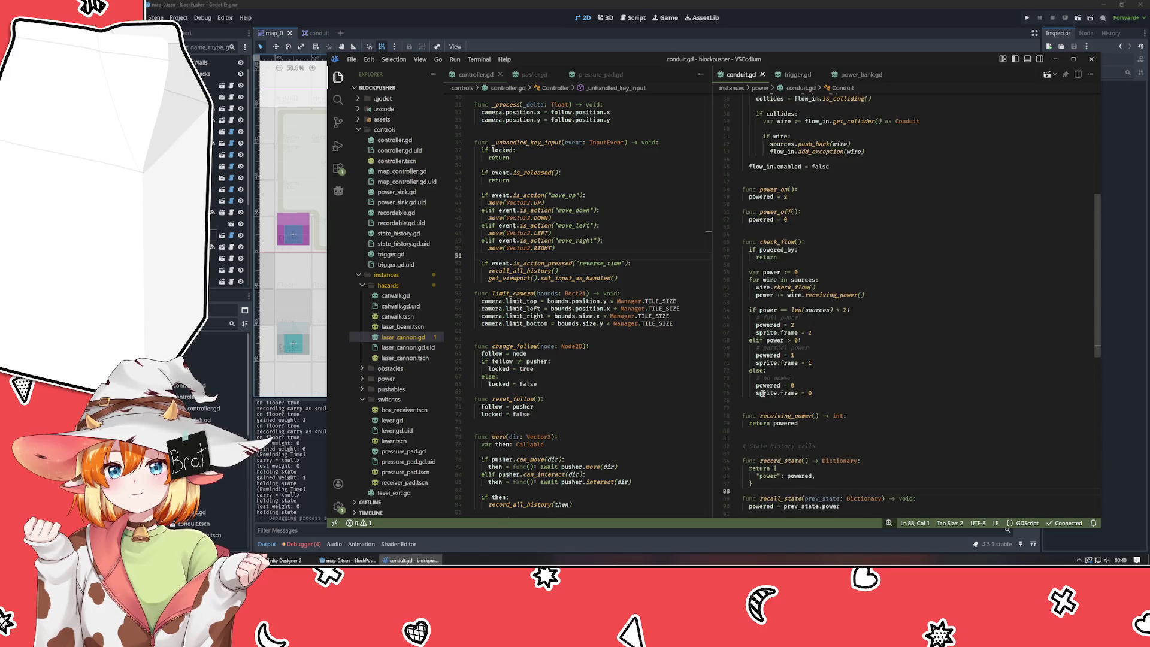
left_click(769, 249)
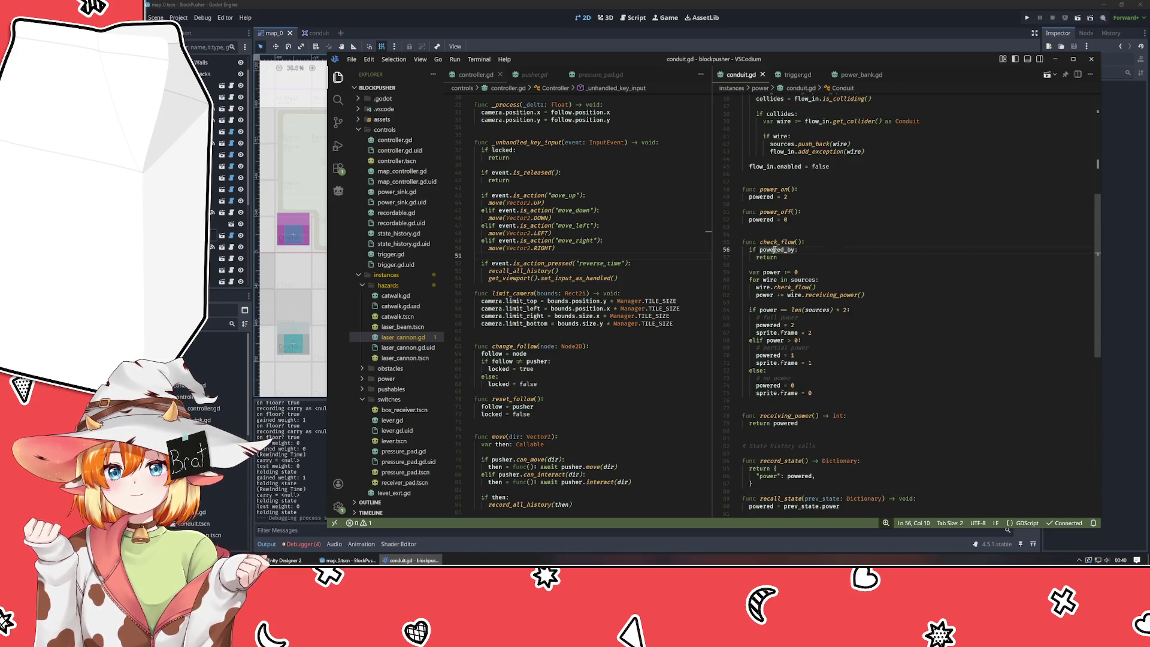
scroll(878, 284, "down", 3)
scroll(873, 292, "down", 1)
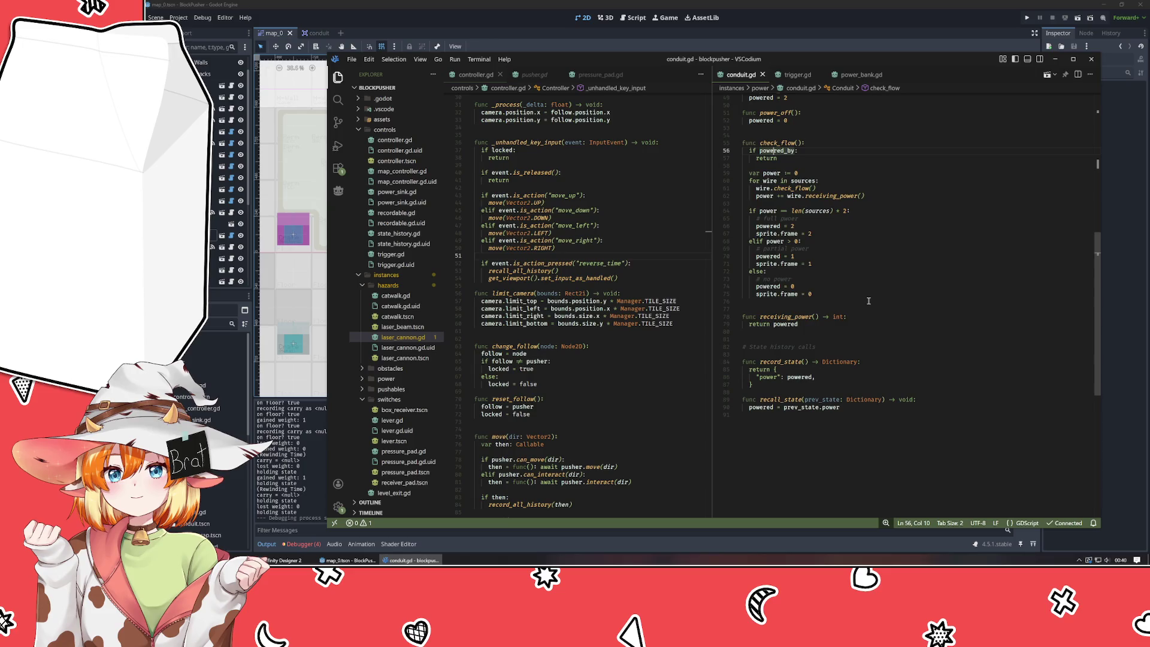
scroll(869, 300, "up", 10)
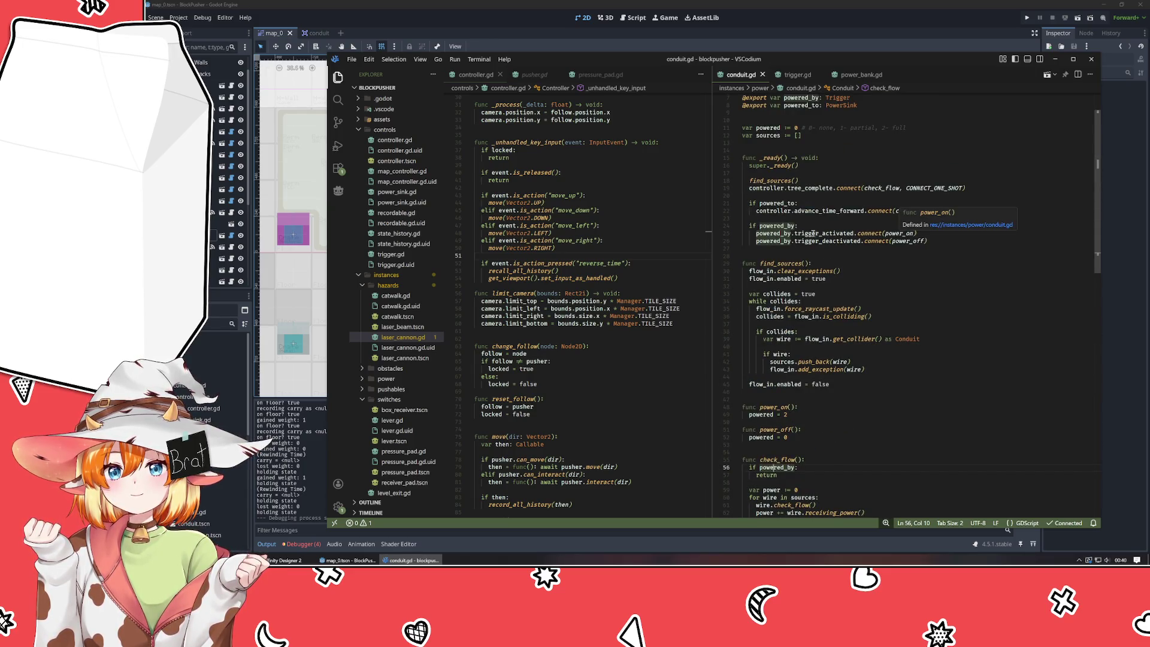
mouse_move(745, 226)
left_mouse_down()
mouse_move(922, 271)
mouse_move(982, 241)
left_mouse_up()
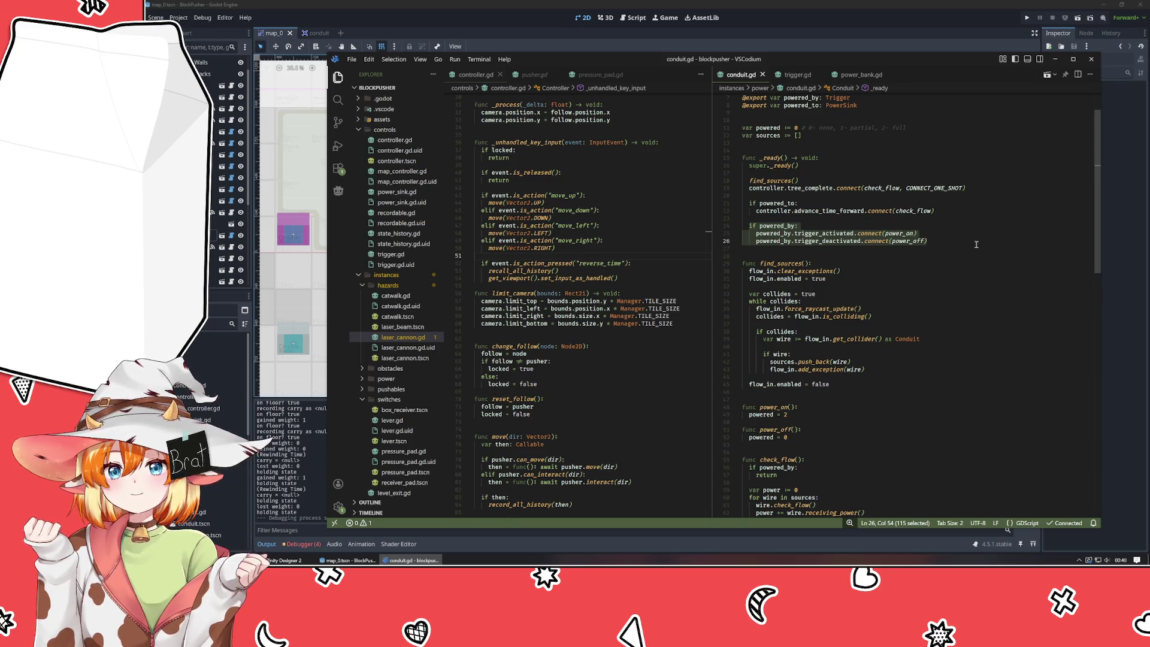
left_click(930, 441)
scroll(899, 420, "down", 10)
- Add an 'if powered_by:' line at the end of recall_state and comment it out
left_click(886, 453)
key("Return")
key("Tab")
type("ifg")
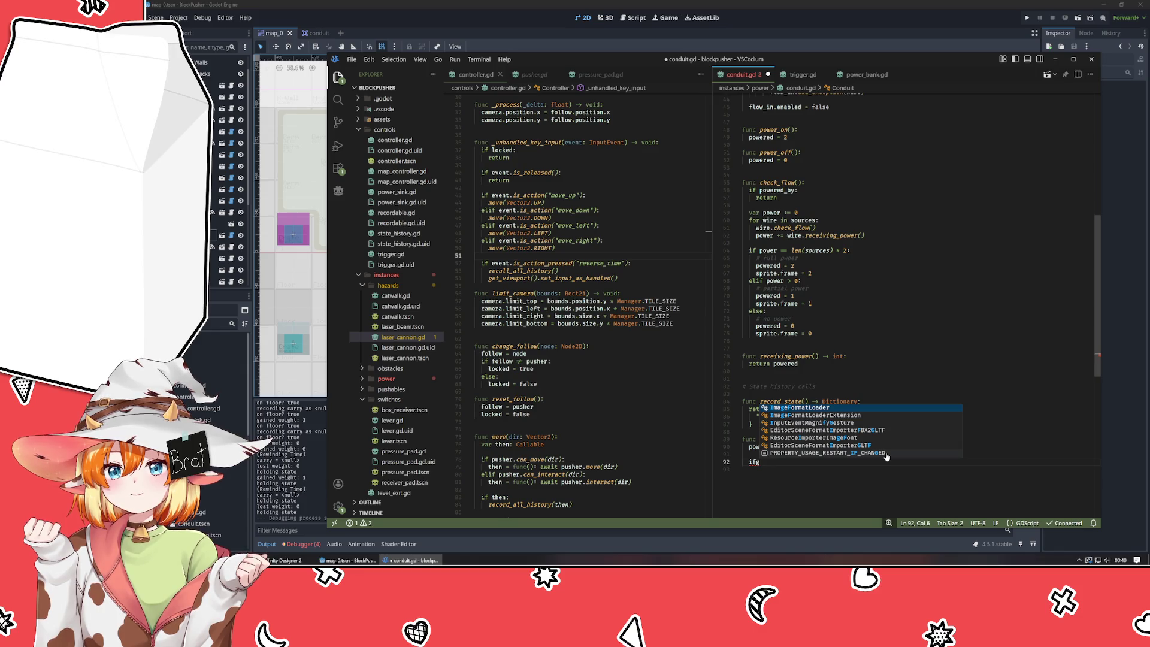
key("BackSpace")
type("powe")
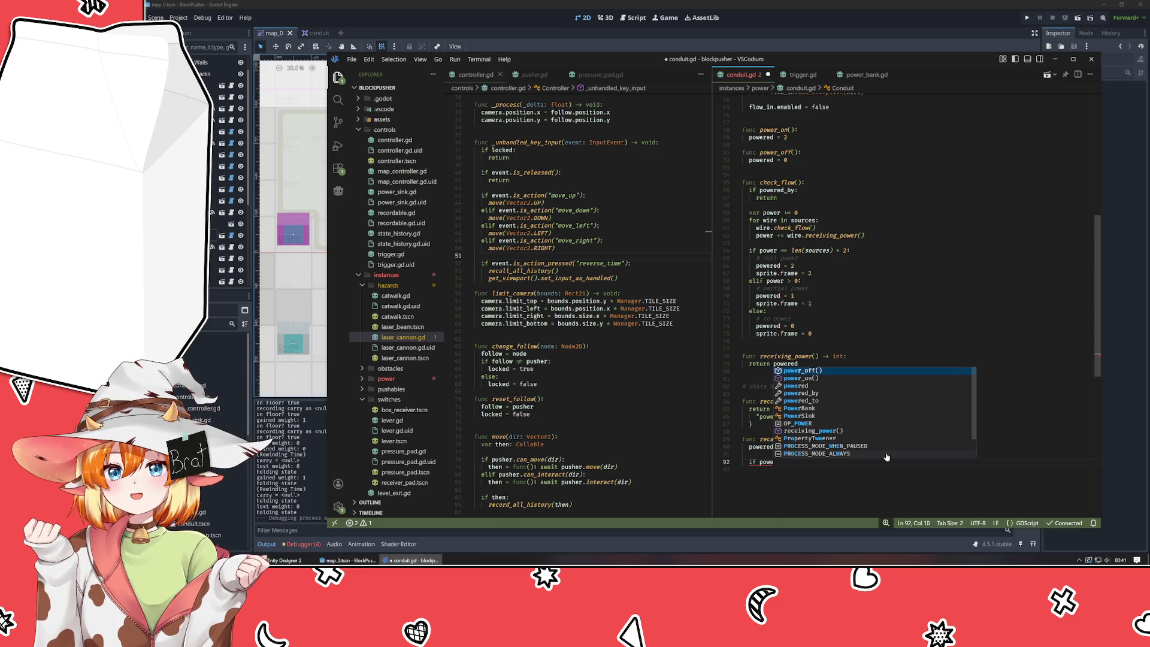
type("red_by:")
key("Return")
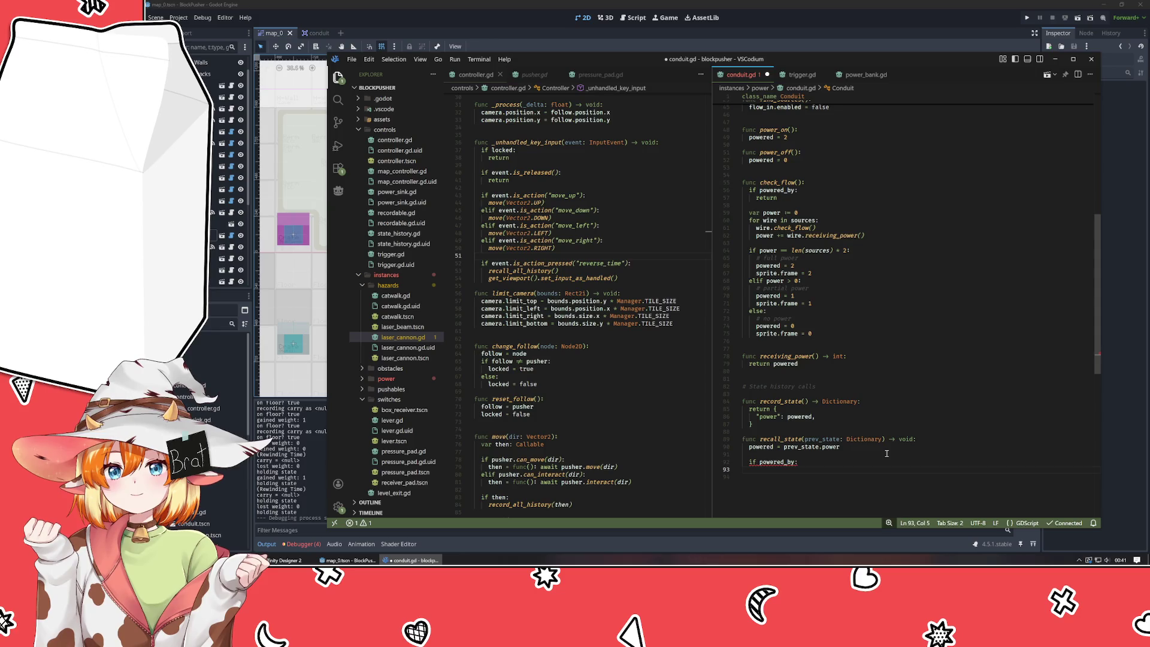
scroll(886, 453, "up", 9)
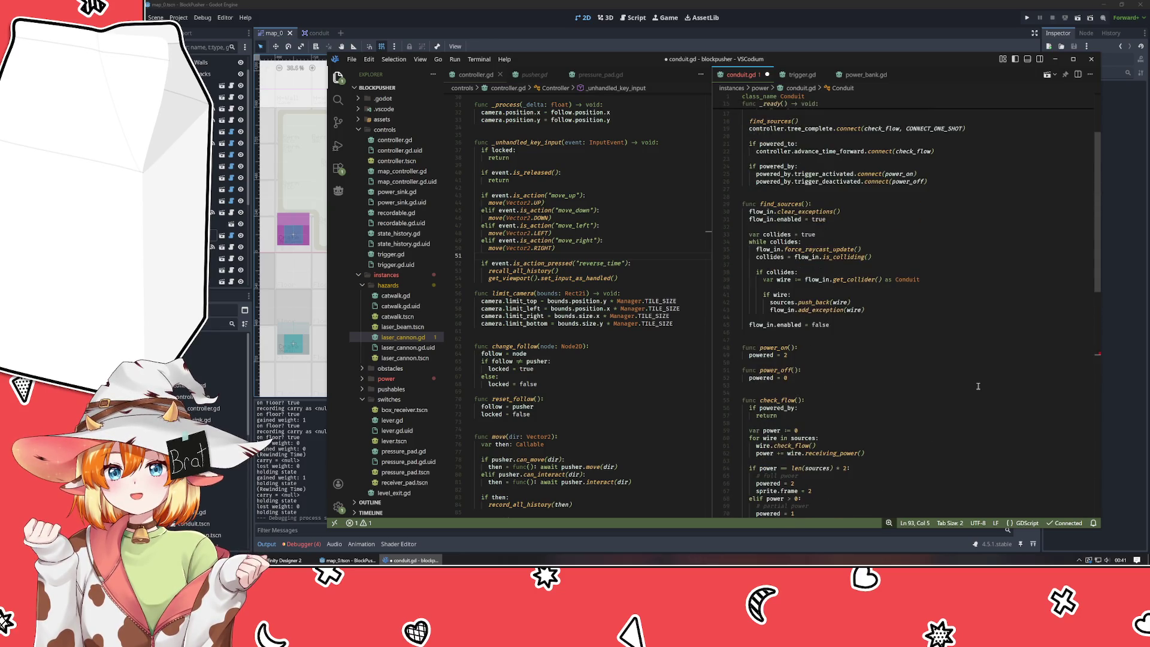
scroll(979, 387, "up", 5)
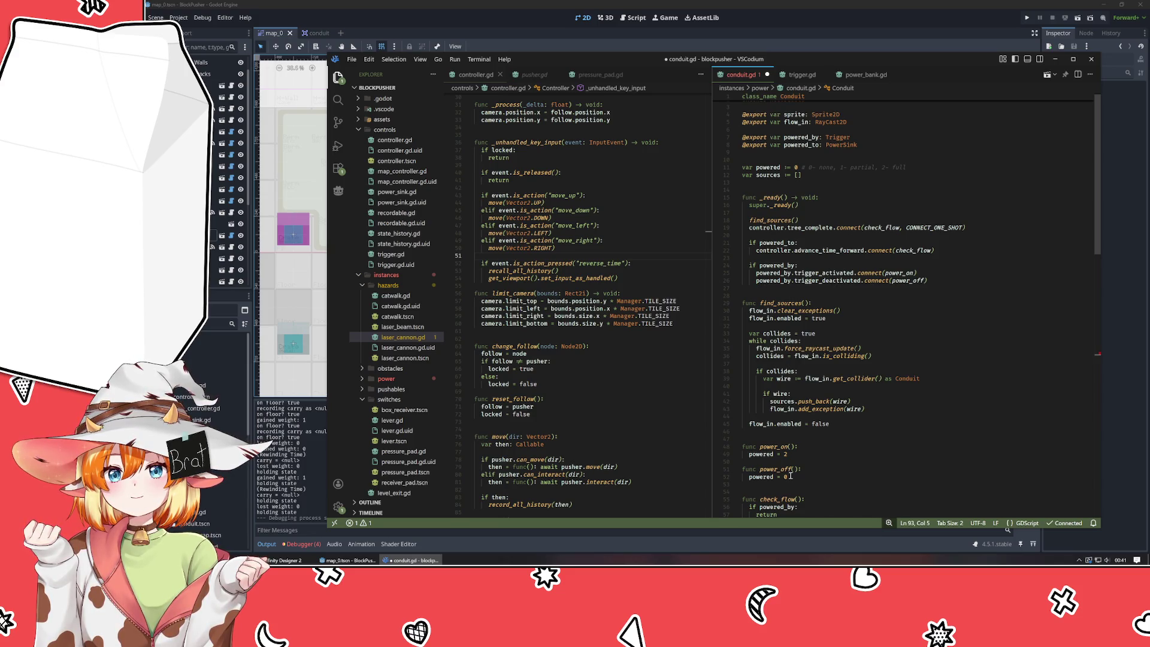
left_click(782, 446)
scroll(874, 437, "down", 15)
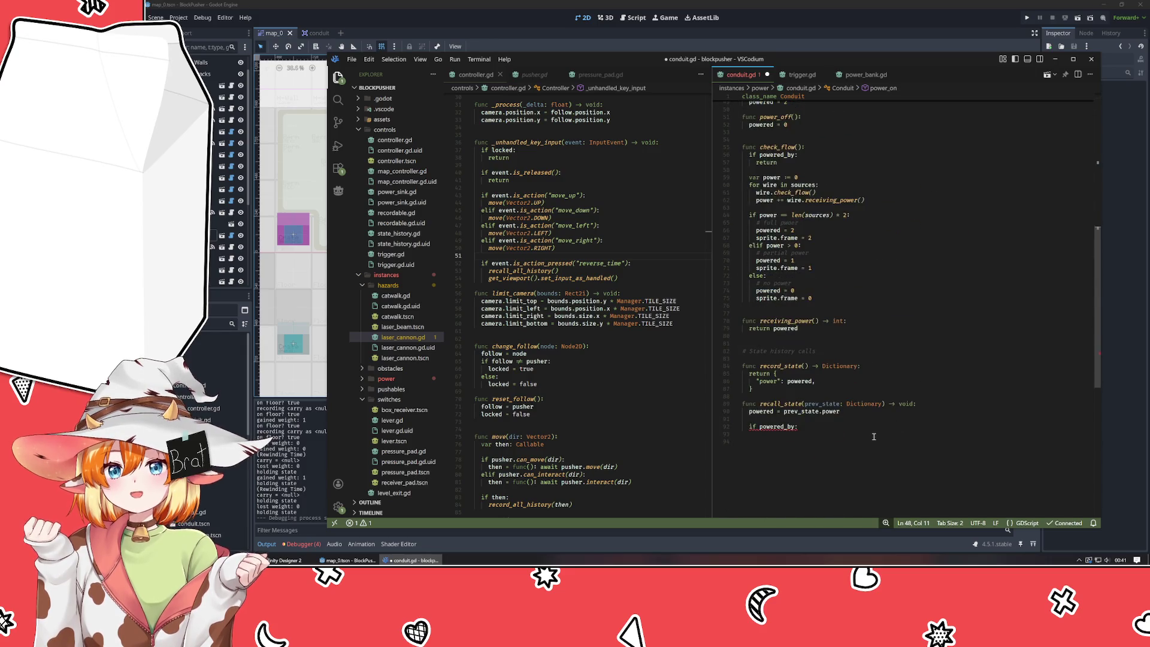
left_click(814, 427)
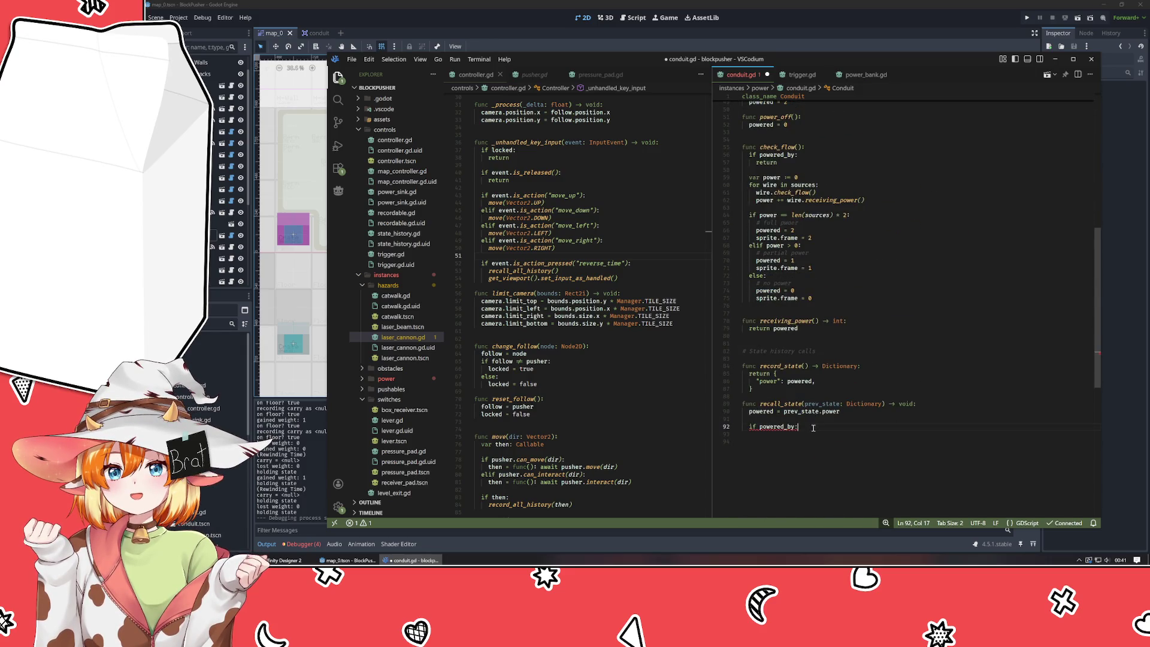
key("ctrl+slash")
- Add print(name, " now powered at ", powered) to recall_state, save, and run the game
left_click(817, 422)
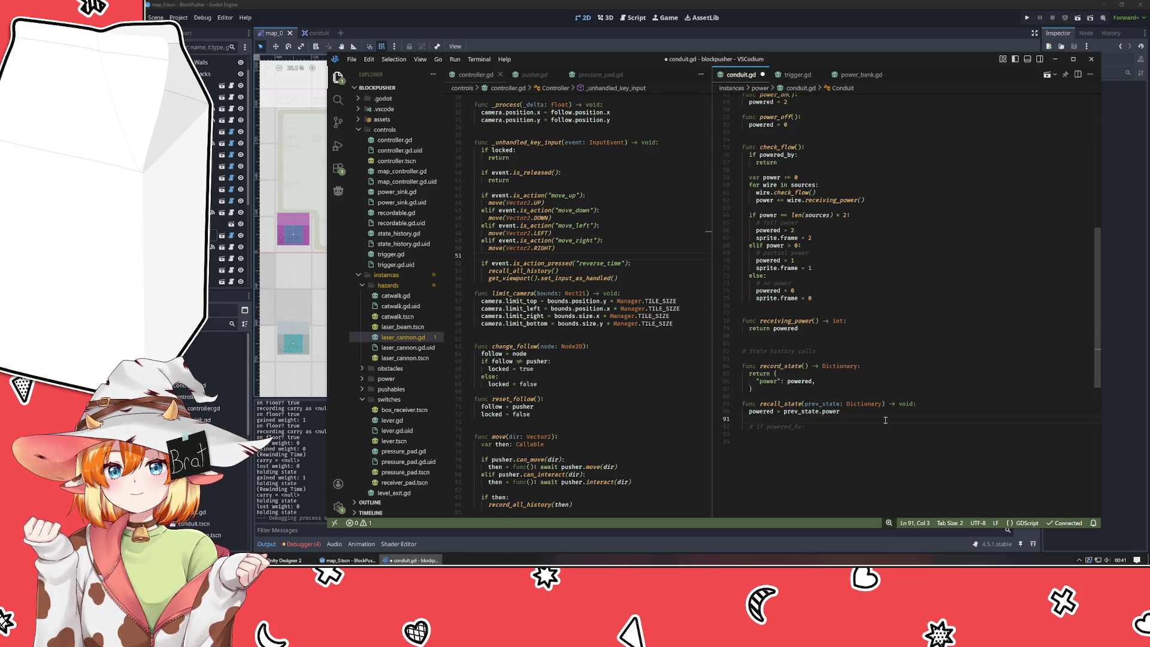
type("prinnt(na")
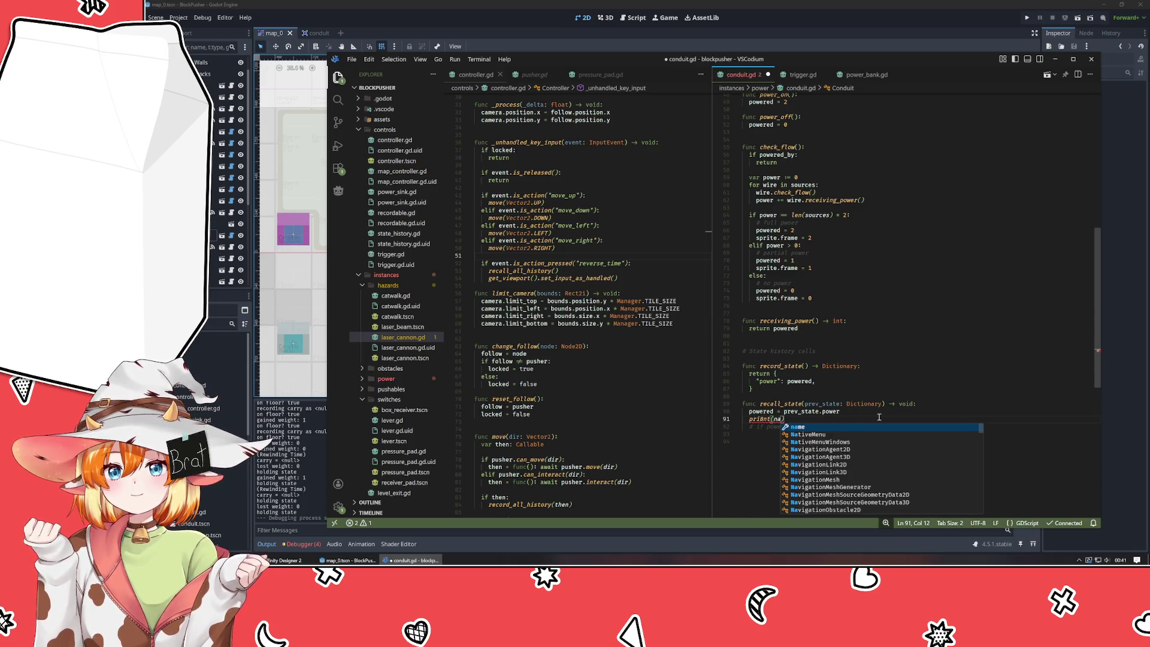
key("Tab")
type(", \" now poered at \", ")
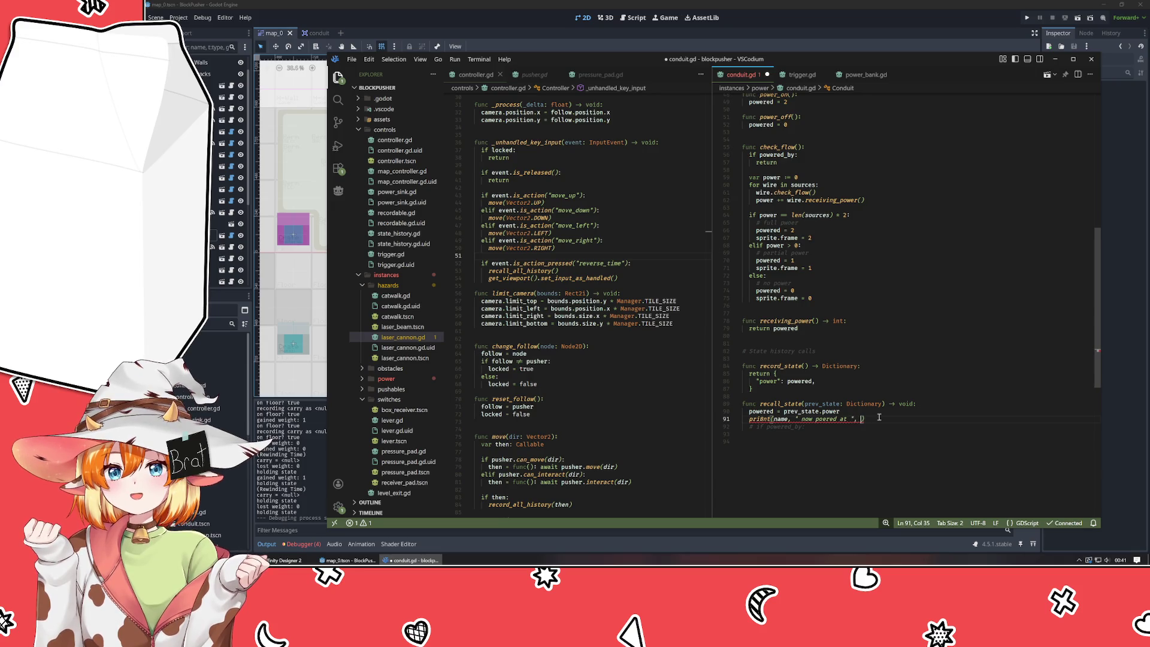
type("powered")
key("Return")
key("Home")
key("ctrl+Delete")
type("print")
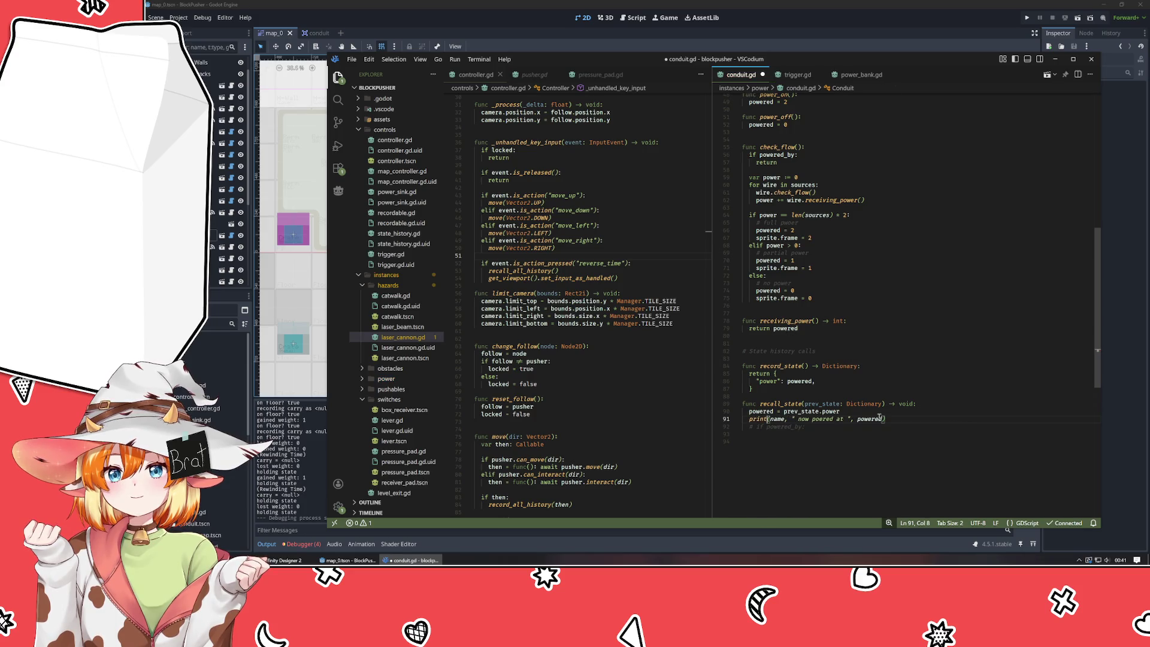
key("ctrl+s")
key("F5")
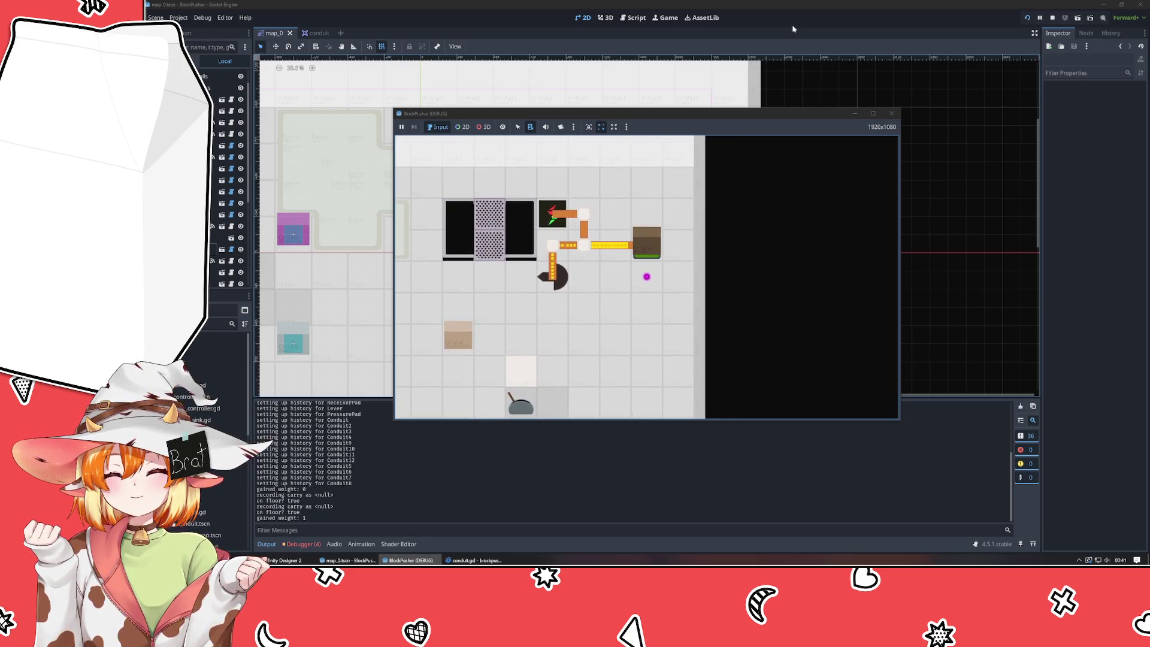
- Rewind time with z in the running game, check the log, and return to VSCodium
key("z")
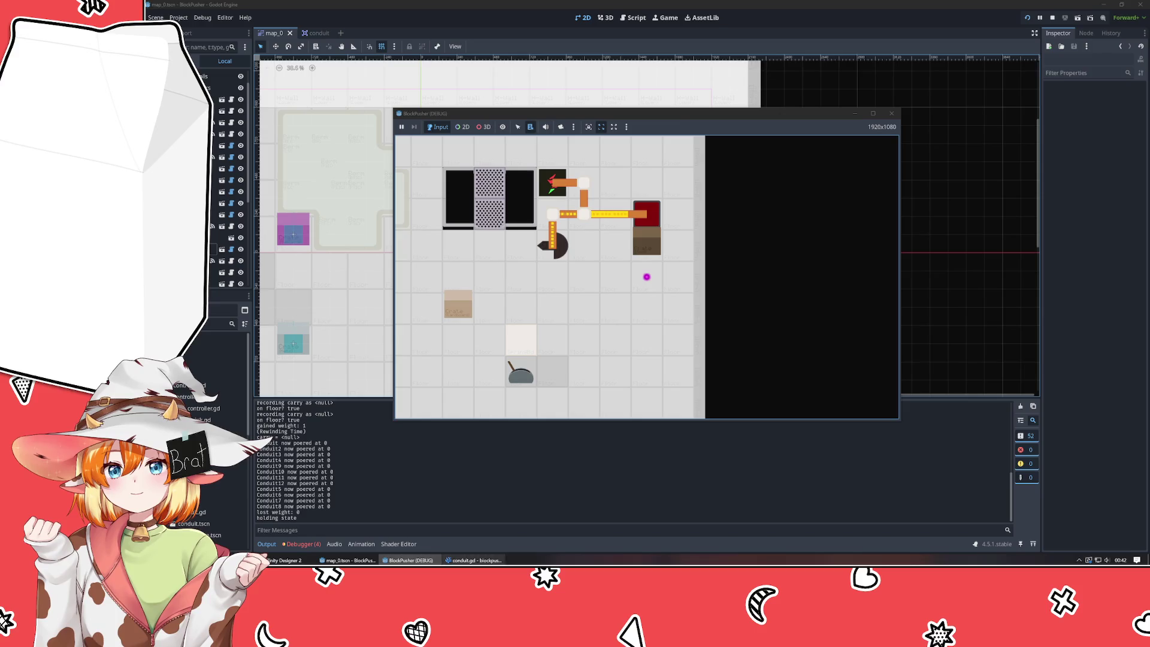
left_click(473, 560)
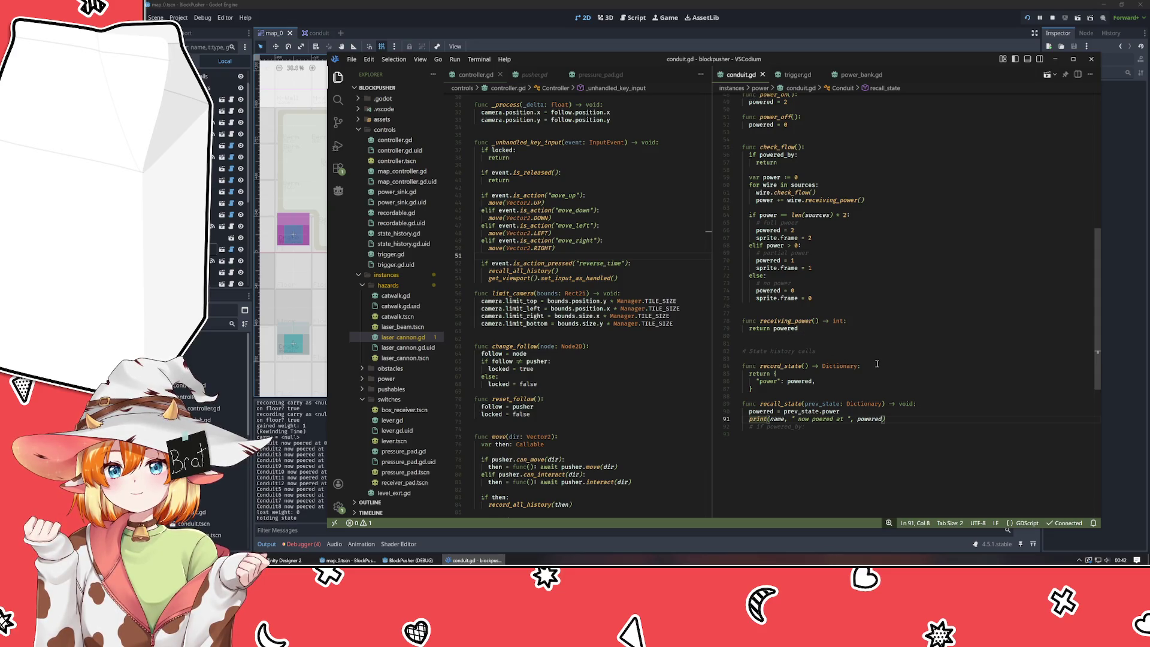
- Move the sources variable above the power-level comment, separated by a blank line
scroll(876, 363, "up", 5)
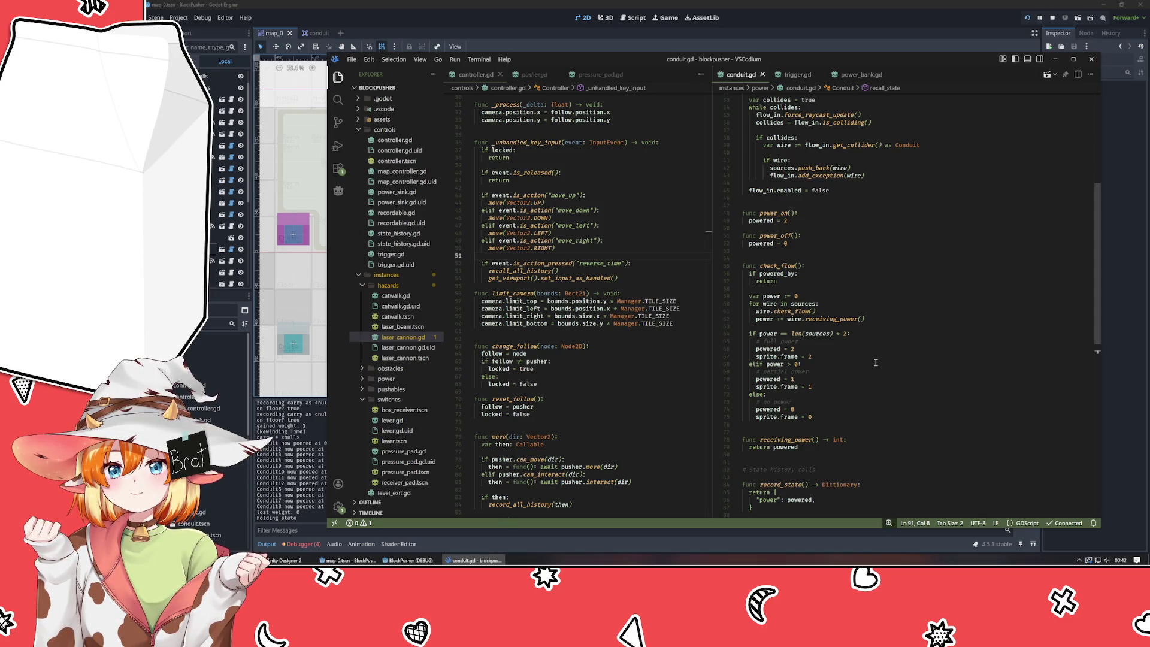
left_click(780, 266)
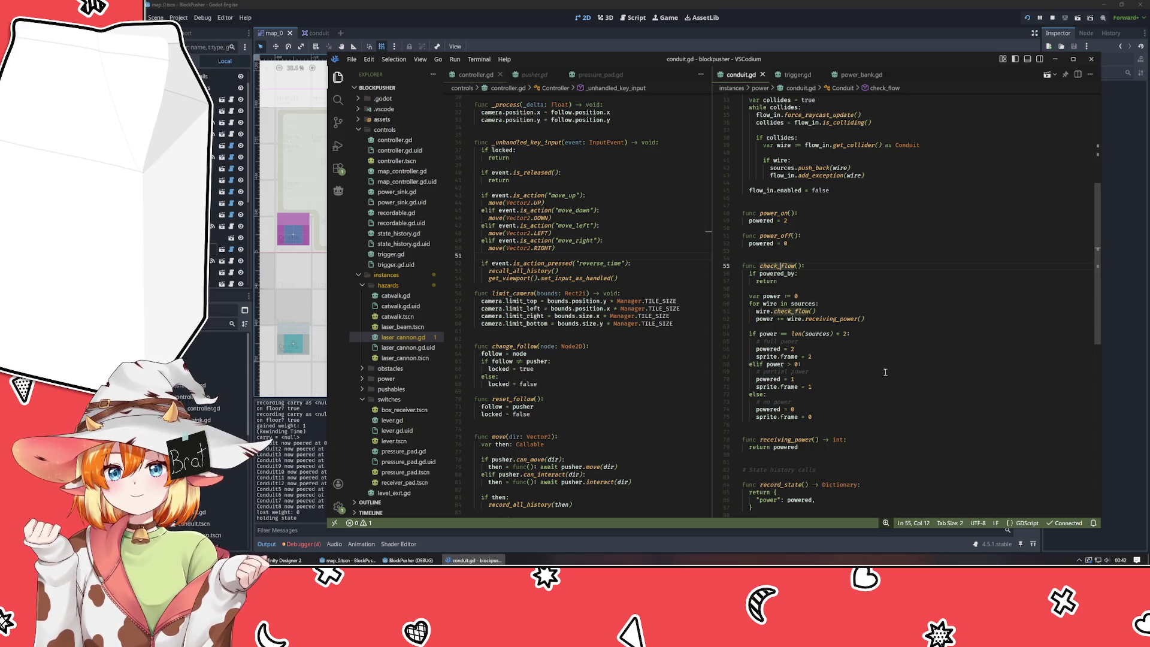
scroll(856, 209, "up", 10)
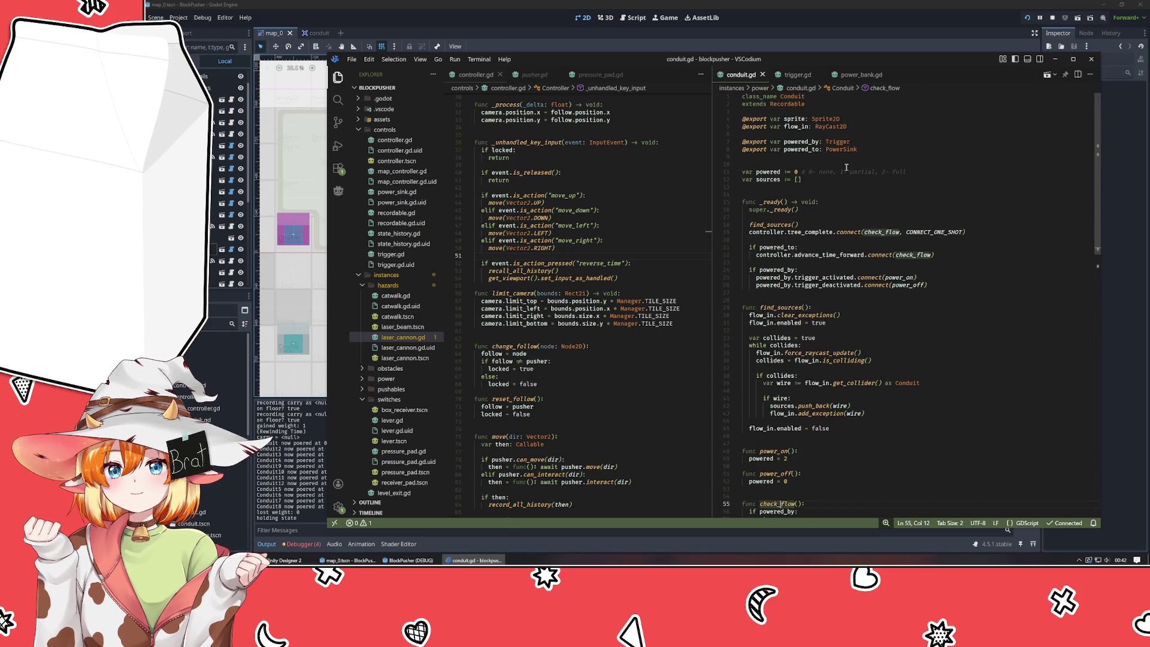
left_click(933, 172)
left_click(801, 172)
key("Return")
key("alt+Up")
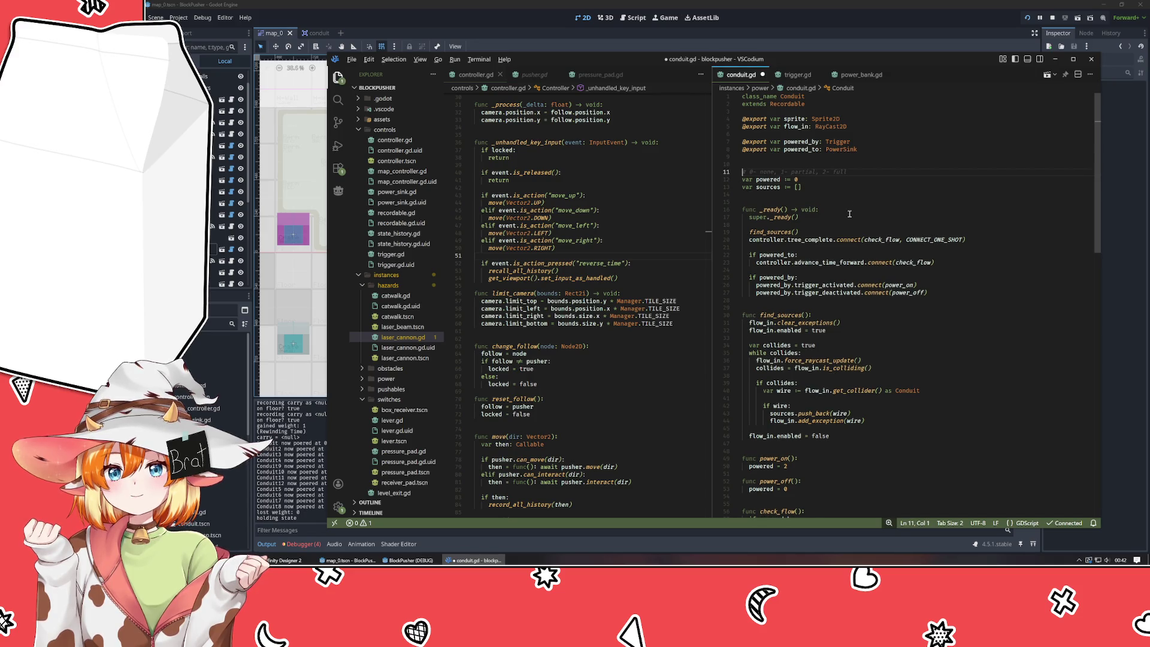
key("Down")
key("Down")
key("alt+Up")
key("alt+Up")
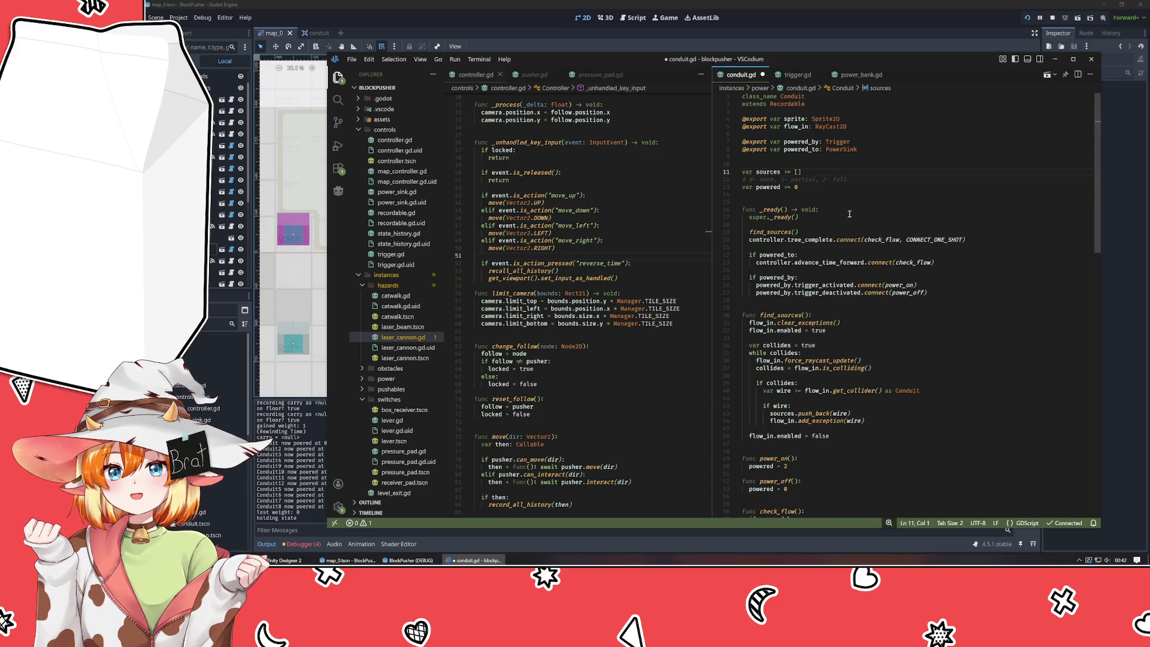
key("Down")
key("Return")
key("Down")
key("End")
- Give powered a set(pow) setter whose body assigns powered = pow
type(":")
key("Return")
type("set")
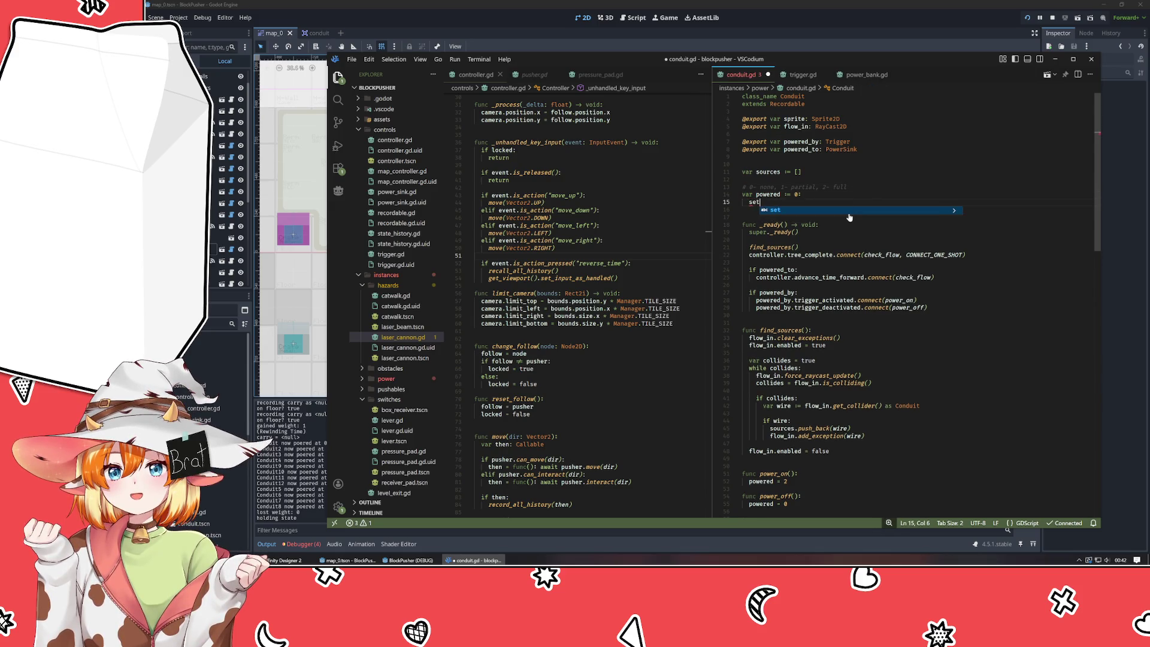
type("(pow")
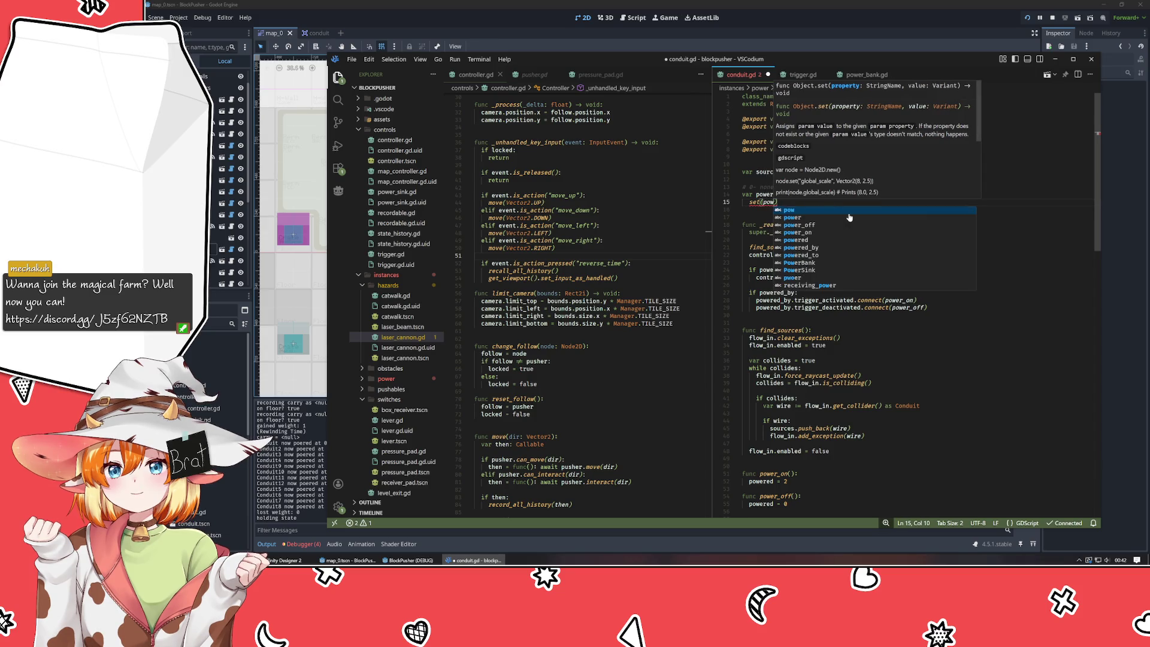
type("):")
key("Return")
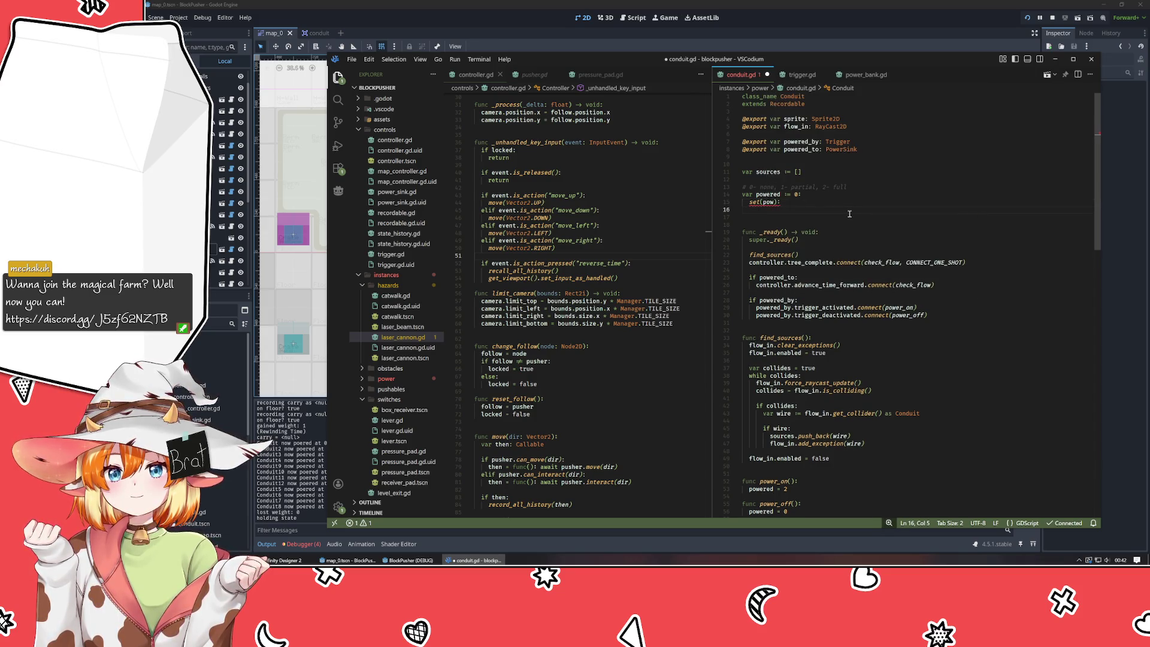
type("powered = oiw")
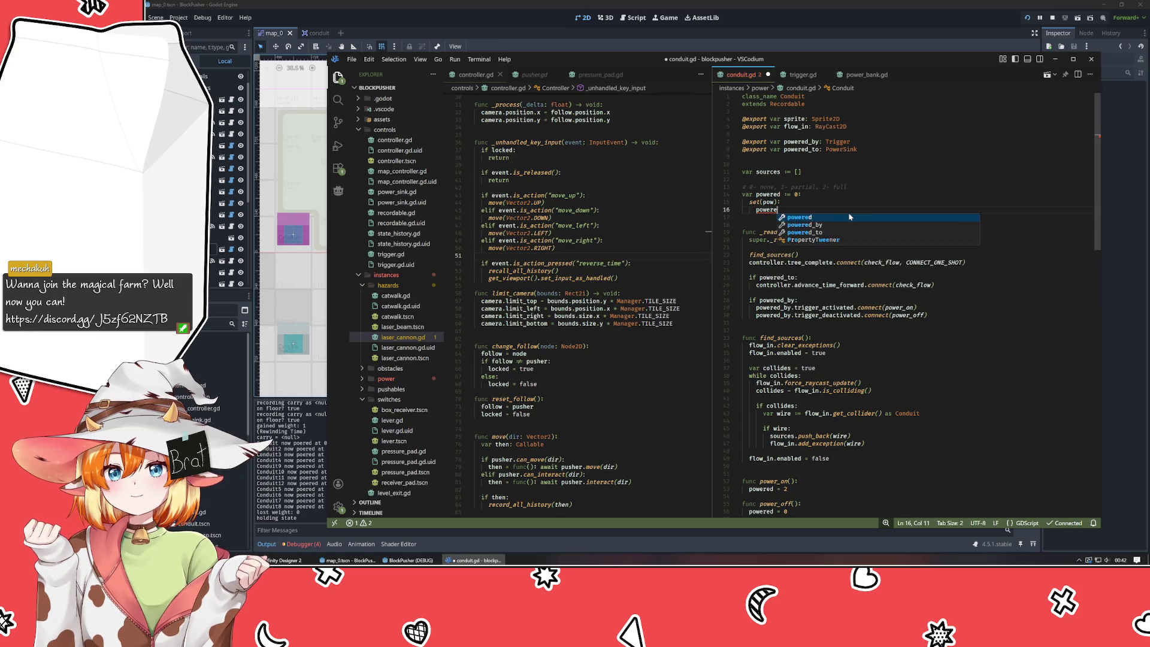
key("BackSpace")
key("BackSpace")
key("BackSpace")
type("pow")
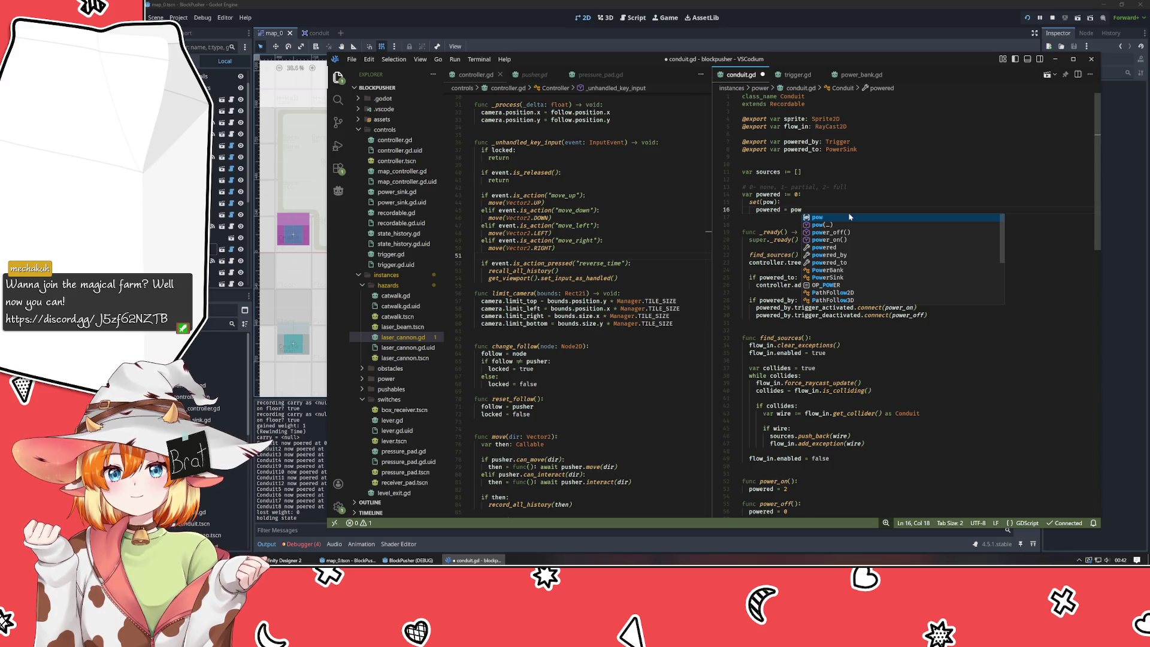
key("Return")
key("Return")
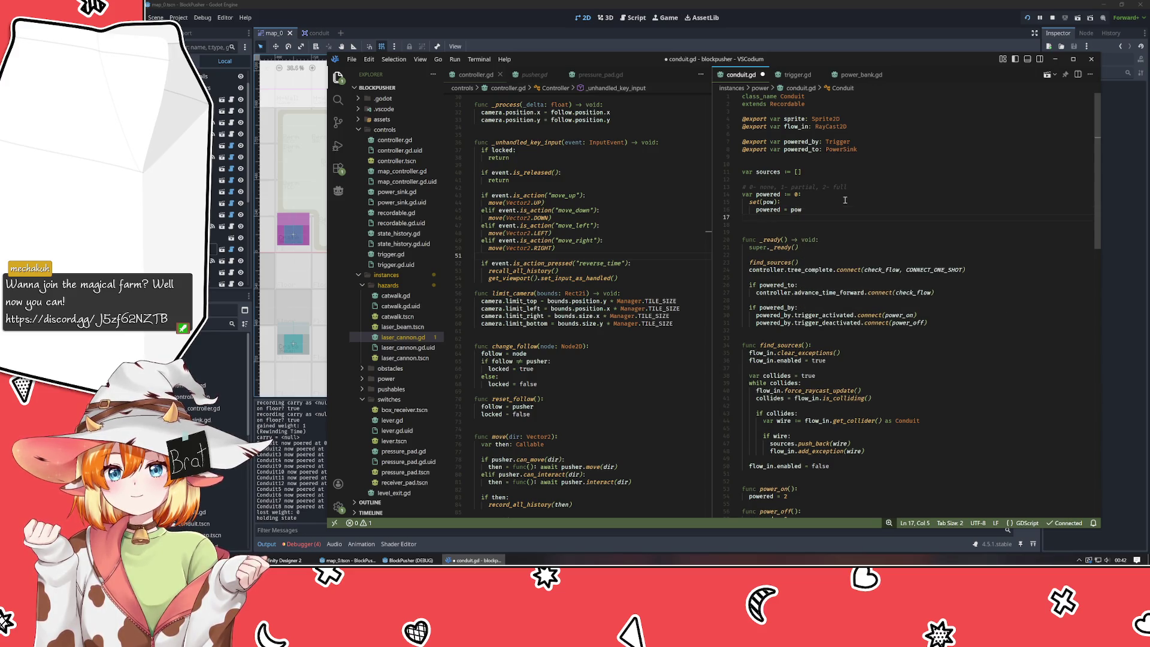
type("switch")
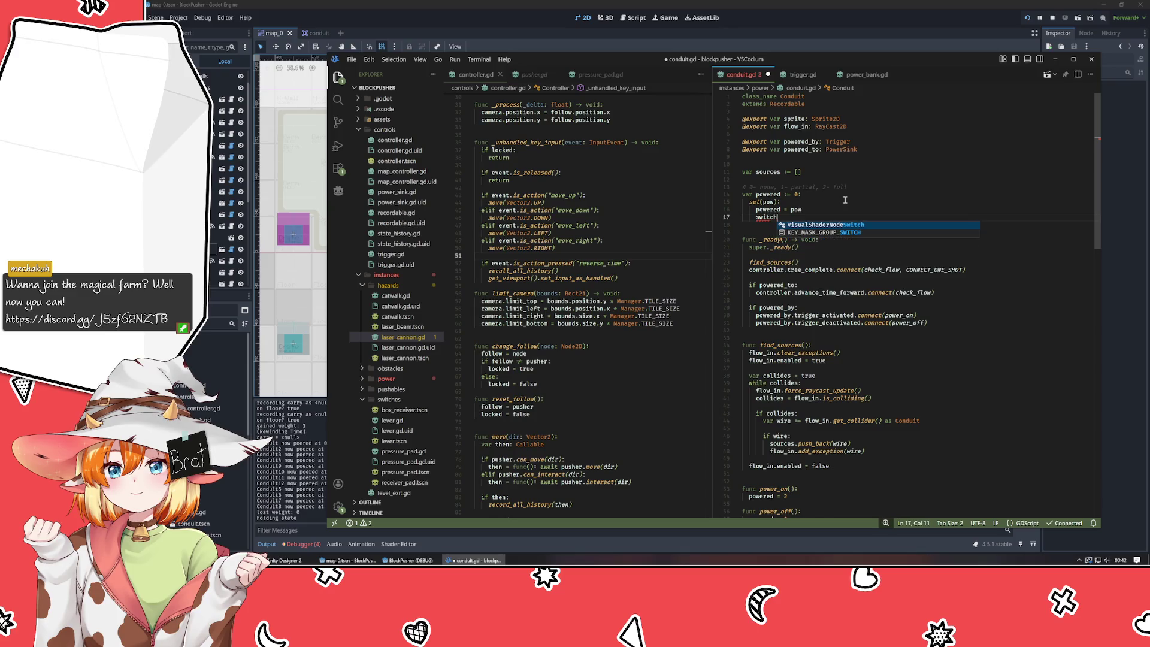
key("ctrl+BackSpace")
type("if ")
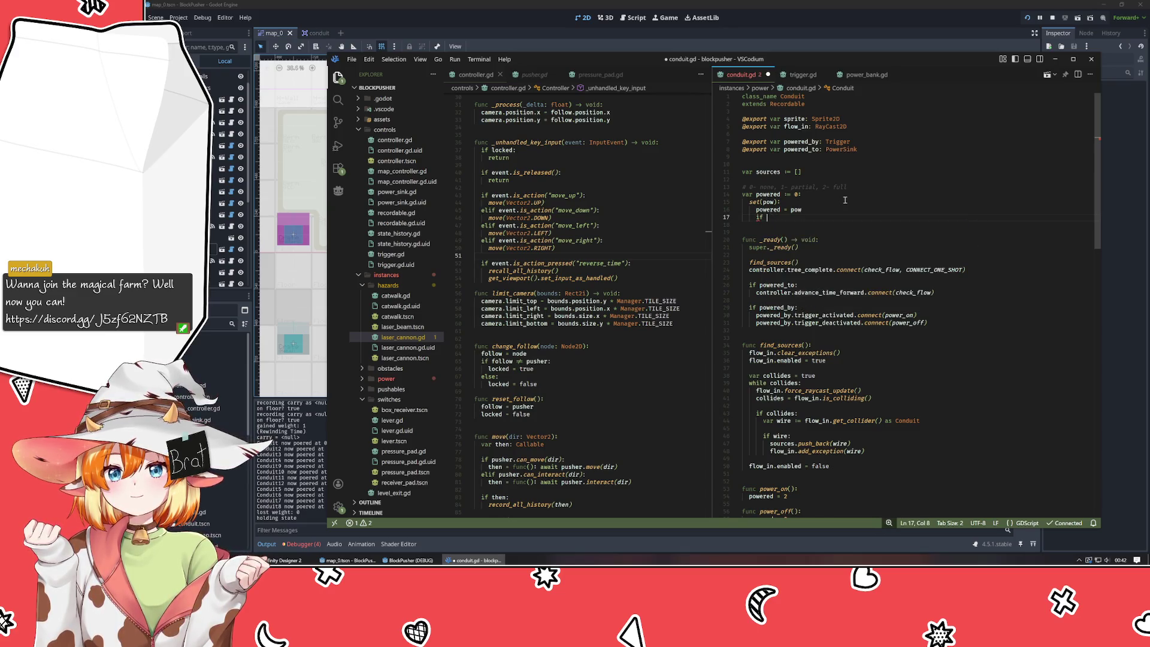
type("pow =")
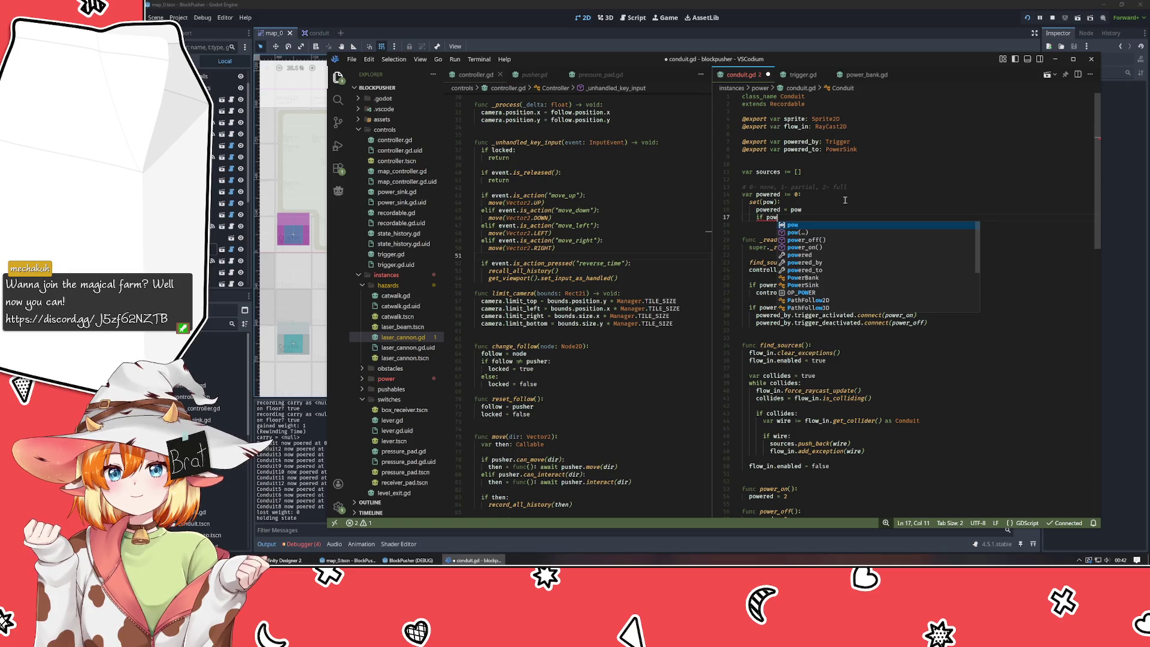
key("ctrl+BackSpace")
key("ctrl+BackSpace")
key("ctrl+BackSpace")
- Make the setter also set sprite.frame = pow * sprite.hframes
scroll(845, 201, "down", 4)
scroll(845, 200, "down", 5)
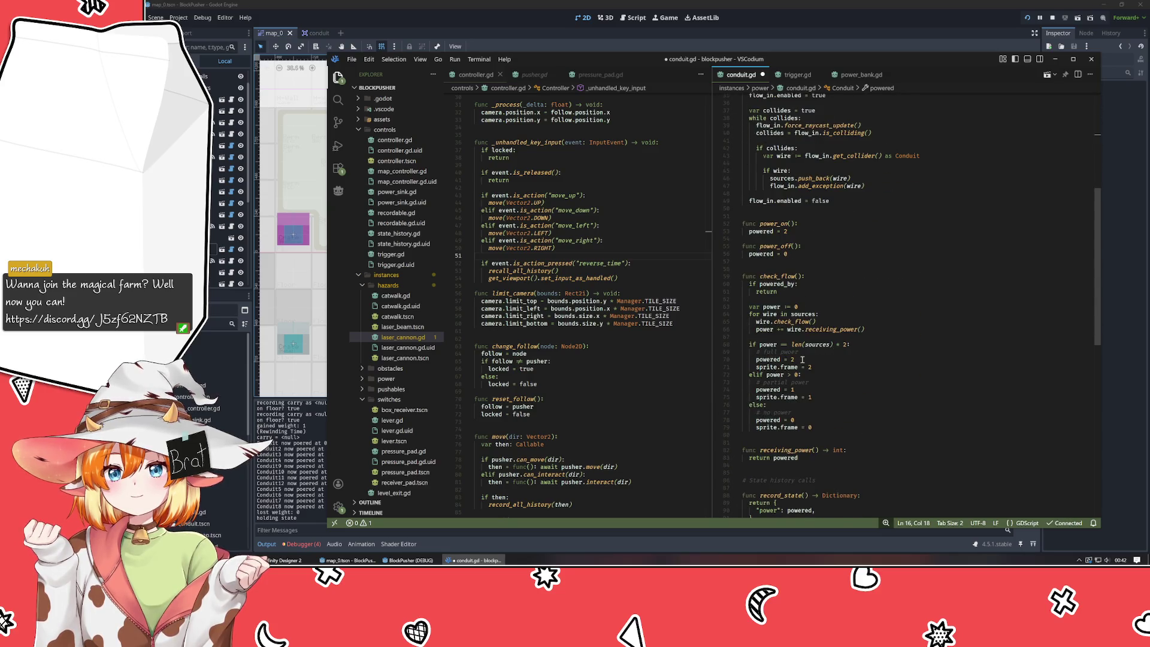
scroll(834, 414, "up", 8)
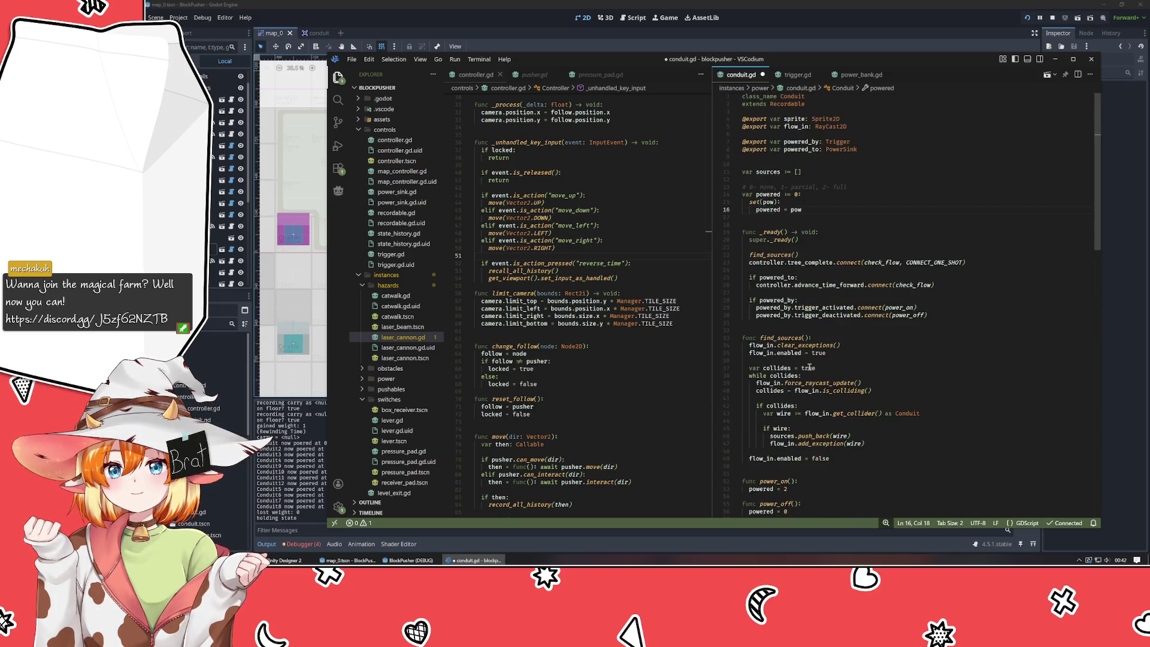
key("Return")
type("spri")
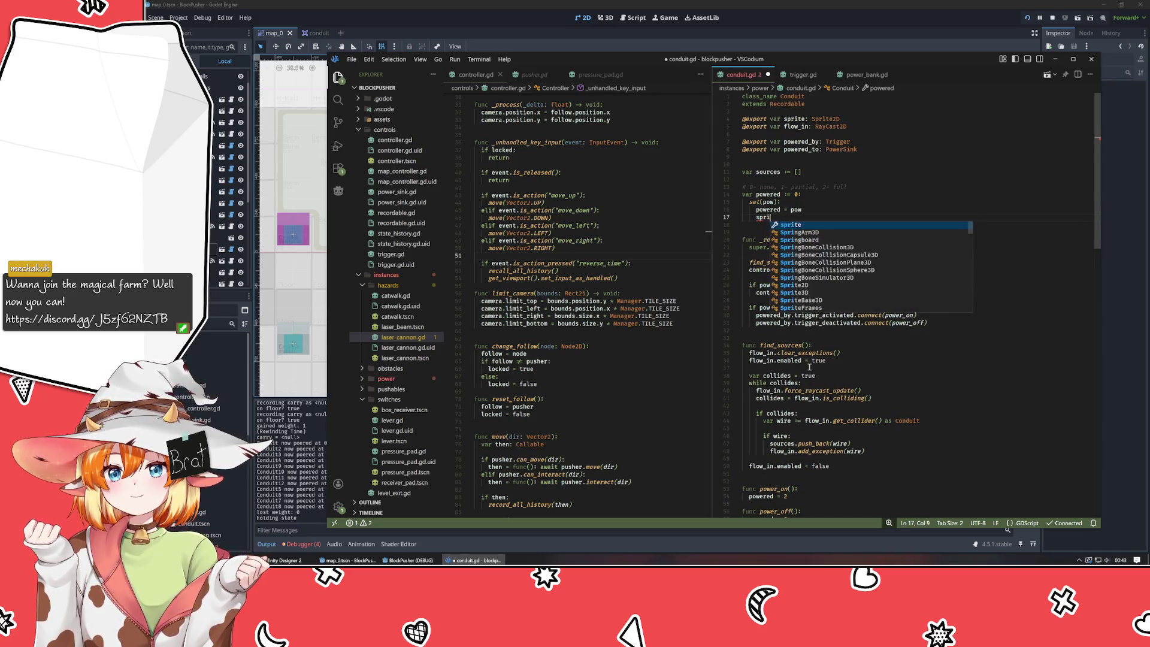
type("te.frame = ")
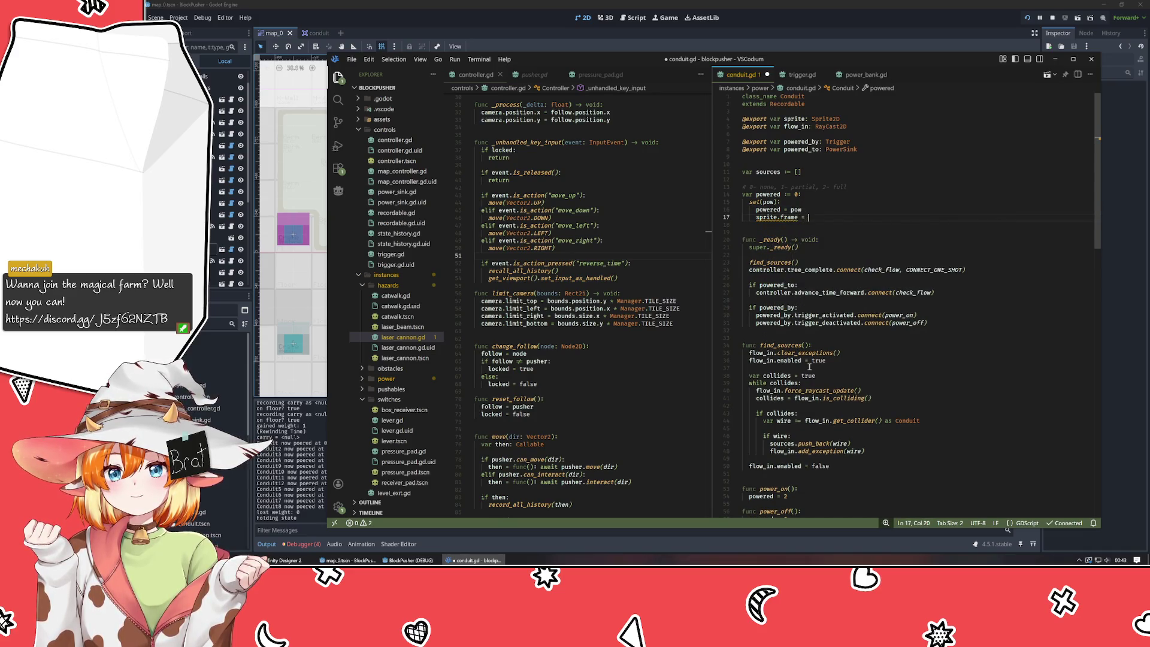
type("pow")
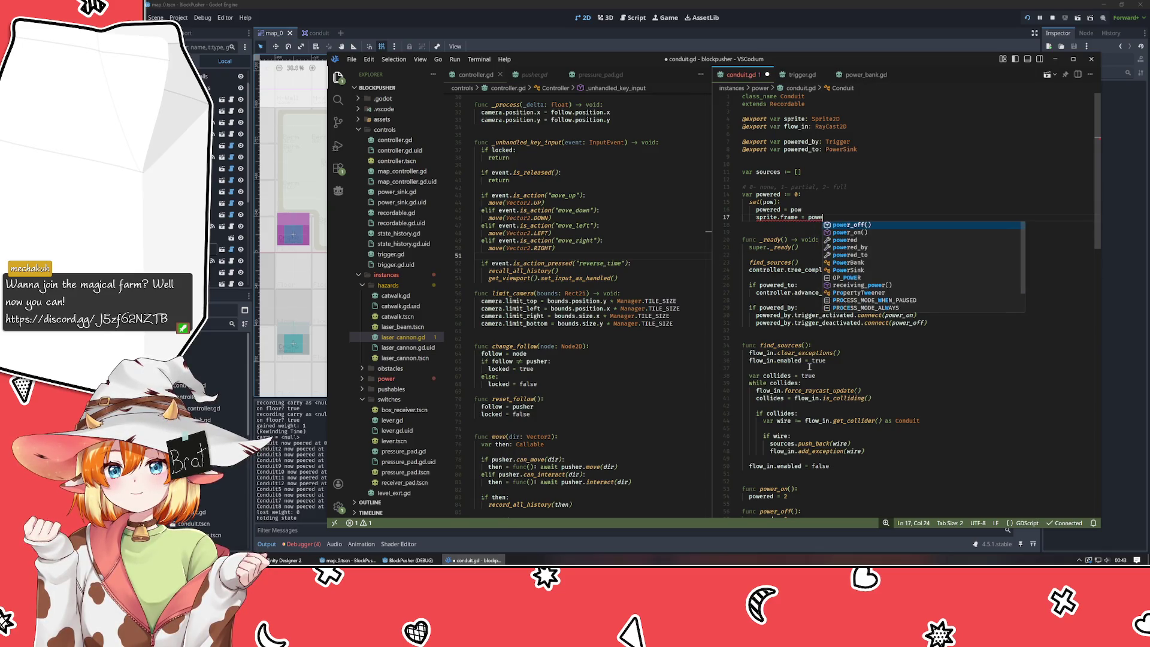
type(" * sprite.")
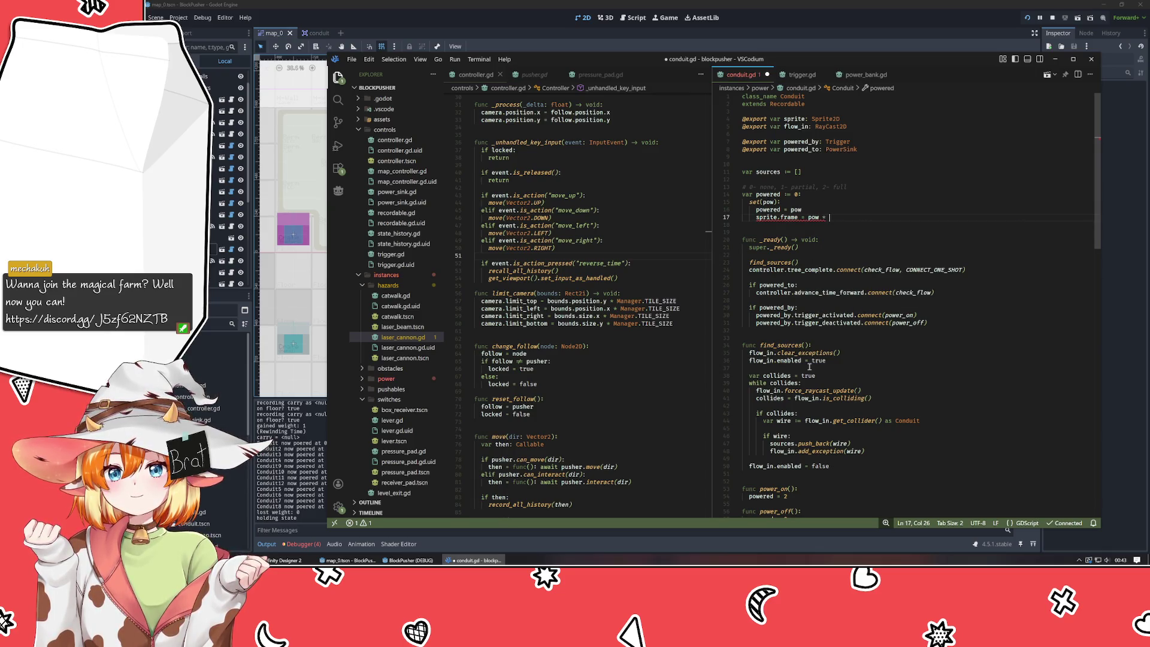
type("h")
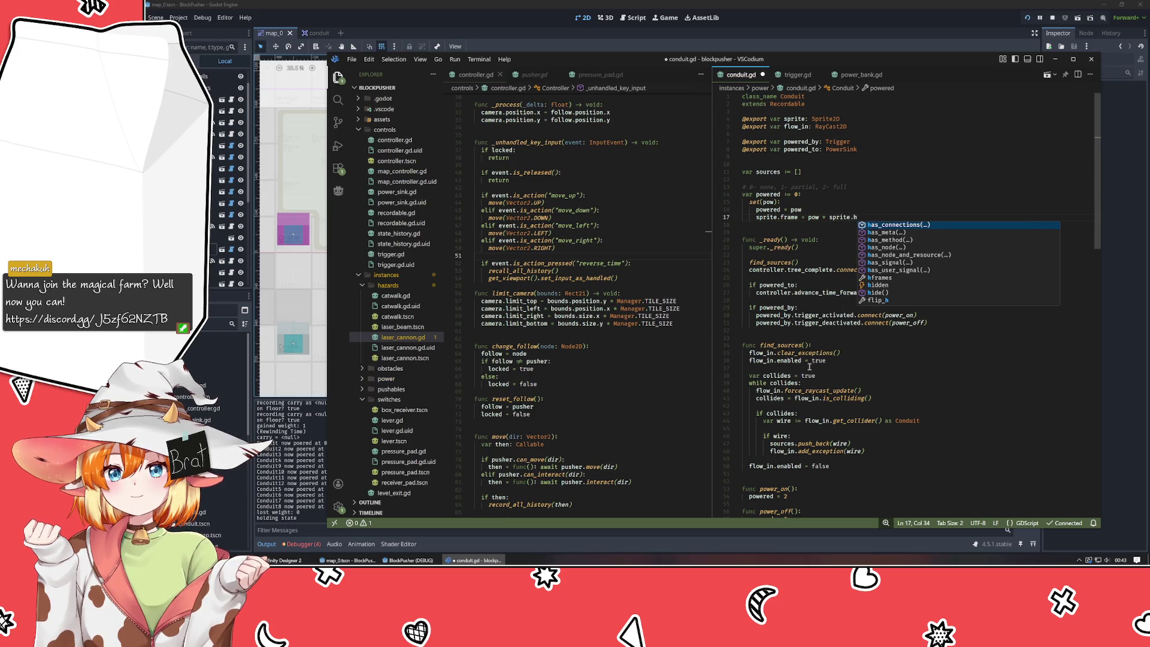
type("frames")
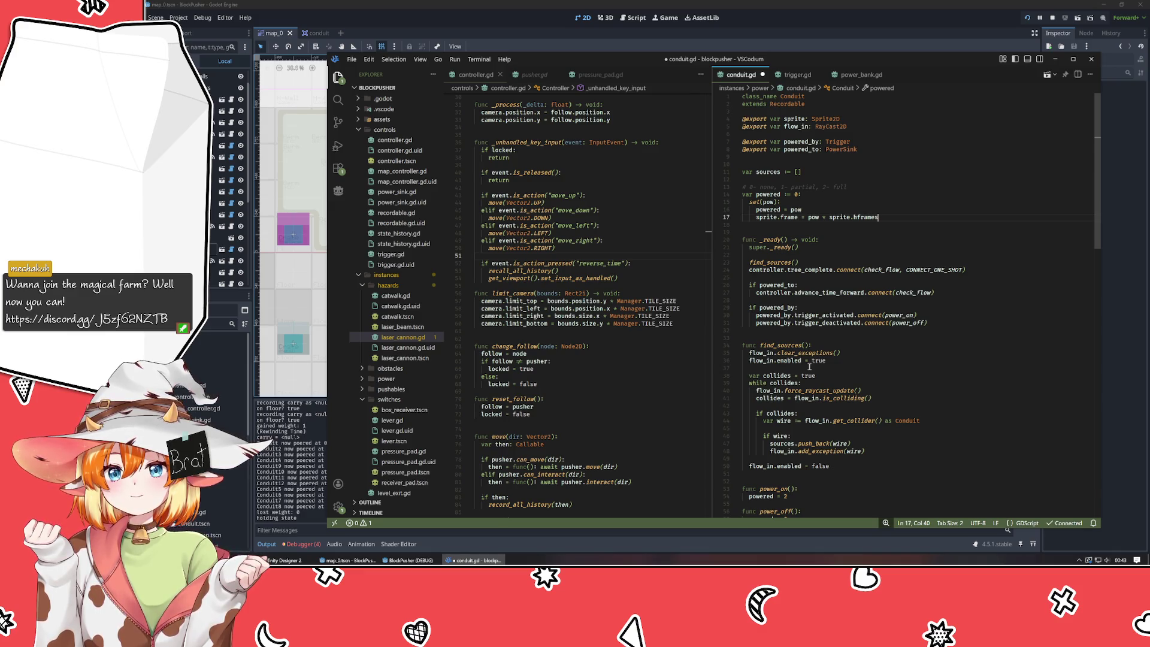
- Delete the sprite.frame assignments from check_flow's branches, keeping the powered lines, and save conduit.gd
scroll(806, 402, "down", 5)
left_click(818, 436)
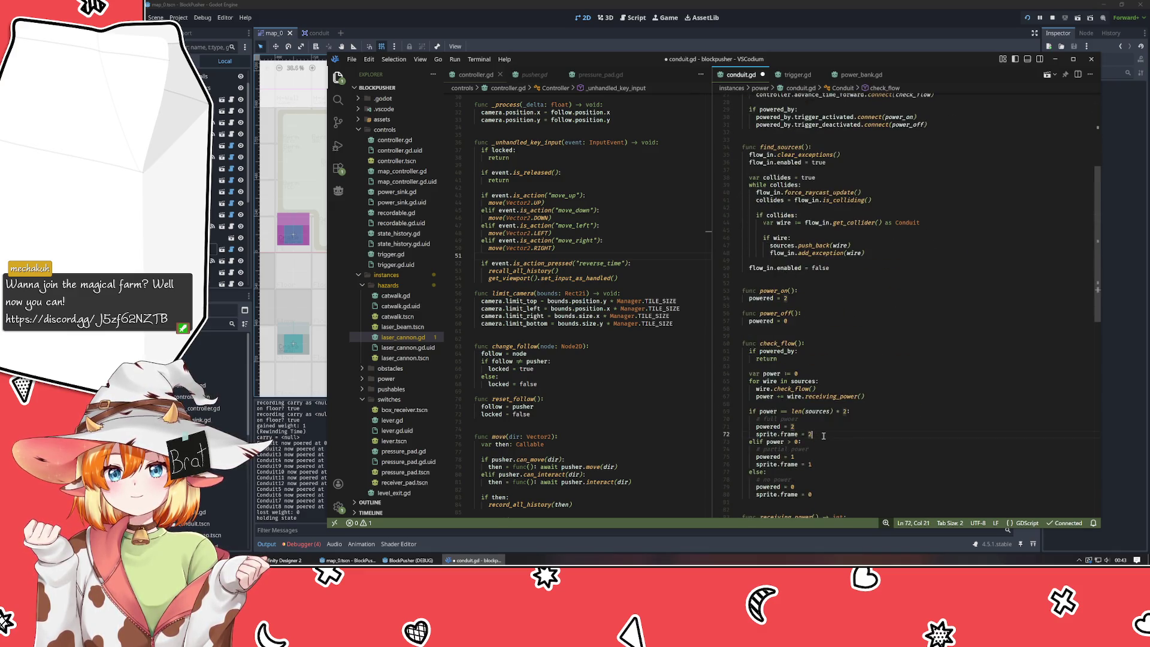
key("ctrl+shift+k")
key("Down")
key("Down")
key("ctrl+shift+k")
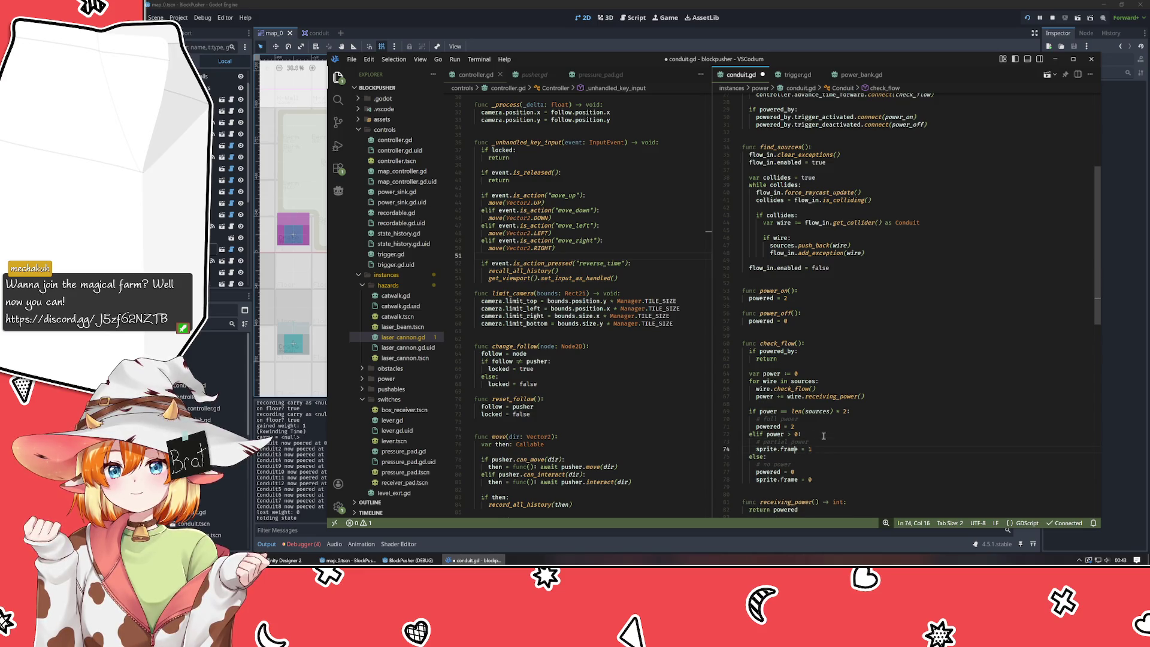
key("ctrl+z")
key("ctrl+shift+k")
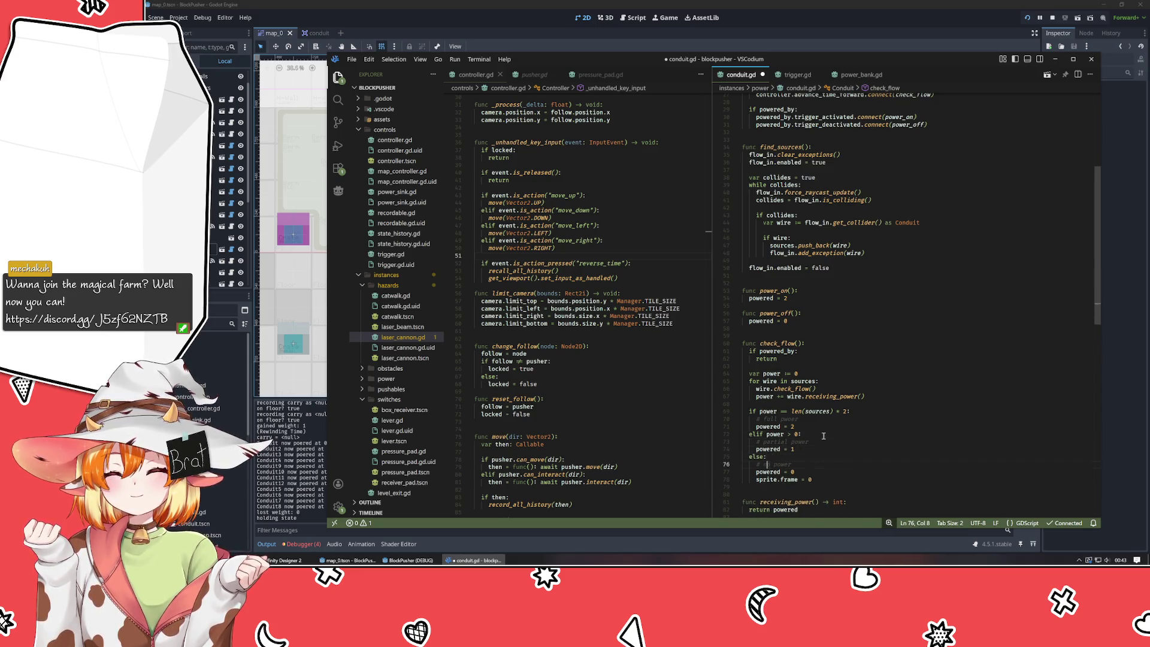
key("Down")
key("Down")
key("Down")
key("ctrl+shift+k")
key("Down")
key("Down")
scroll(823, 436, "down", 1)
key("Down")
key("Down")
key("Down")
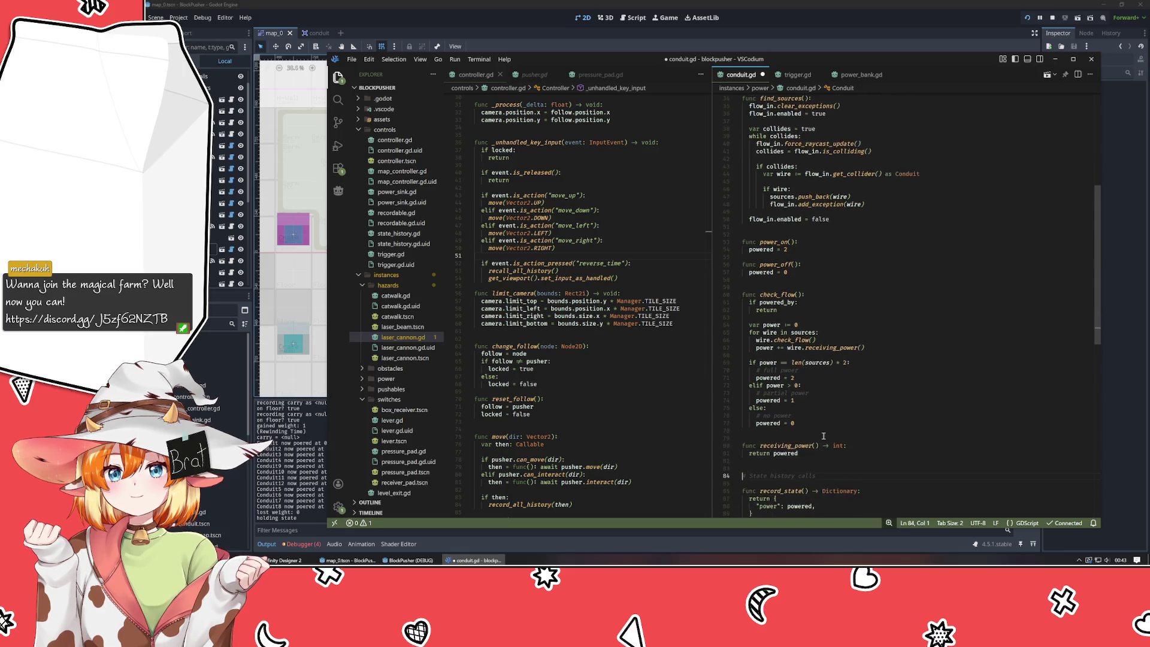
key("ctrl+s")
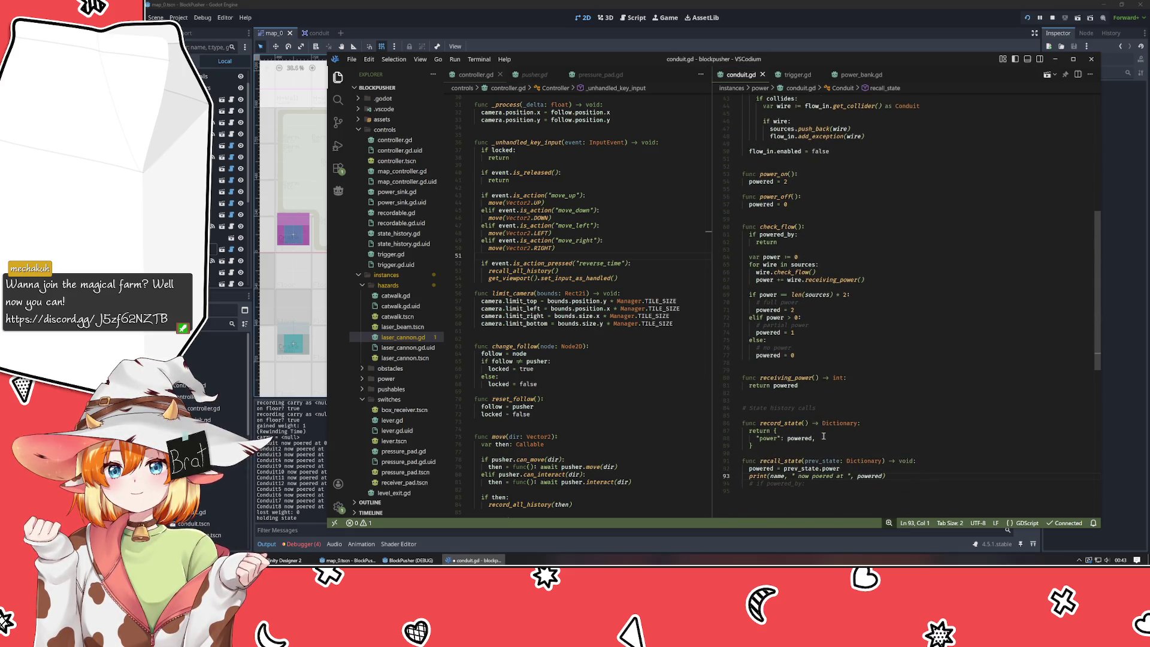
left_click(856, 5)
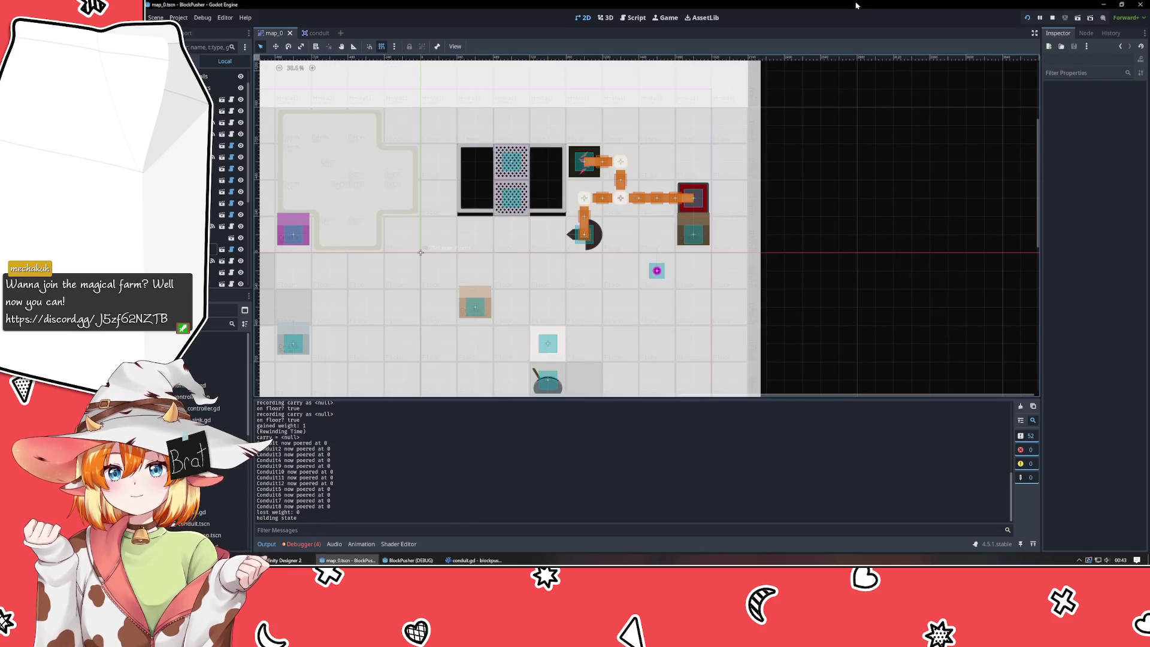
- Launch BlockPusher and push the crate onto and off the red tile beside the conduit
key("F5")
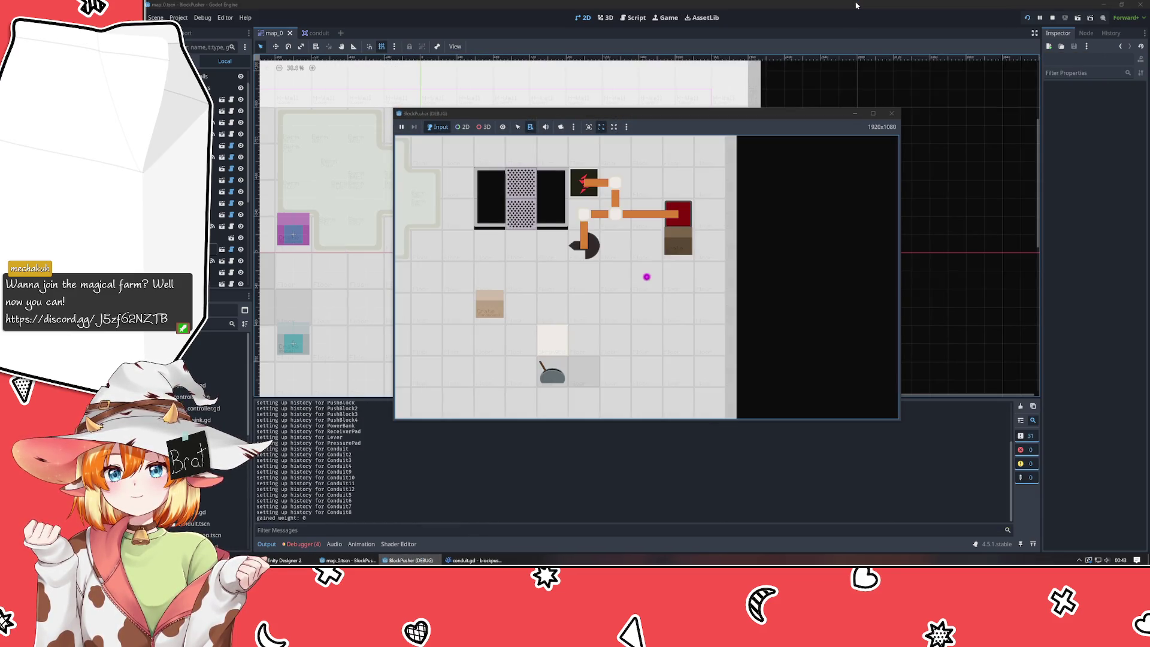
key("Up")
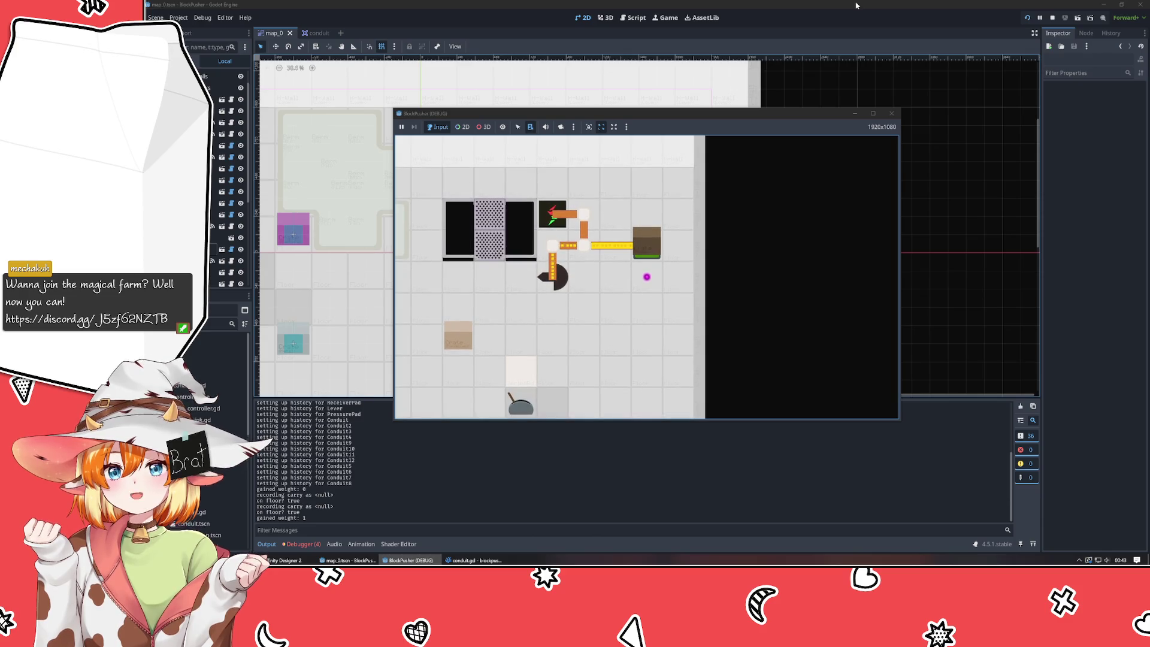
key("z")
key("Up")
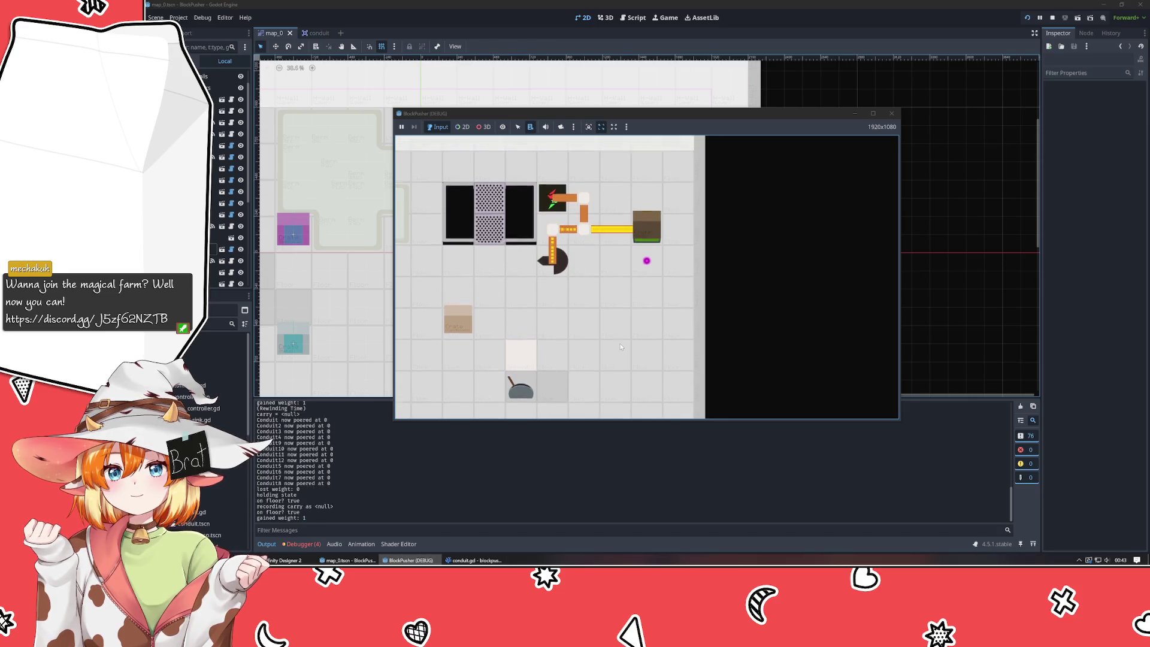
key("Up")
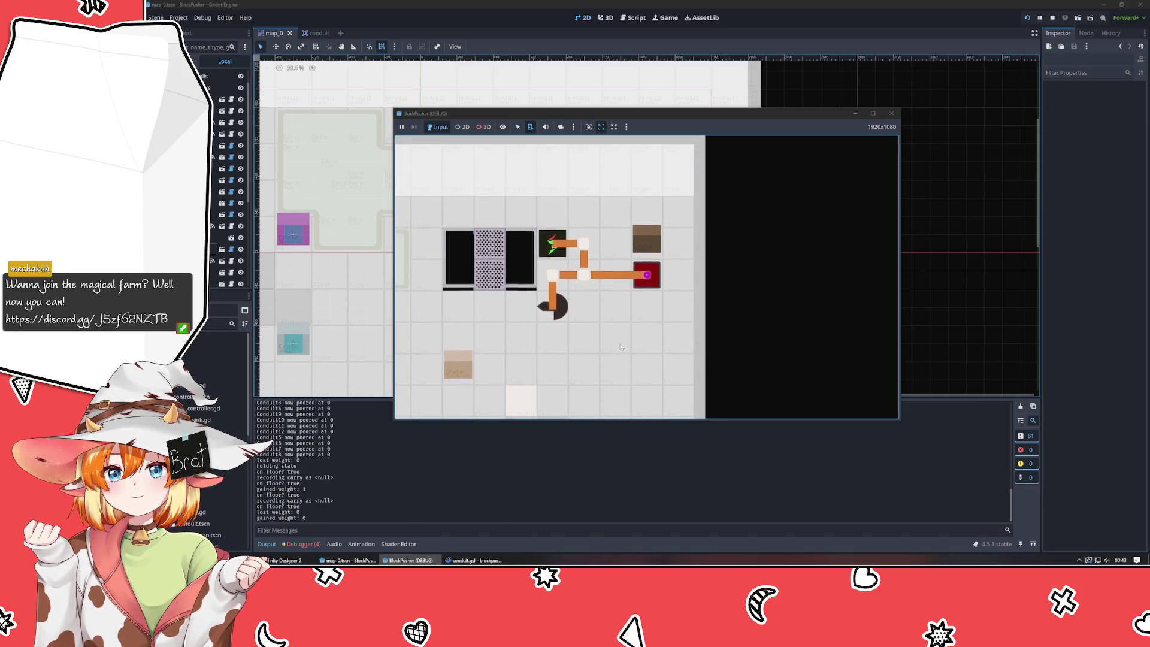
key("Left")
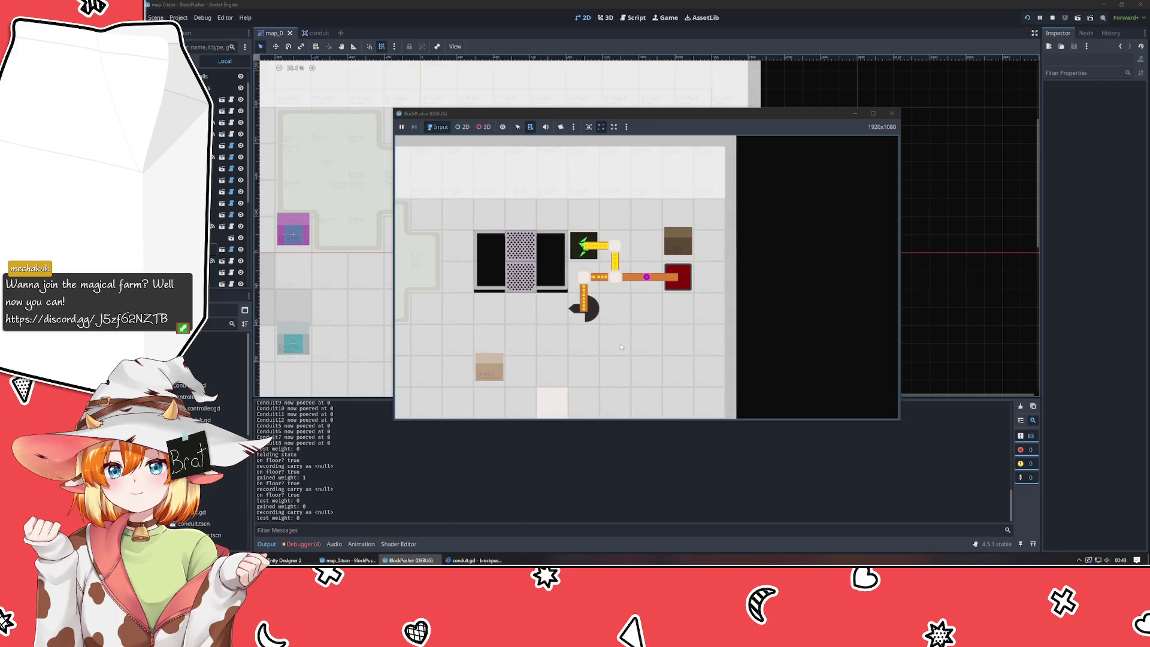
key("Up")
key("Right")
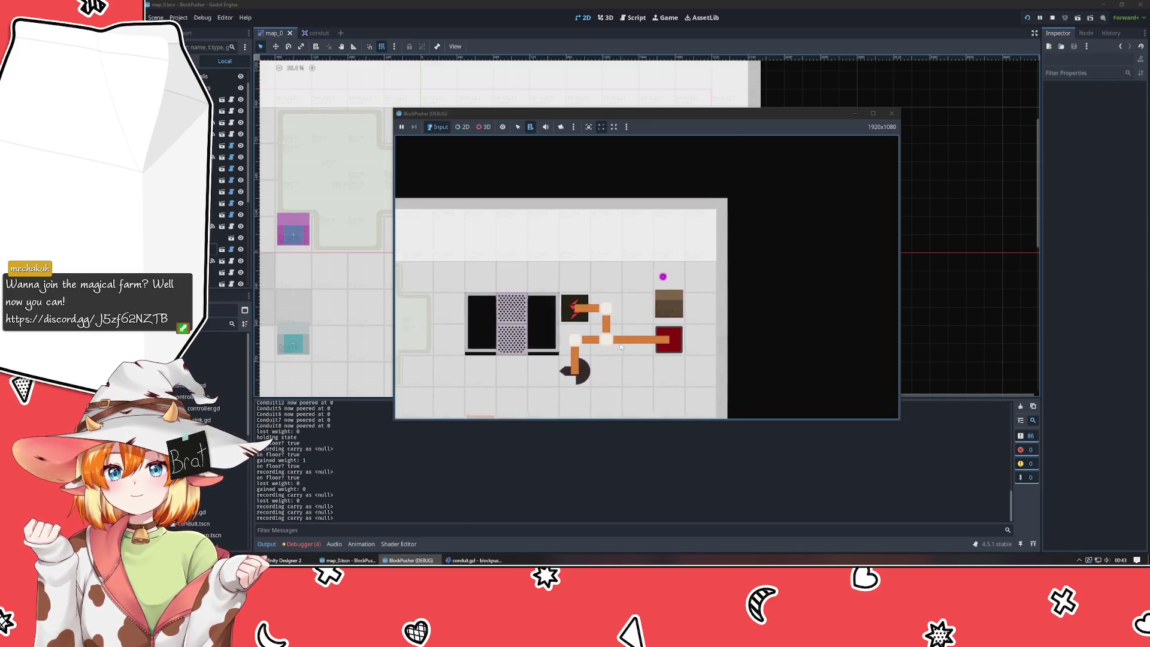
key("Down")
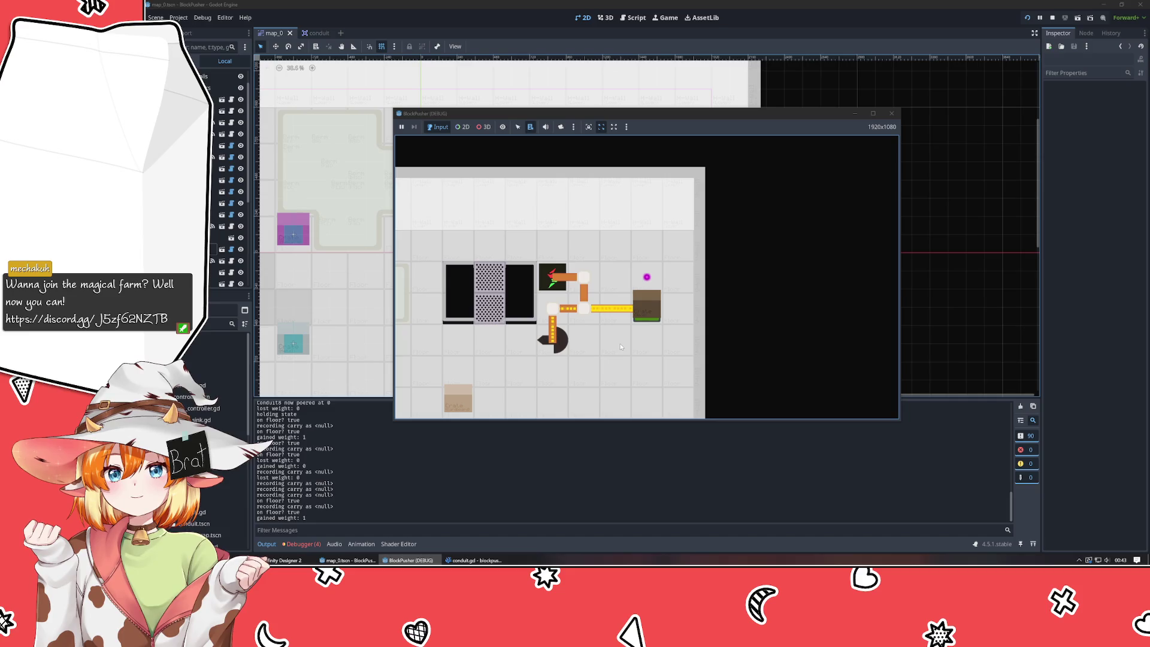
key("Left")
key("Down")
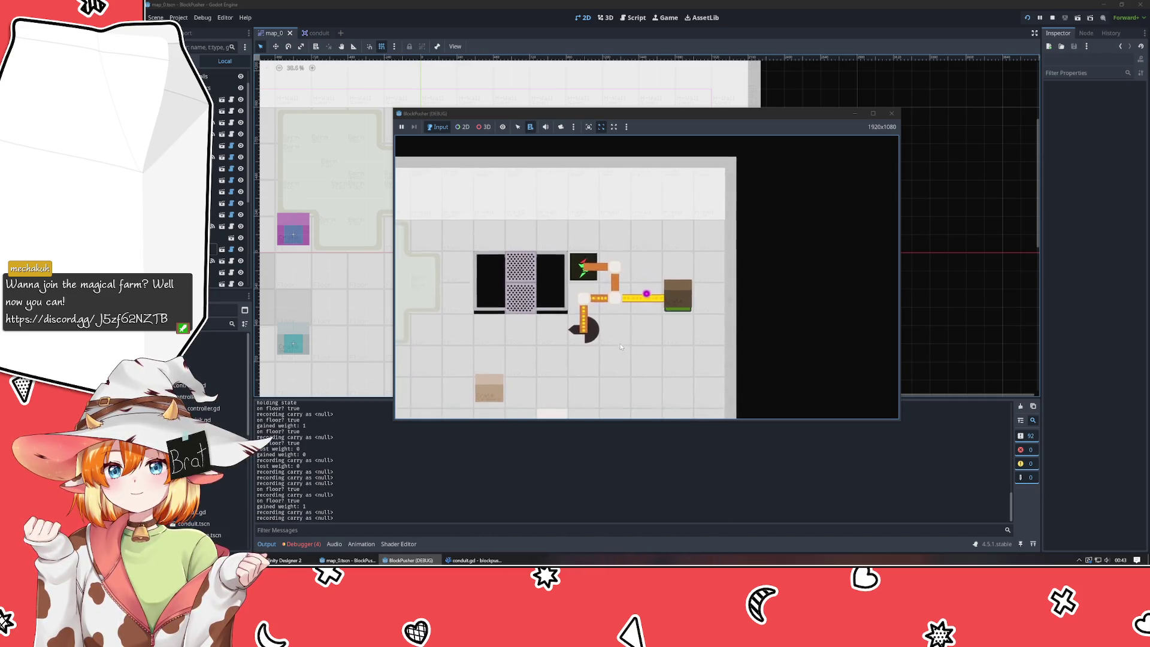
key("Right")
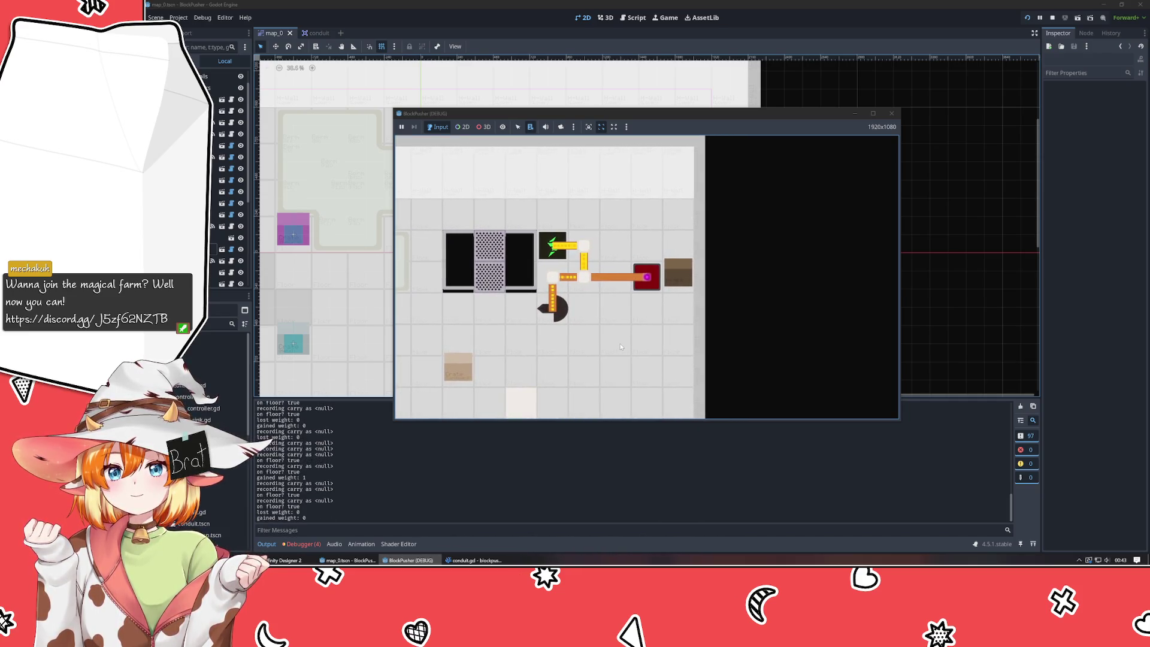
key("Left")
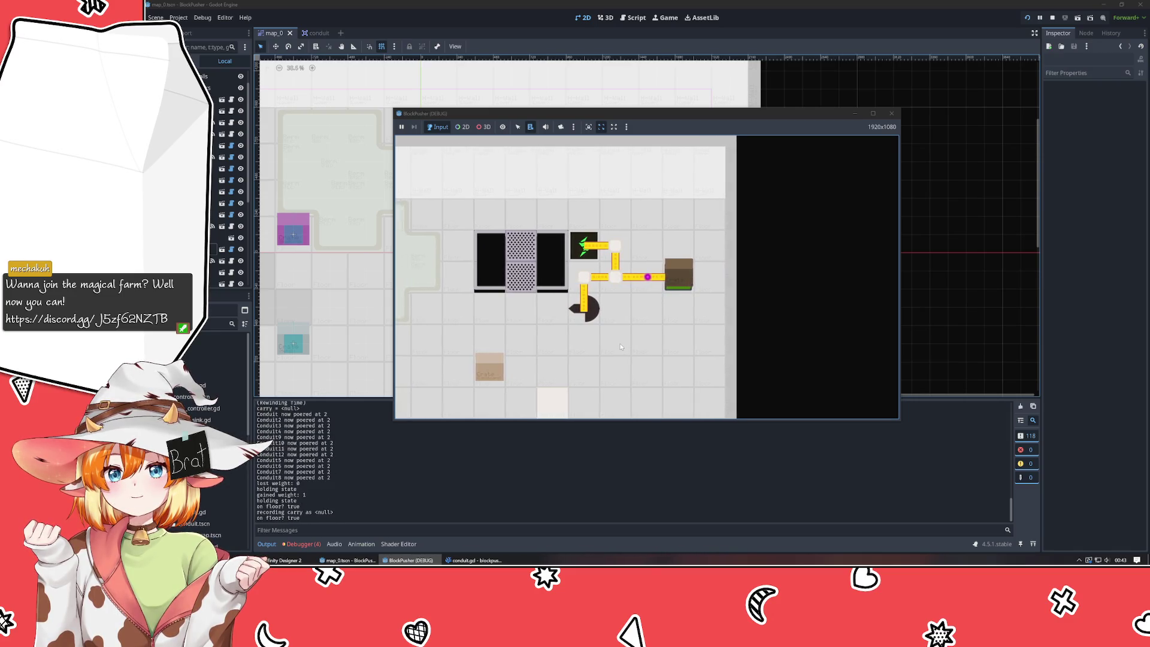
- Rewind one move, then push the crate up off and back down onto the red tile
key("z")
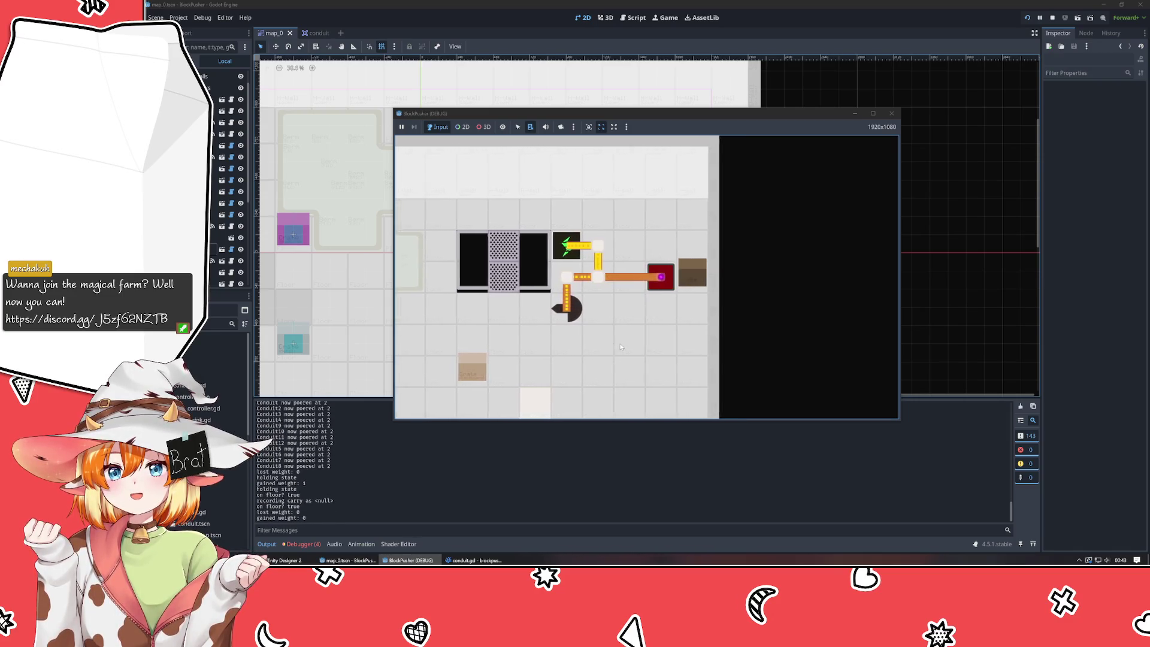
key("Down")
key("Right")
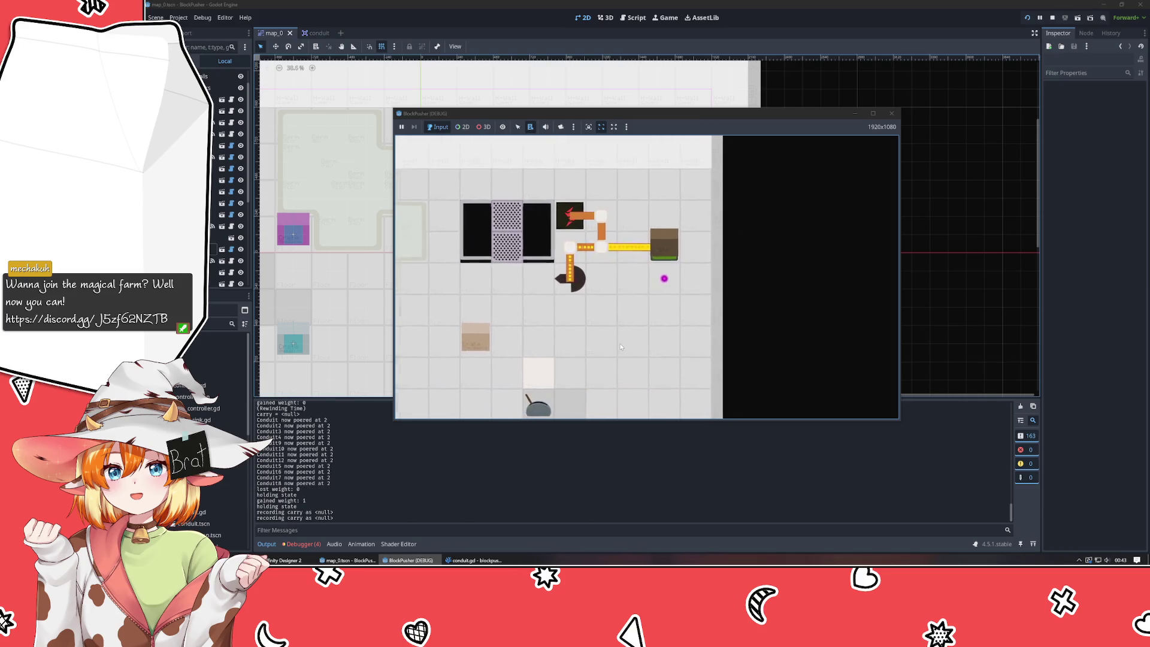
key("Up")
key("Left")
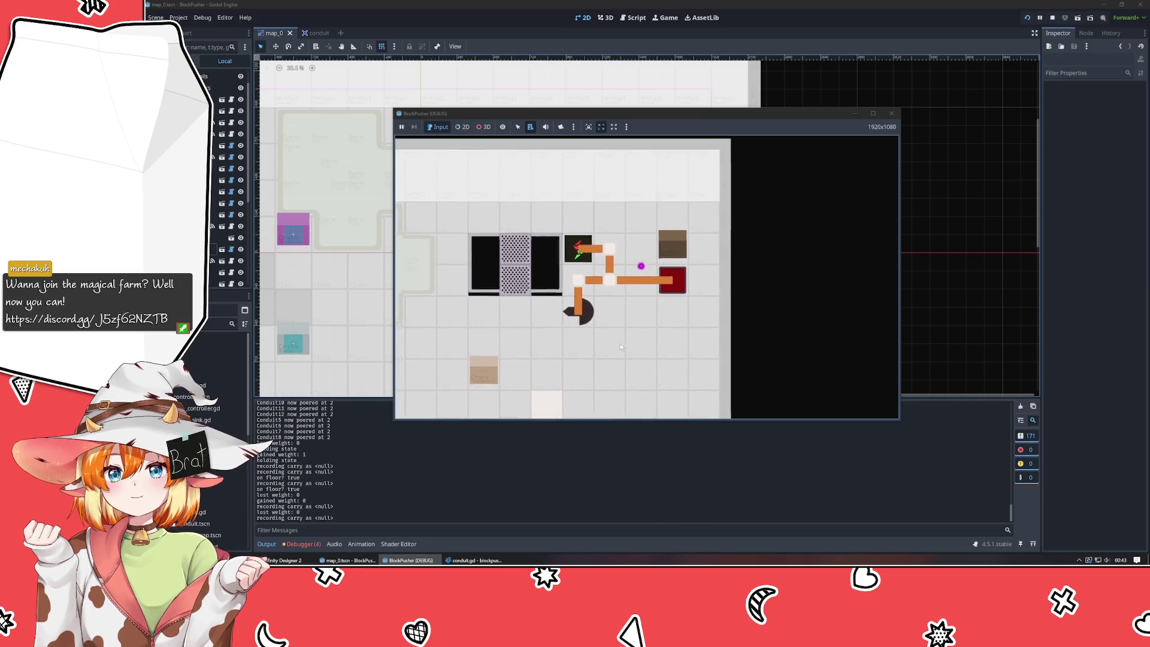
key("Up")
key("Right")
key("Down")
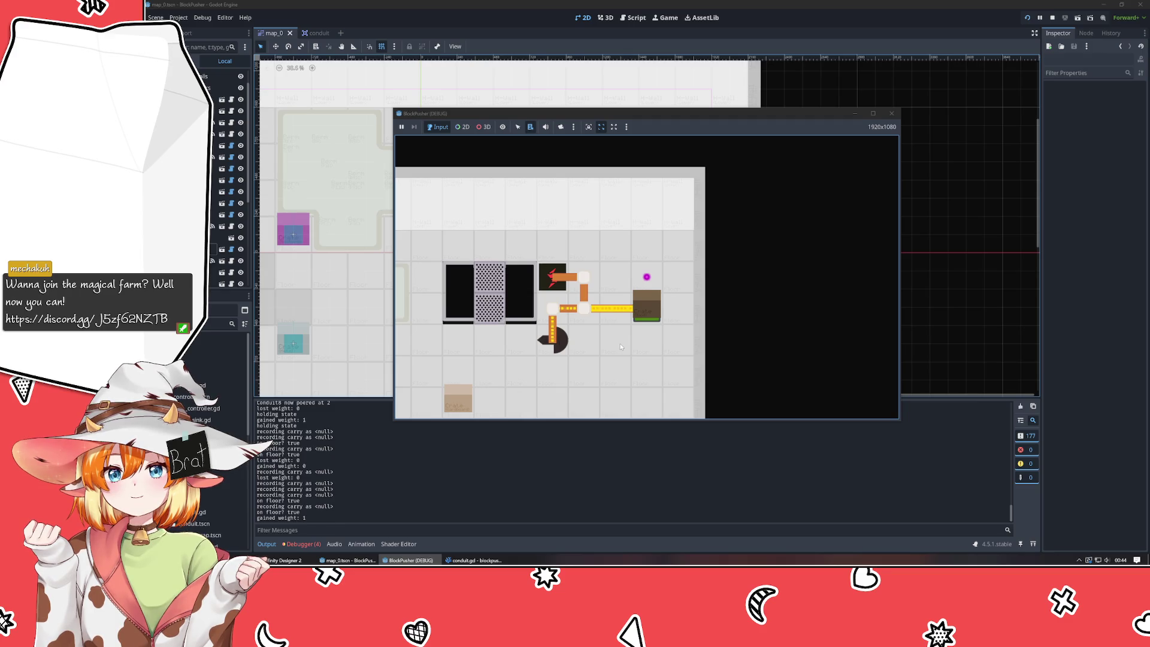
key("z")
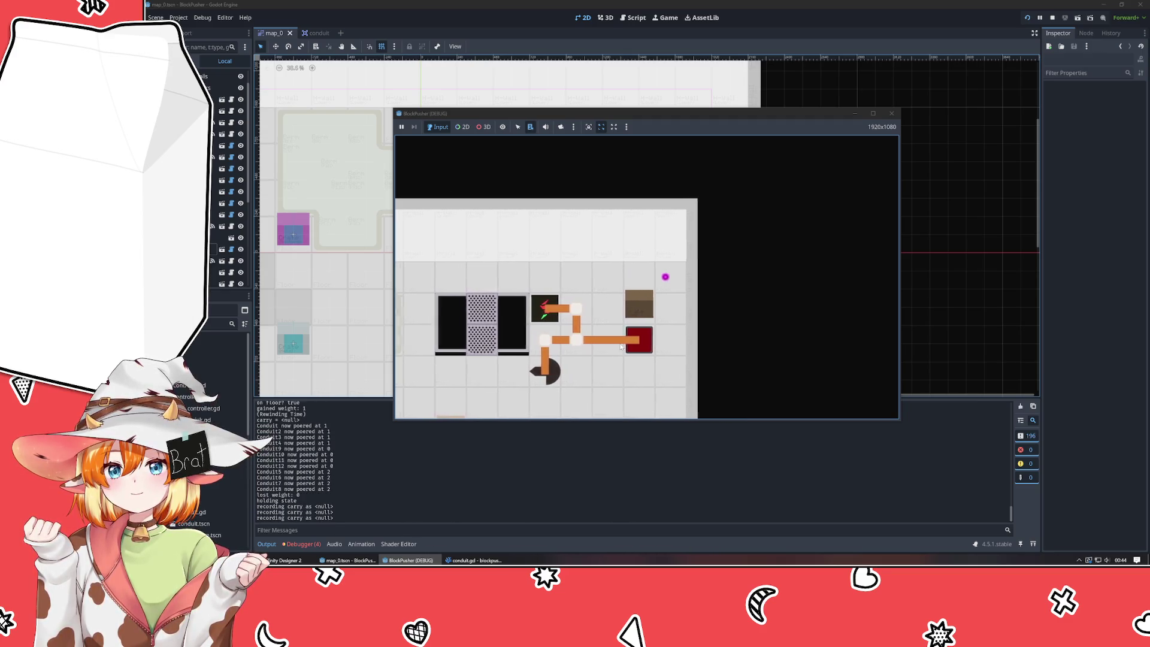
key("Left")
key("Down")
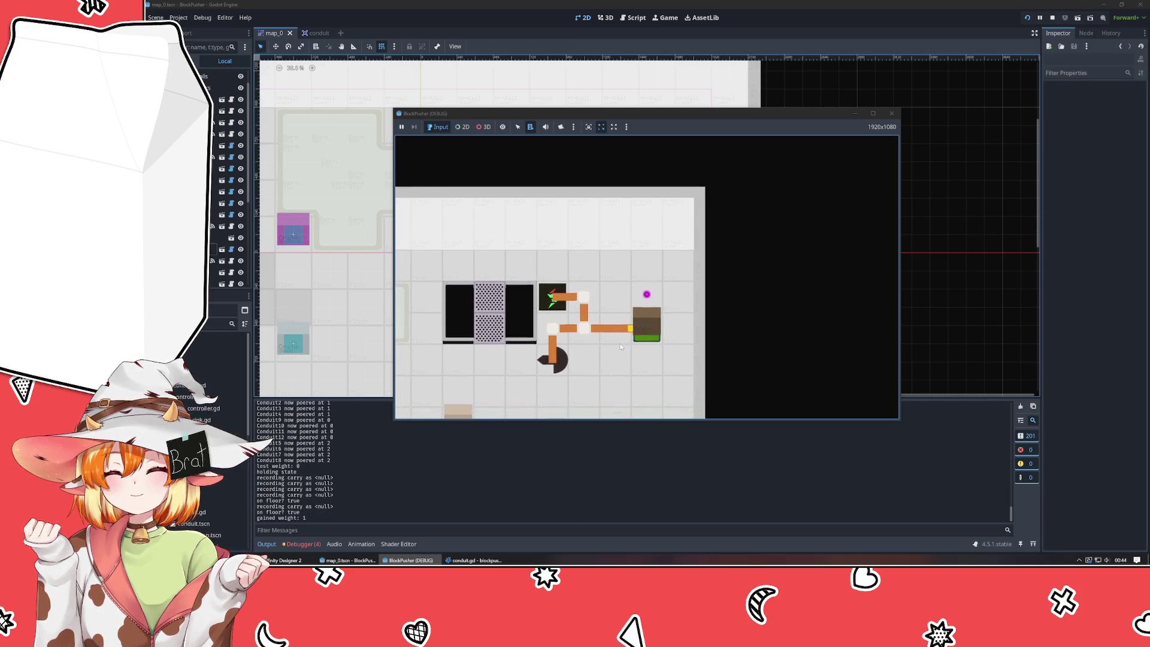
- Rewind repeatedly until the crate leaves the tile and the conduits revert, then close the game window
key("z")
key("Down")
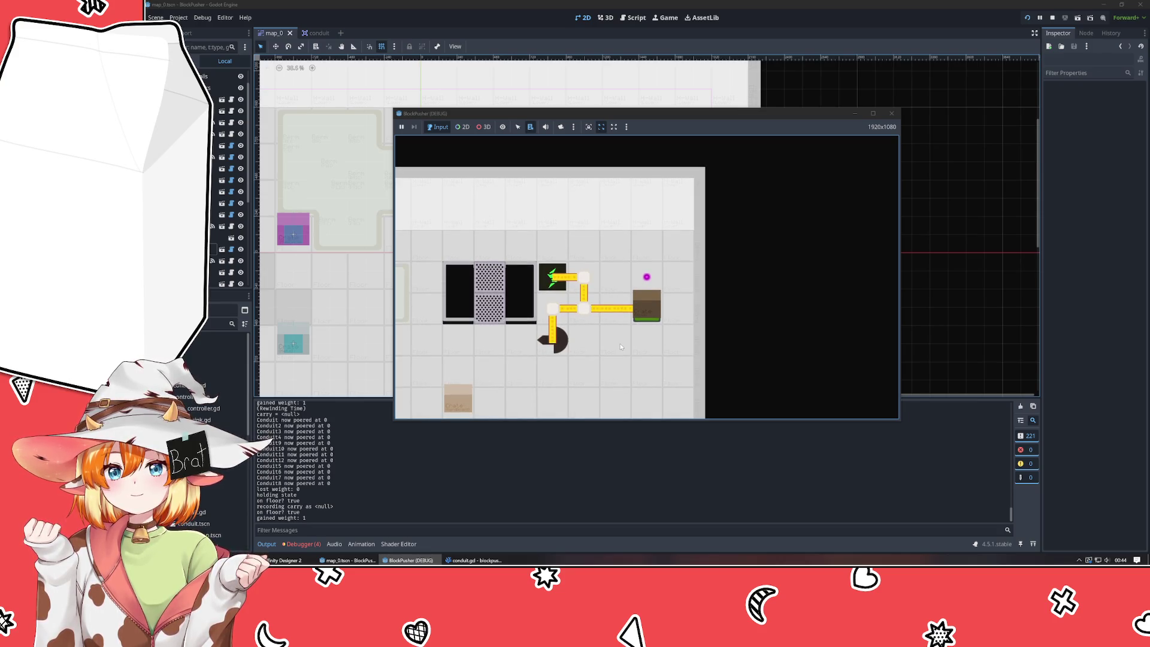
key("z")
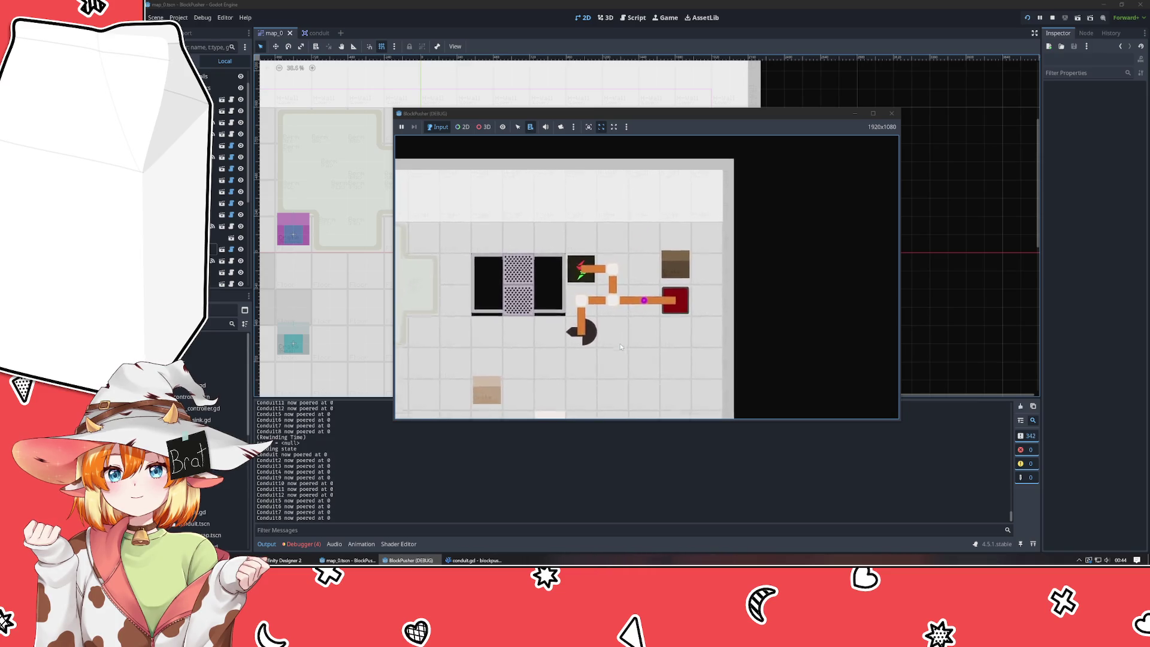
key("z")
key("Down")
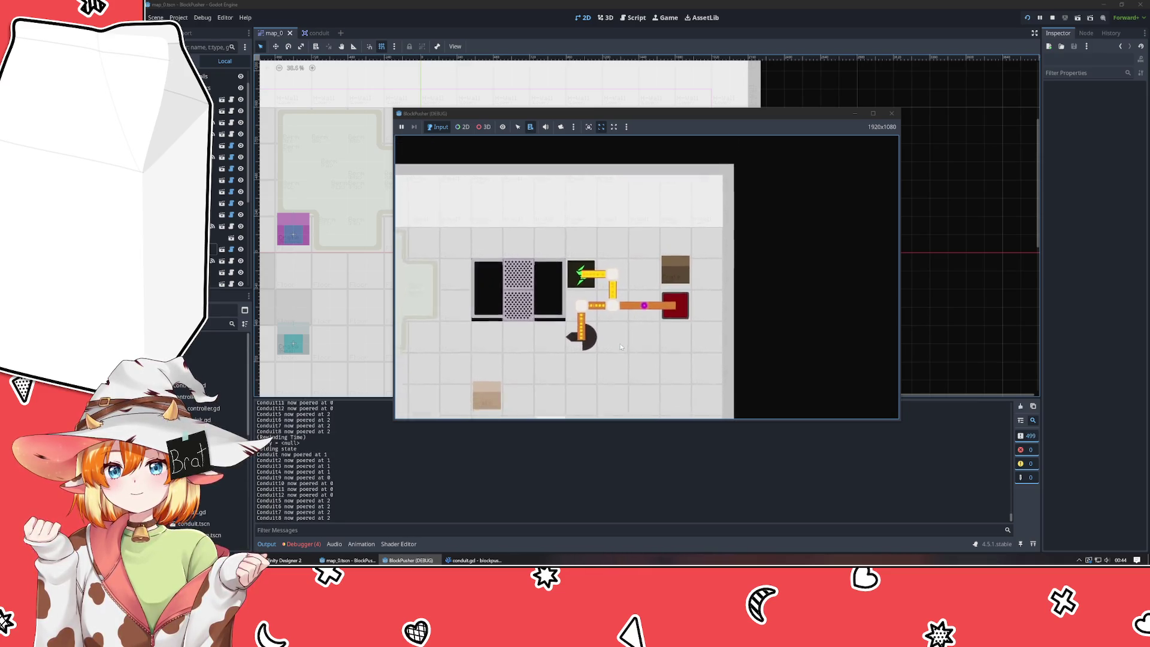
key("z")
key("z")
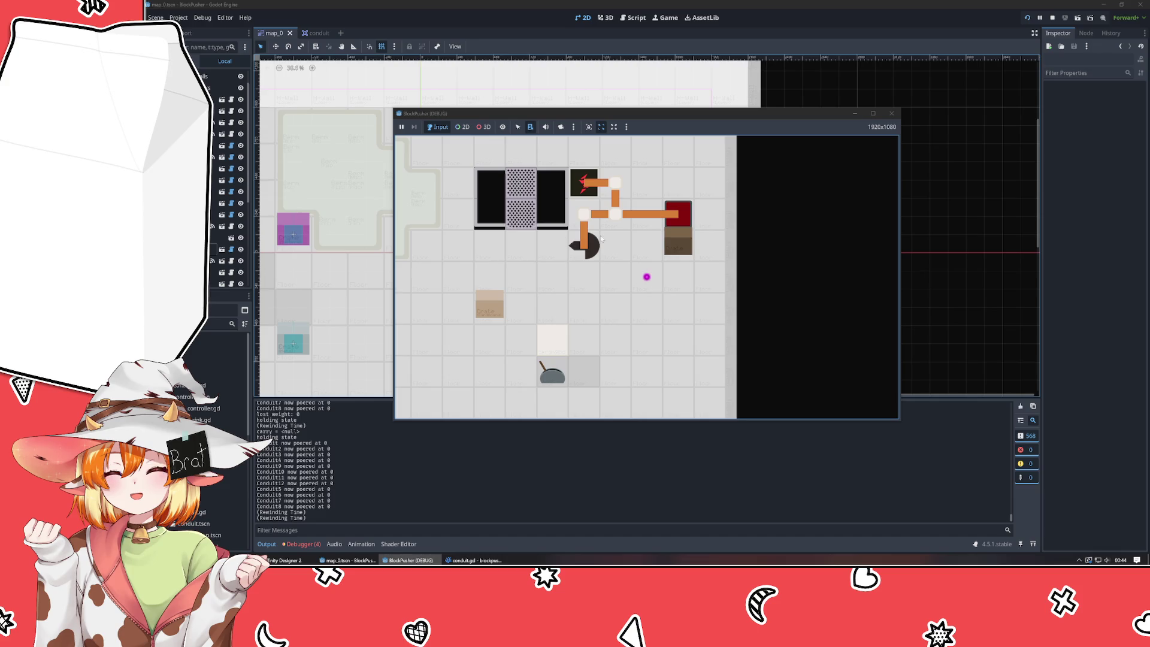
left_click(892, 114)
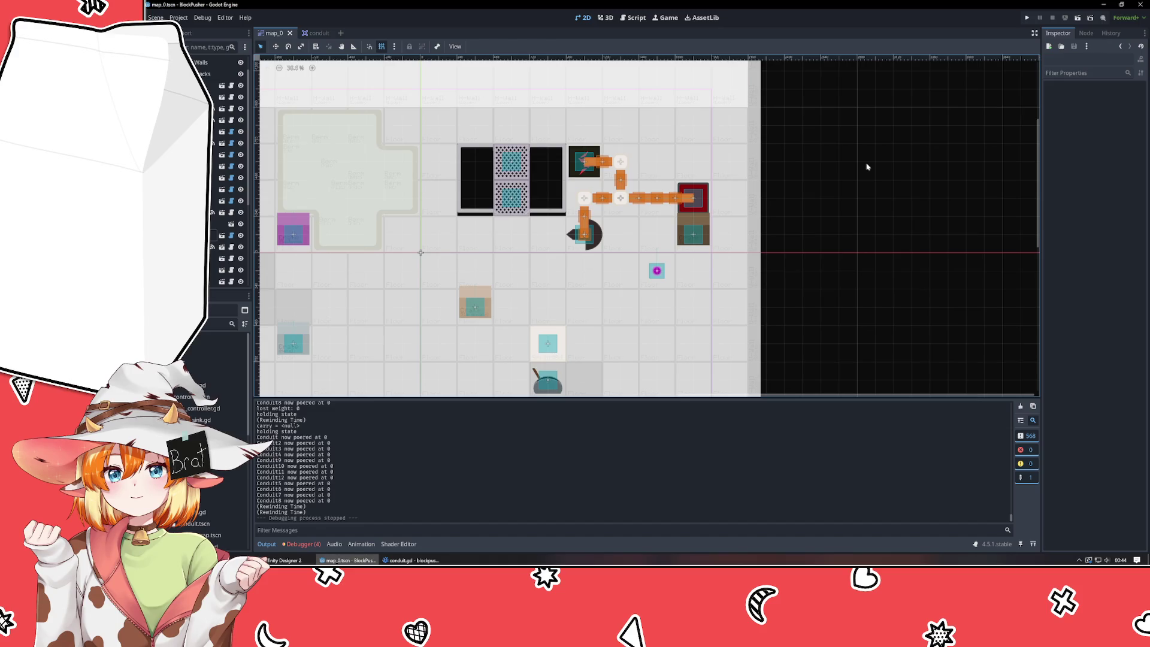
- Delete the debug print and comment lines from conduit.gd's recall_state and save the file
left_click(412, 560)
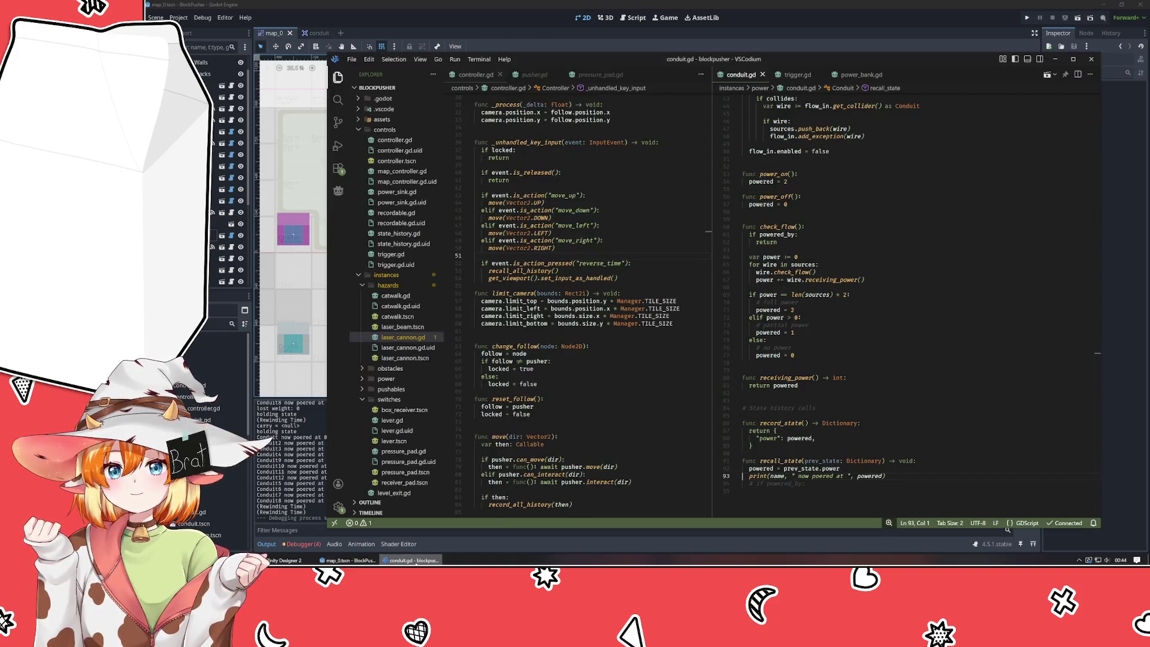
left_click(889, 259)
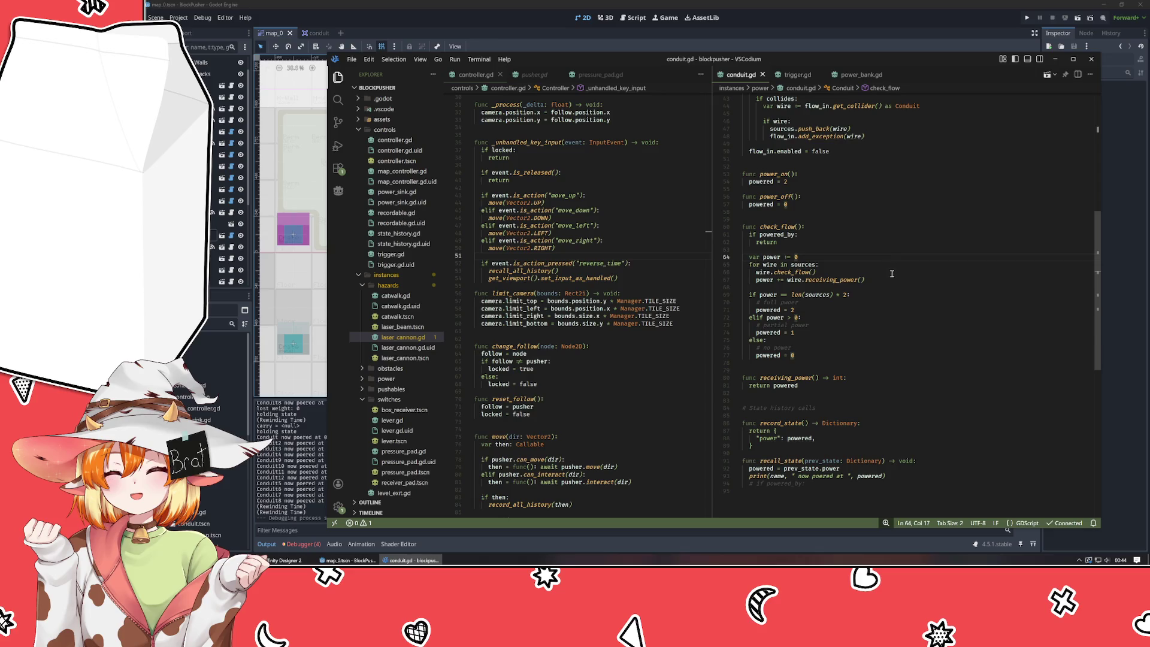
left_click(885, 290)
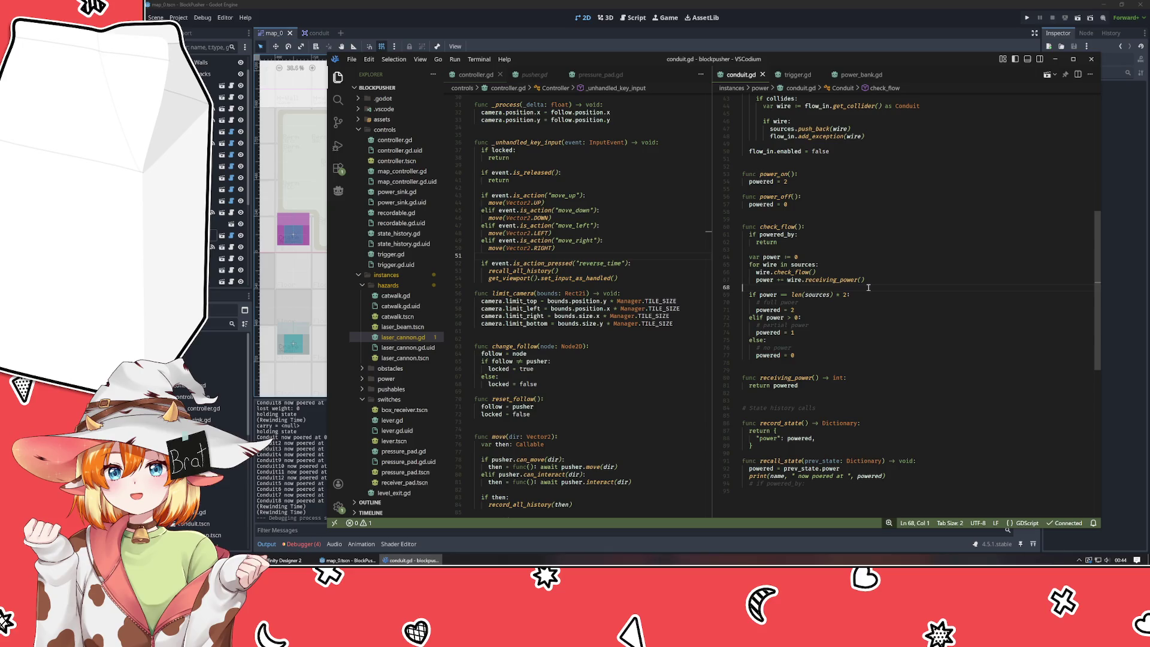
left_click_drag(810, 488, 709, 477)
key("BackSpace")
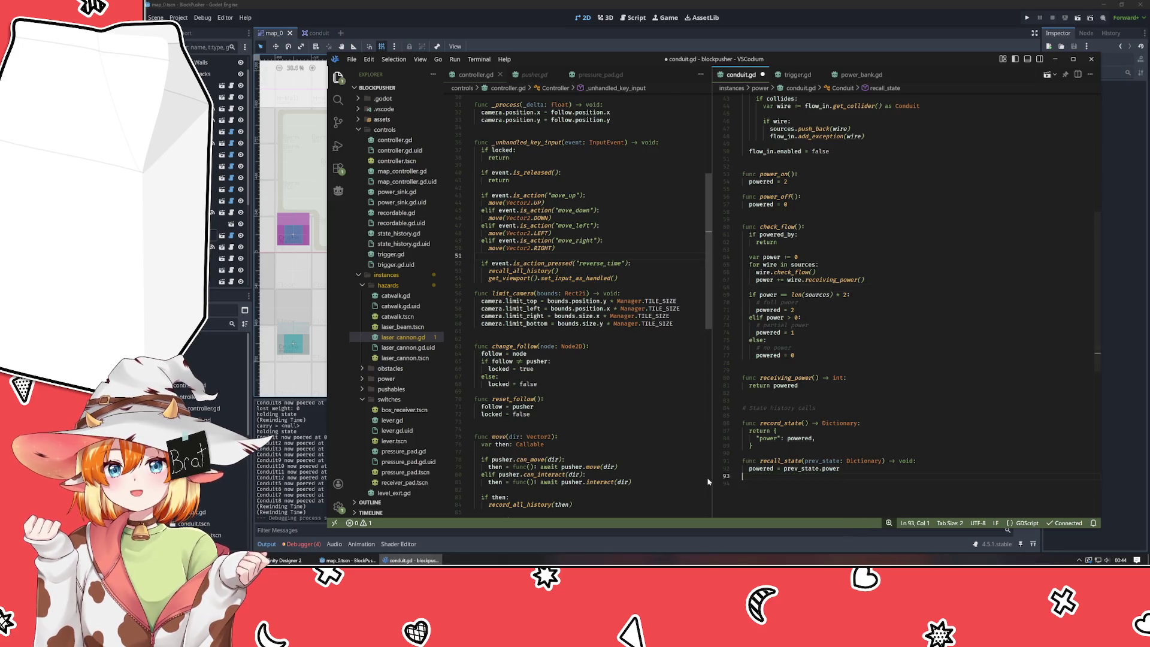
key("BackSpace")
key("ctrl+s")
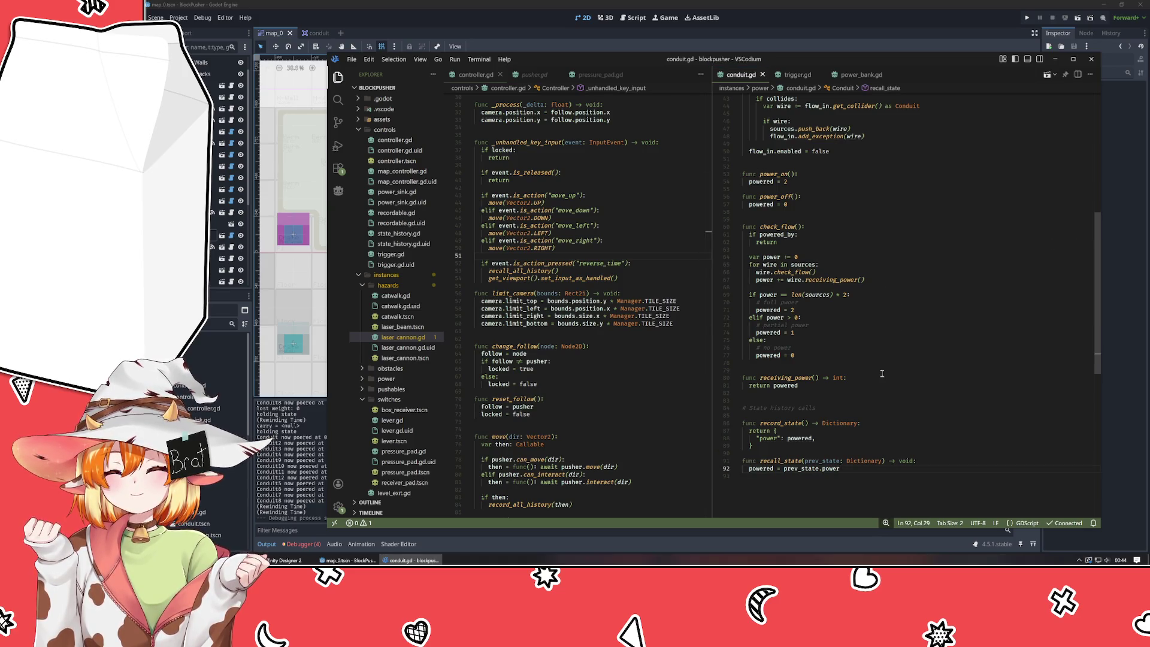
- Review the State history calls section of conduit.gd and focus the left editor pane
left_click(886, 412)
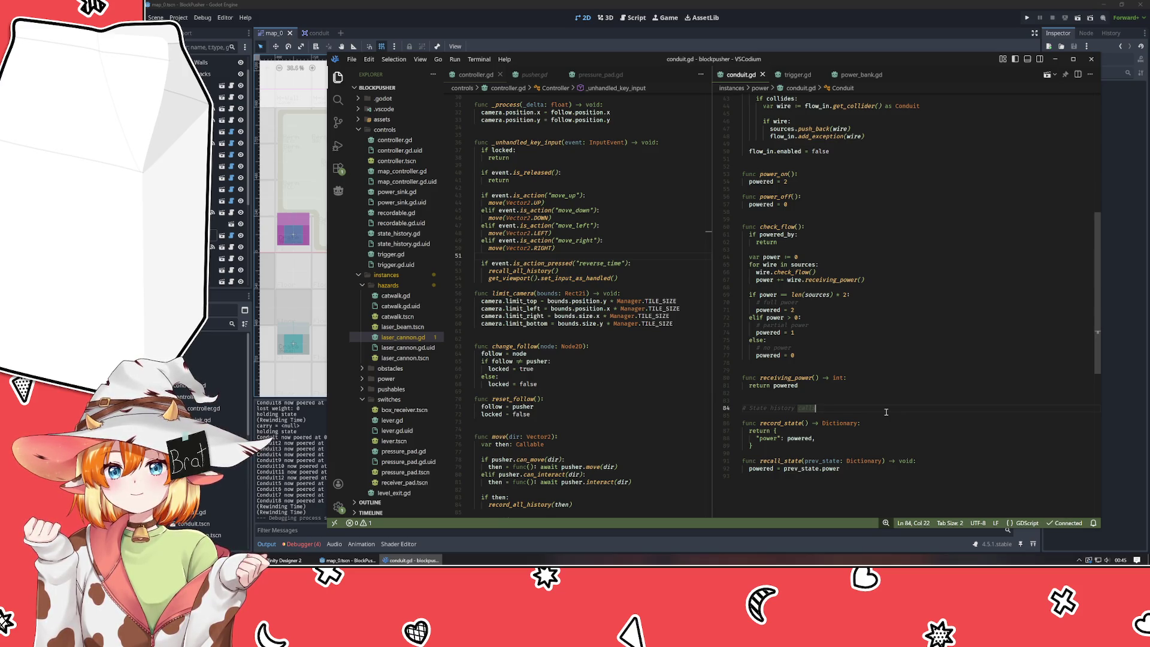
scroll(886, 413, "up", 10)
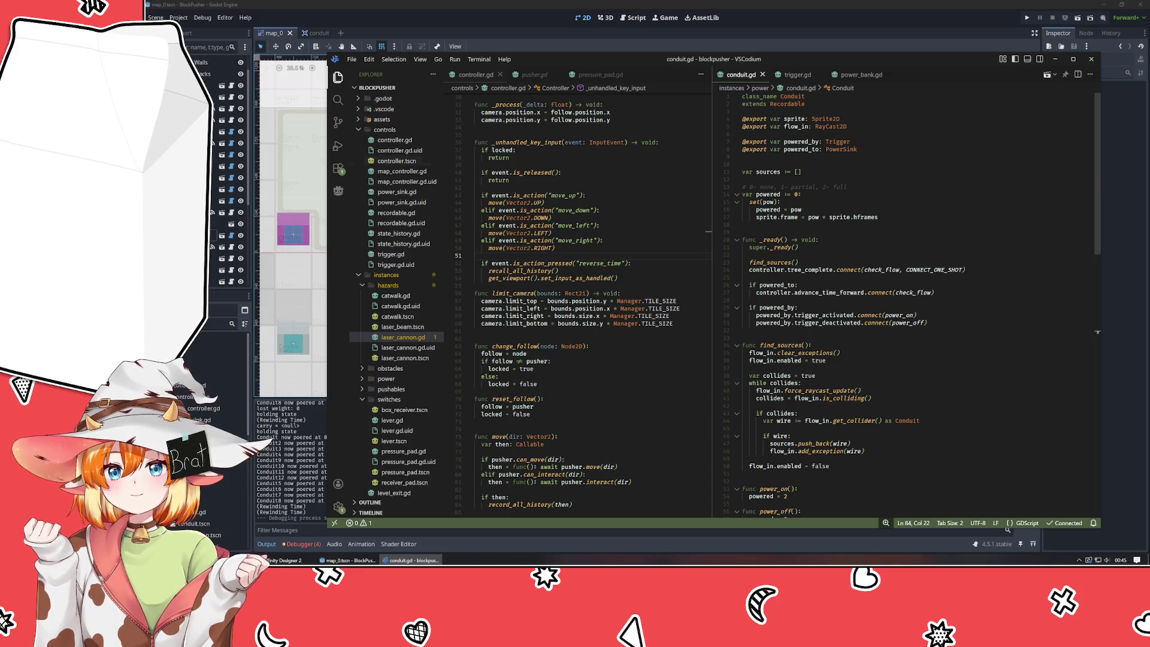
left_click(623, 211)
- Open power_sink.gd in the left editor and close the power_sink.gd.uid preview
left_click(393, 202)
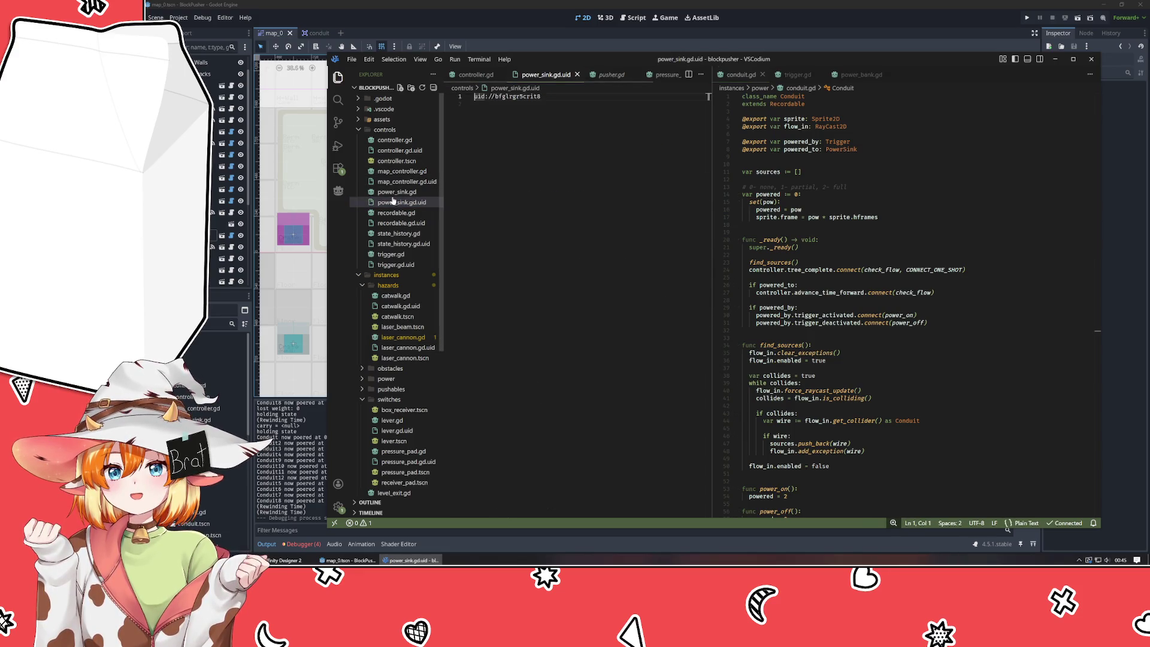
left_click(397, 193)
left_click(576, 74)
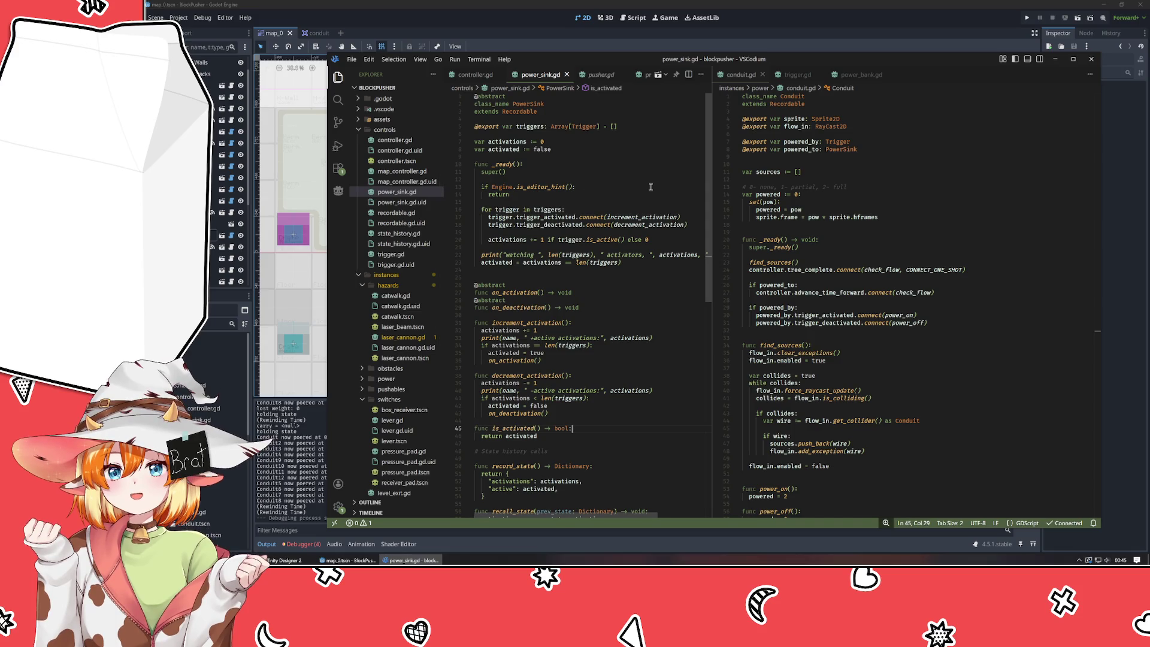
- Review the super() call in power_sink.gd's _ready, then return to the Godot editor
left_click(599, 173)
left_click(597, 179)
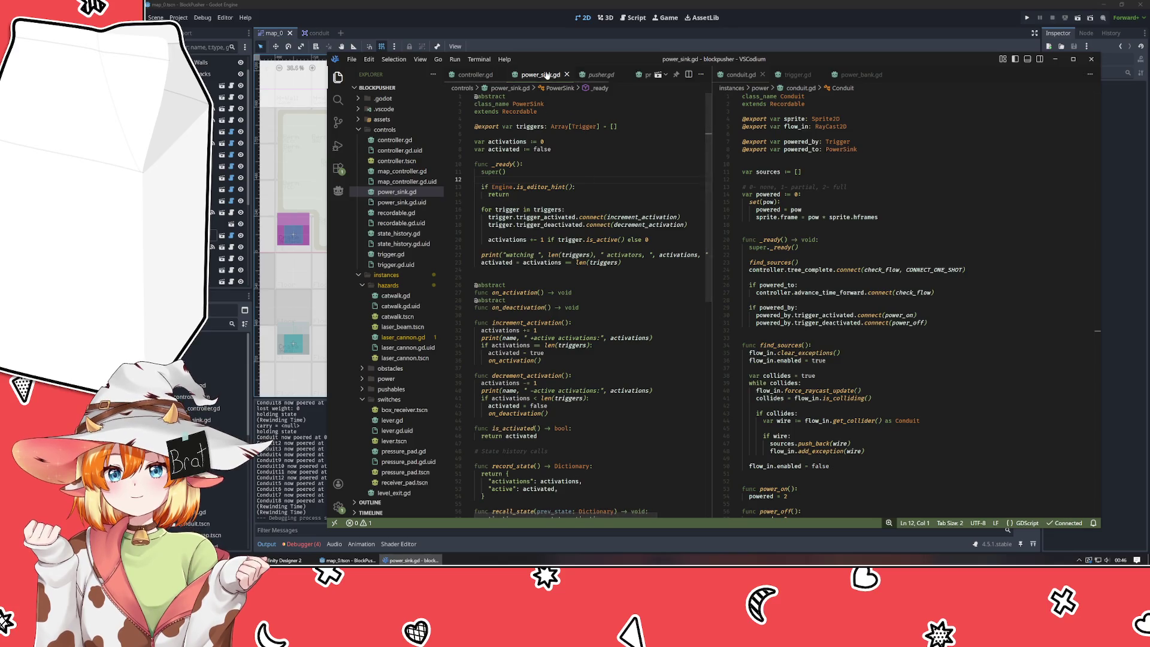
double_click(188, 404)
scroll(204, 432, "down", 3)
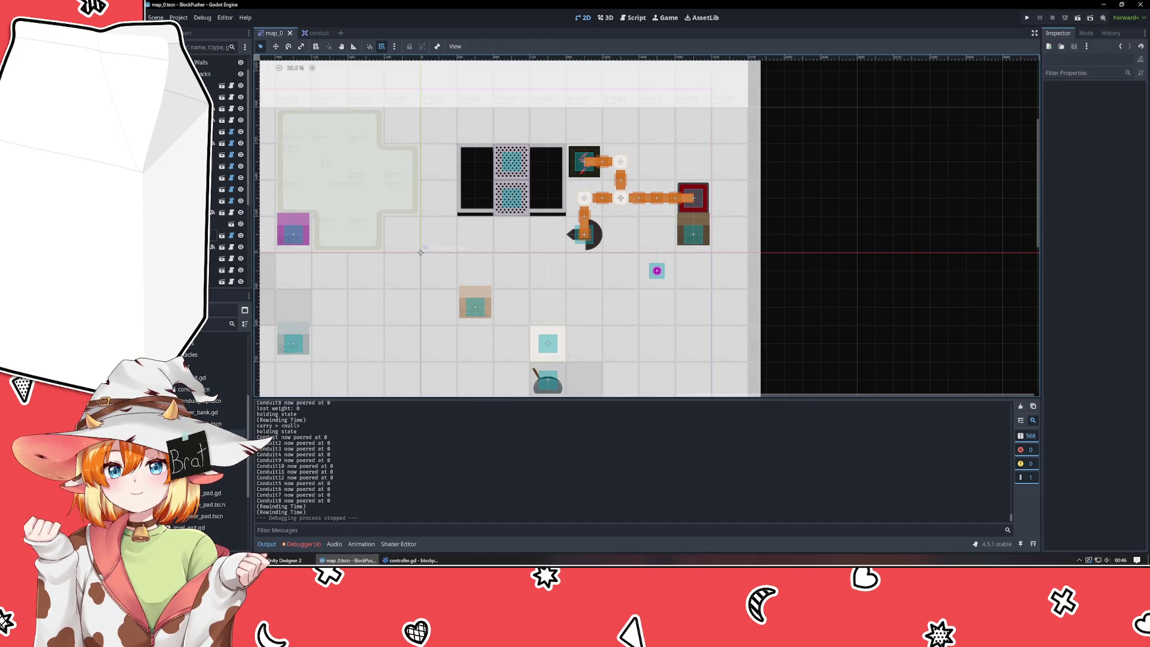
- Rename the power_sink script file in Godot's FileSystem, then bring VSCodium with controller.gd forward
scroll(204, 456, "up", 5)
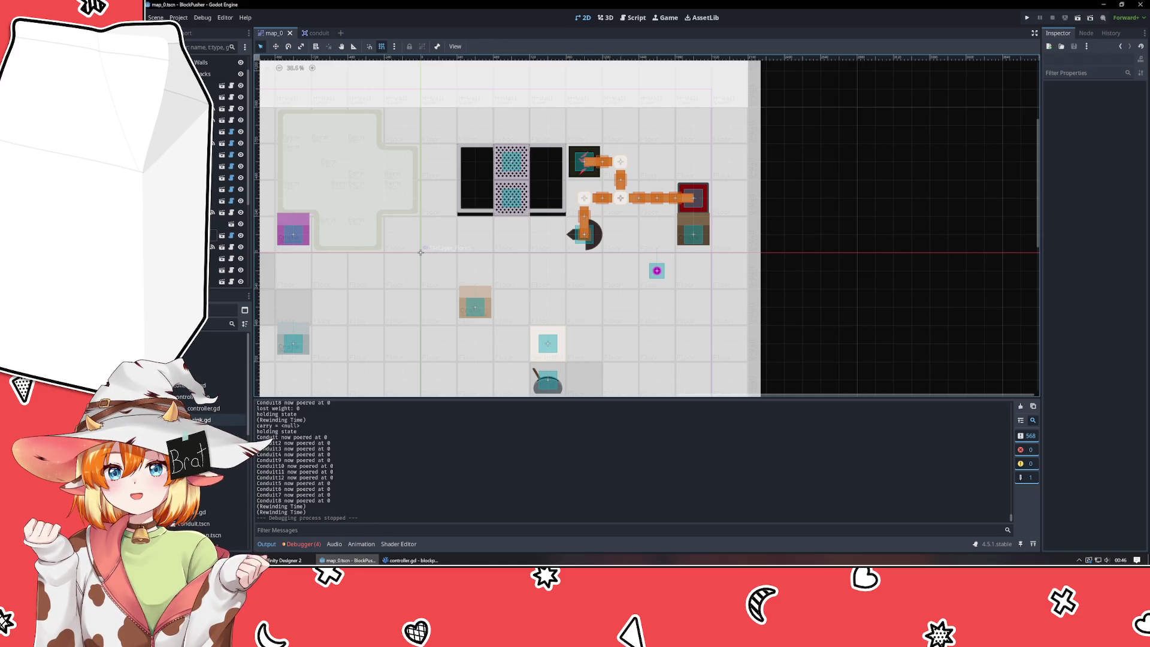
double_click(204, 419)
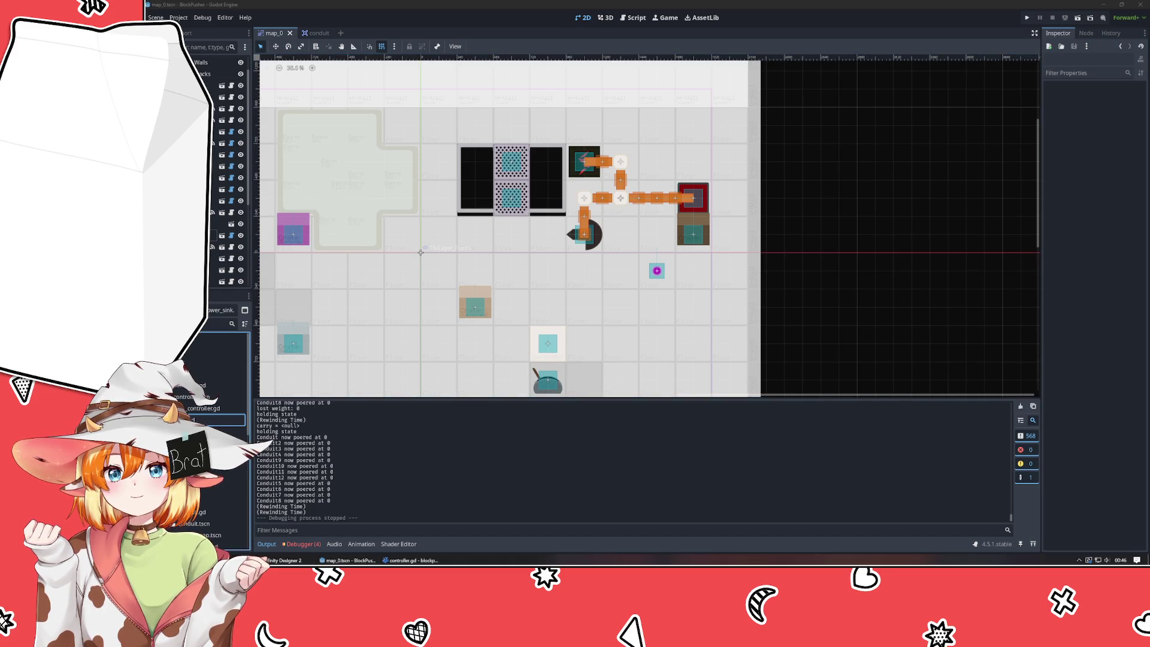
key("Return")
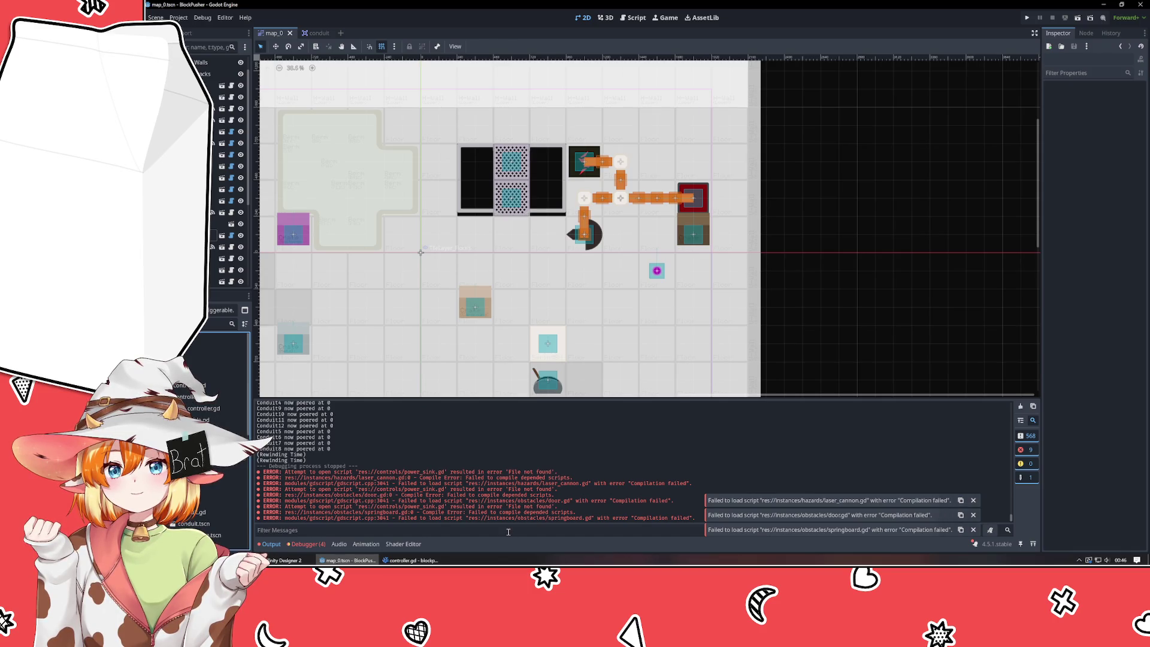
left_click(412, 560)
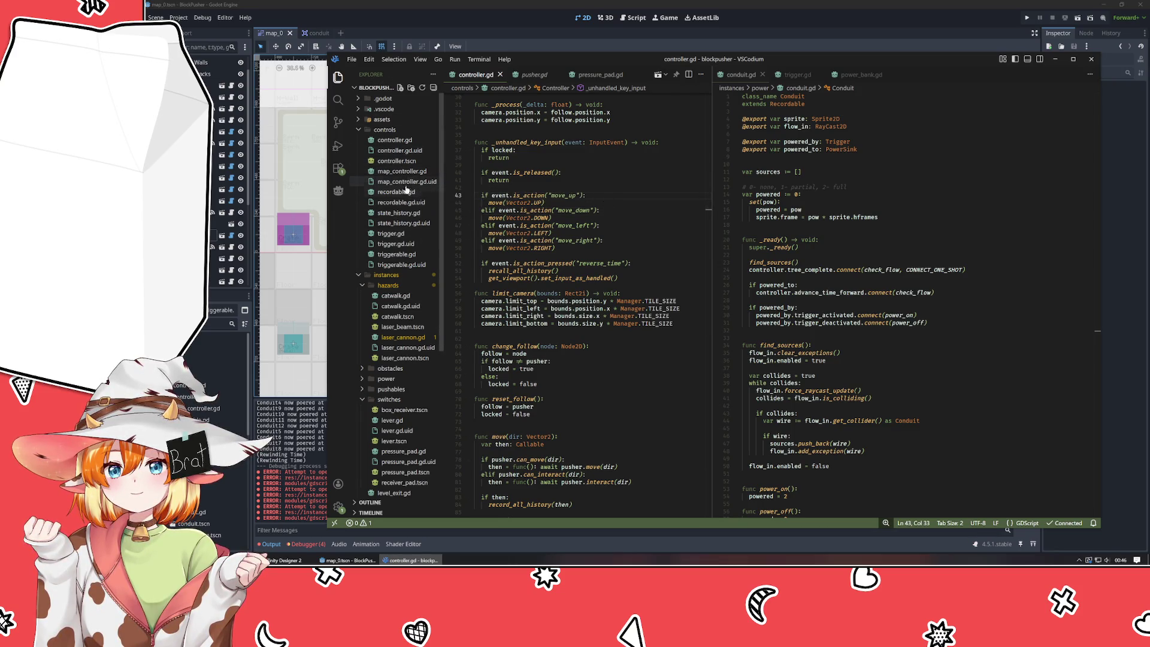
- Close the map_0 and conduit scene tabs in Godot, then scroll controller.gd to the top in VSCodium
left_click(290, 33)
left_click(290, 33)
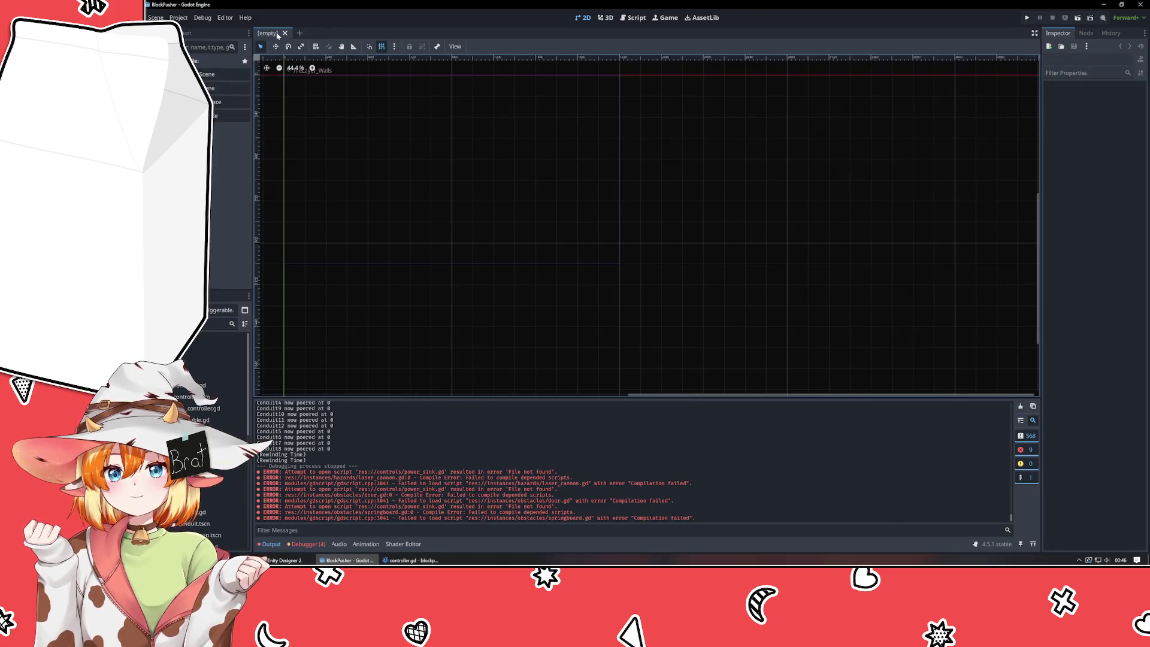
key("alt+Tab")
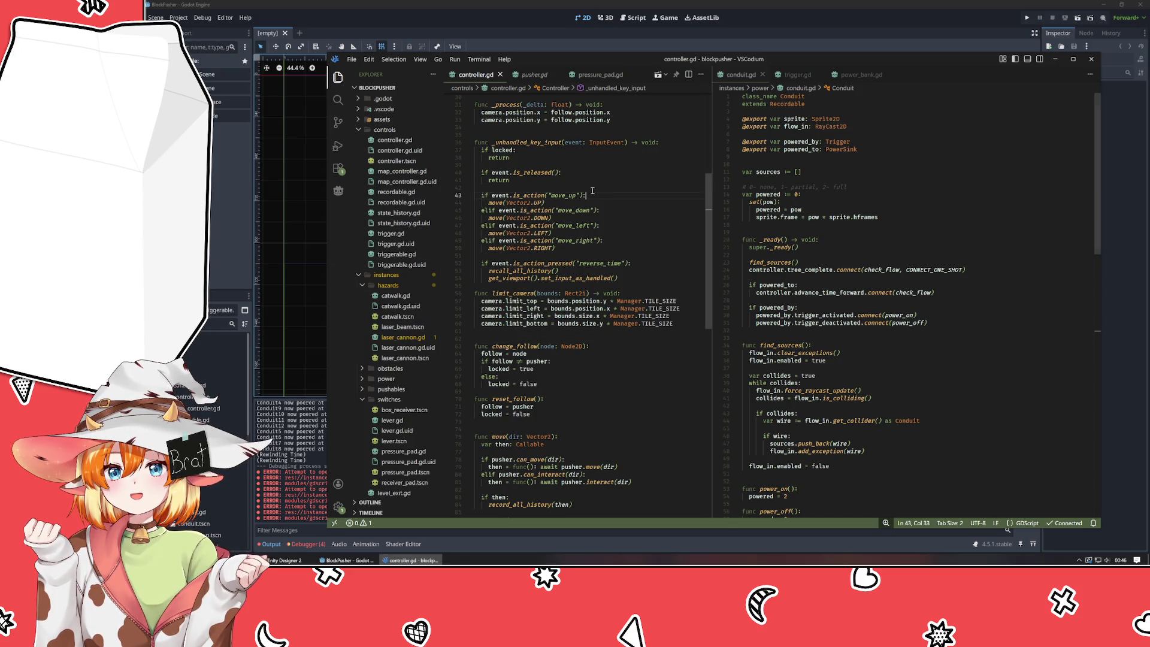
mouse_move(523, 172)
scroll(523, 172, "up", 5)
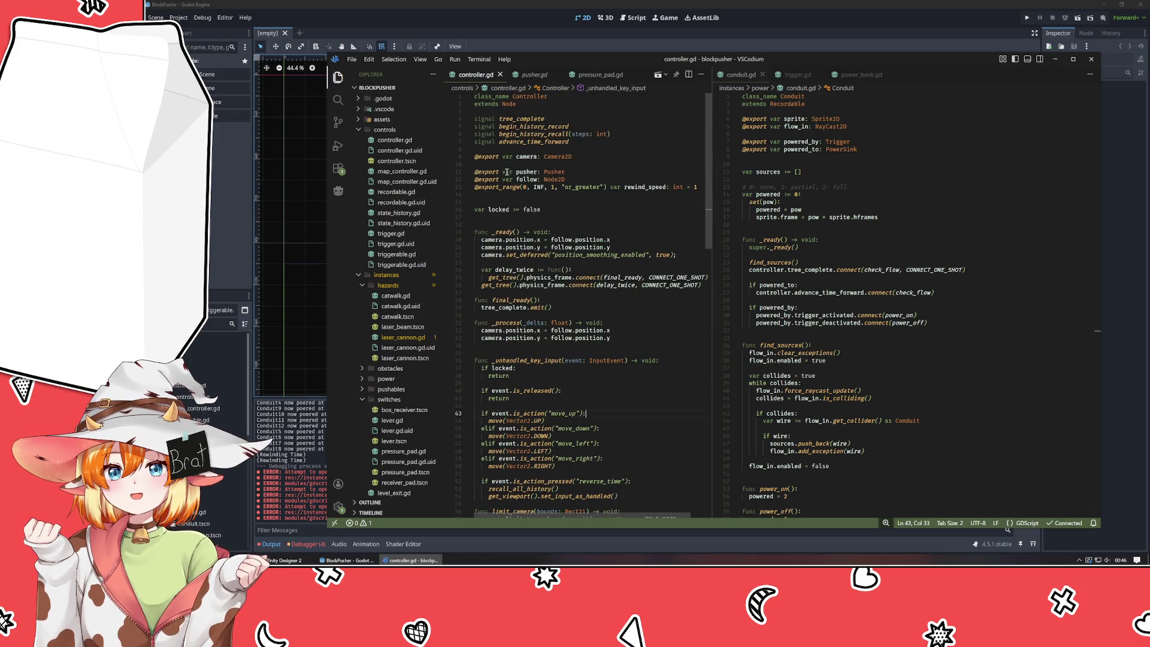
- Change class_name PowerSink to Triggerable in triggerable.gd and save it
double_click(397, 254)
double_click(526, 104)
type("Tri")
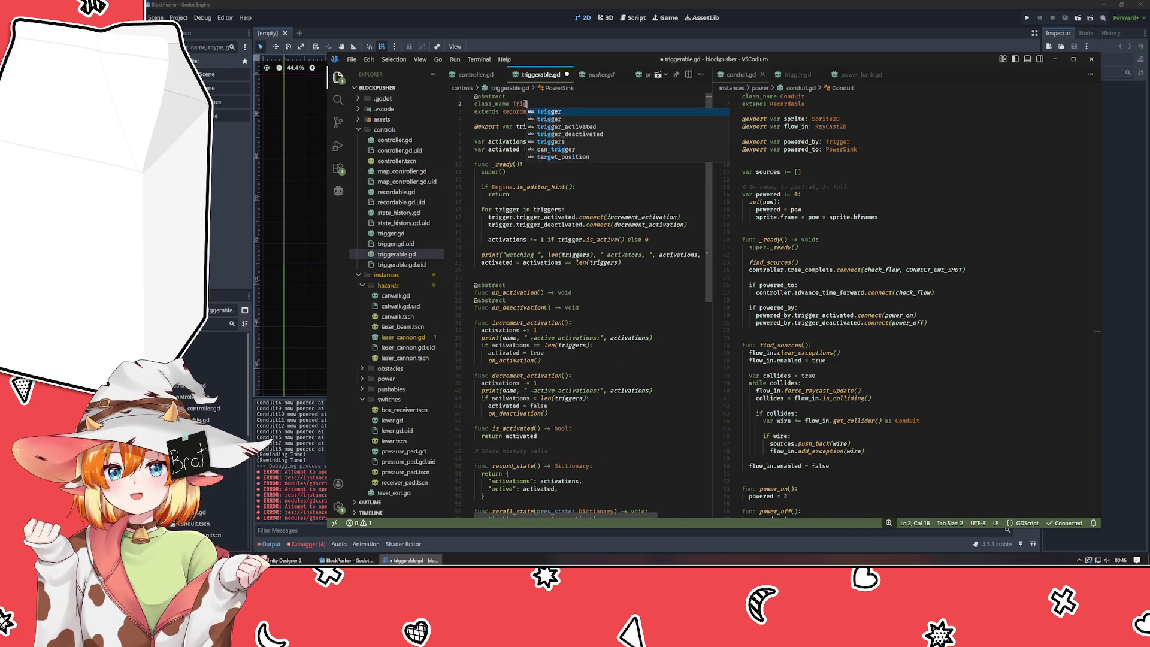
type("ggerable")
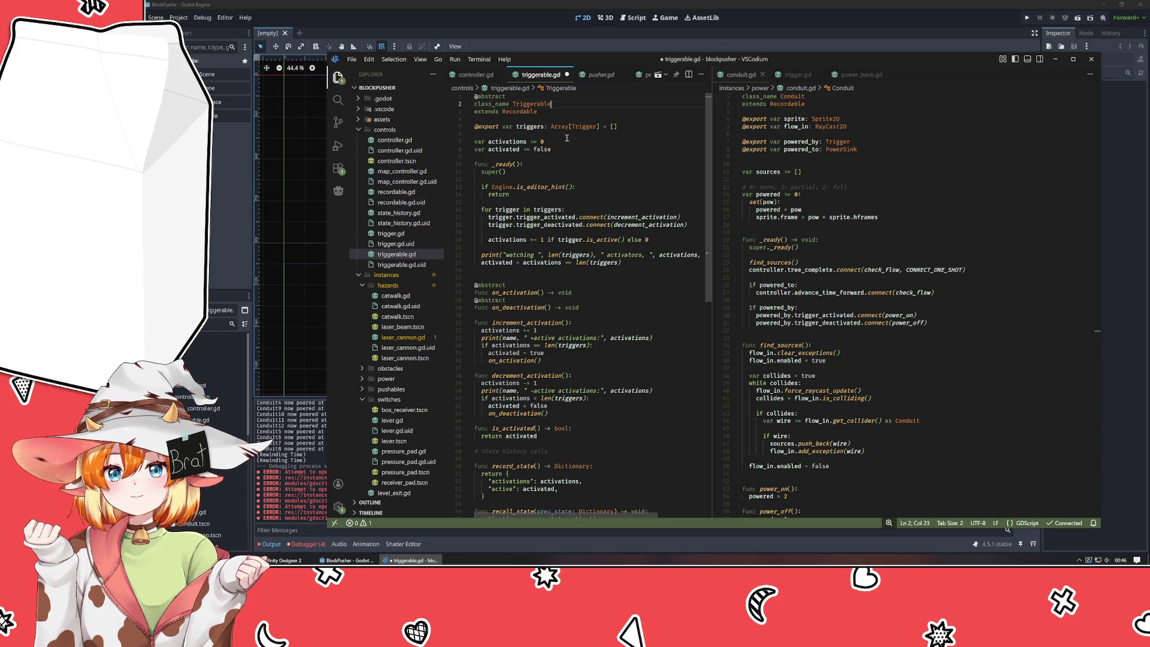
double_click(538, 103)
key("ctrl+c")
key("ctrl+s")
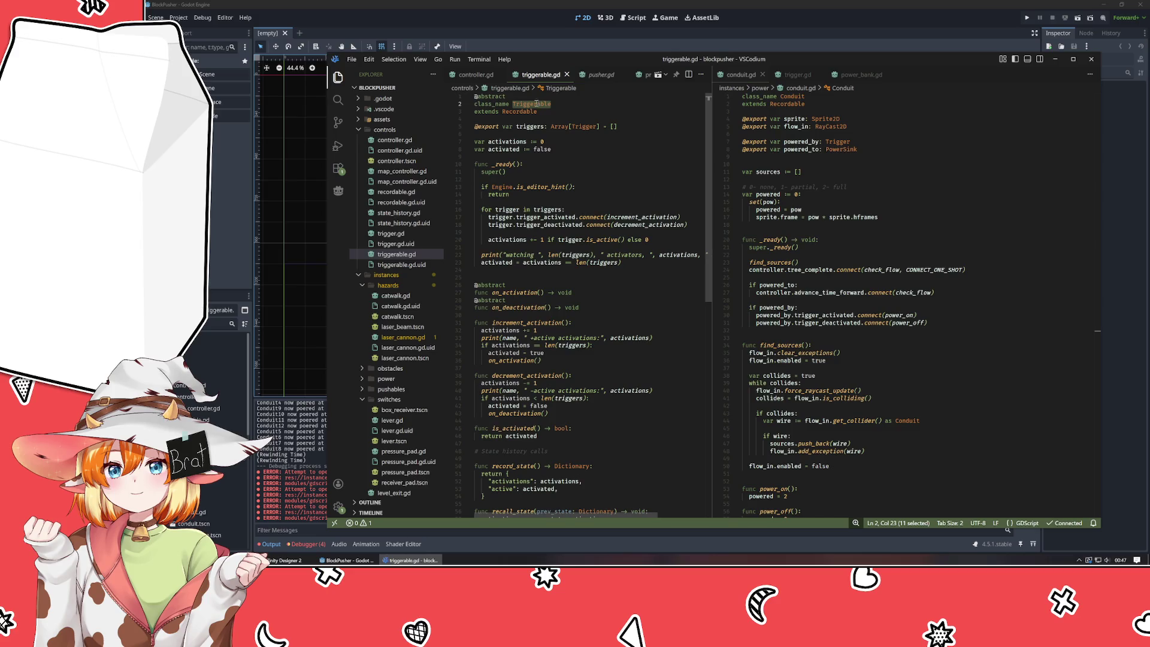
- Search the project for PowerSink and change laser_cannon.gd and door.gd references to Triggerable
key("ctrl+shift+f")
key("End")
key("BackSpace")
key("BackSpace")
type("ink")
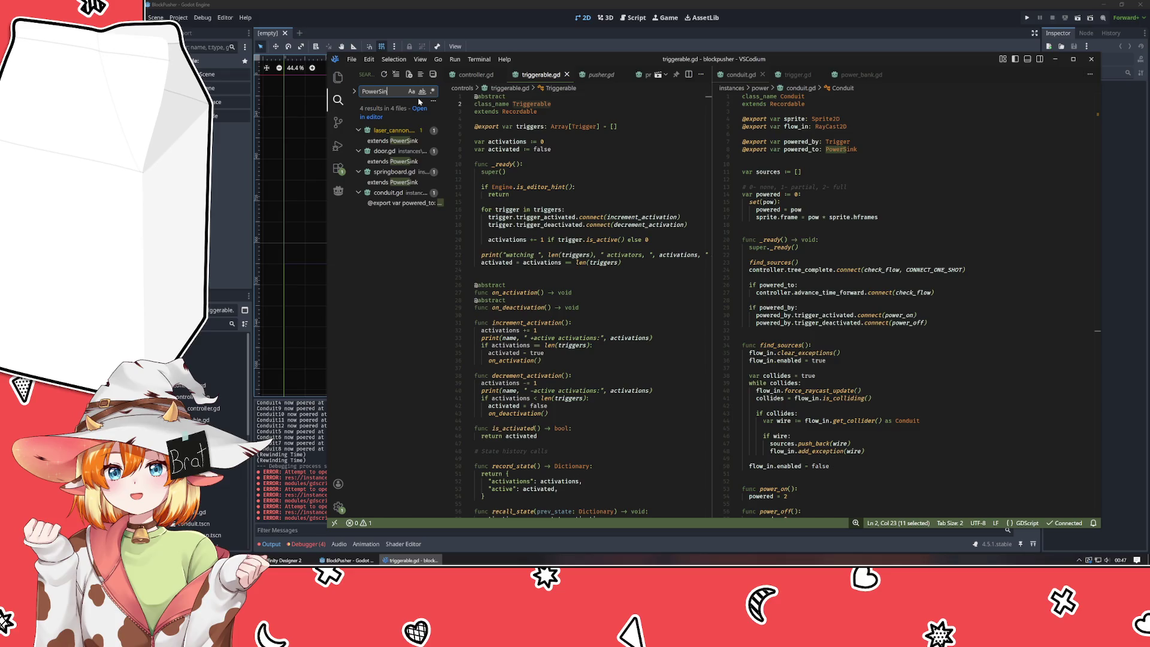
left_click(396, 141)
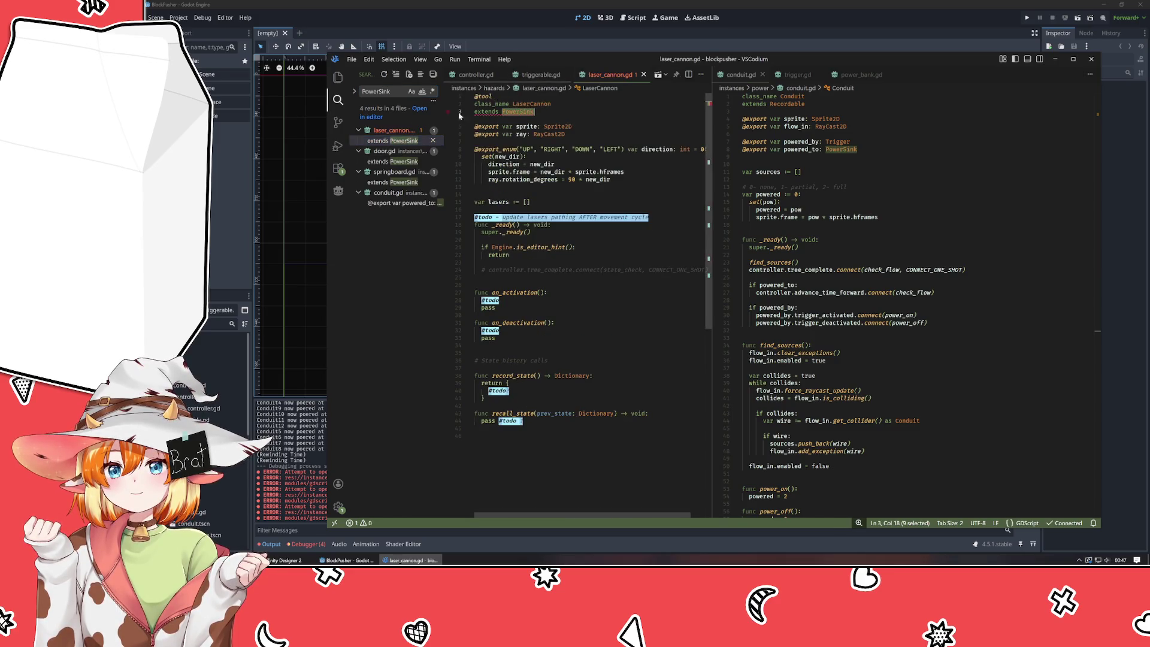
type("Triggerable")
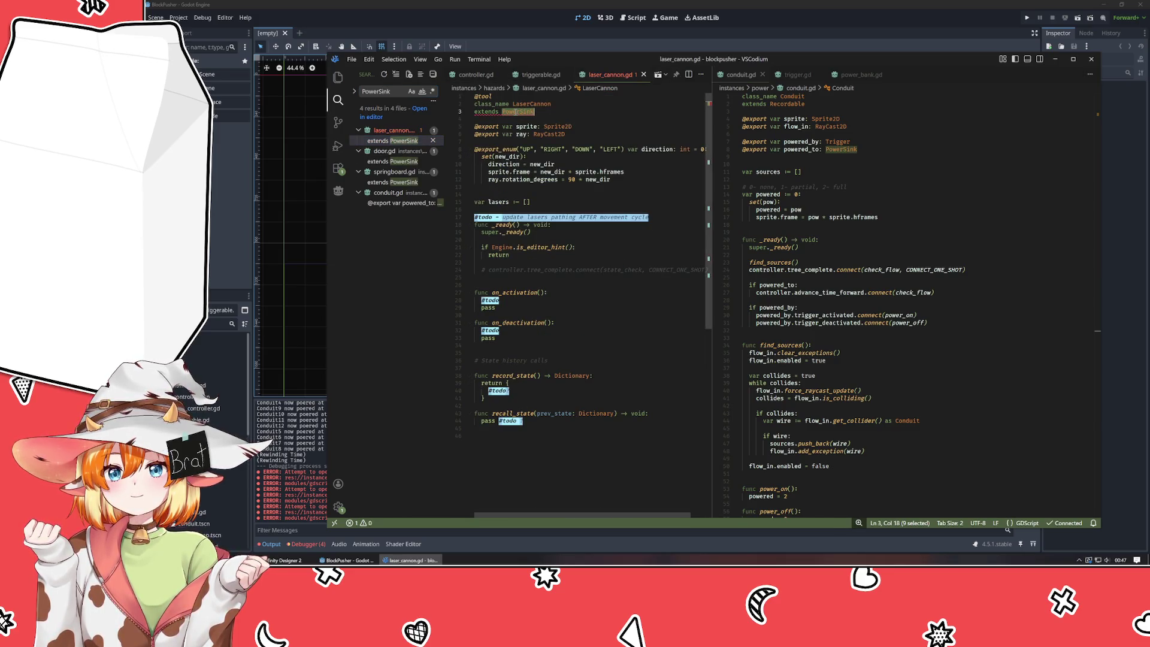
left_click(395, 141)
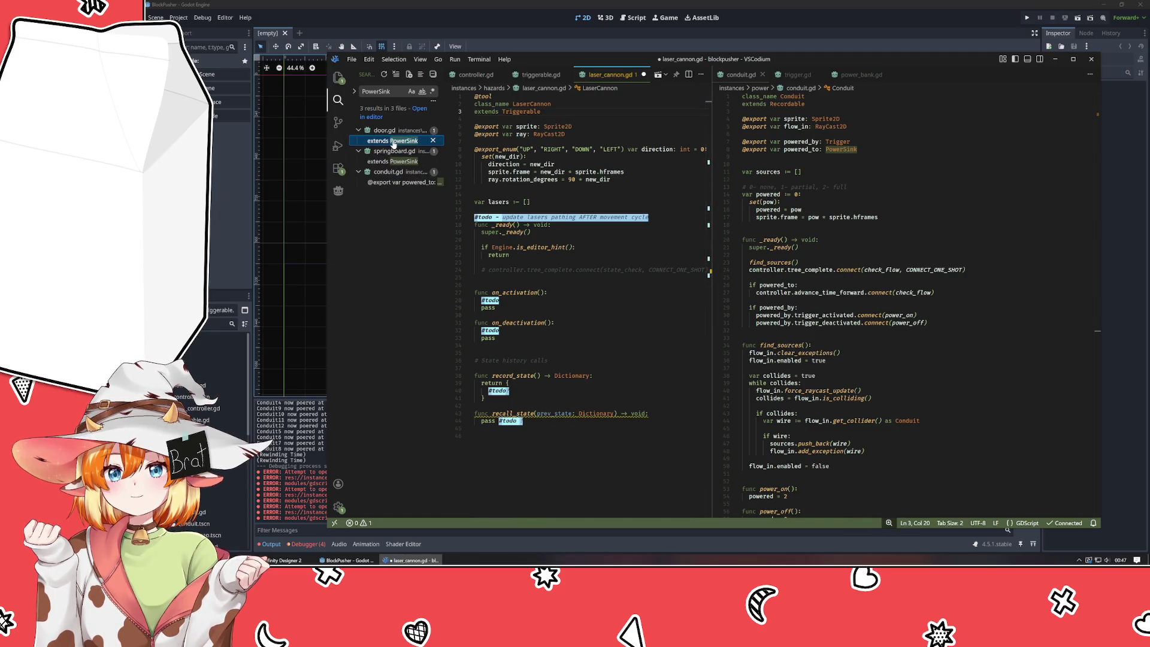
type("Triggerable")
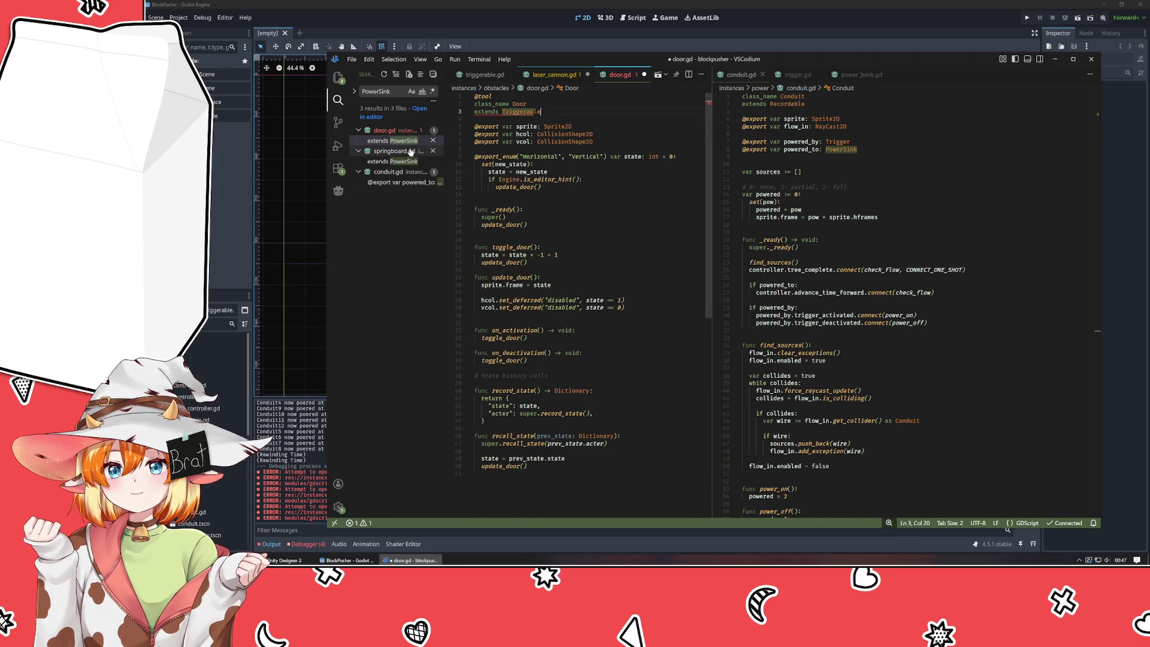
- Change springboard.gd's base class and conduit.gd's powered_to type to Triggerable, then save conduit.gd
left_click(414, 142)
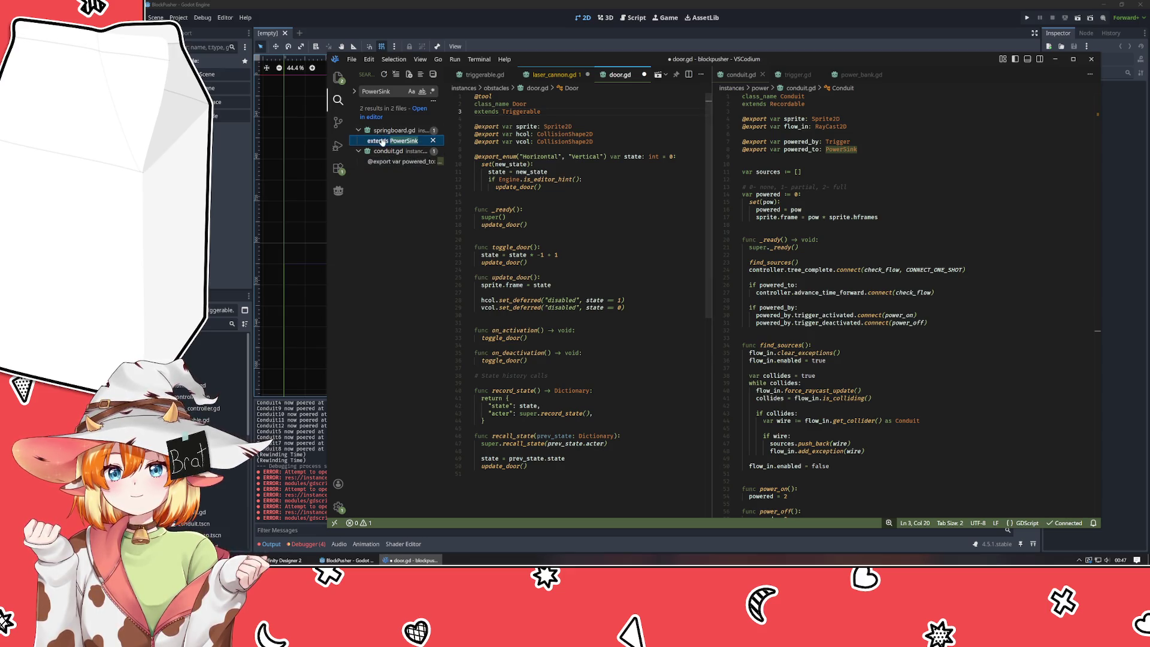
left_click(414, 141)
key("ctrl+v")
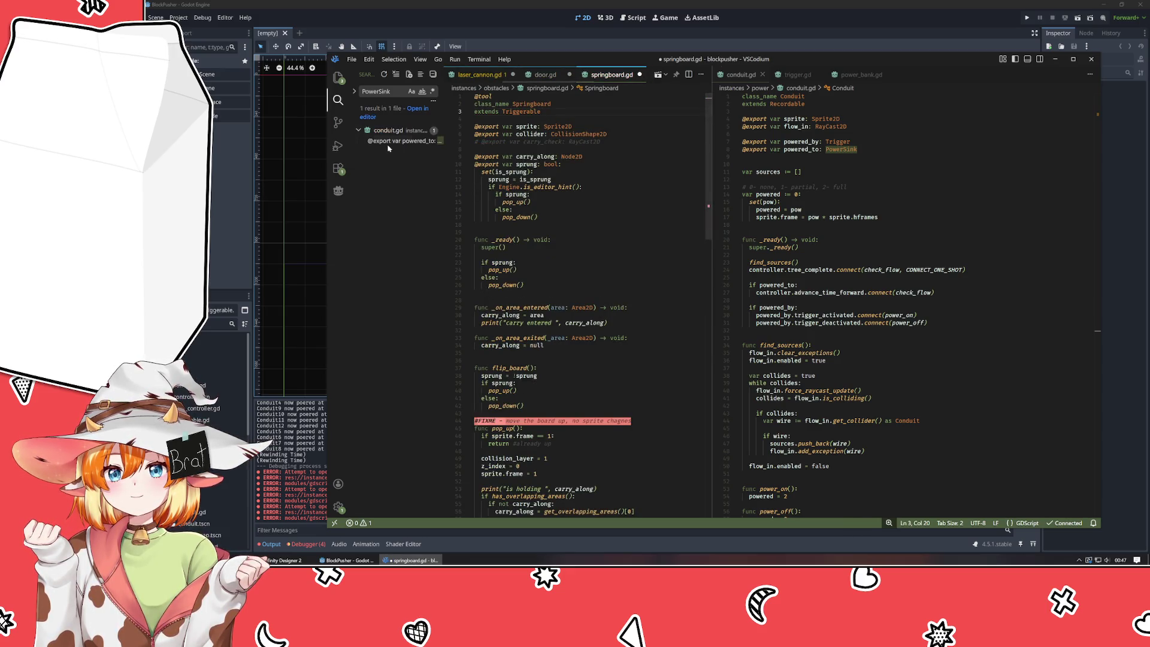
double_click(535, 113)
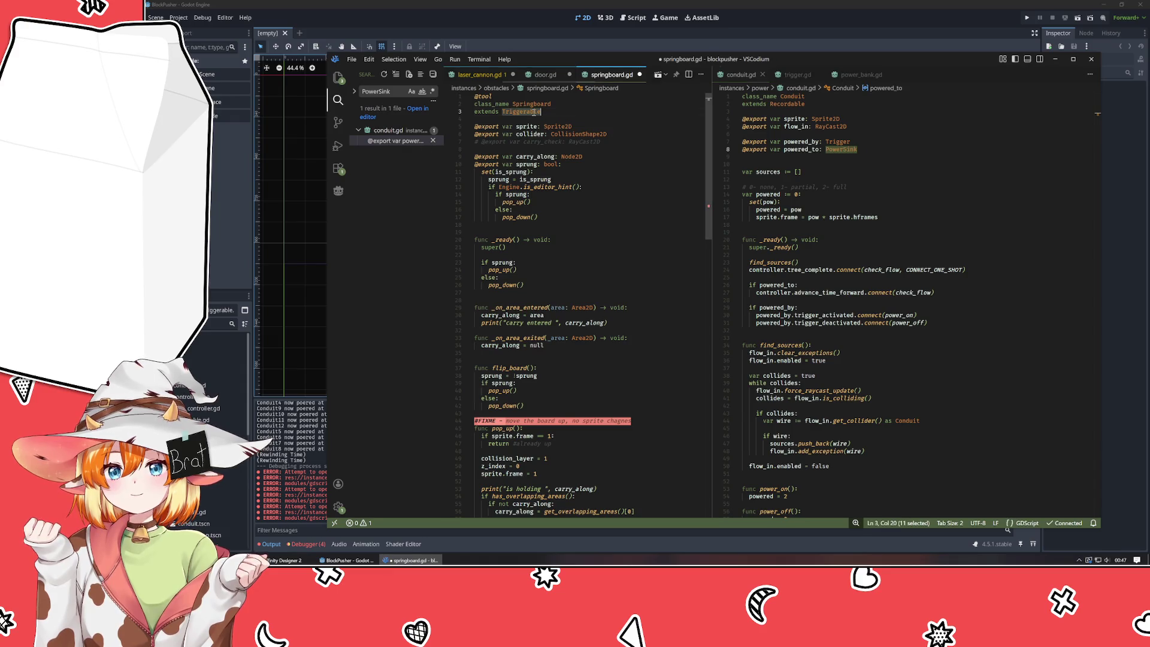
left_click(567, 192)
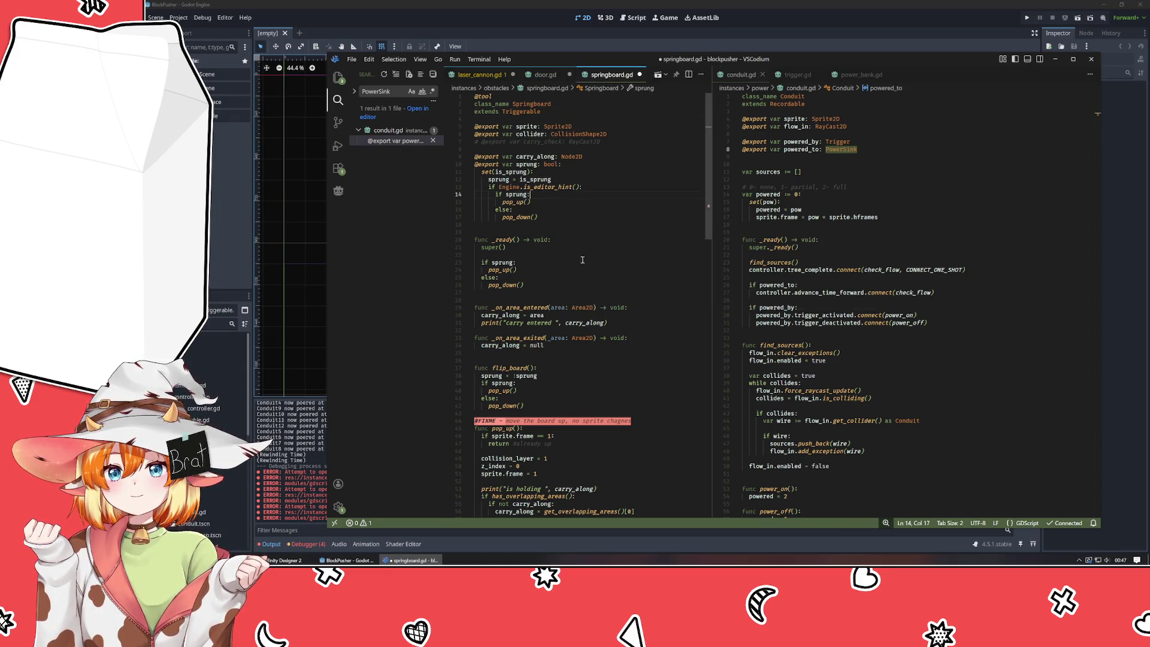
scroll(590, 265, "down", 10)
scroll(590, 265, "down", 3)
scroll(590, 265, "up", 5)
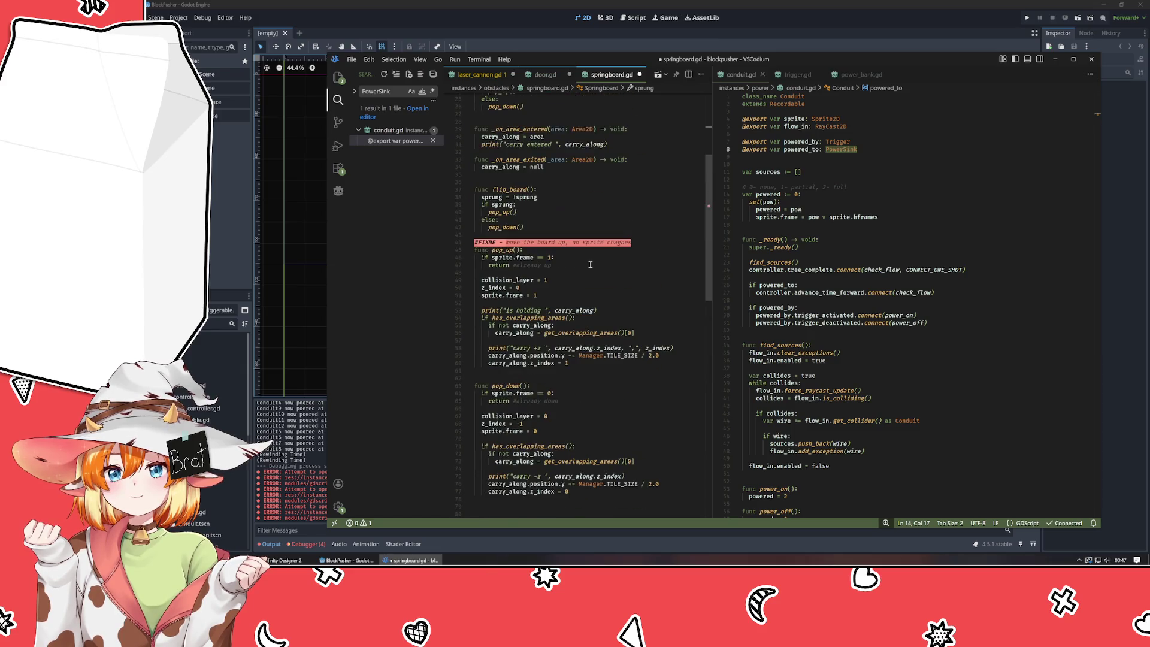
scroll(590, 265, "up", 8)
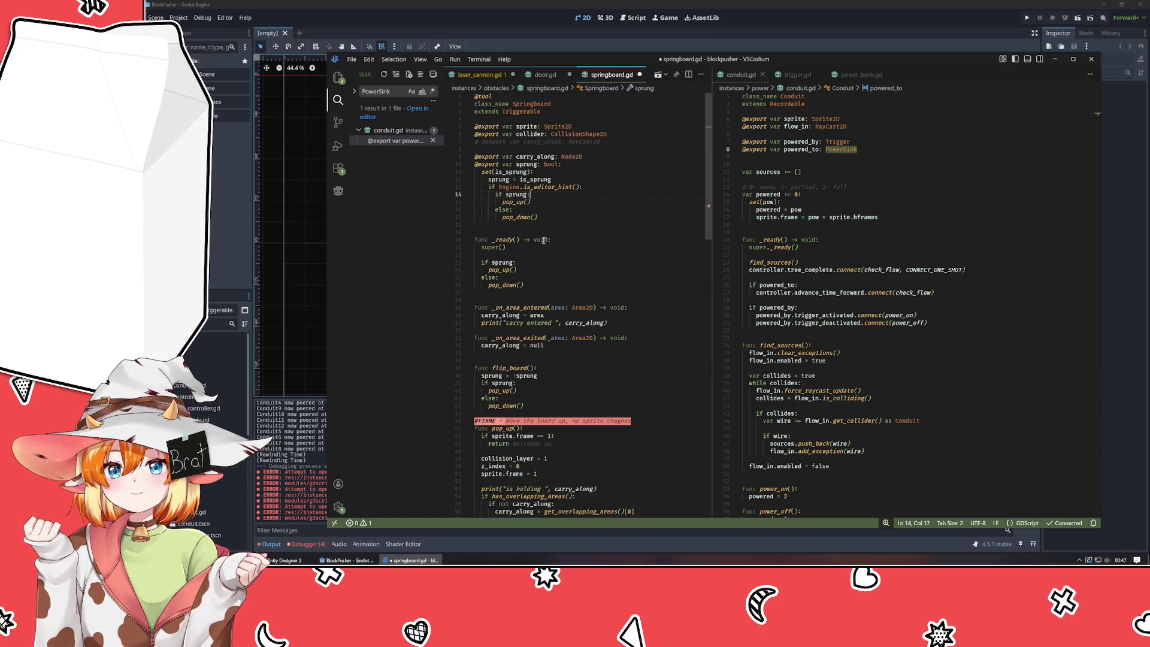
double_click(840, 149)
key("ctrl+v")
scroll(849, 191, "down", 3)
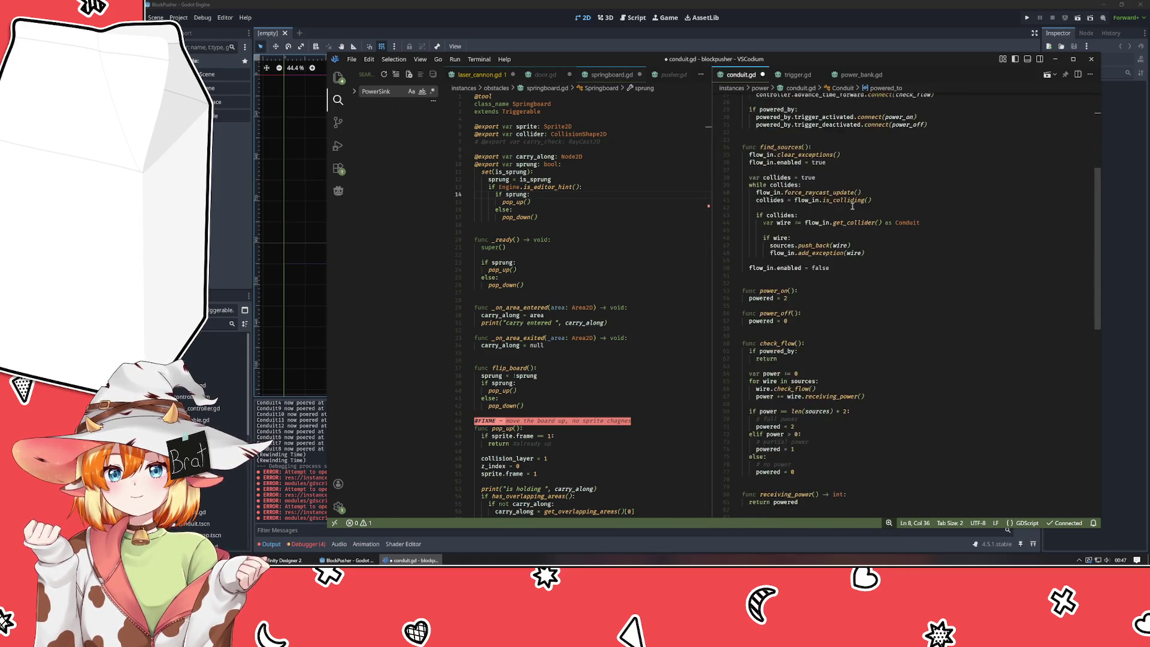
scroll(852, 206, "up", 4)
key("ctrl+s")
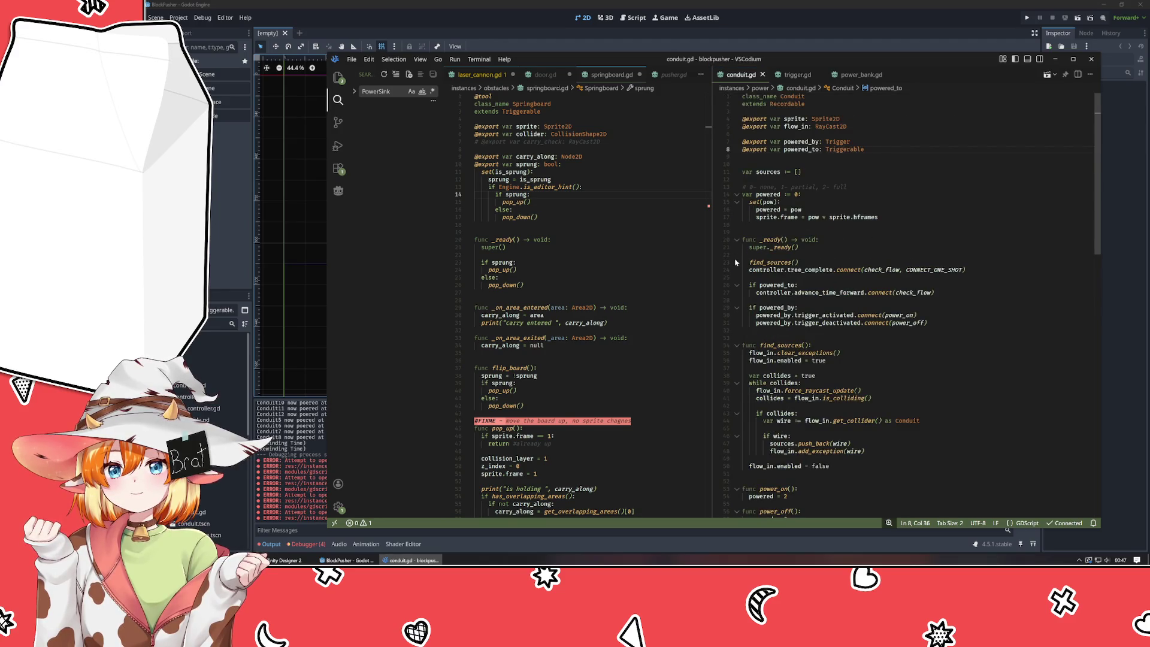
- Widen the left group, close the extra script tabs, and move triggerable.gd into the right split
left_click_drag(711, 273, 740, 278)
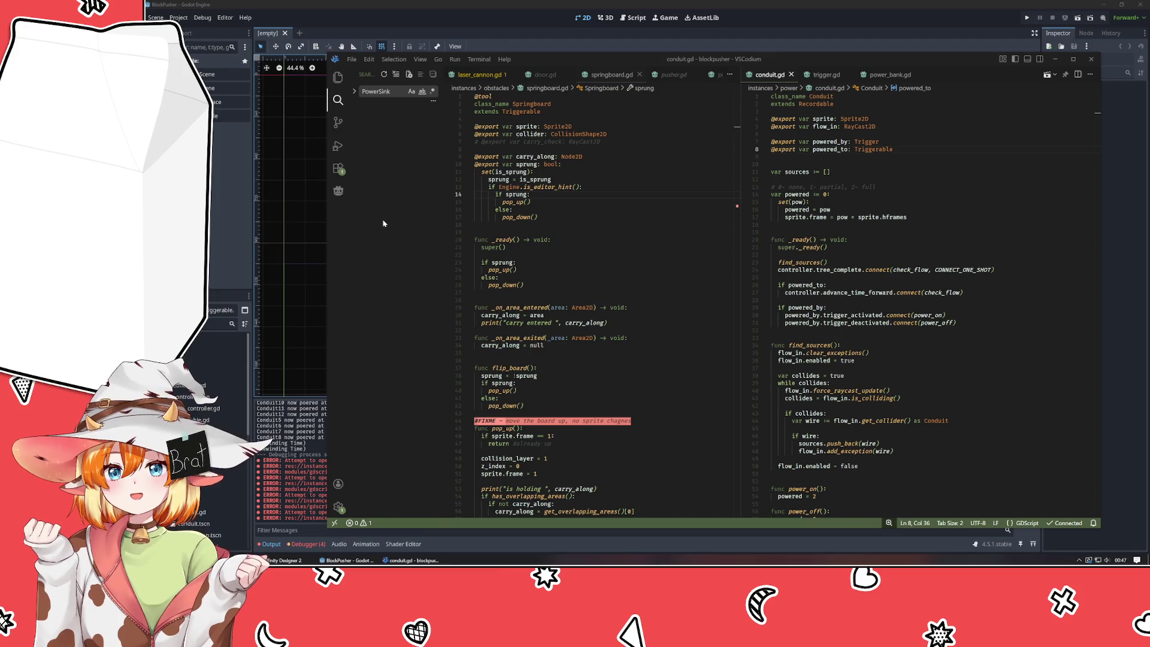
left_click(547, 255)
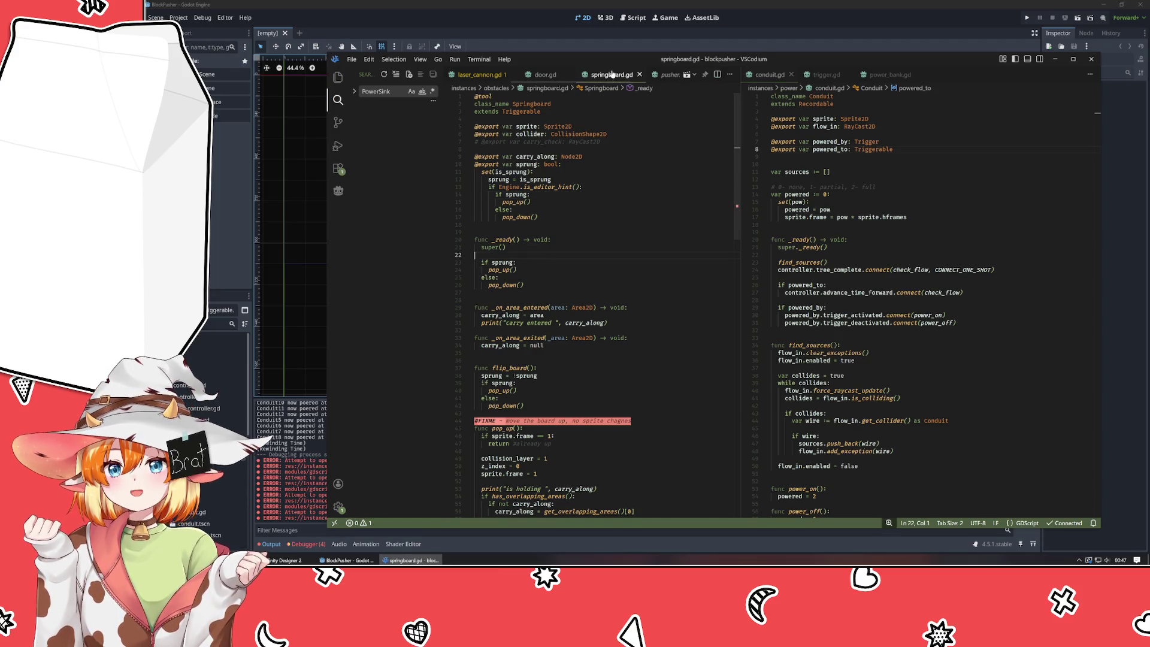
left_click(639, 75)
left_click(574, 74)
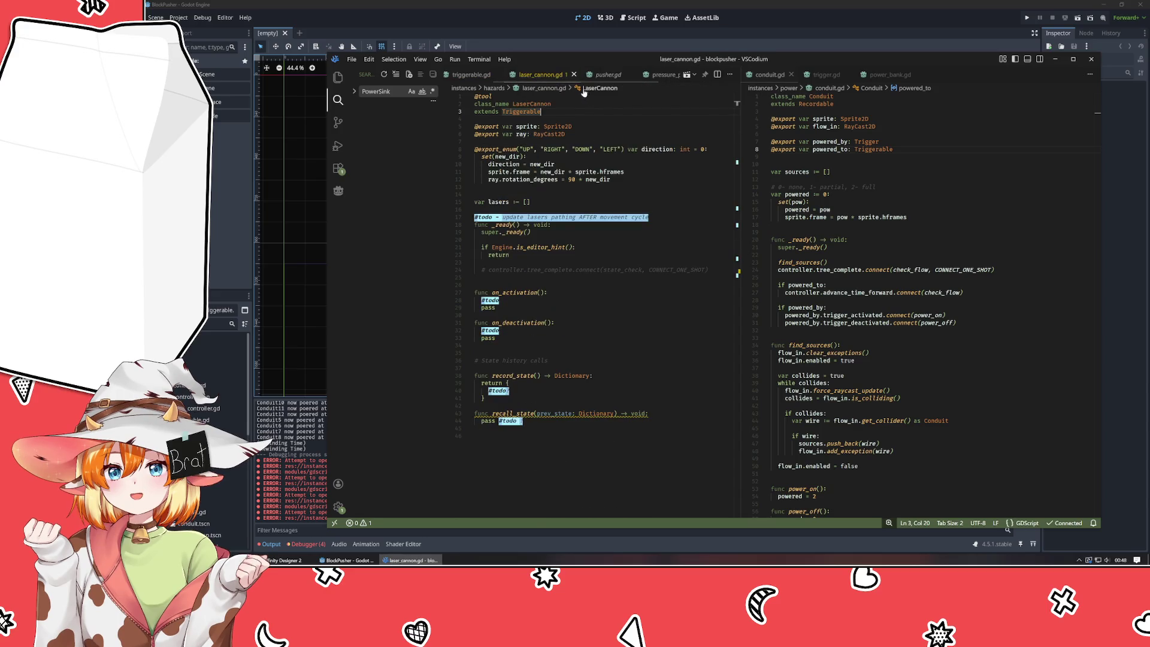
left_click(630, 74)
middle_click(649, 78)
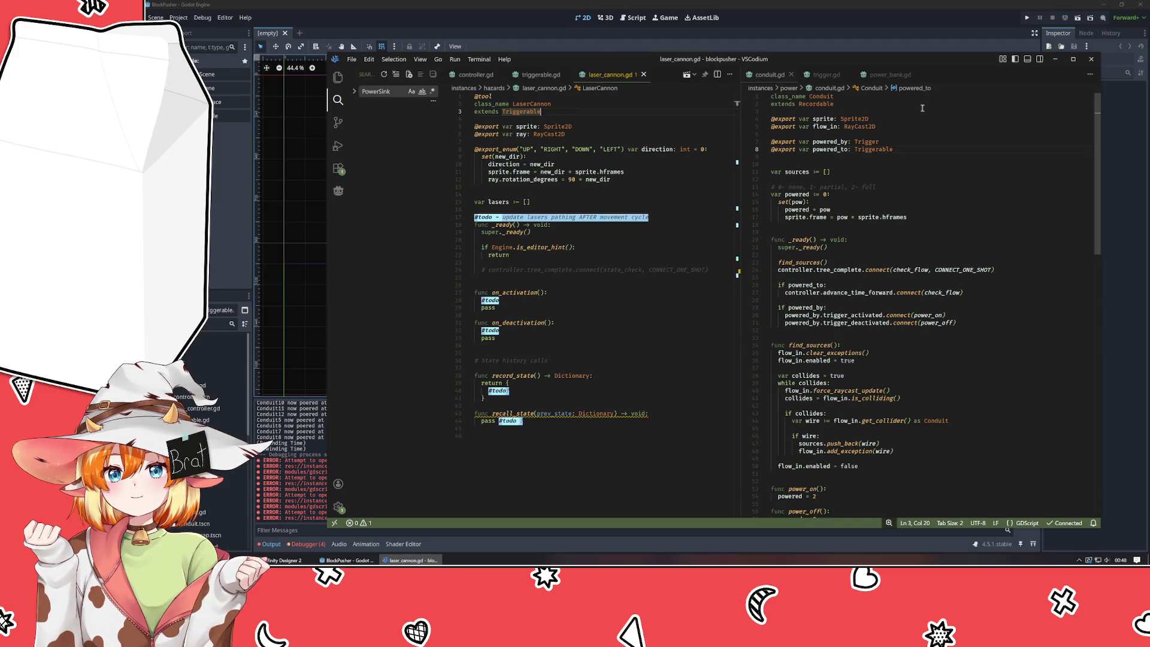
mouse_move(541, 74)
left_mouse_down()
mouse_move(689, 84)
mouse_move(959, 216)
mouse_move(901, 138)
left_mouse_up()
middle_click(893, 75)
middle_click(893, 74)
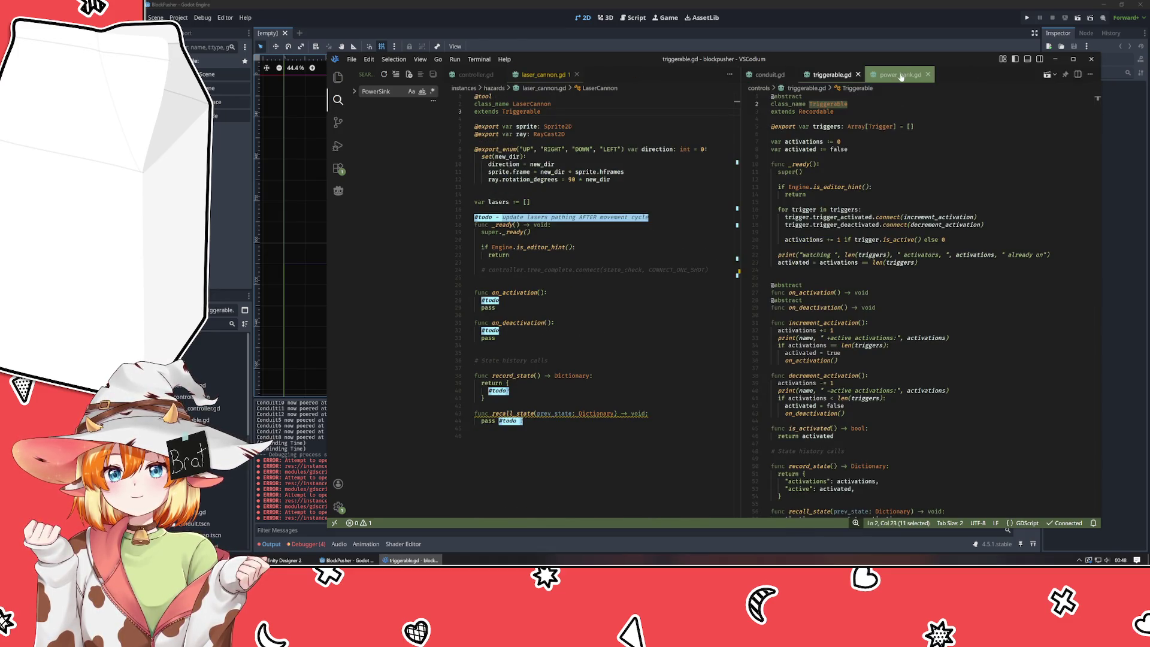
middle_click(770, 74)
left_click(916, 160)
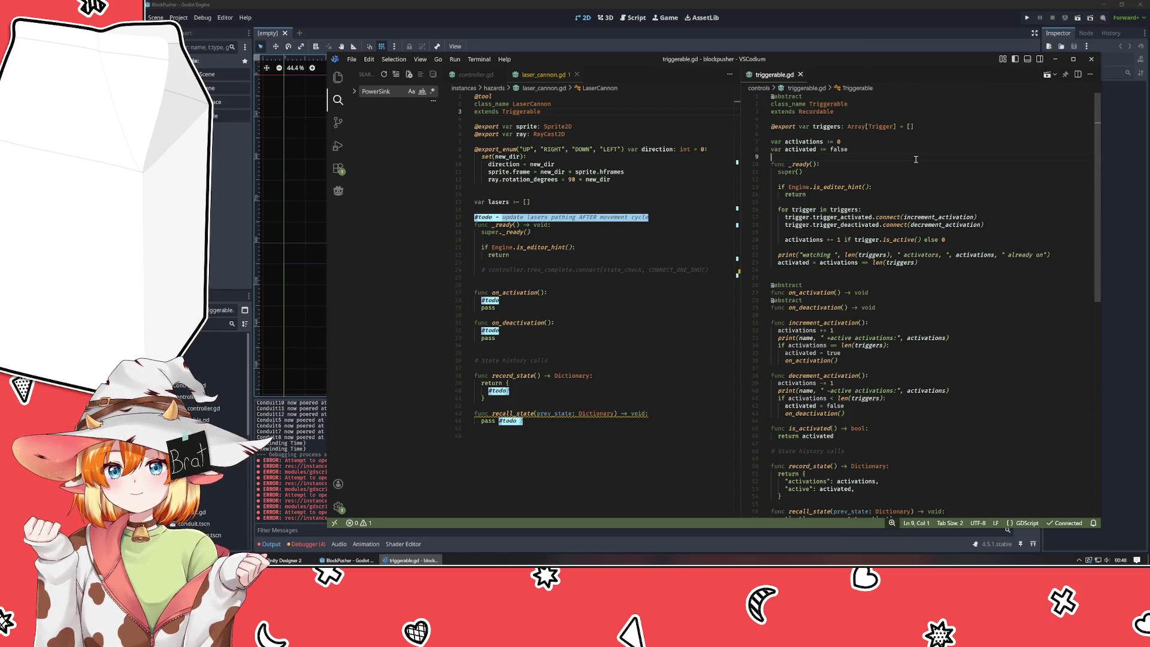
- Review laser_cannon.gd and triggerable.gd, browse the project file tree, then return to Godot
left_click(554, 194)
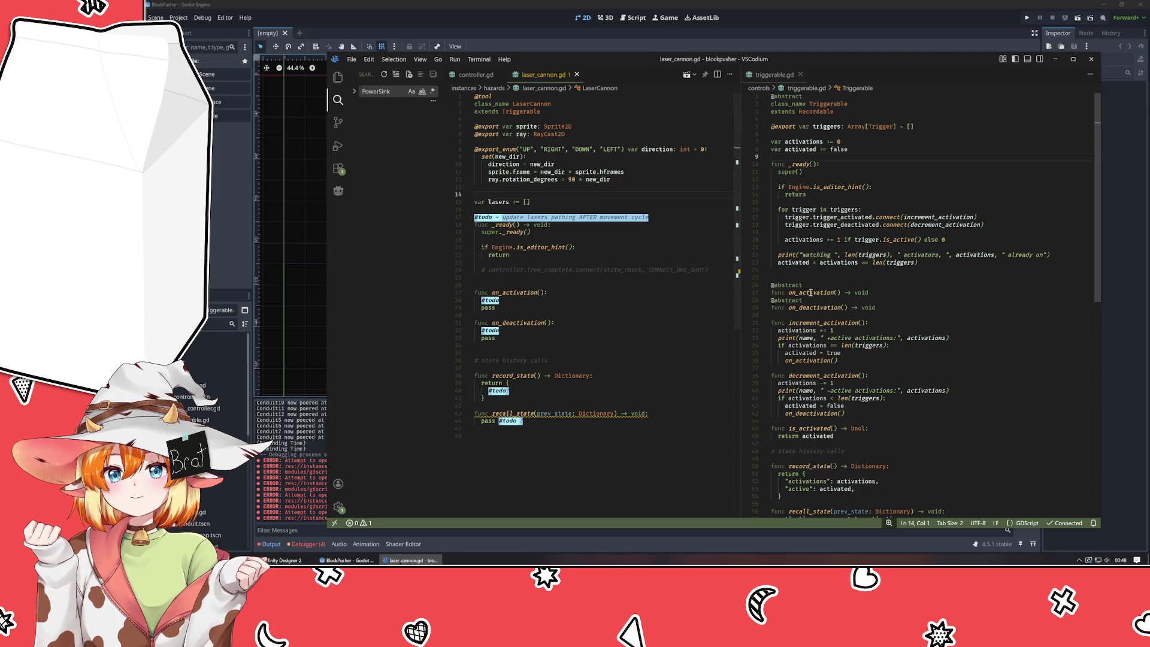
left_click(817, 316)
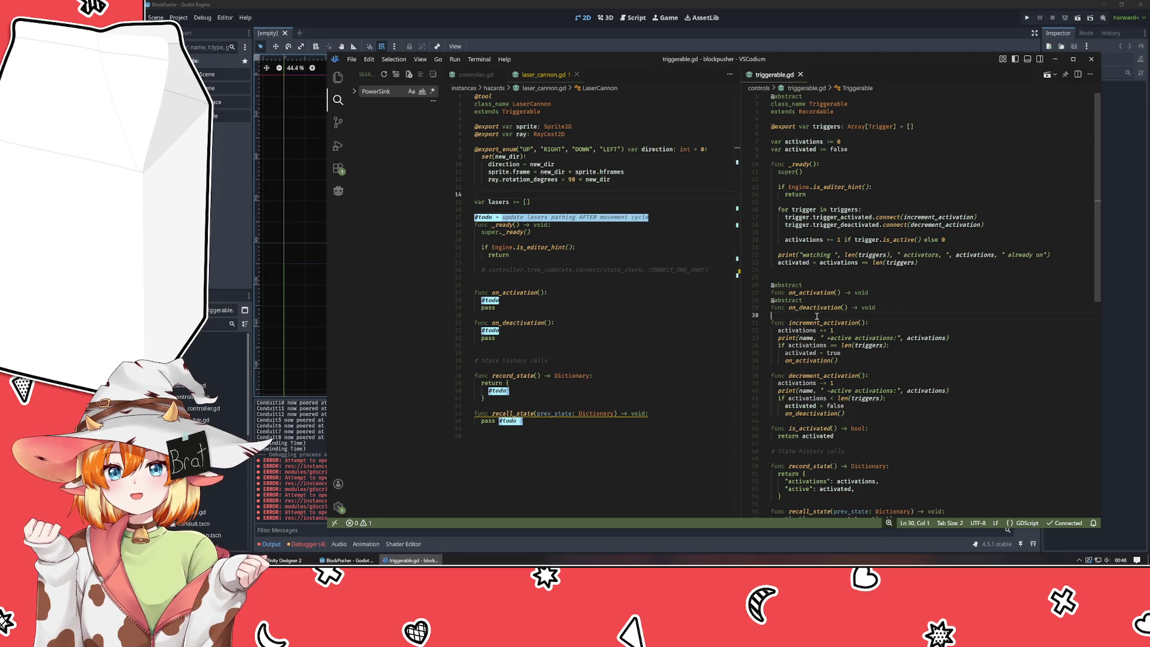
scroll(816, 315, "down", 1)
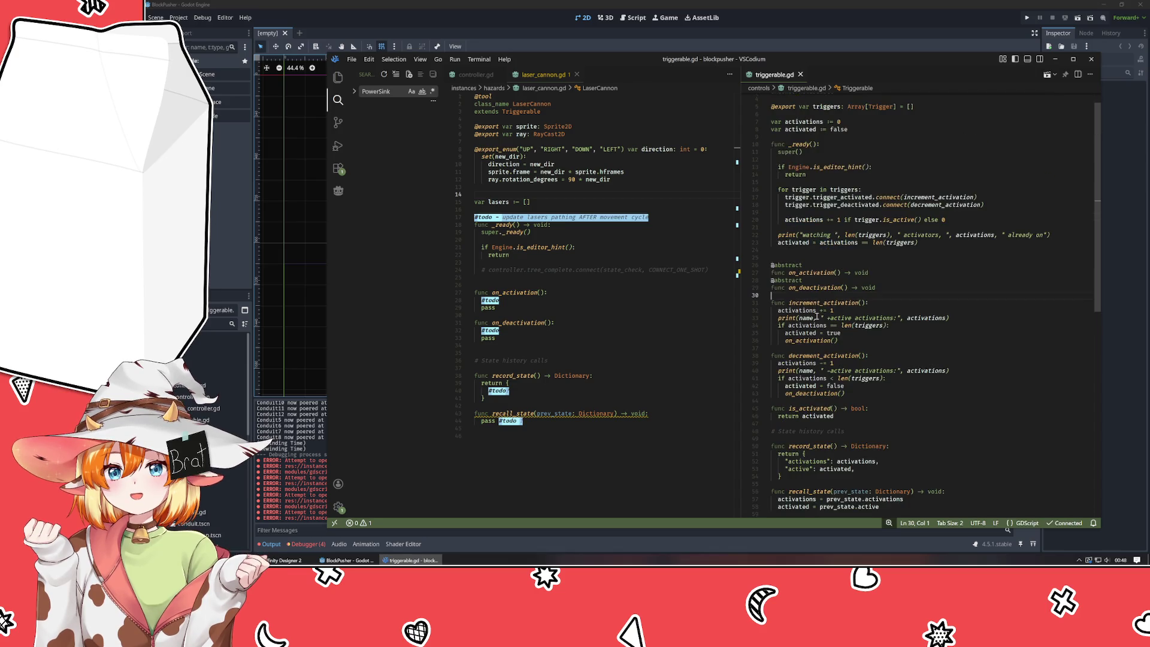
scroll(816, 317, "up", 1)
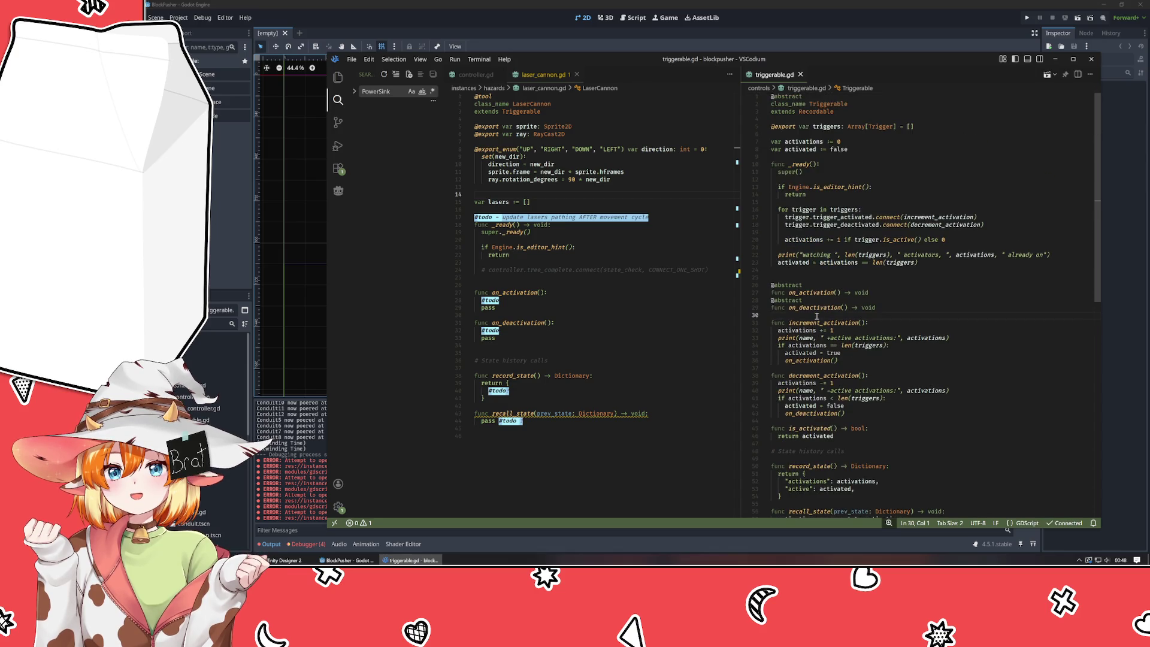
left_click(339, 79)
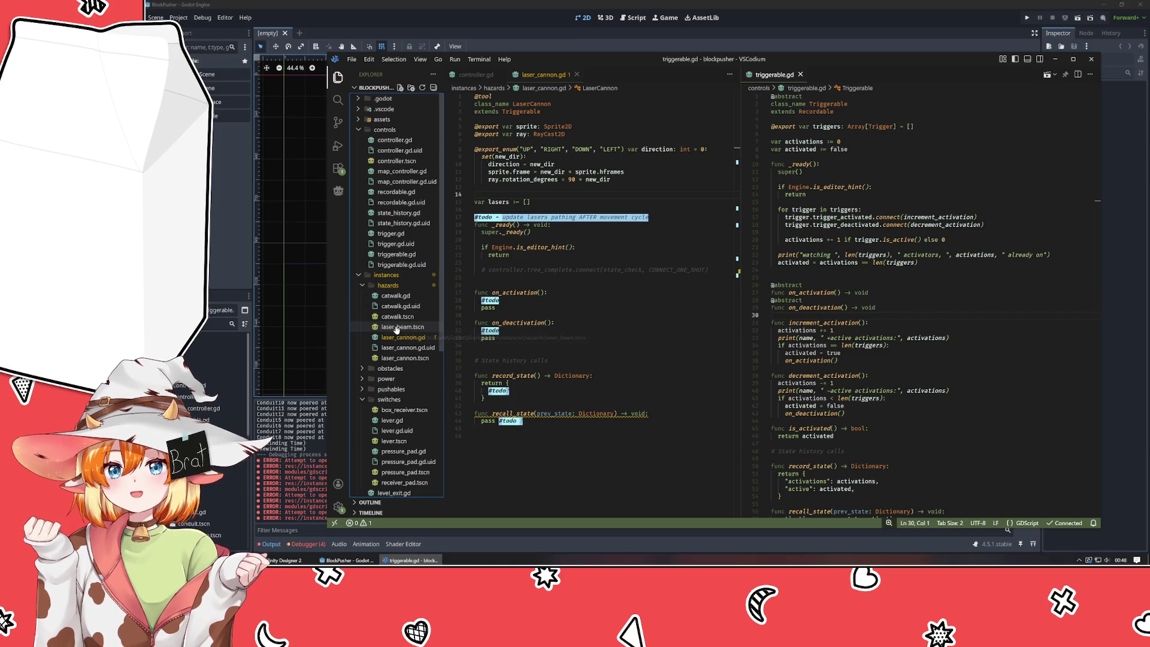
scroll(623, 345, "down", 3)
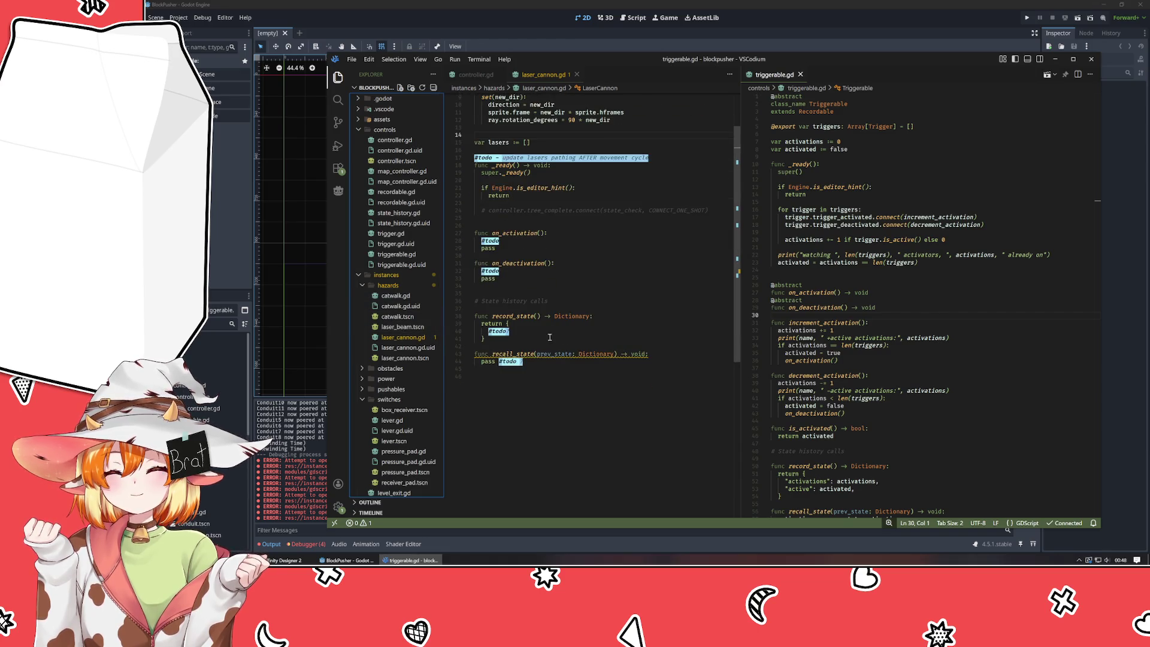
scroll(398, 387, "down", 5)
scroll(399, 387, "down", 3)
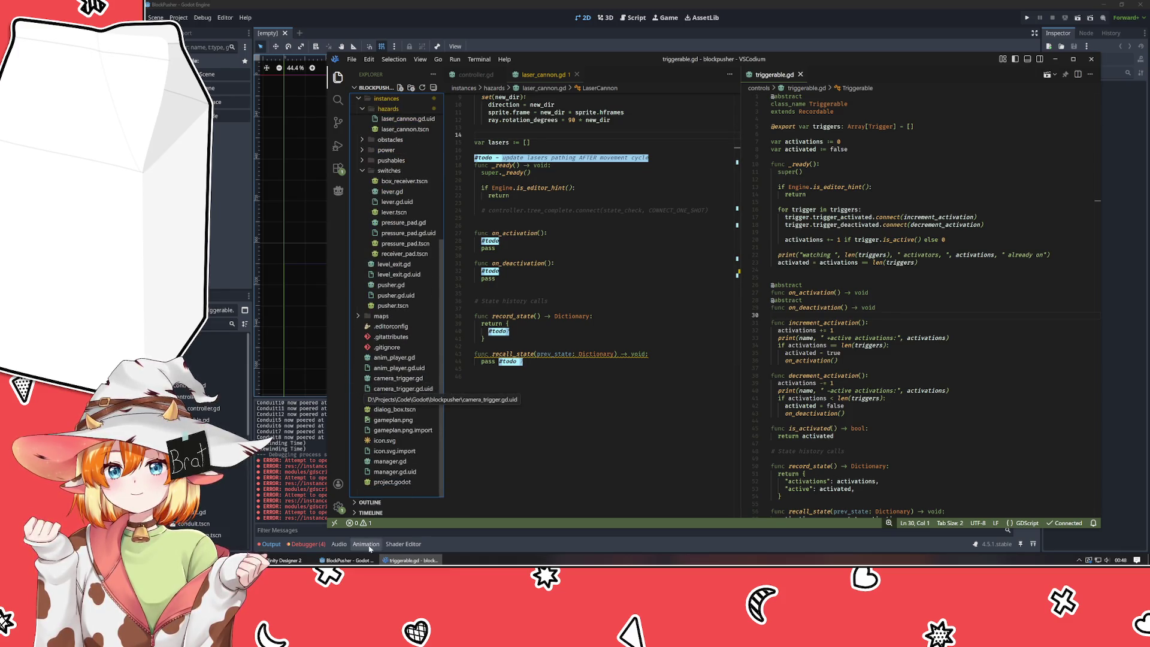
left_click(276, 160)
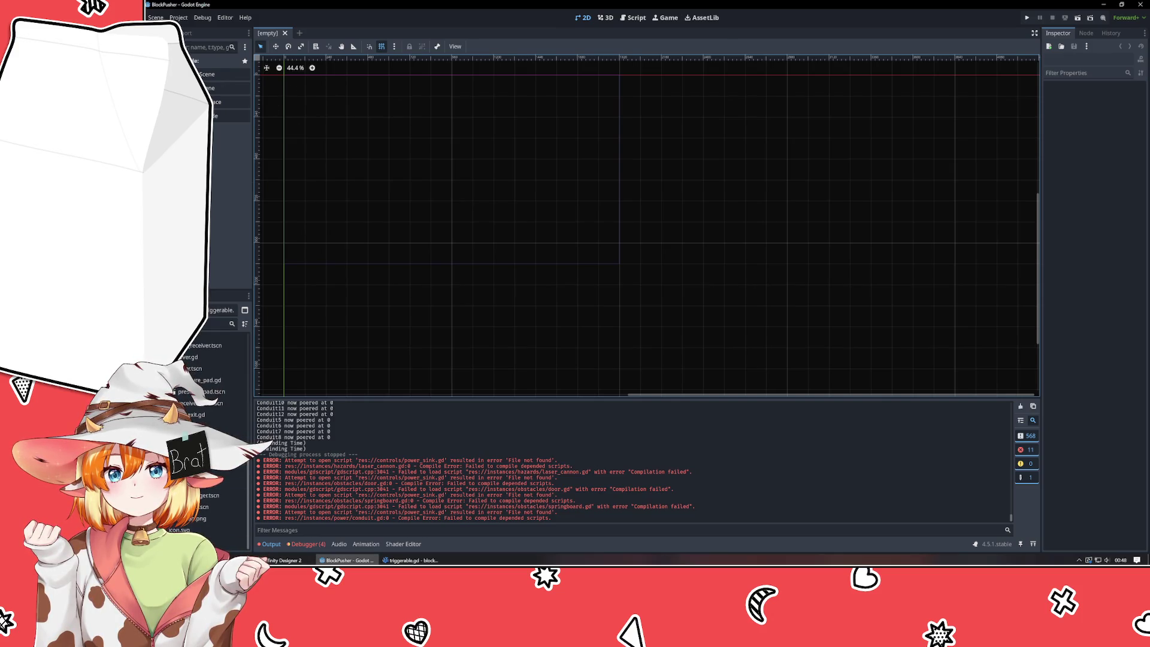
- Pan and zoom around the reopened map_0 level view in the 2D editor
scroll(677, 268, "down", 2)
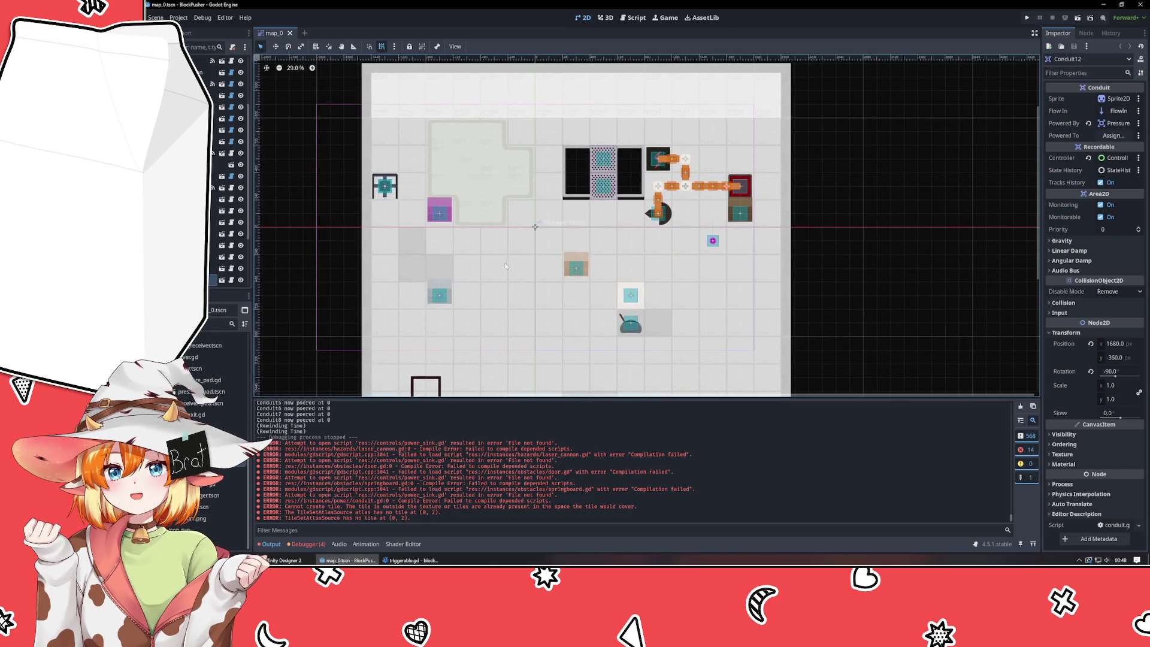
scroll(694, 235, "up", 4)
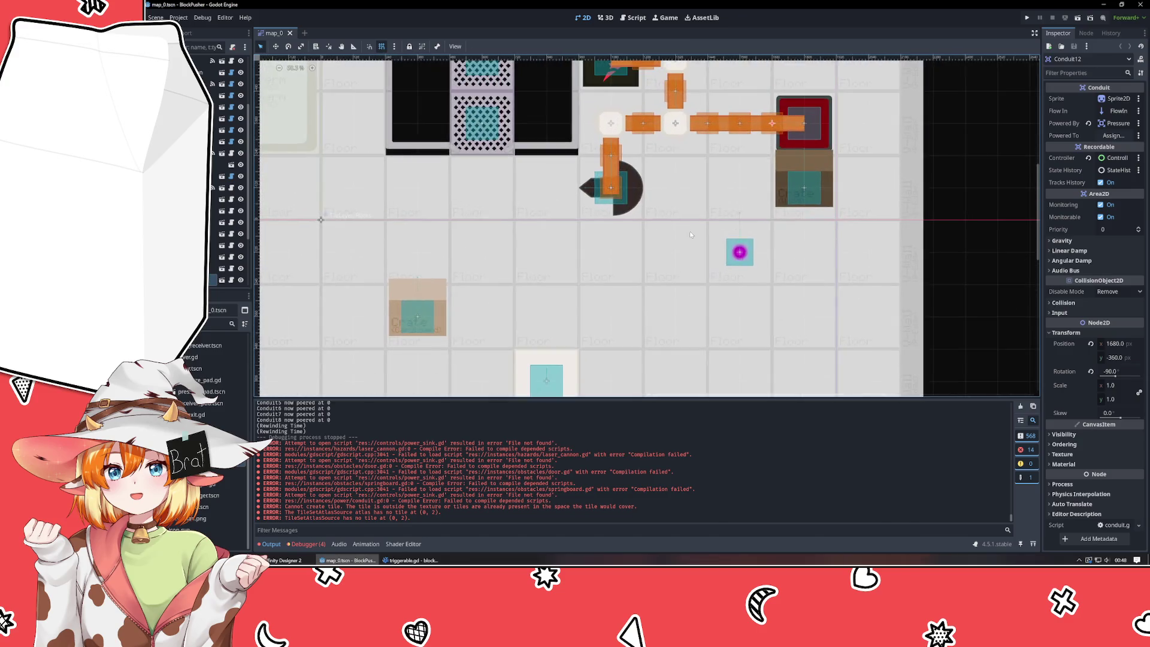
scroll(644, 206, "down", 4)
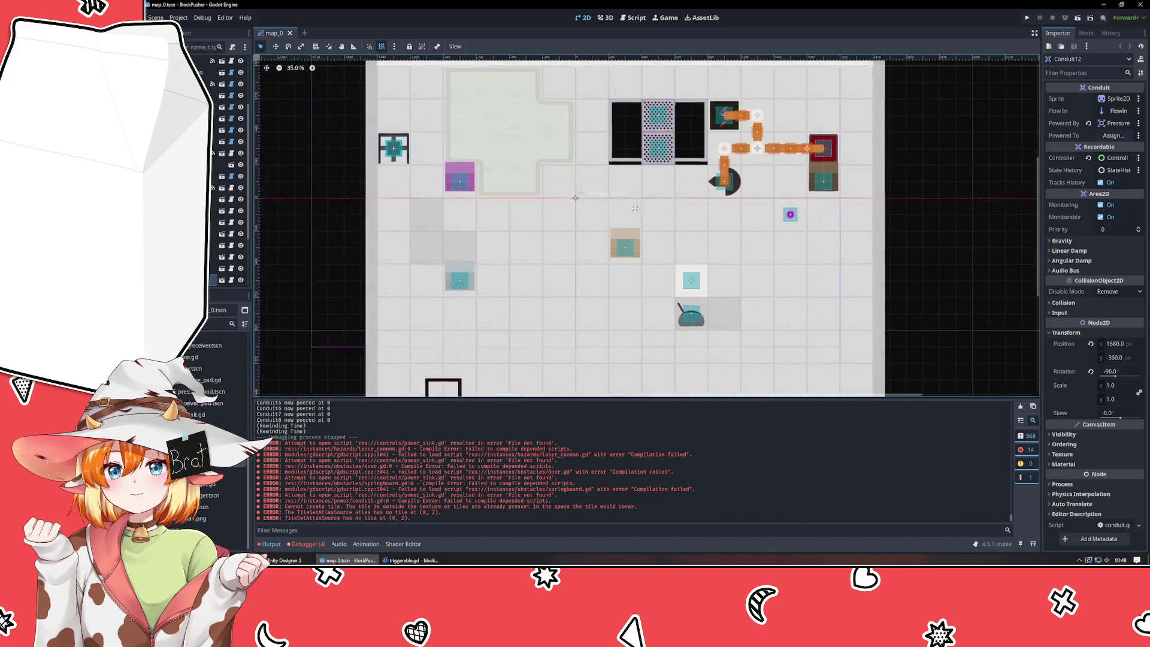
mouse_move(560, 266)
left_mouse_down()
mouse_move(524, 143)
mouse_move(468, 370)
mouse_move(443, 293)
left_mouse_up()
left_click_drag(453, 238, 464, 266)
left_click(413, 560)
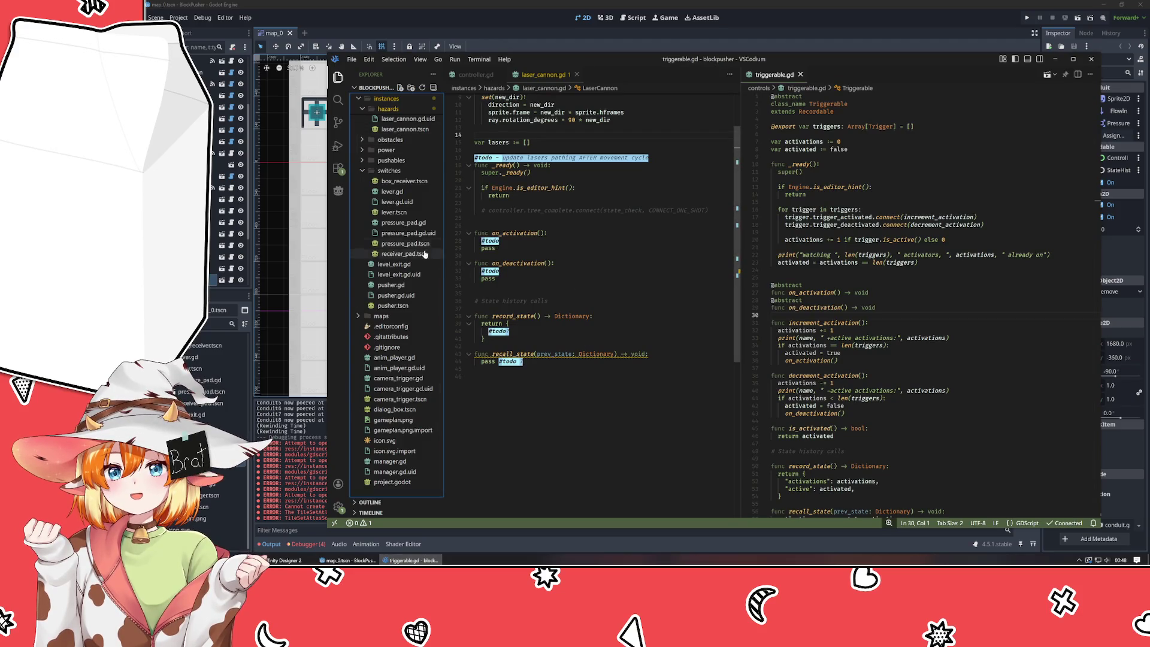
left_click(362, 173)
key("alt+Tab")
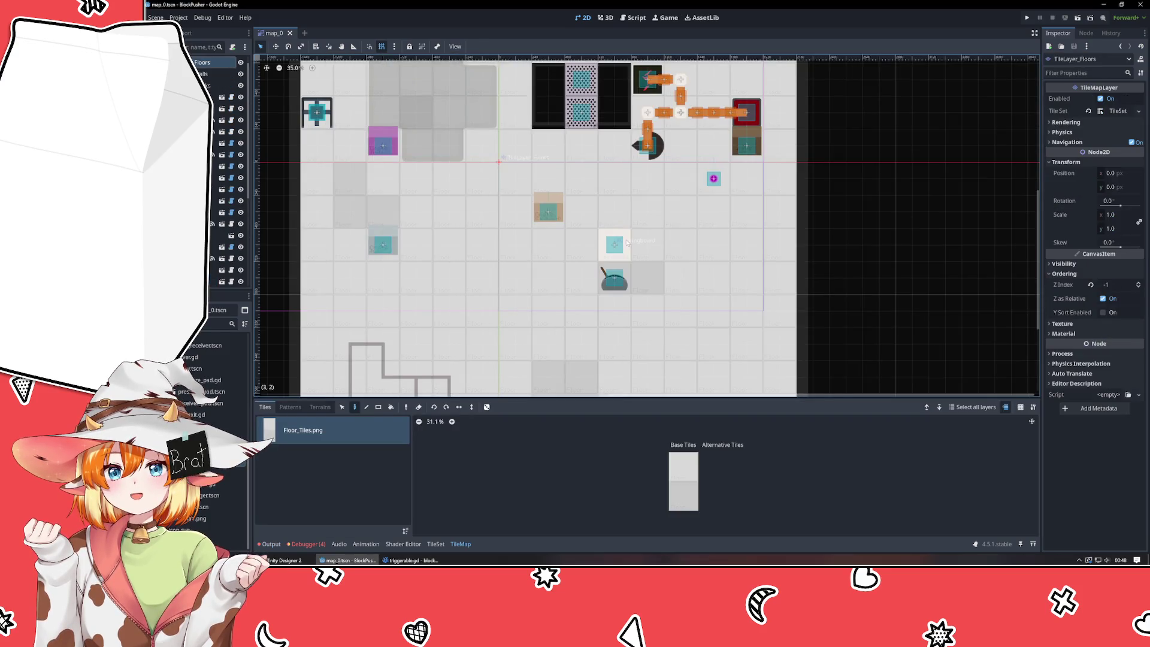
- Drop a conduit.tscn instance onto the level floor near the player
scroll(574, 248, "up", 2)
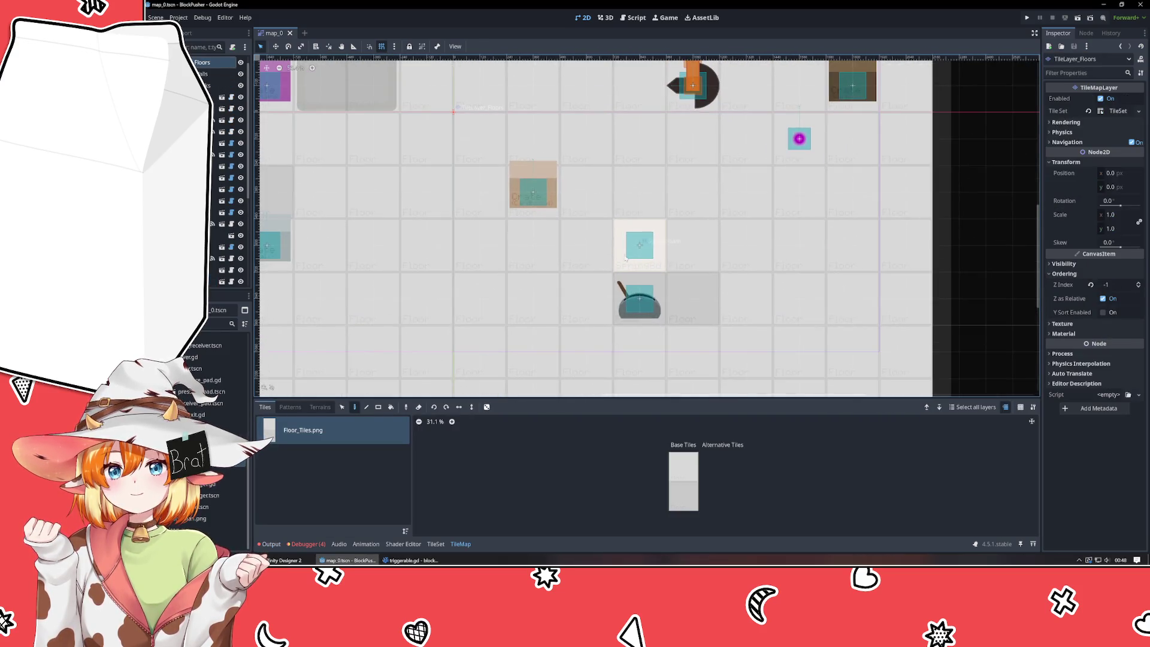
left_click_drag(673, 263, 615, 255)
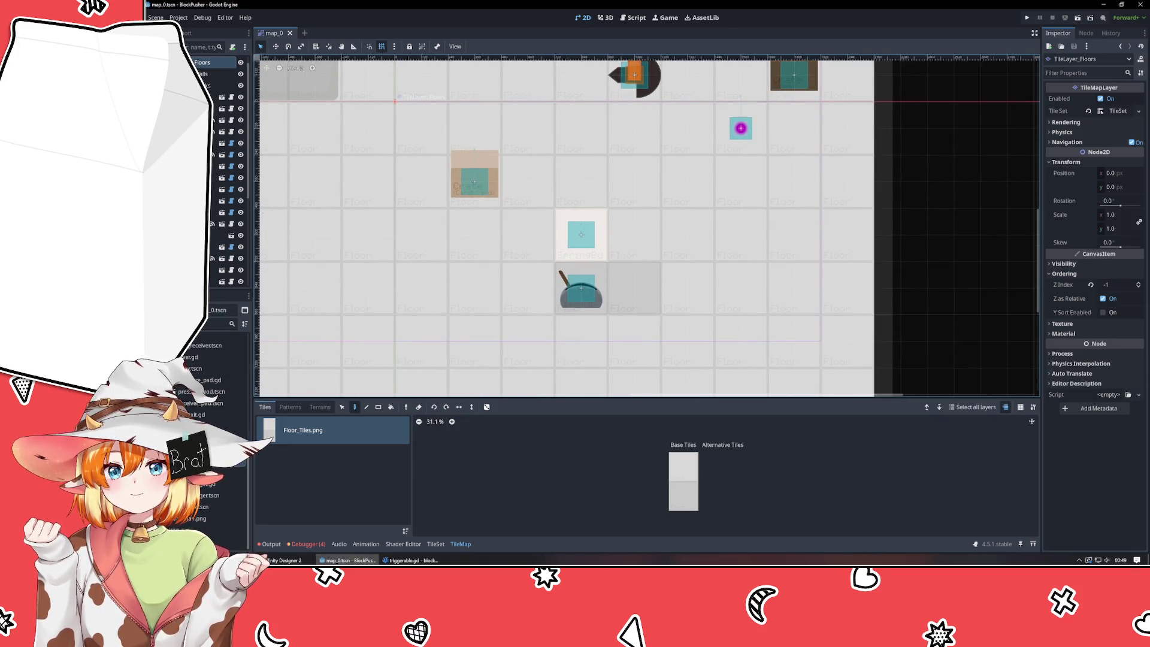
scroll(219, 431, "up", 1)
scroll(219, 431, "up", 2)
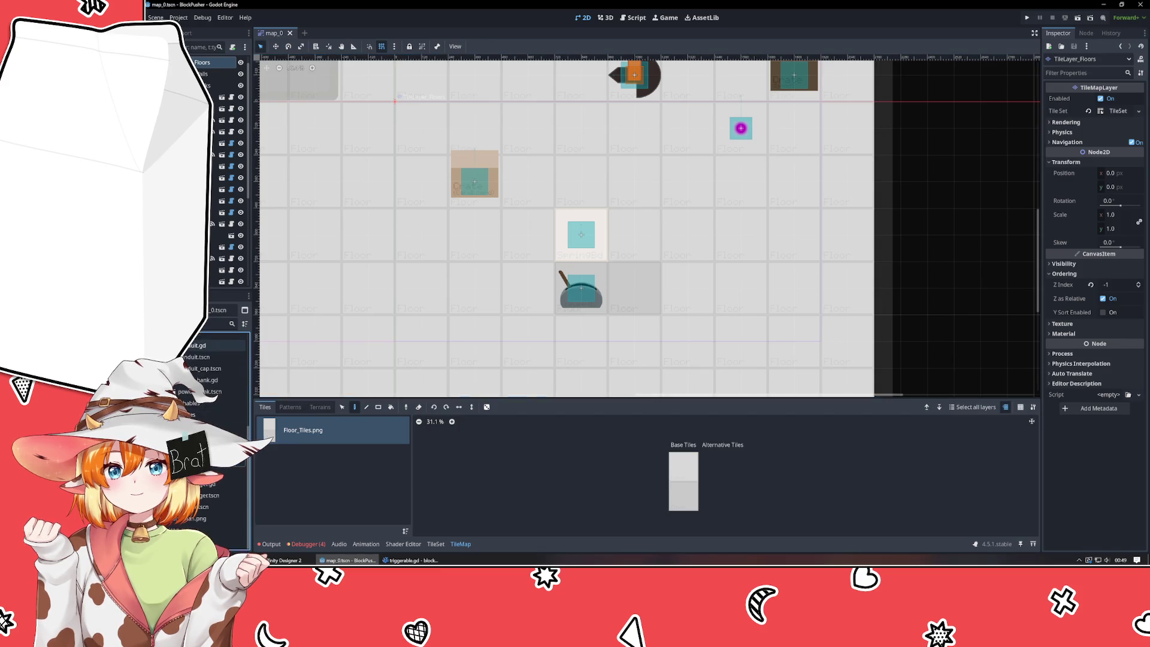
mouse_move(186, 358)
left_mouse_down()
mouse_move(406, 359)
mouse_move(662, 313)
mouse_move(583, 273)
left_mouse_up()
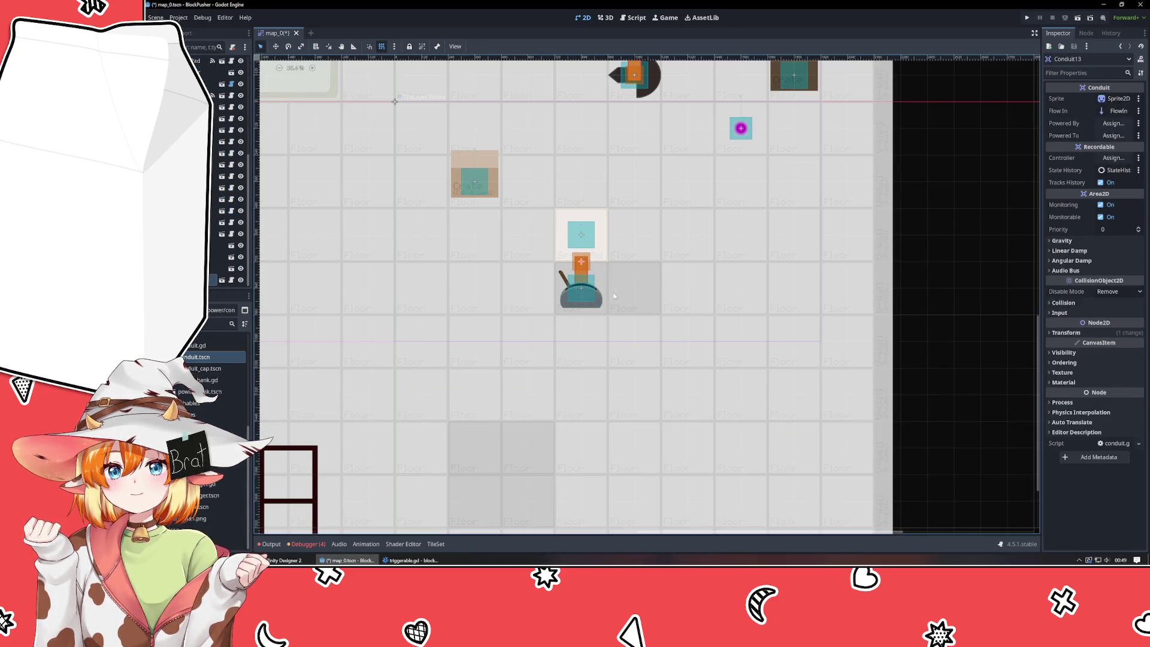
- Add a second conduit below the white tile, assigning it the Controller and Powered To Springboard
scroll(652, 218, "up", 3)
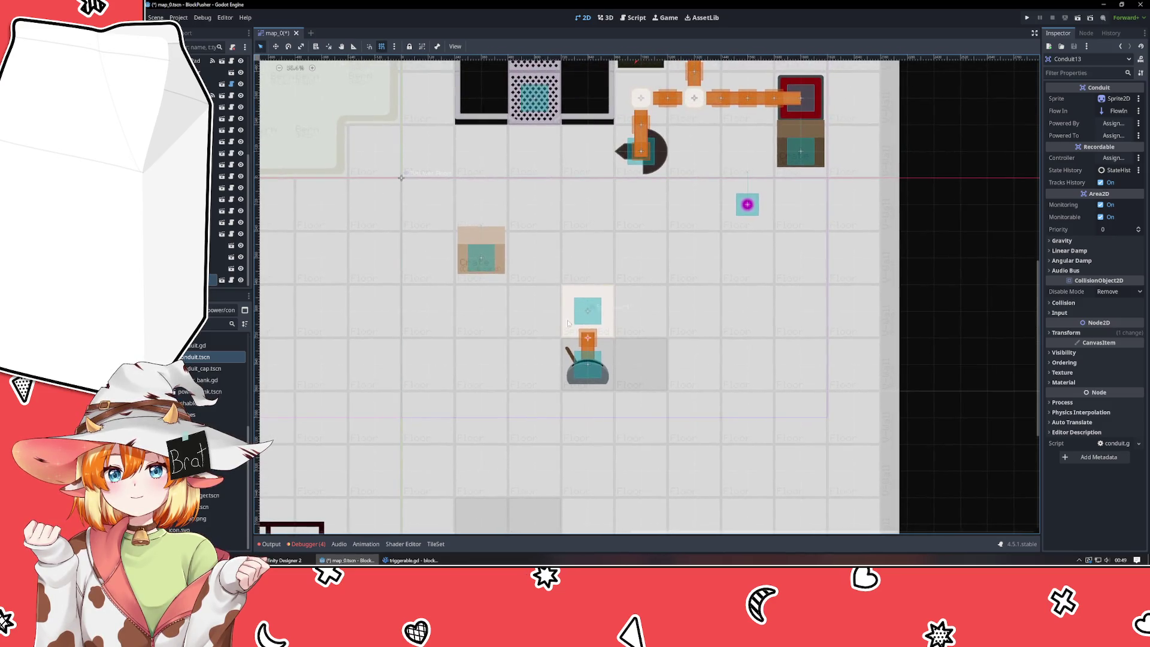
mouse_move(198, 357)
left_mouse_down()
mouse_move(623, 308)
mouse_move(591, 312)
left_mouse_up()
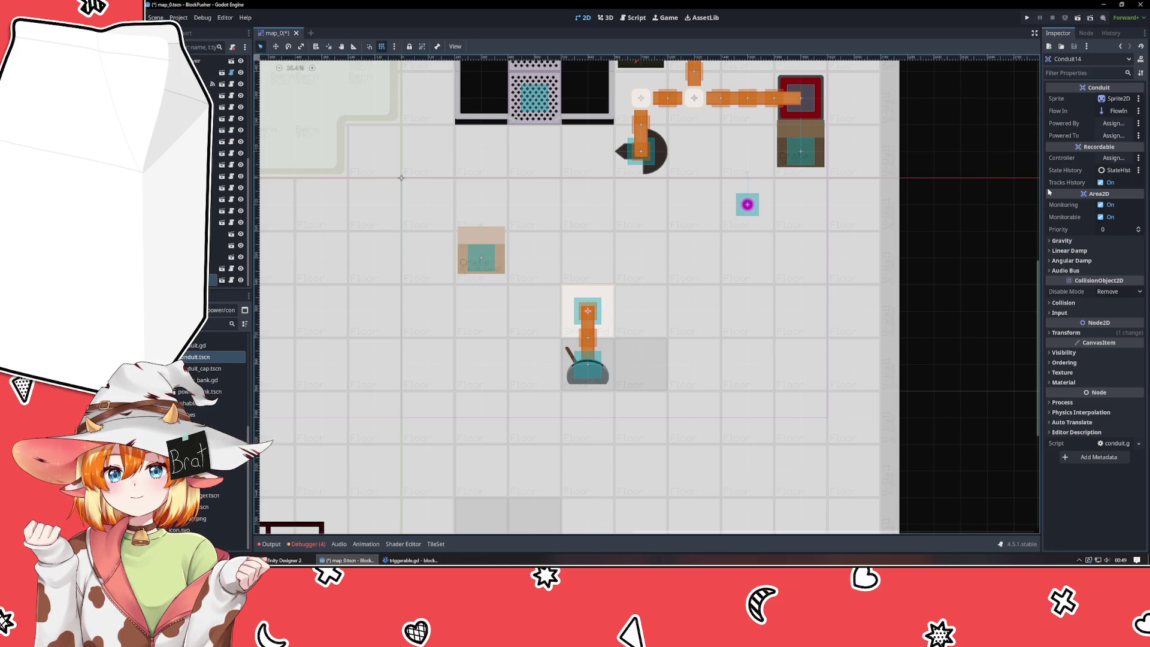
left_click(1113, 158)
left_click(624, 198)
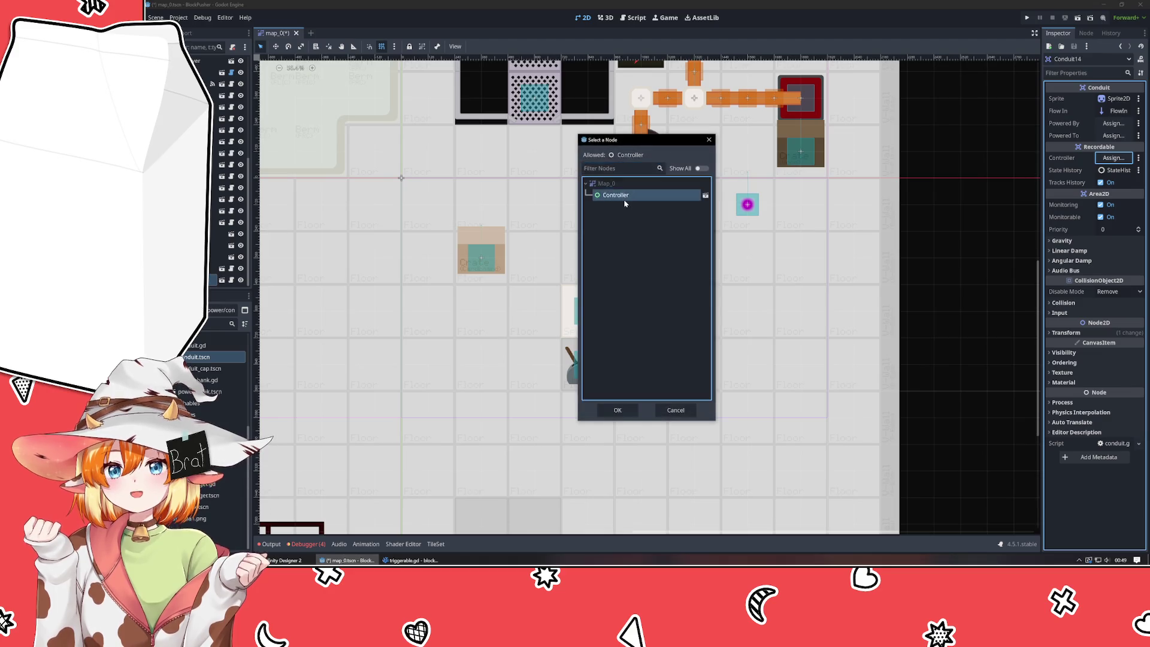
double_click(624, 199)
left_click(1113, 135)
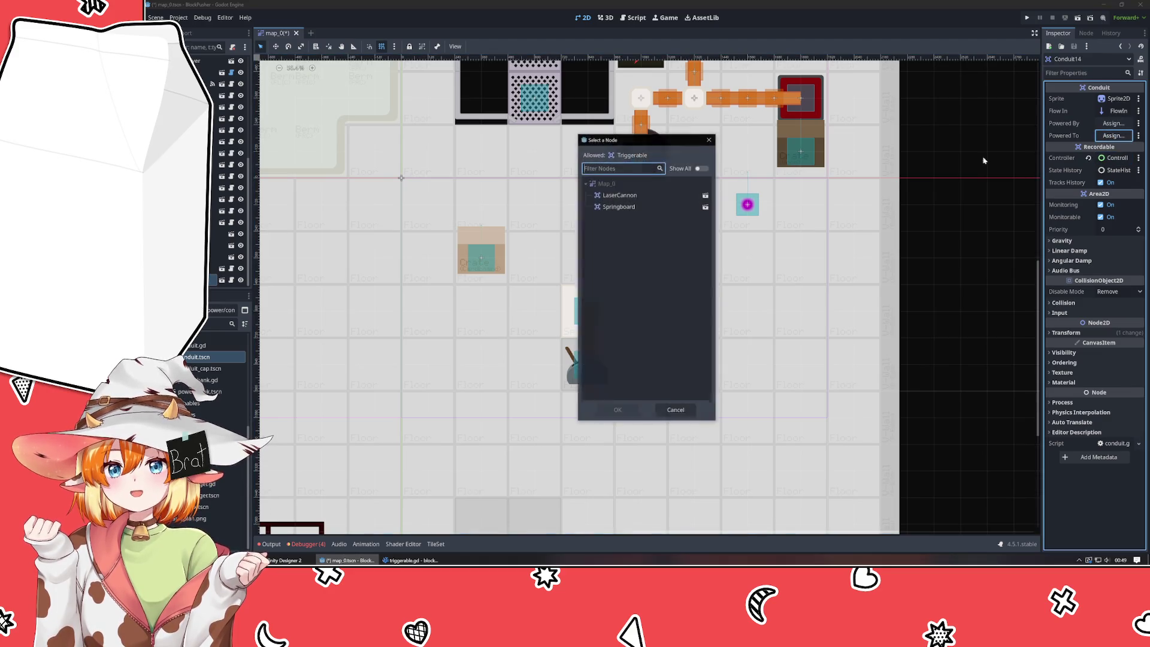
double_click(629, 207)
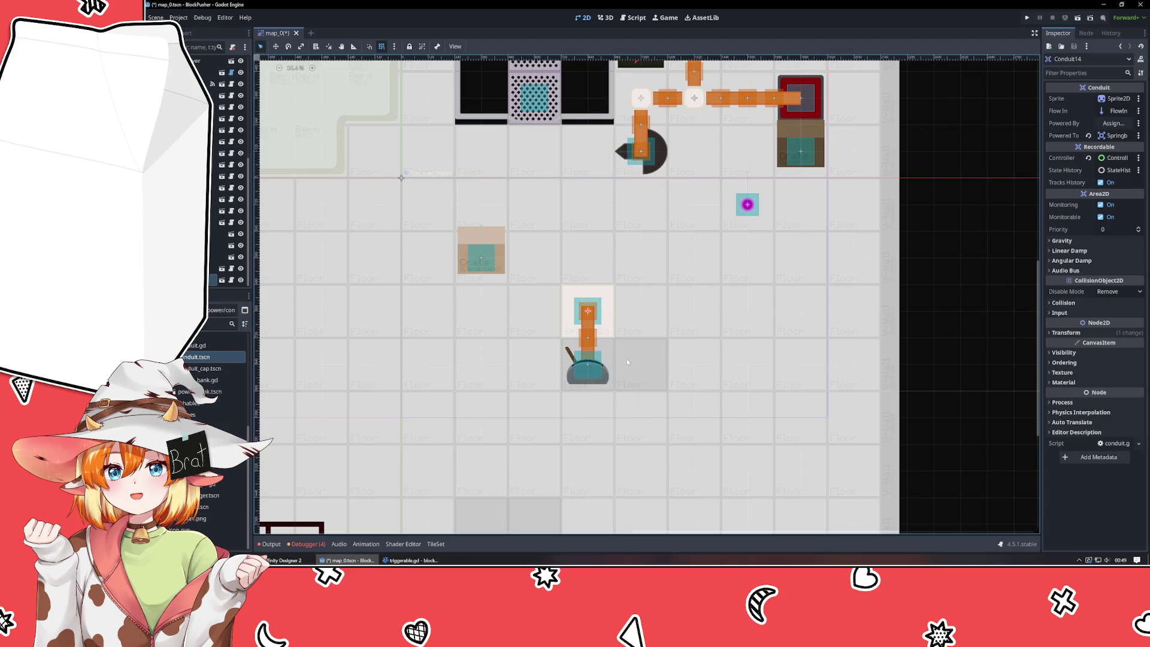
- Give the other conduit the Controller and Powered By Lever, move the Player beside them, and run
left_click(588, 341)
left_click(1113, 158)
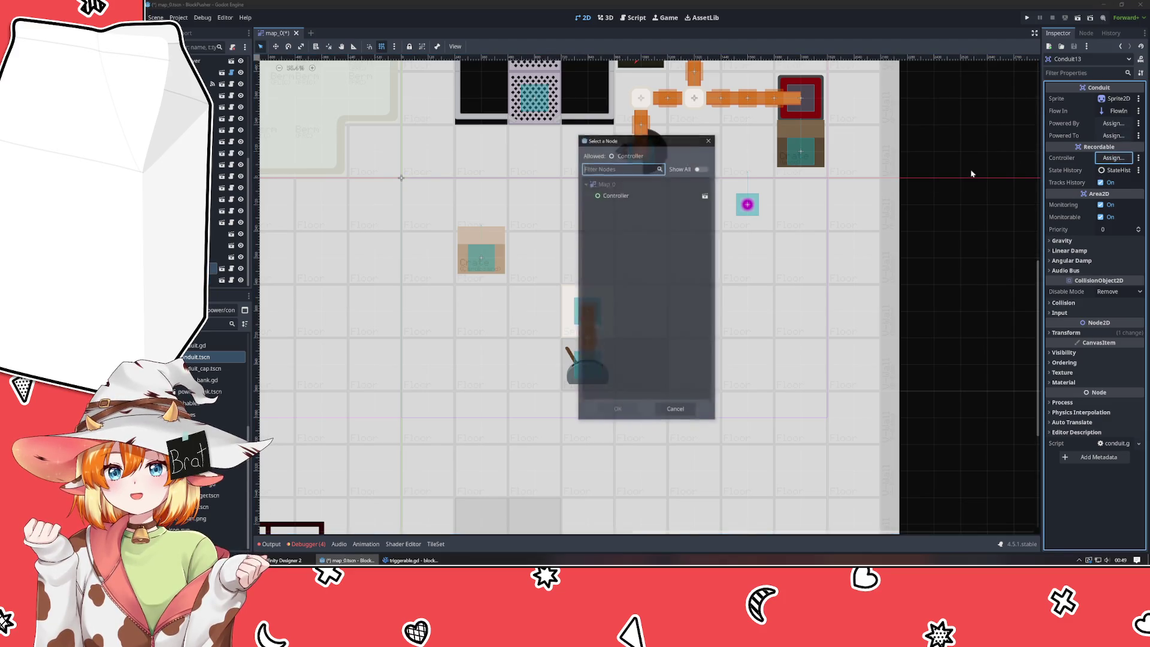
double_click(617, 196)
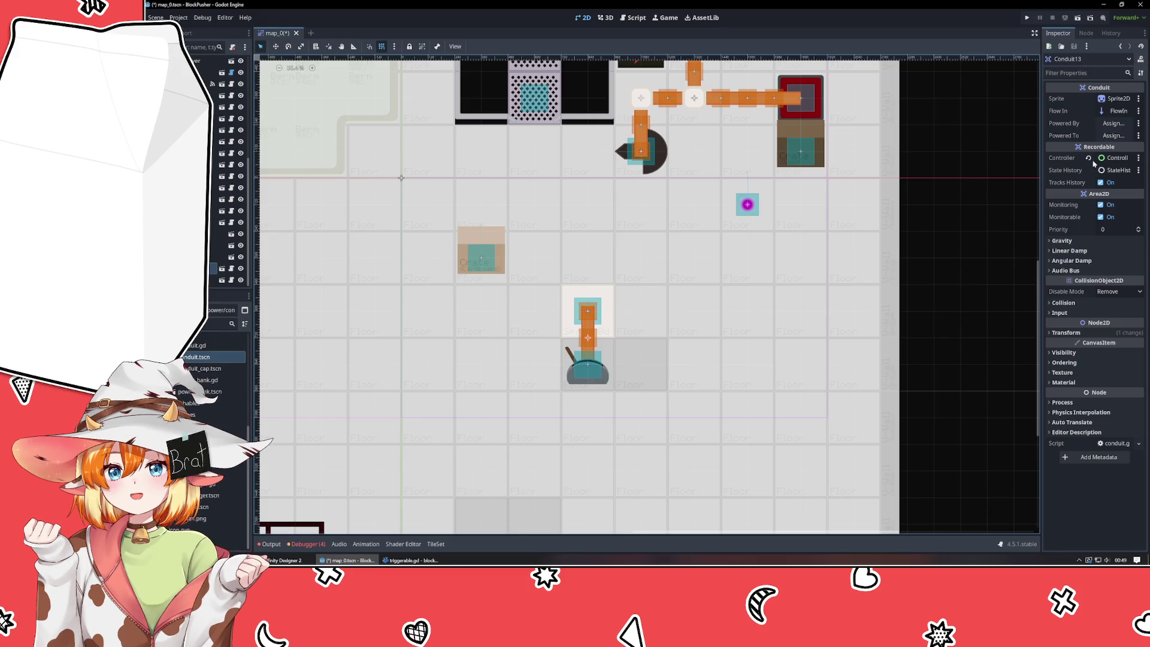
left_click(1111, 123)
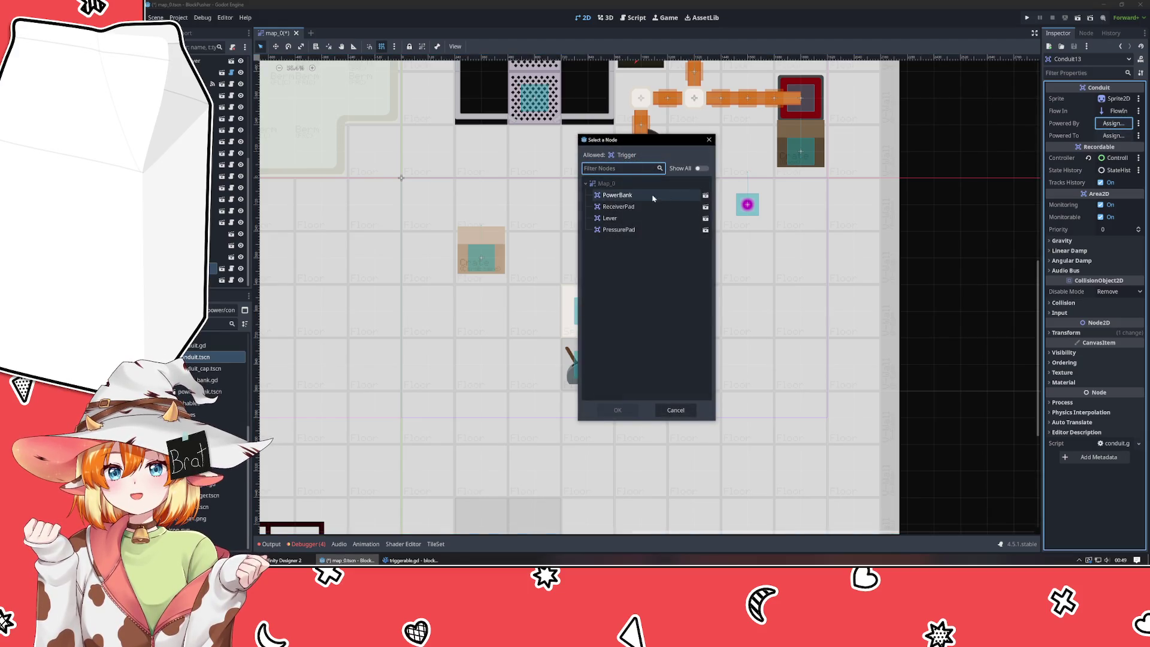
double_click(626, 223)
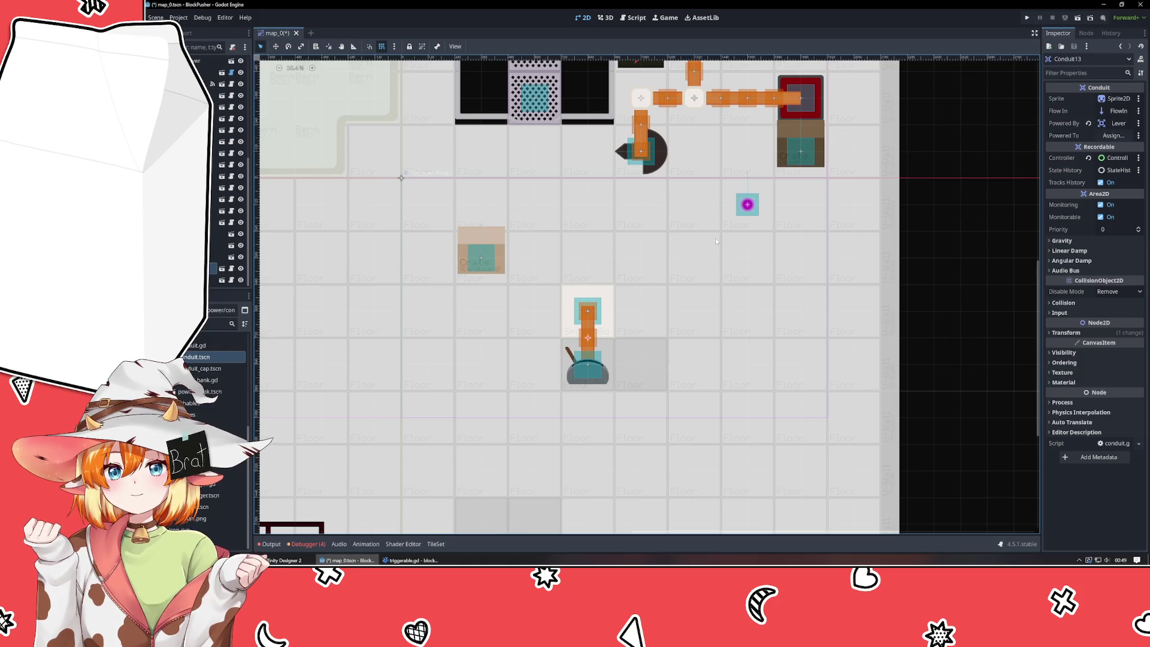
mouse_move(747, 205)
left_mouse_down()
mouse_move(480, 390)
mouse_move(509, 365)
mouse_move(534, 364)
mouse_move(480, 363)
mouse_move(534, 364)
mouse_move(524, 368)
left_mouse_up()
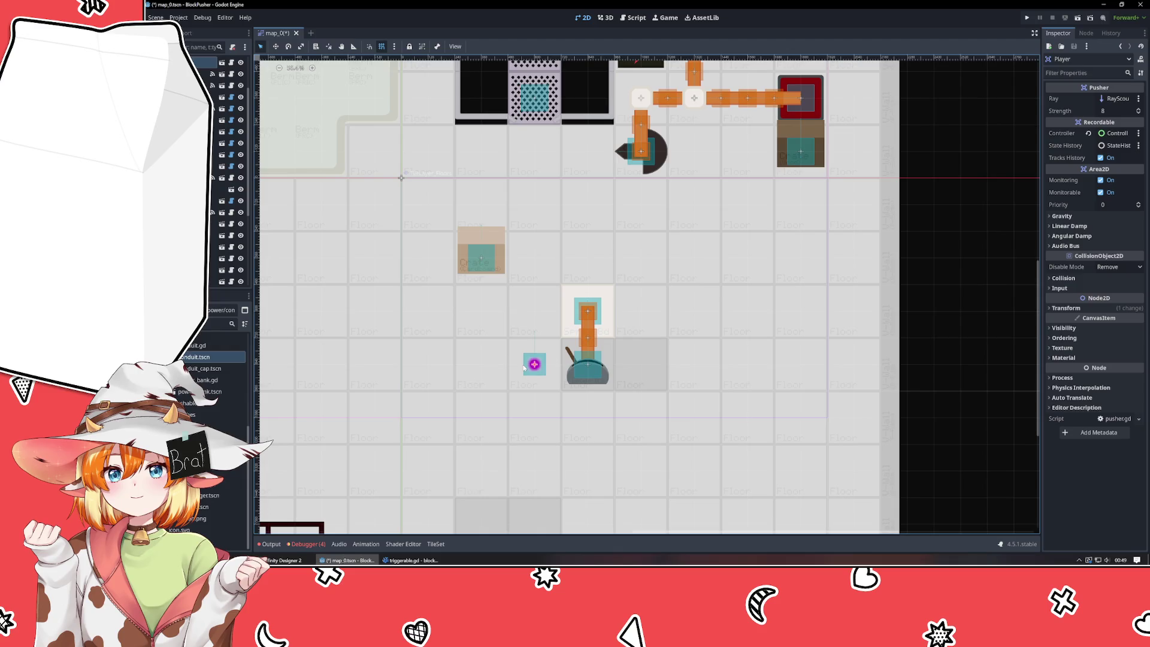
left_click(1027, 18)
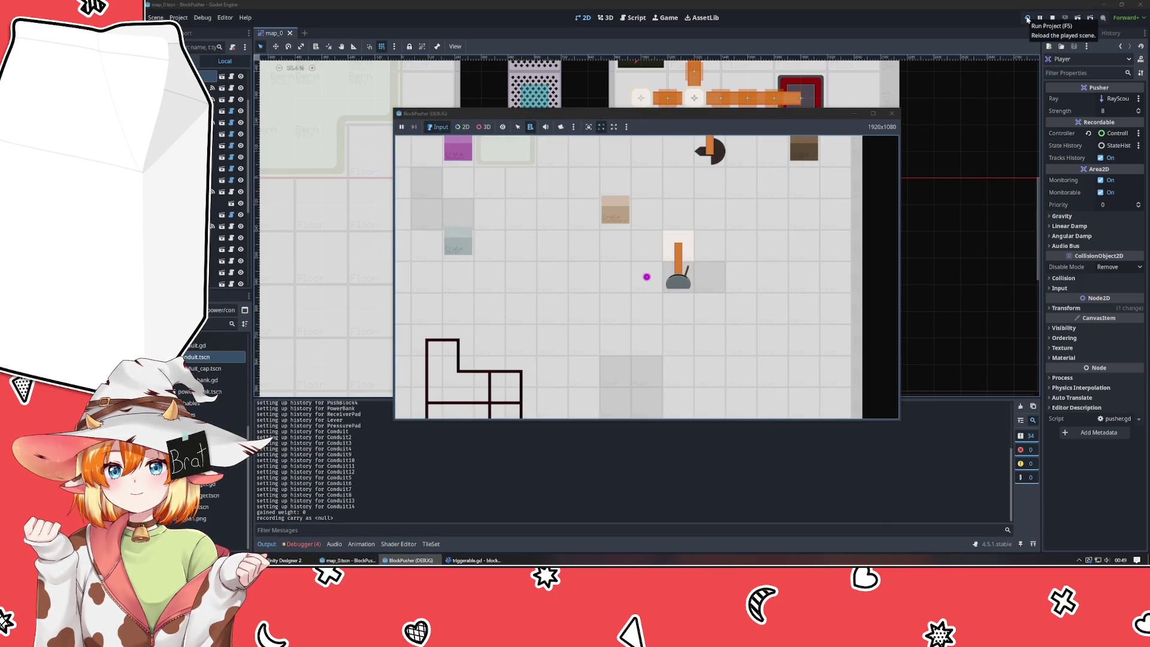
- Rewind in the game to hit the null 'kill' crash, stop the run, and view the Errors list
key("z")
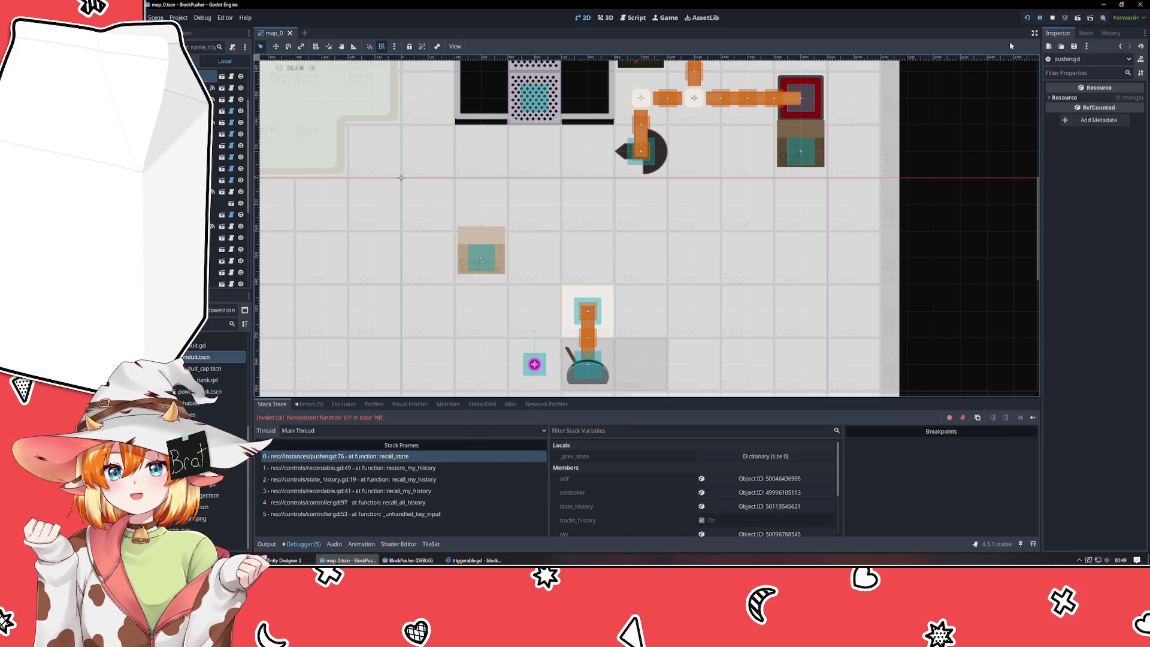
left_click(1054, 18)
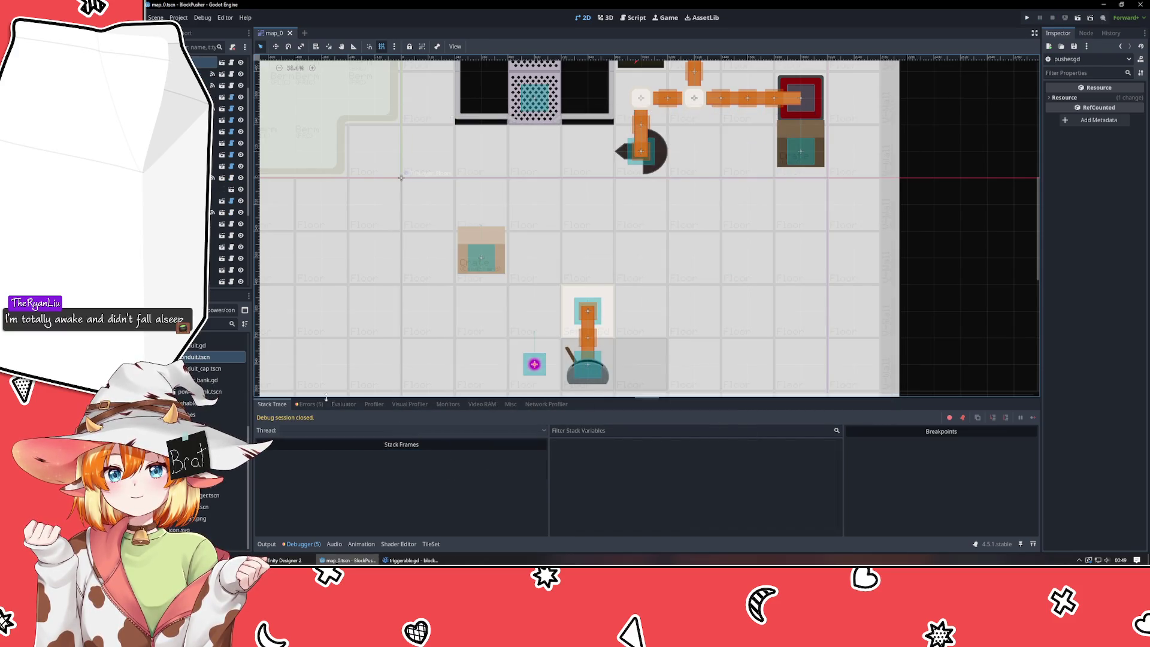
left_click(308, 405)
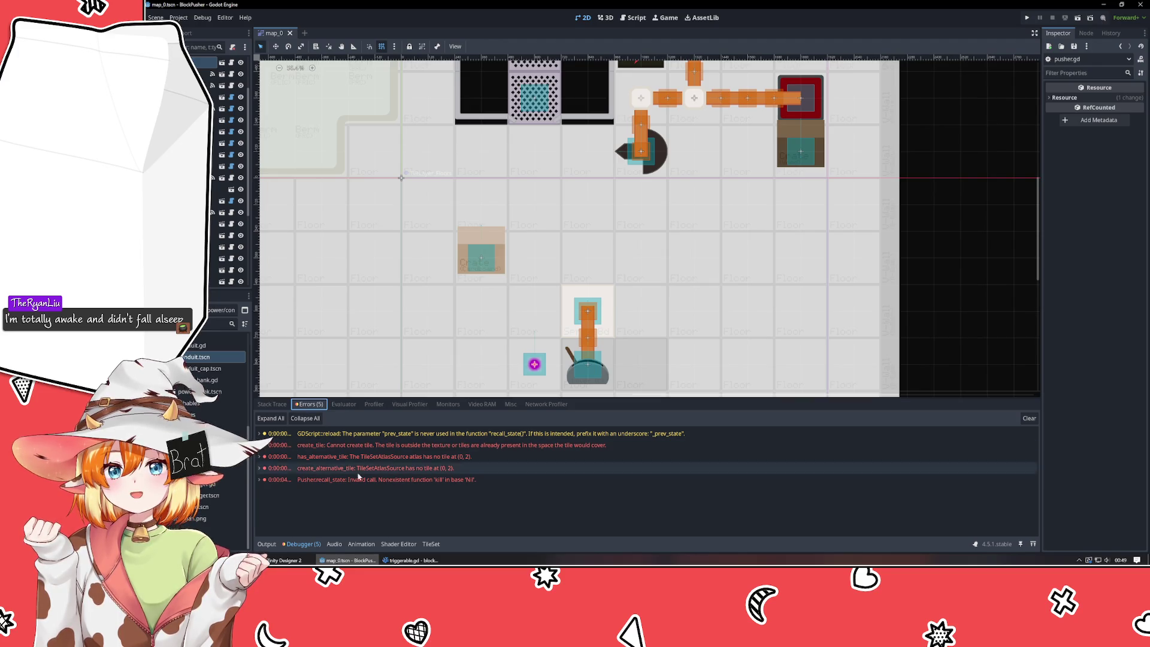
left_click(380, 511)
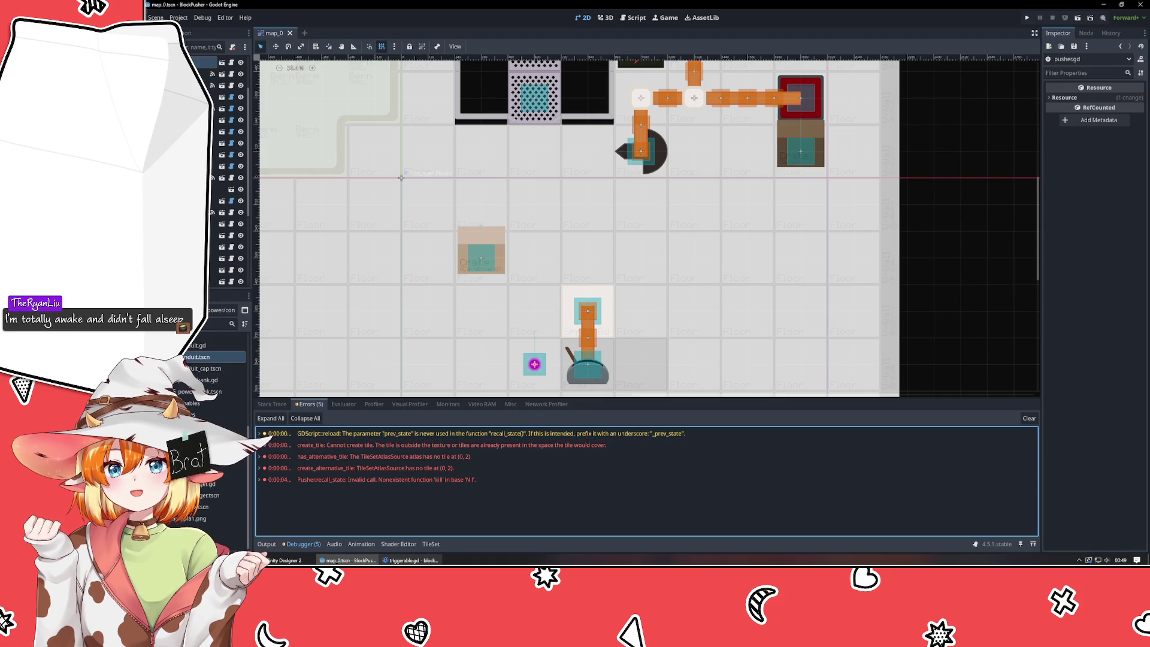
mouse_move(429, 564)
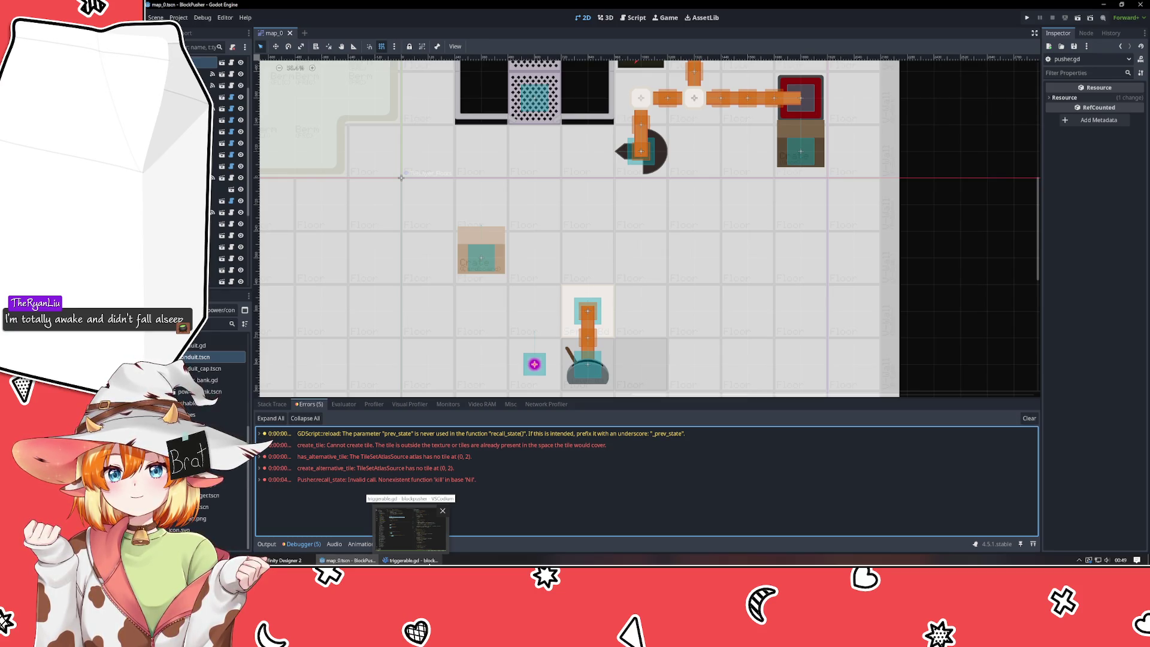
- In VSCodium, open pusher.gd and locate the tween.kill() call in recall_state
left_click(429, 562)
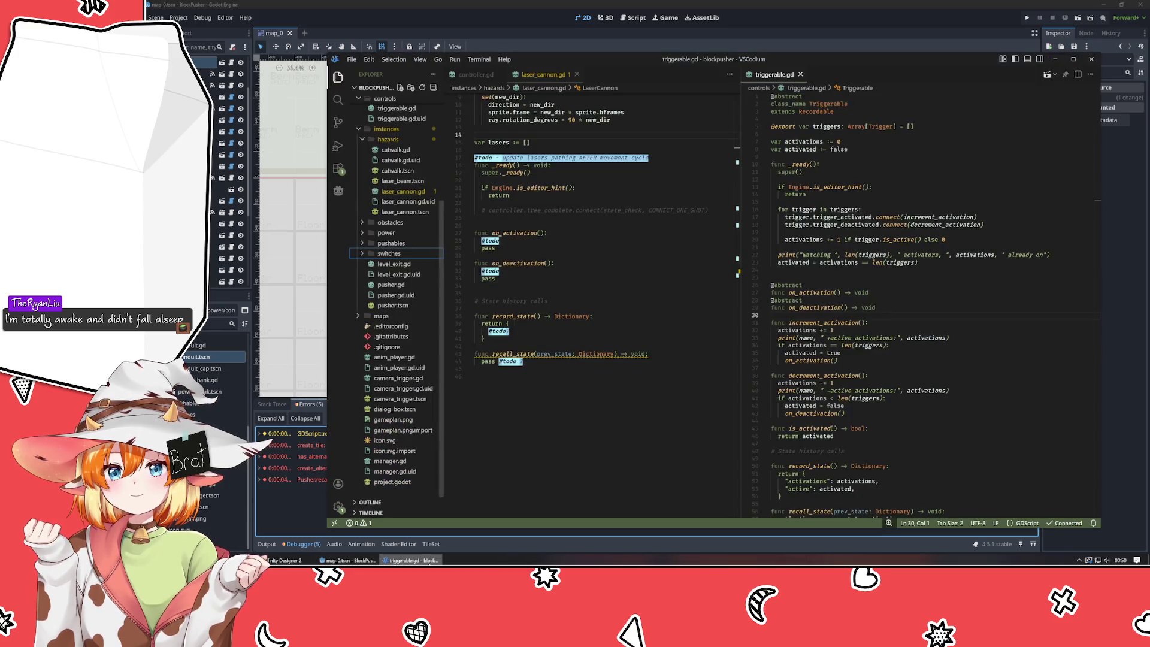
left_click(528, 408)
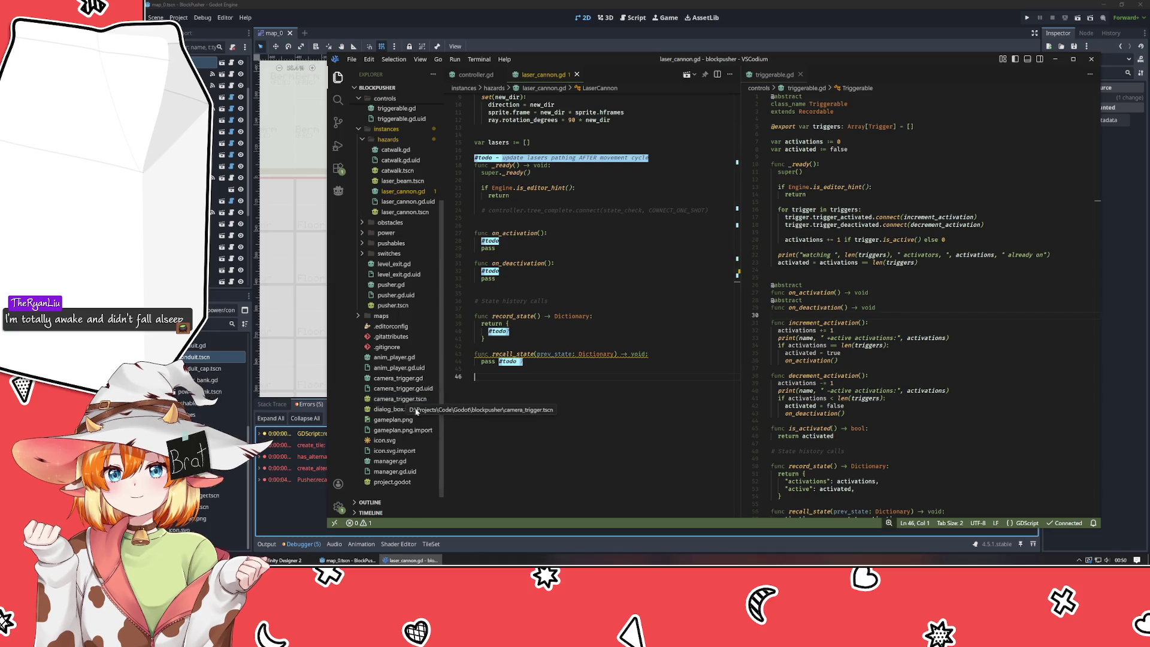
mouse_move(632, 62)
left_mouse_down()
mouse_move(660, 58)
mouse_move(641, 60)
left_mouse_up()
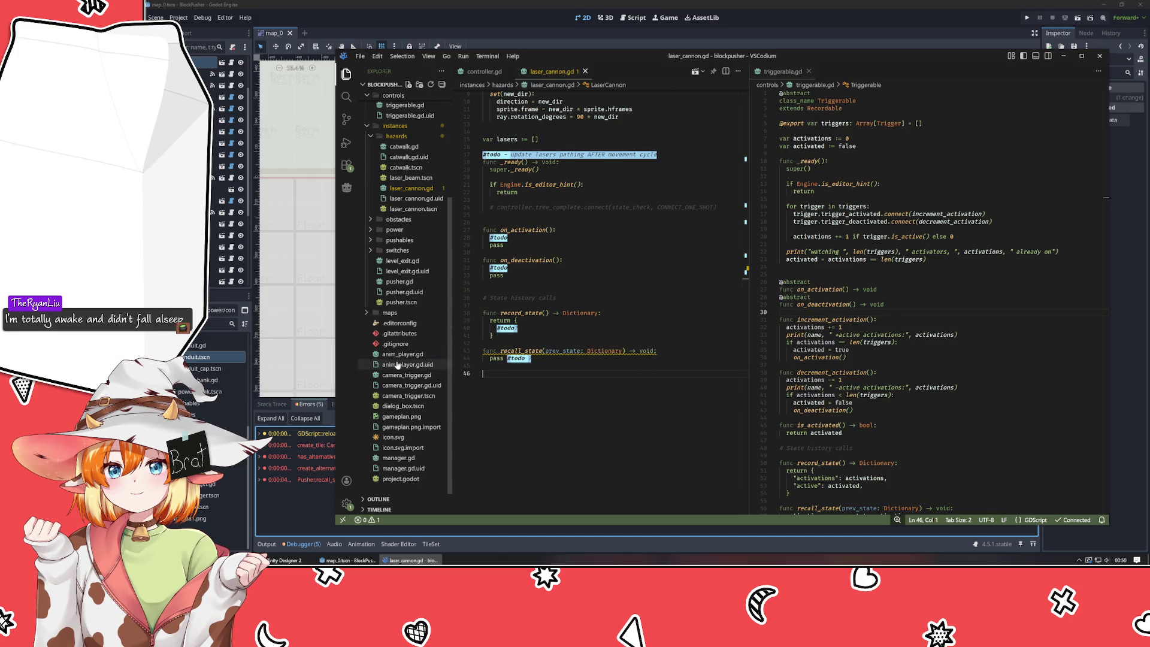
left_click(405, 281)
scroll(584, 362, "down", 2)
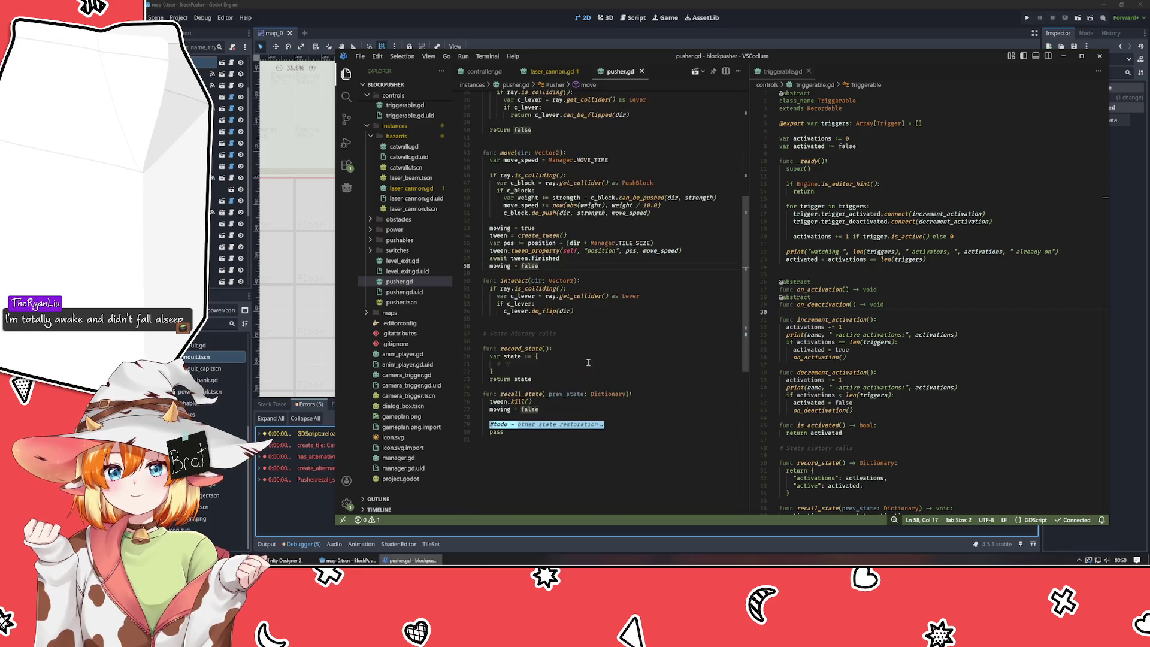
left_click(542, 402)
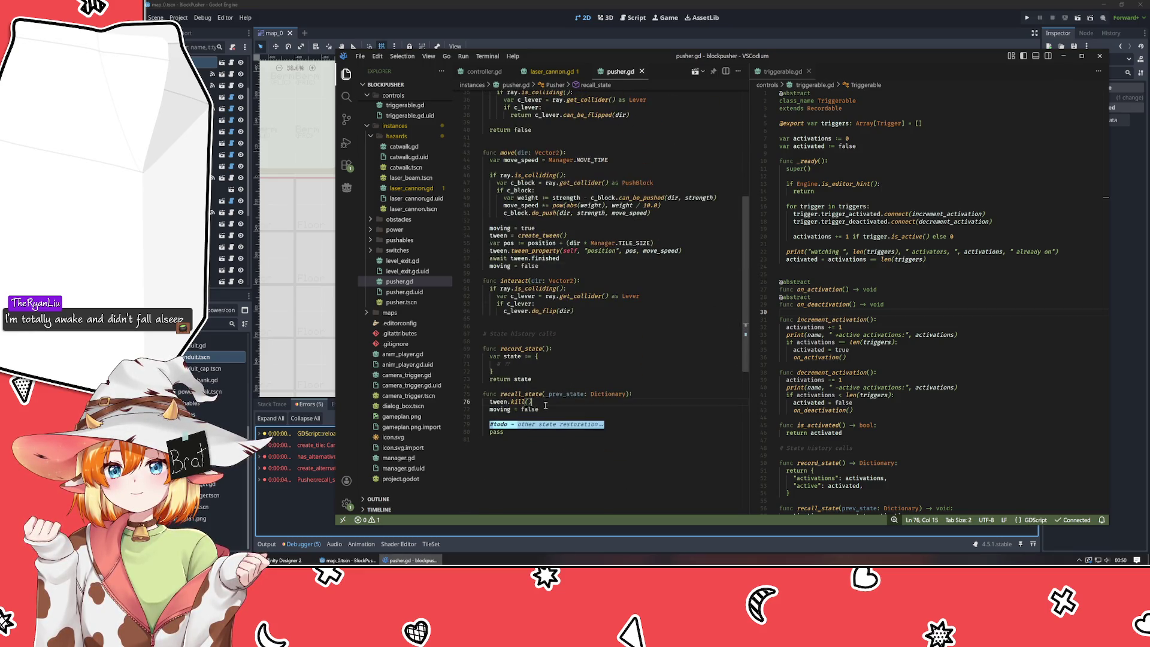
left_click(496, 402)
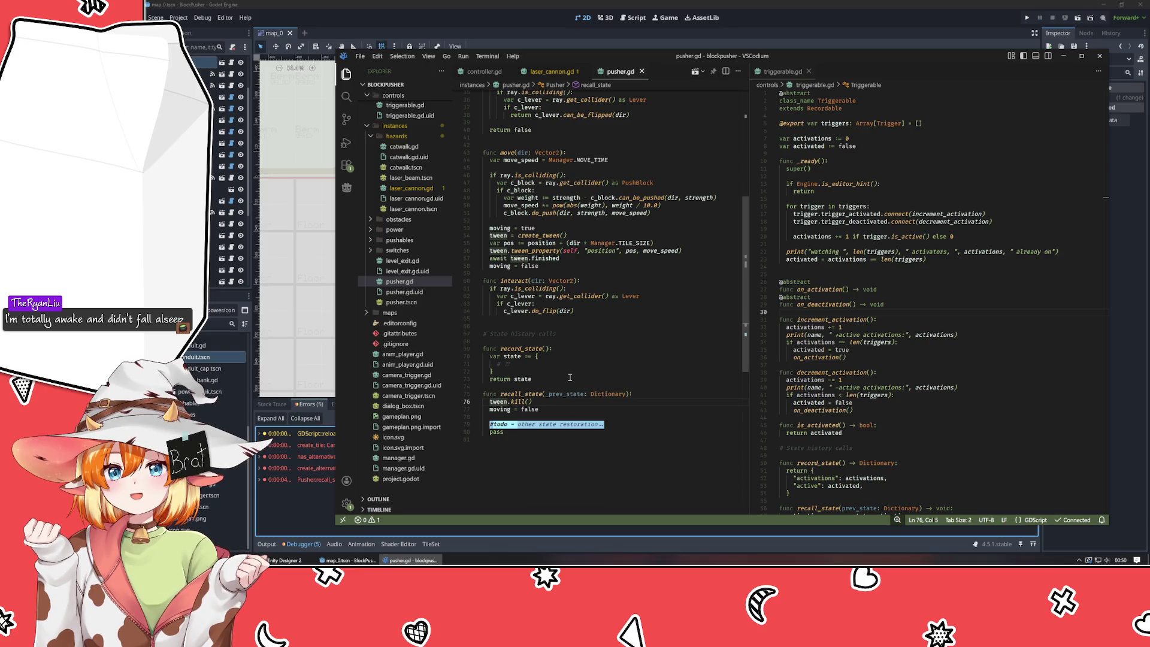
scroll(570, 377, "up", 4)
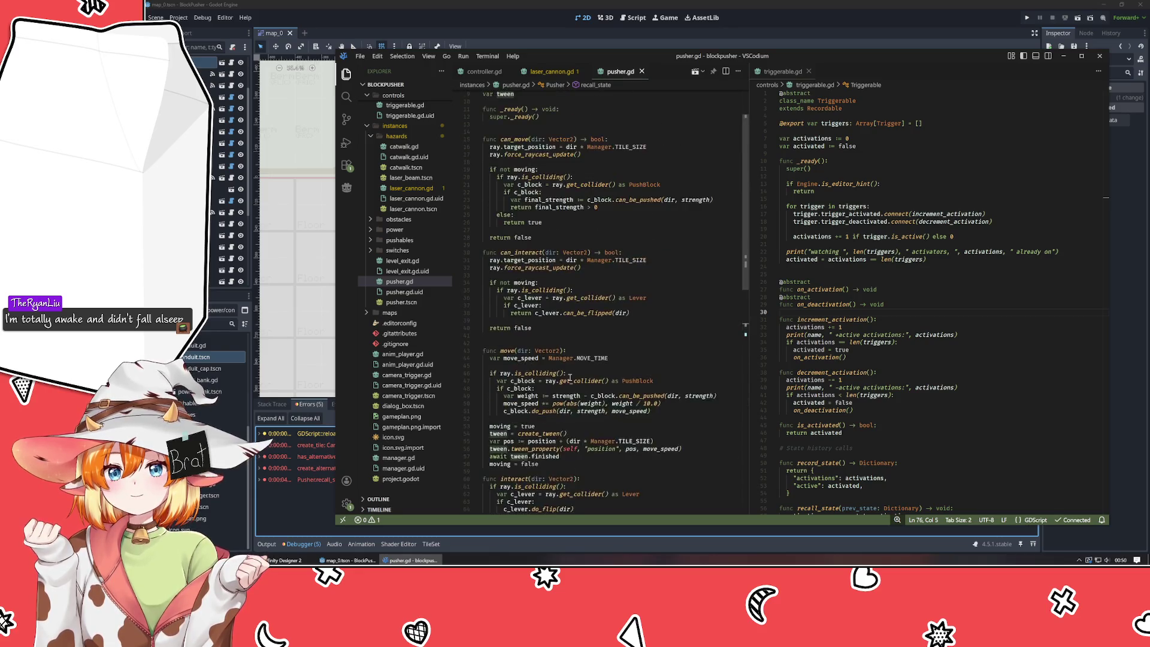
scroll(569, 378, "down", 3)
scroll(570, 377, "up", 5)
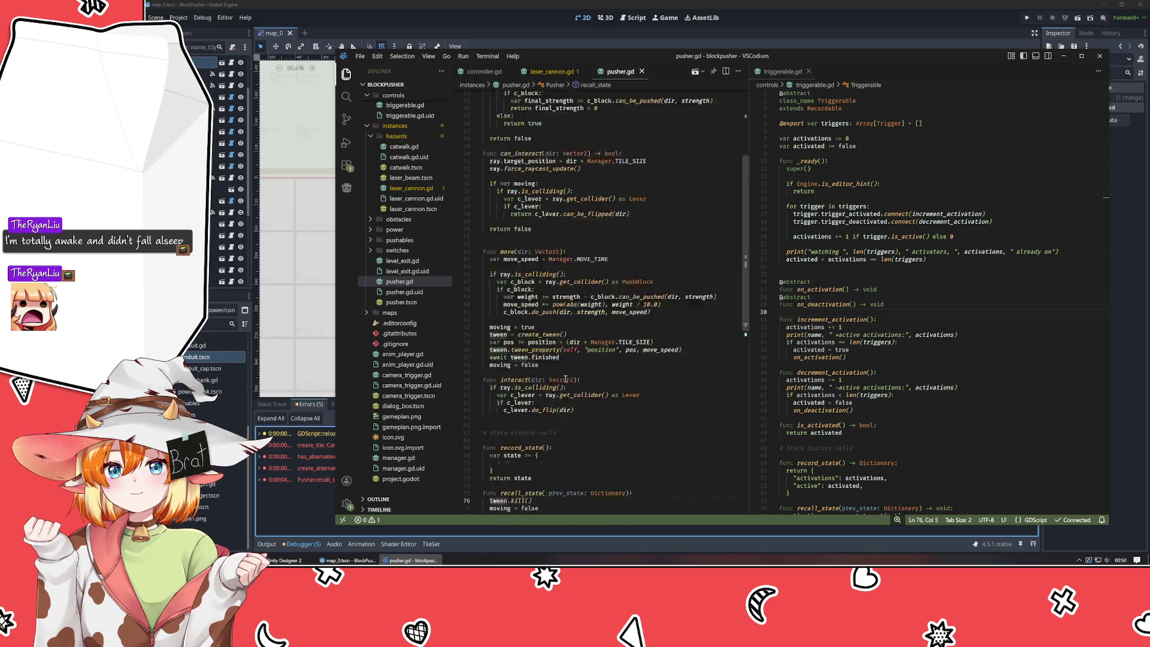
scroll(599, 365, "down", 10)
- Guard tween.kill() with an indented 'if tween:' check, save pusher.gd, and return to Godot
left_click(640, 334)
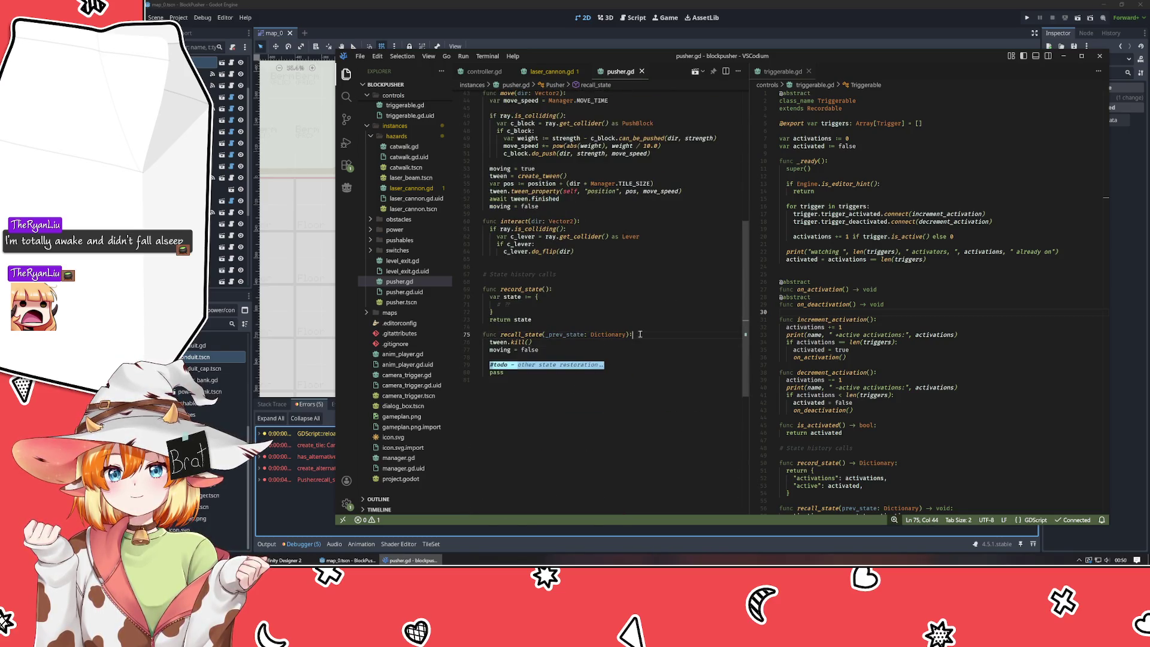
key("Return")
type("if tween:")
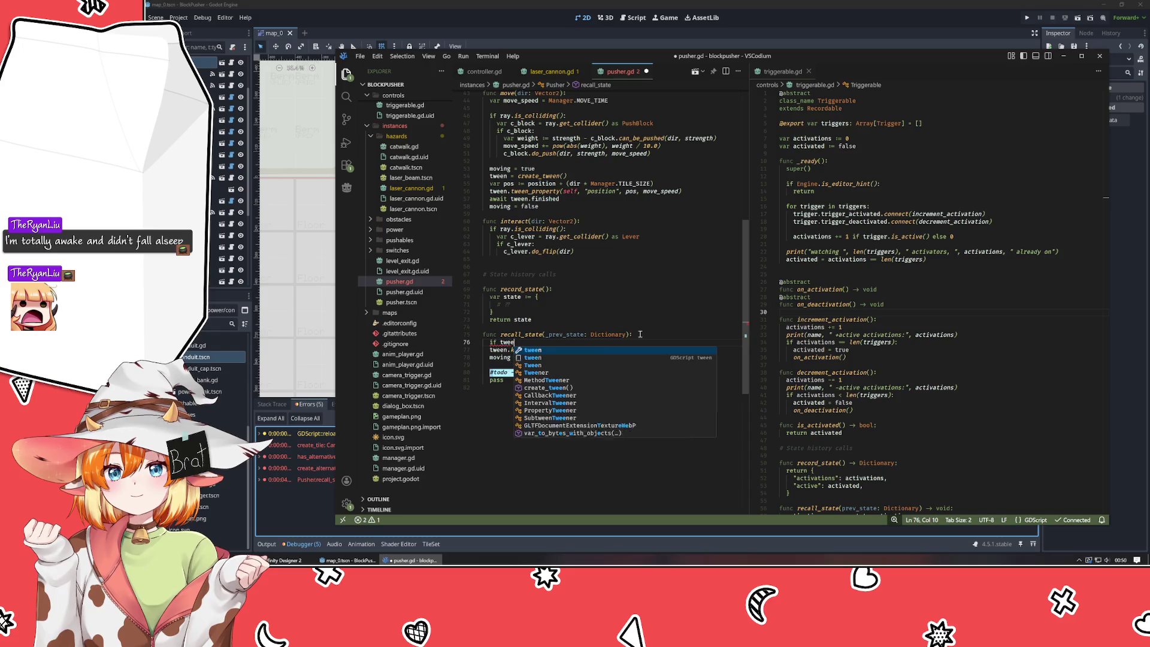
key("Down")
key("Home")
key("Tab")
key("ctrl+s")
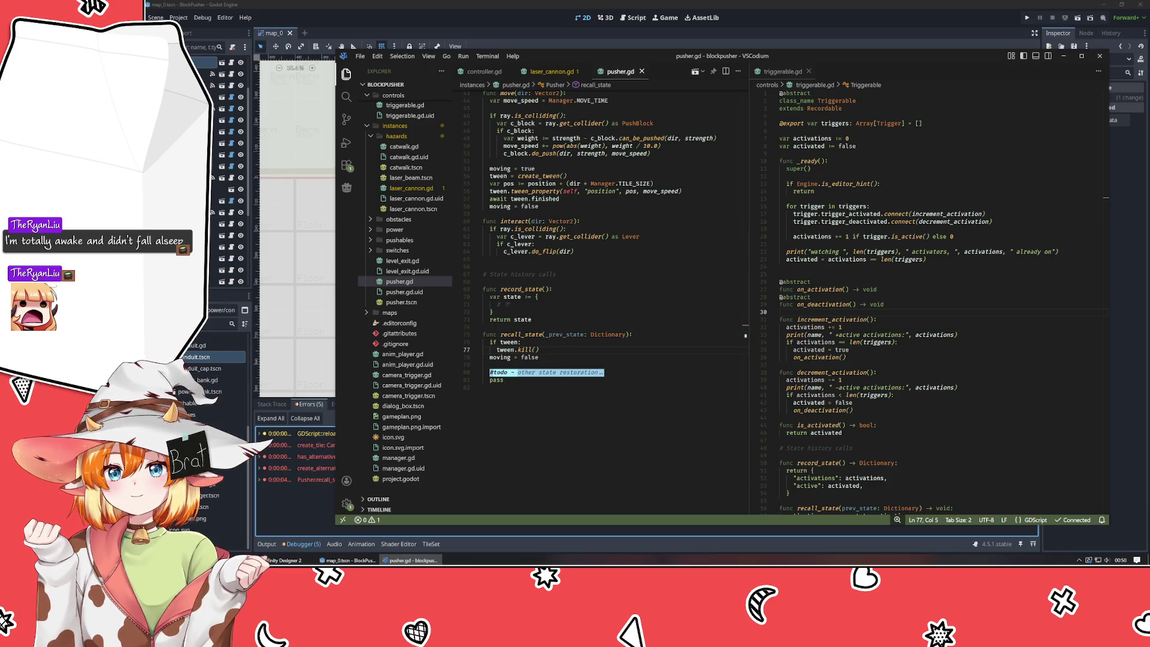
left_click(518, 469)
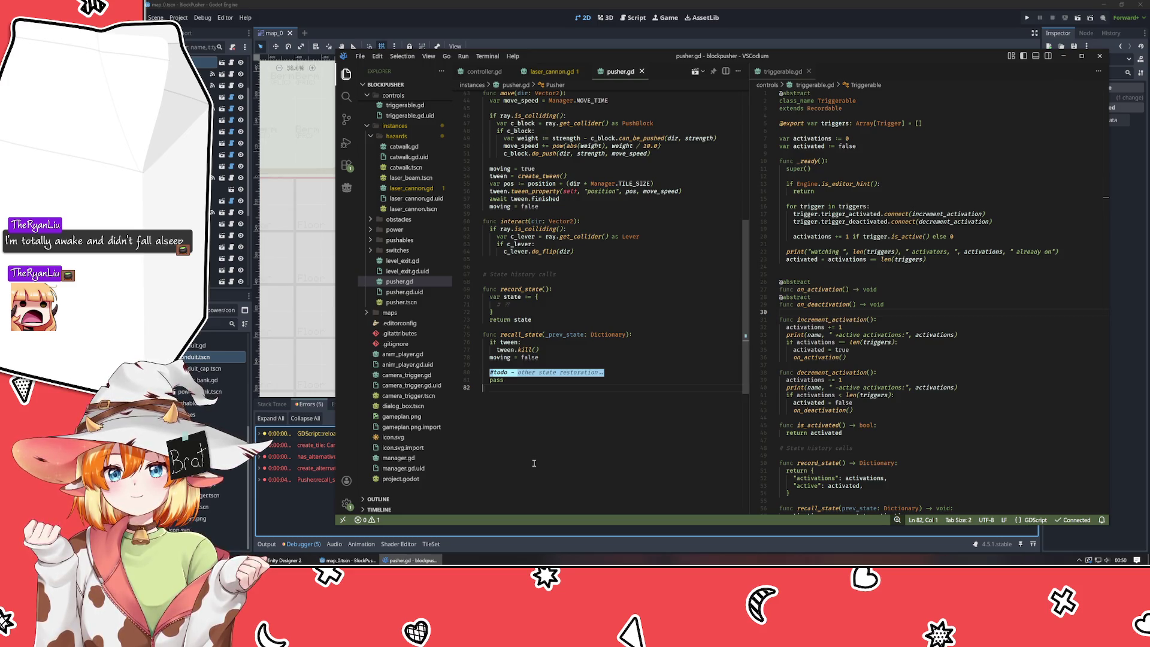
key("alt+Tab")
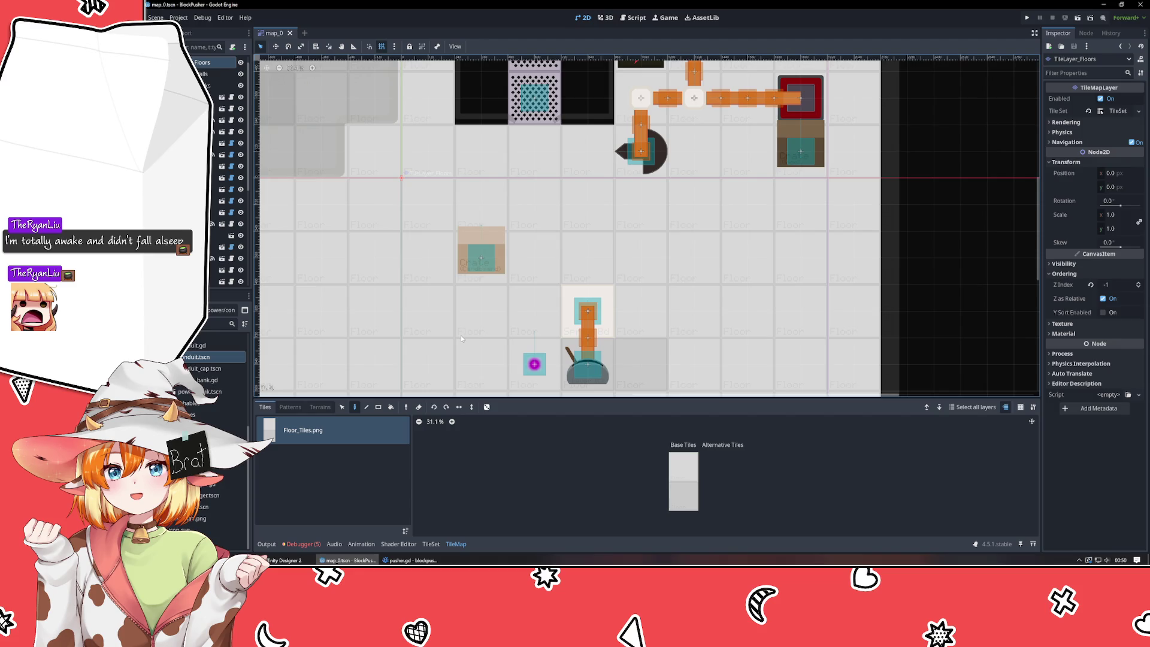
- Run the project, rewind time twice with Z, close the game, then select the Springboard
left_click(1027, 17)
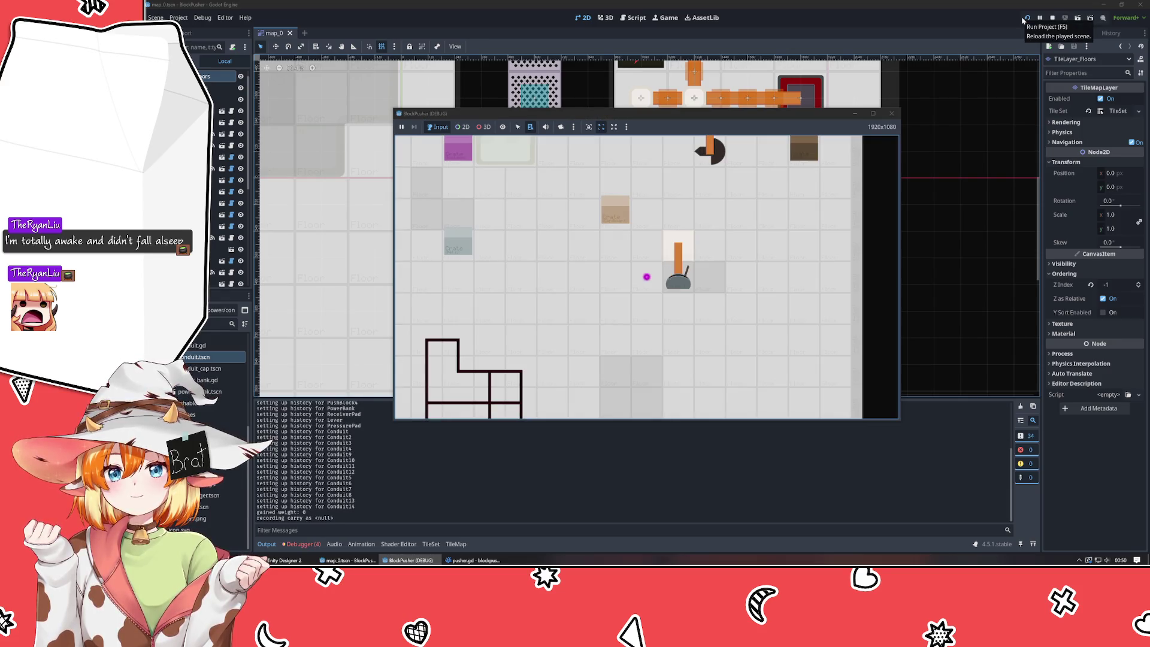
key("z")
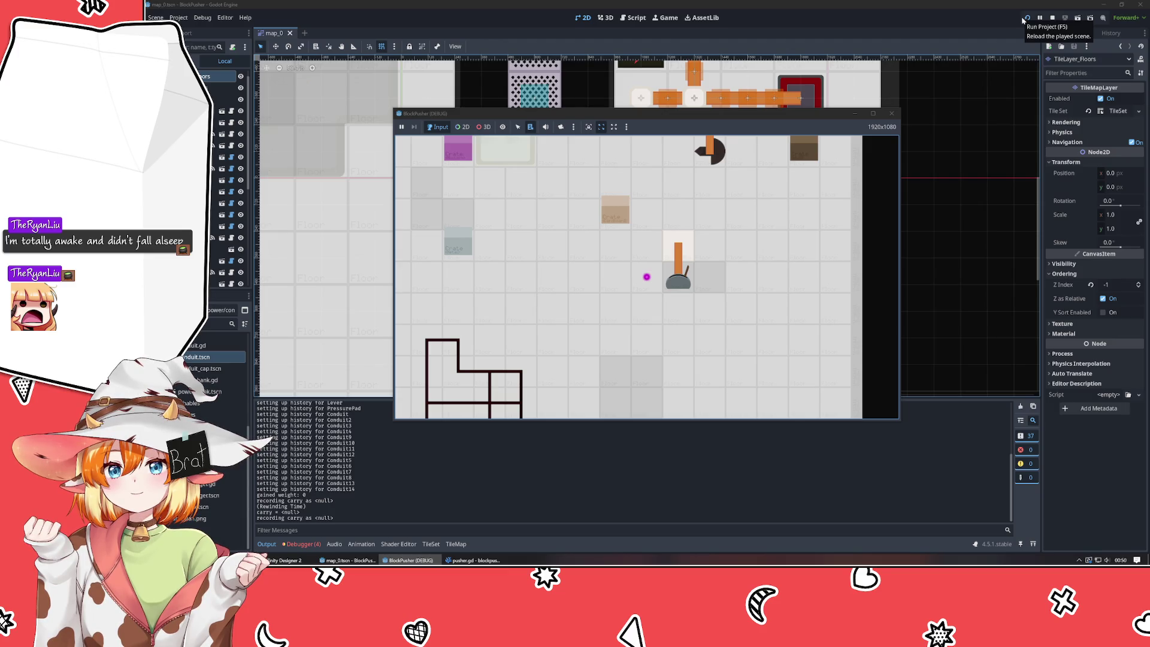
key("z")
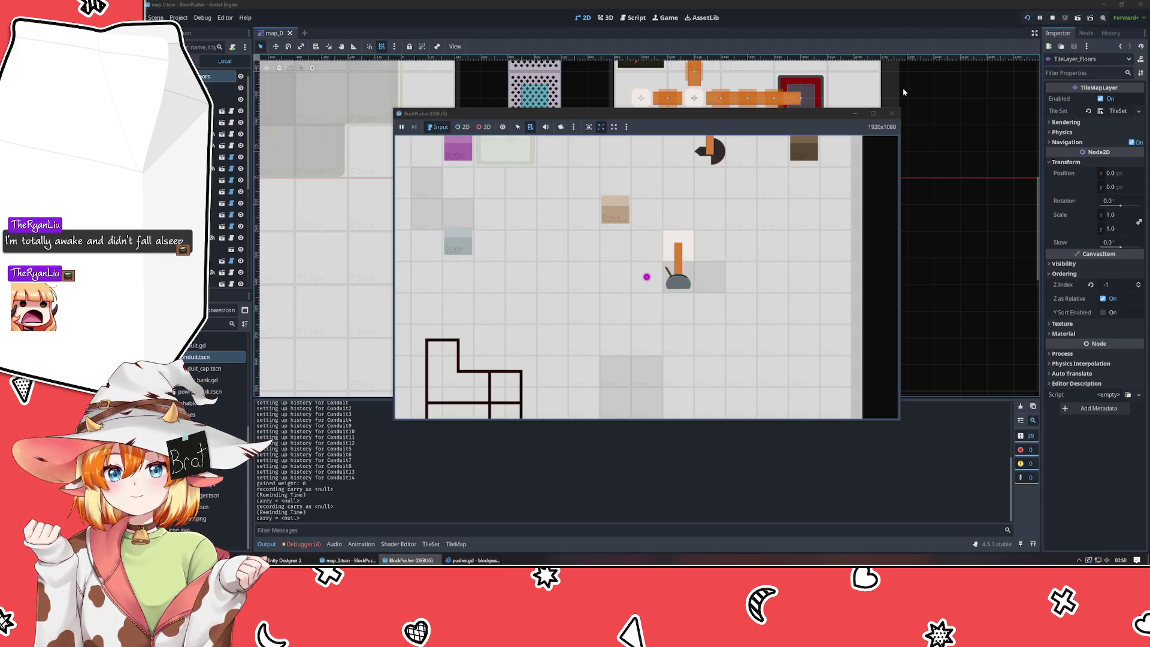
left_click(891, 113)
left_click(600, 295)
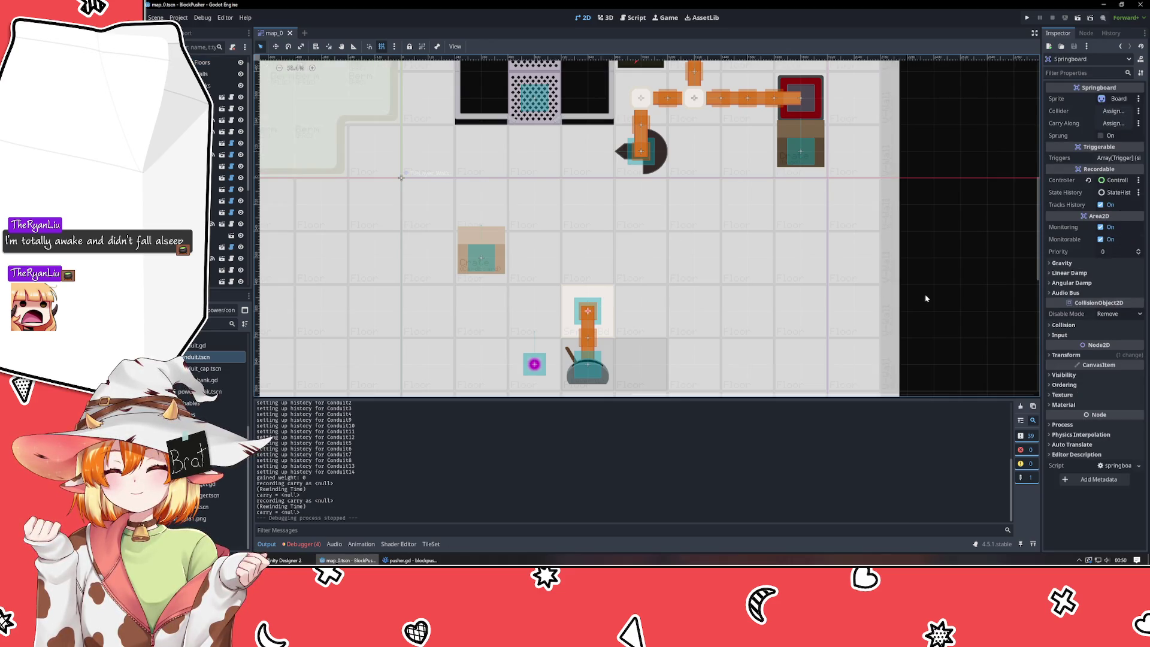
- Enable the Springboard's Sprung property and save the map_0 scene
left_click(1102, 136)
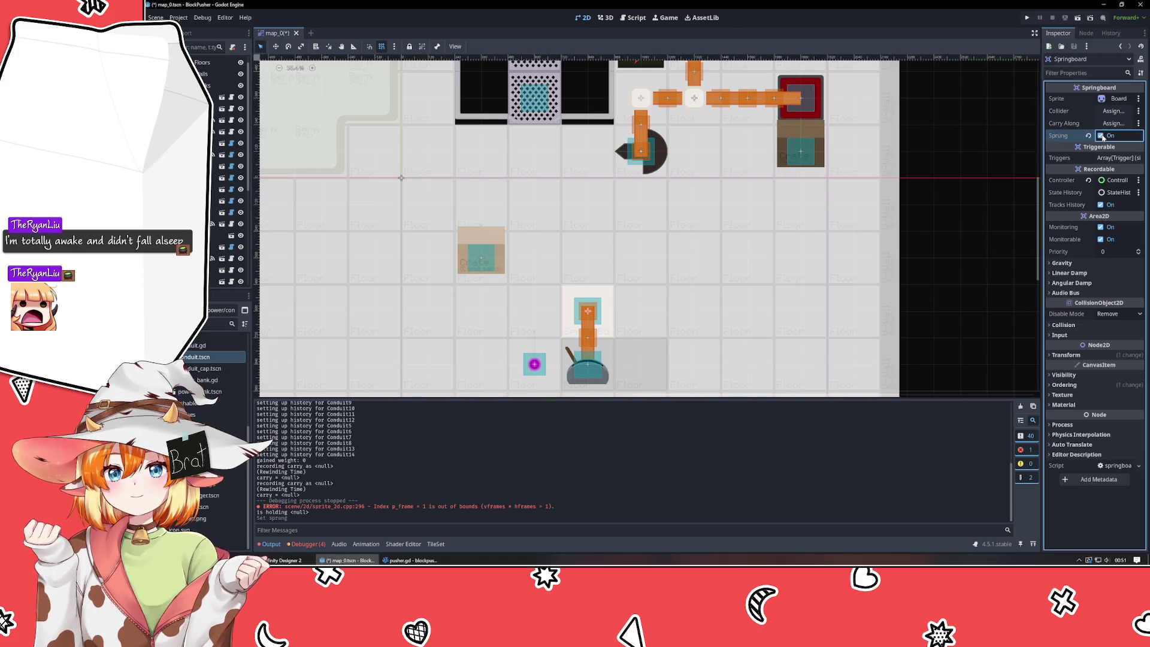
left_click(972, 333)
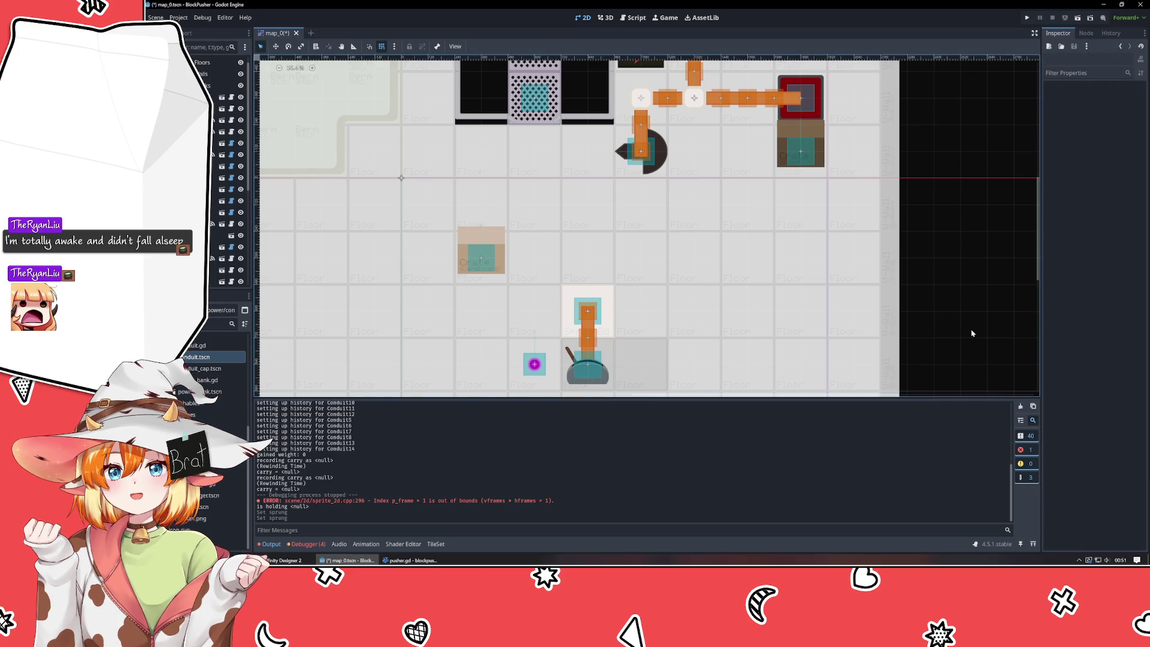
key("ctrl+s")
left_click(622, 309)
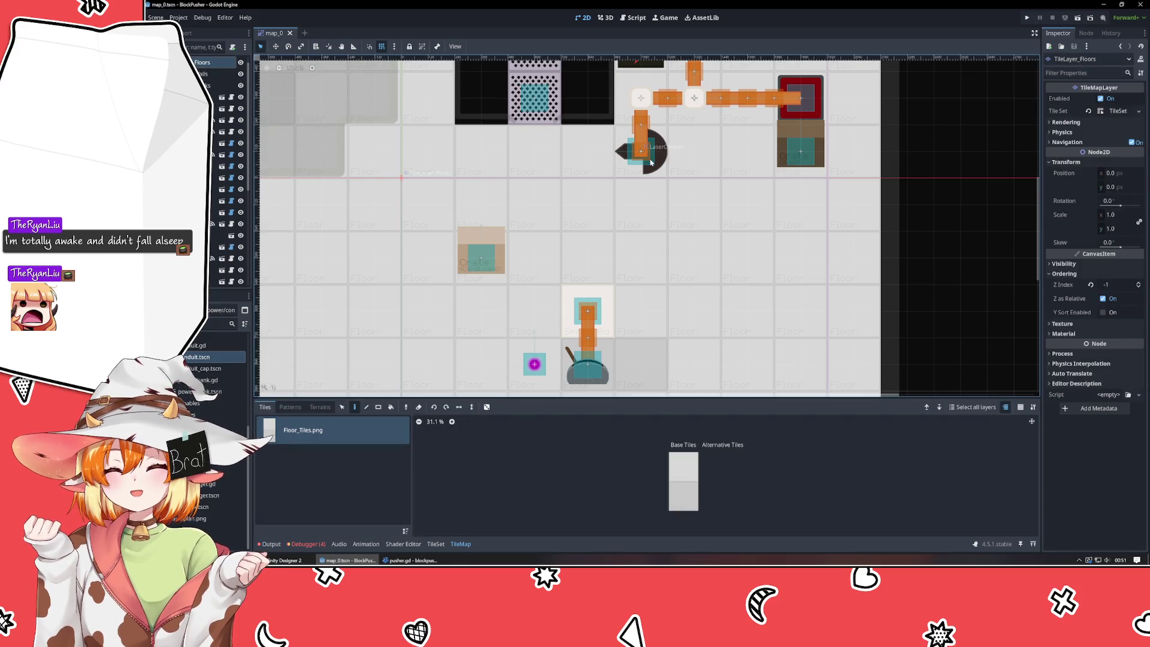
- Browse from power/ through switches/ to obstacles/ and drag a Door right of the level centre
left_click(413, 560)
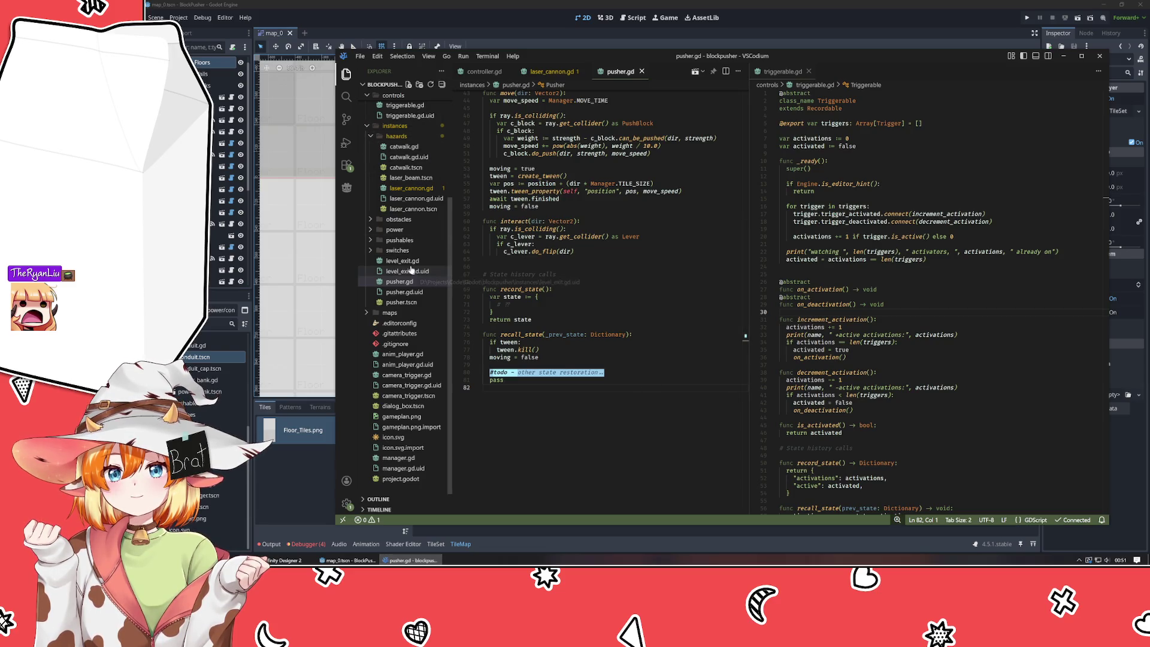
left_click(296, 314)
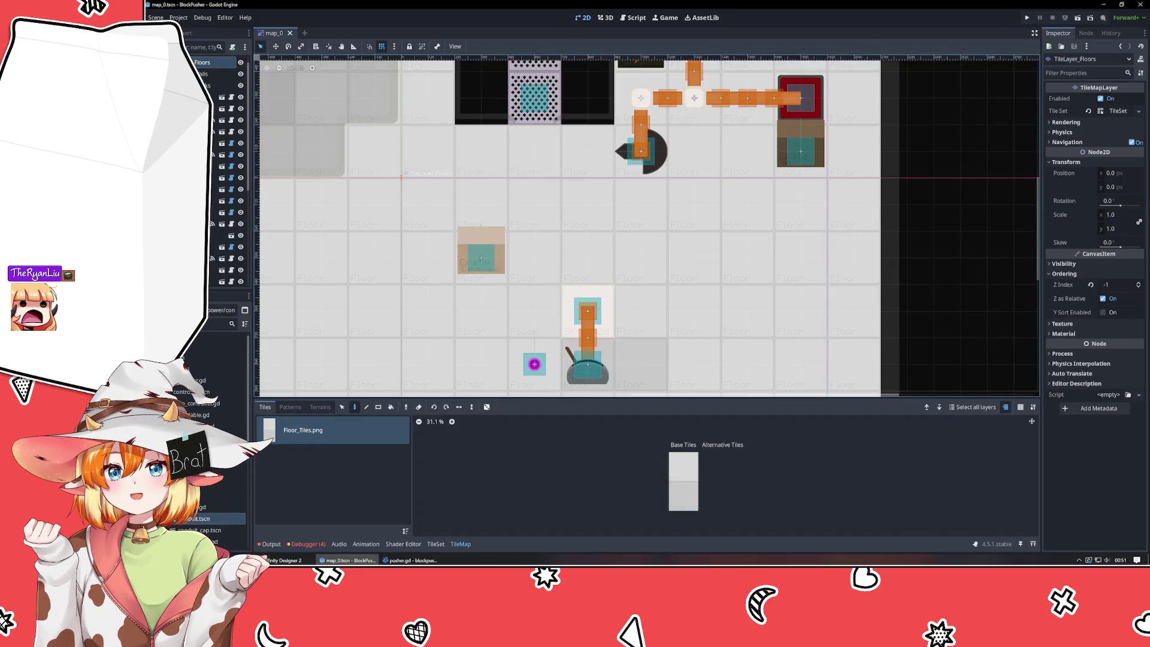
key("BackSpace")
key("BackSpace")
key("BackSpace")
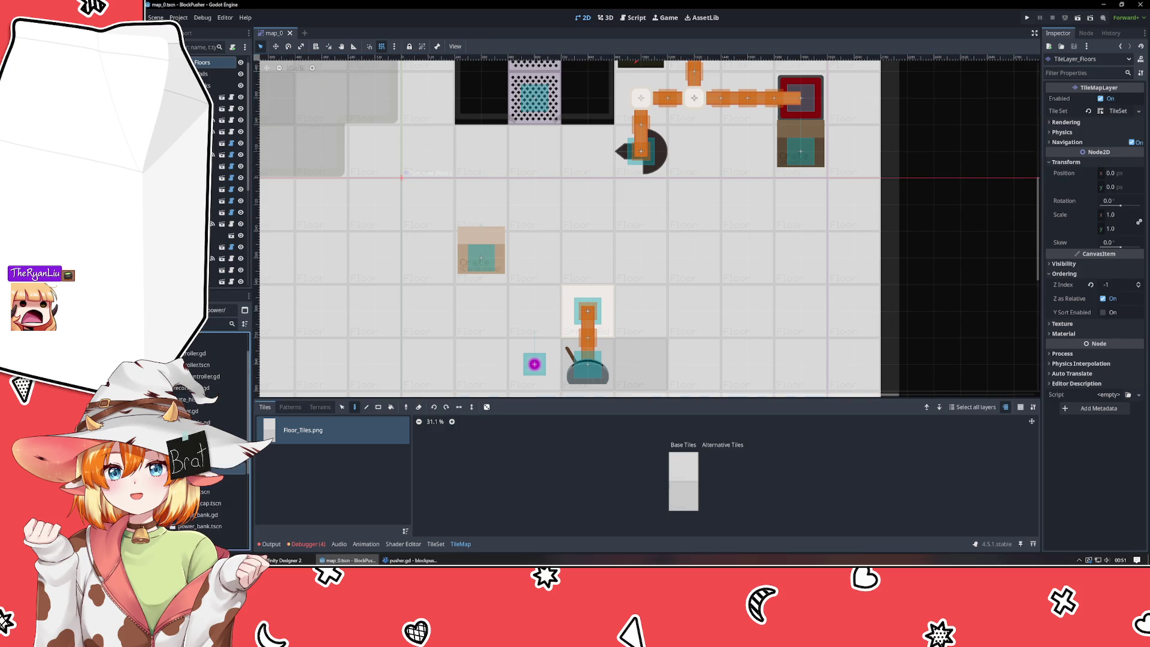
left_click(222, 491)
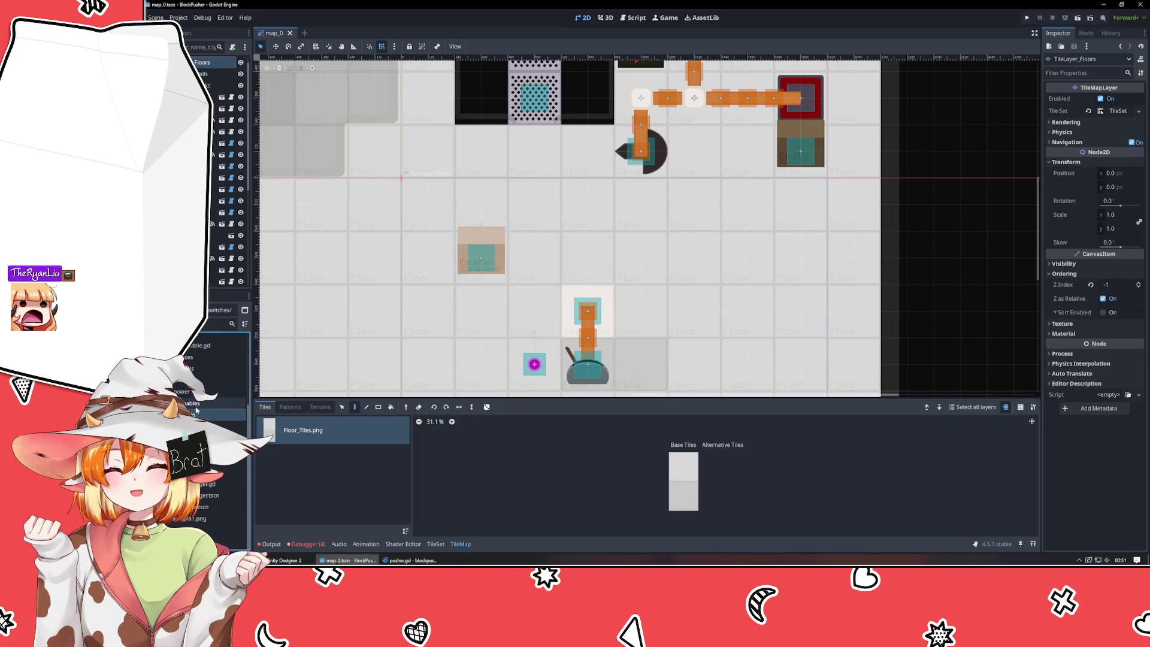
left_click(222, 379)
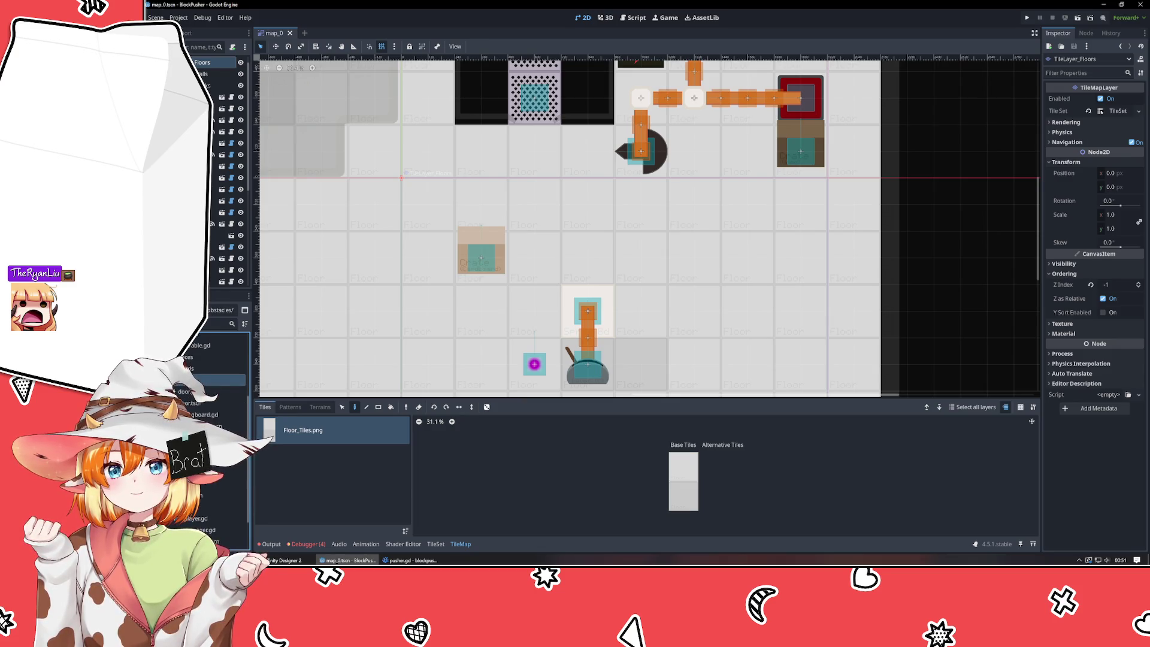
mouse_move(193, 405)
left_mouse_down()
mouse_move(700, 381)
mouse_move(731, 336)
mouse_move(728, 312)
left_mouse_up()
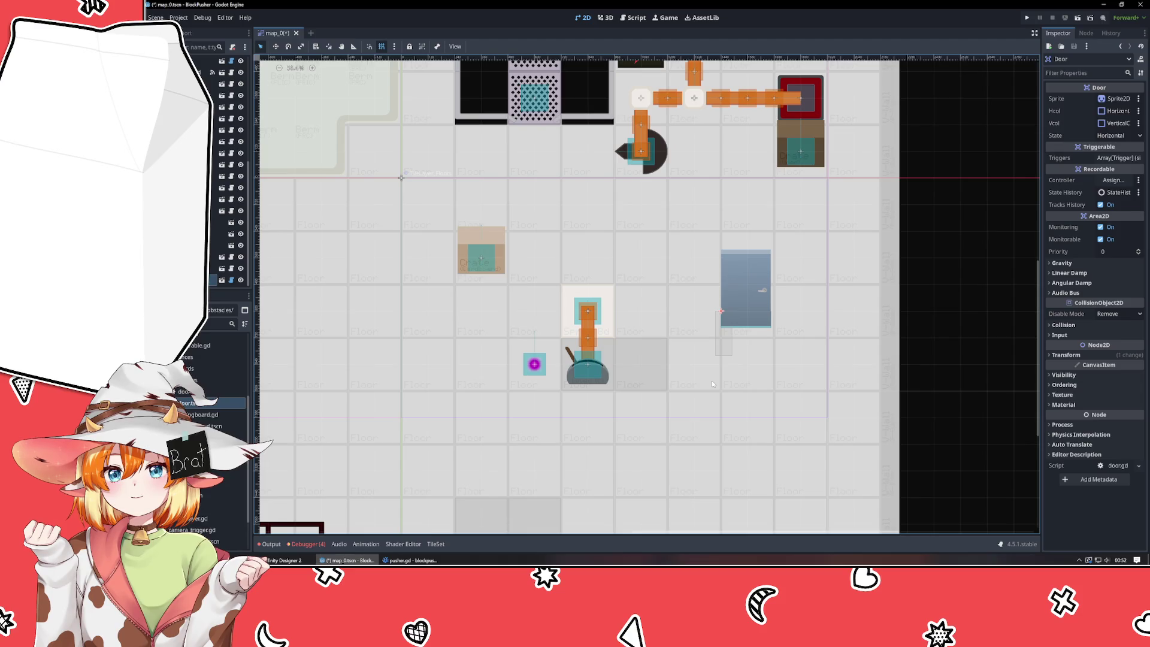
key("Delete")
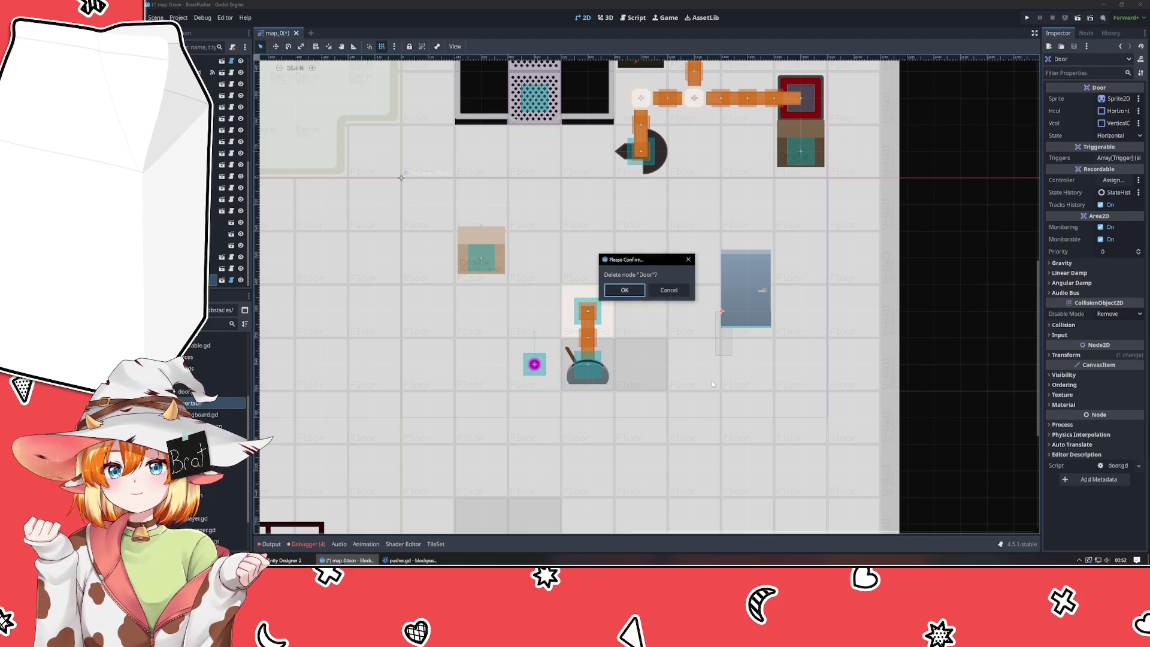
key("Return")
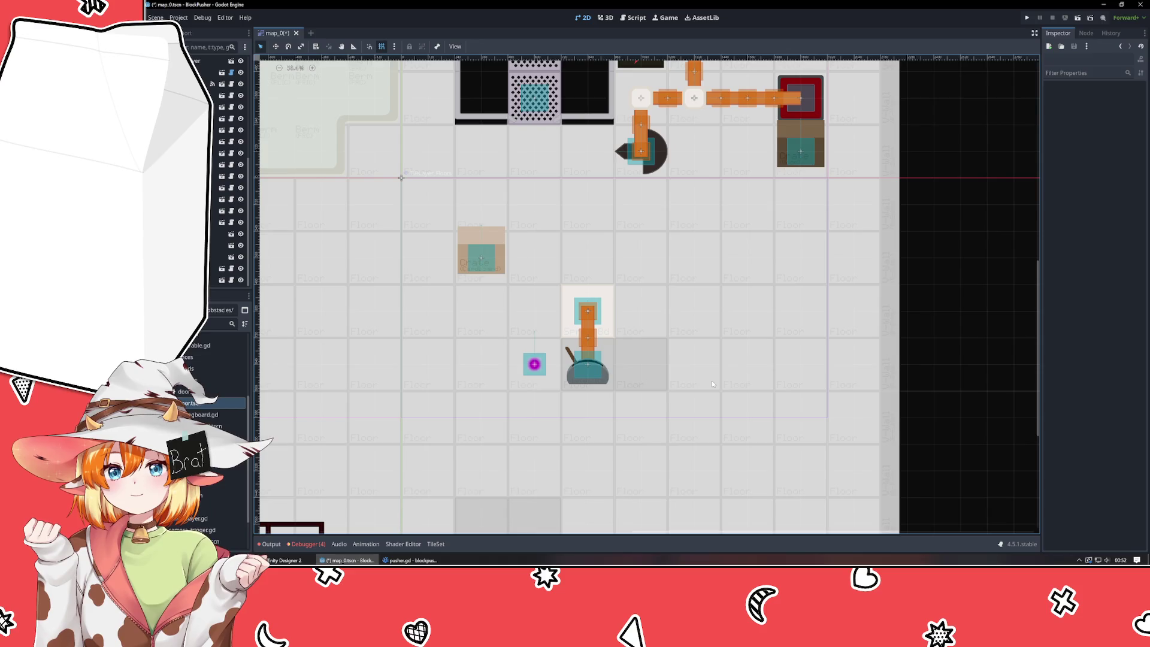
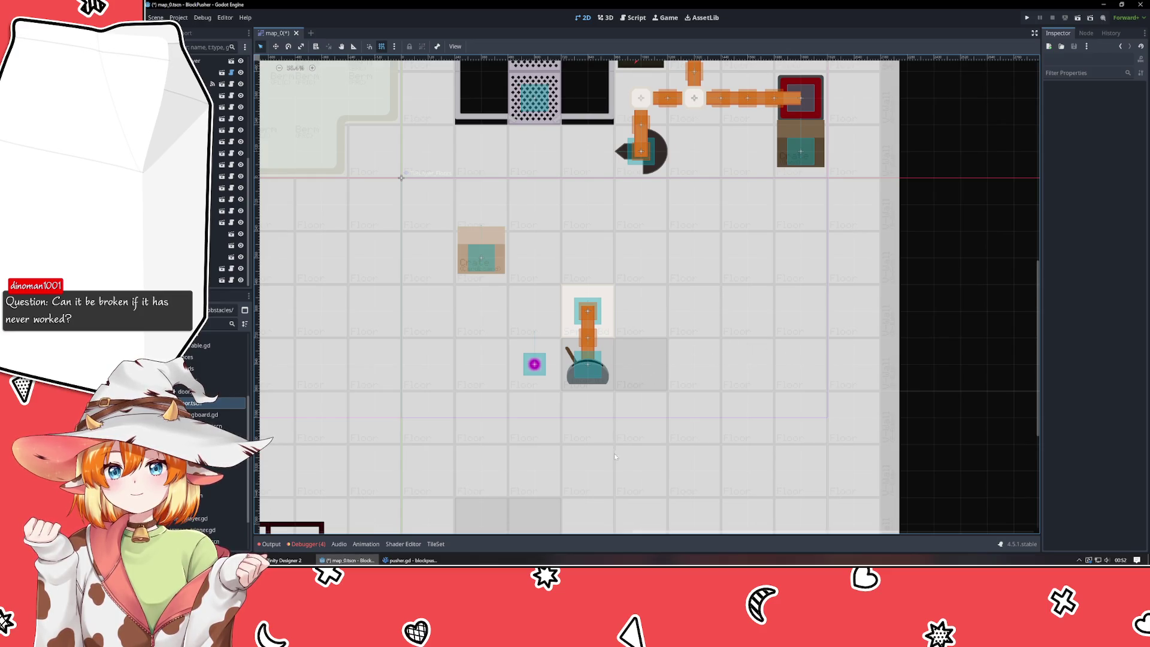
- Pan the map_0 level to show its top rows, then bring VSCodium's pusher.gd script forward
mouse_move(715, 300)
left_mouse_down()
mouse_move(713, 358)
mouse_move(739, 424)
left_mouse_up()
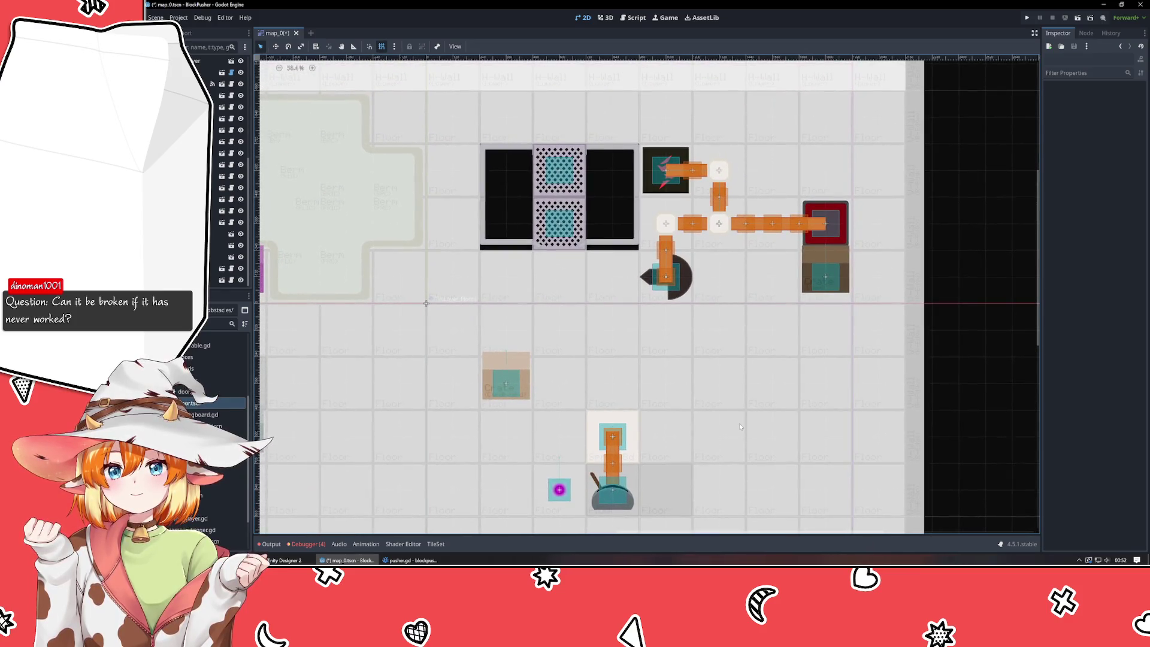
left_click(389, 559)
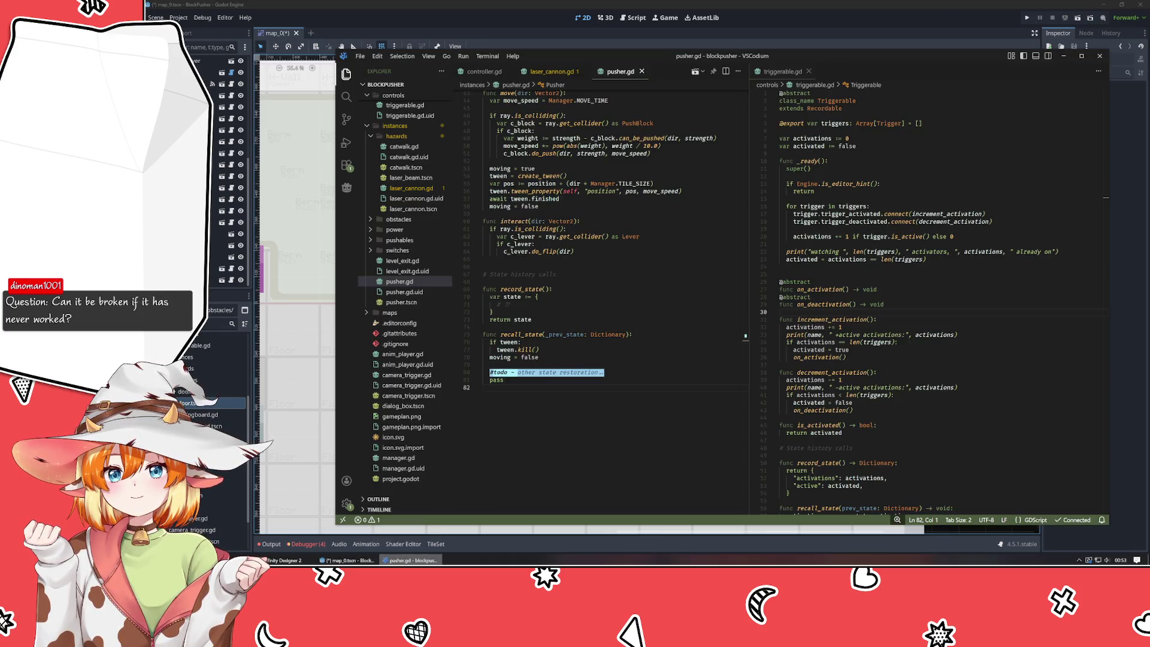